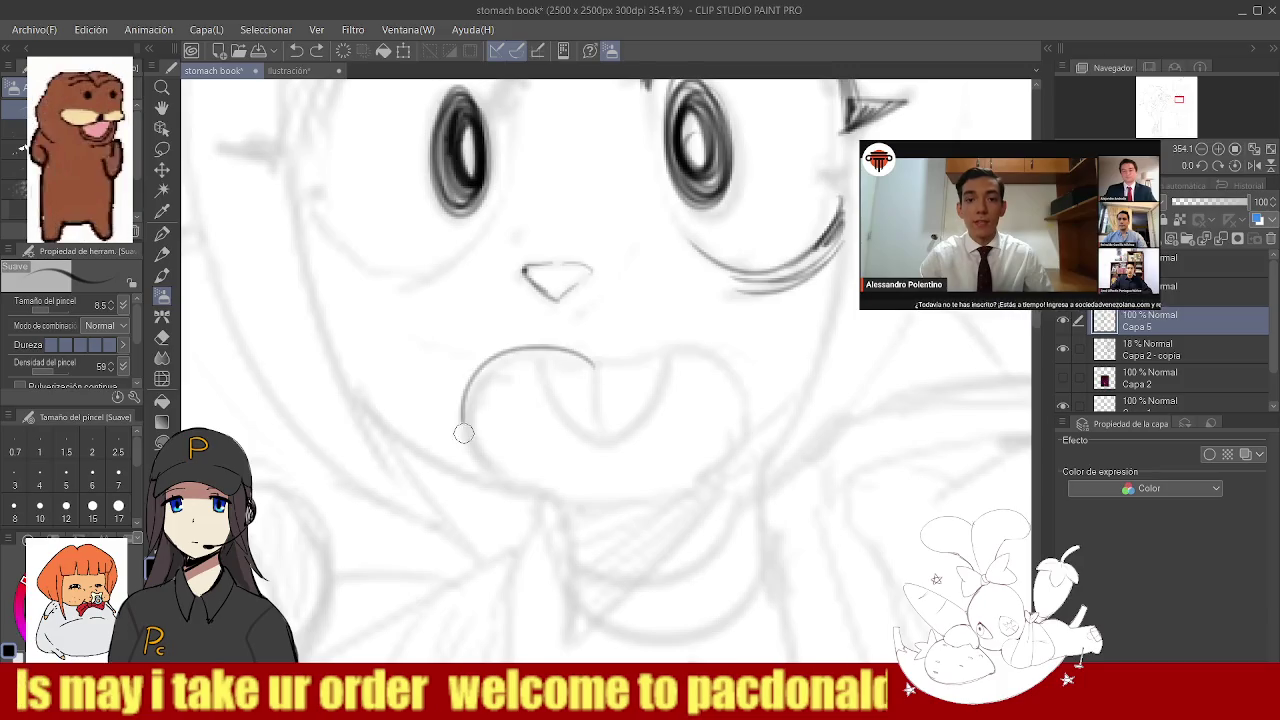
- Ink the open mouth outline, retrying the bottom curve until it sits right
key(ctrl+z)
key(ctrl+z)
mouse_move(571, 352)
mouse_down()
mouse_move(546, 383)
mouse_move(535, 481)
mouse_up()
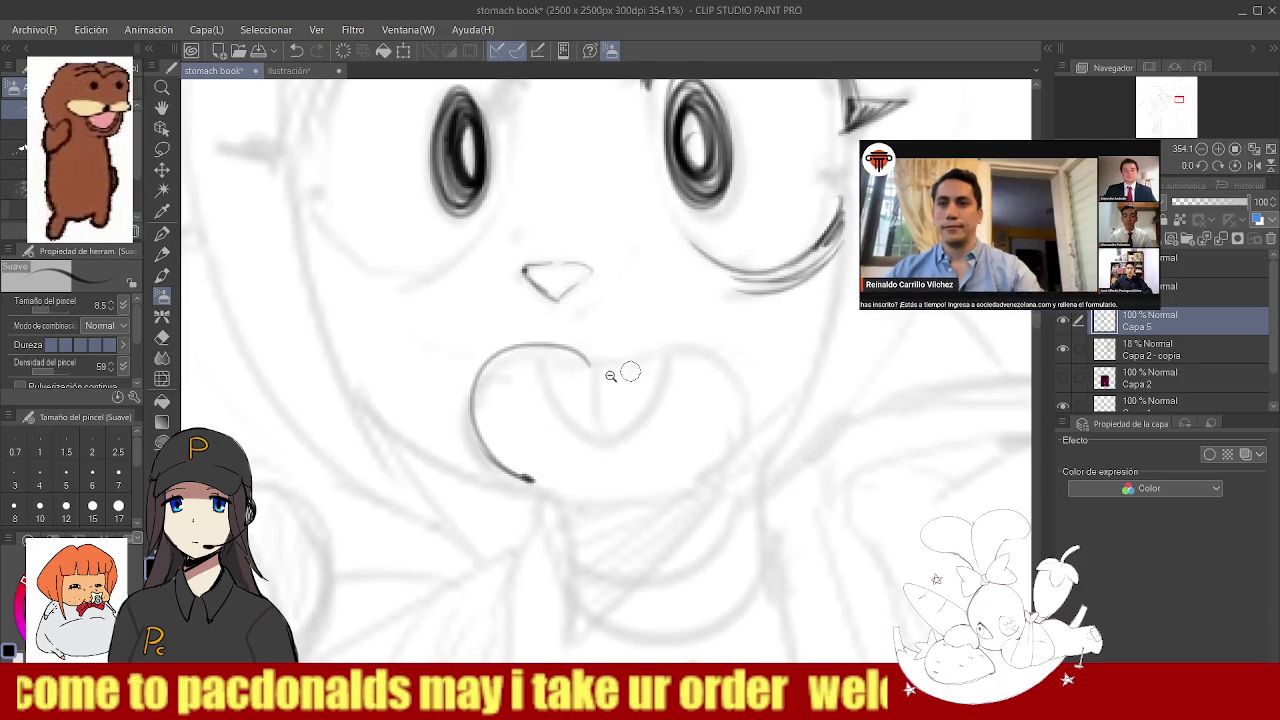
scroll(587, 371, down, 1)
key(e)
key(p)
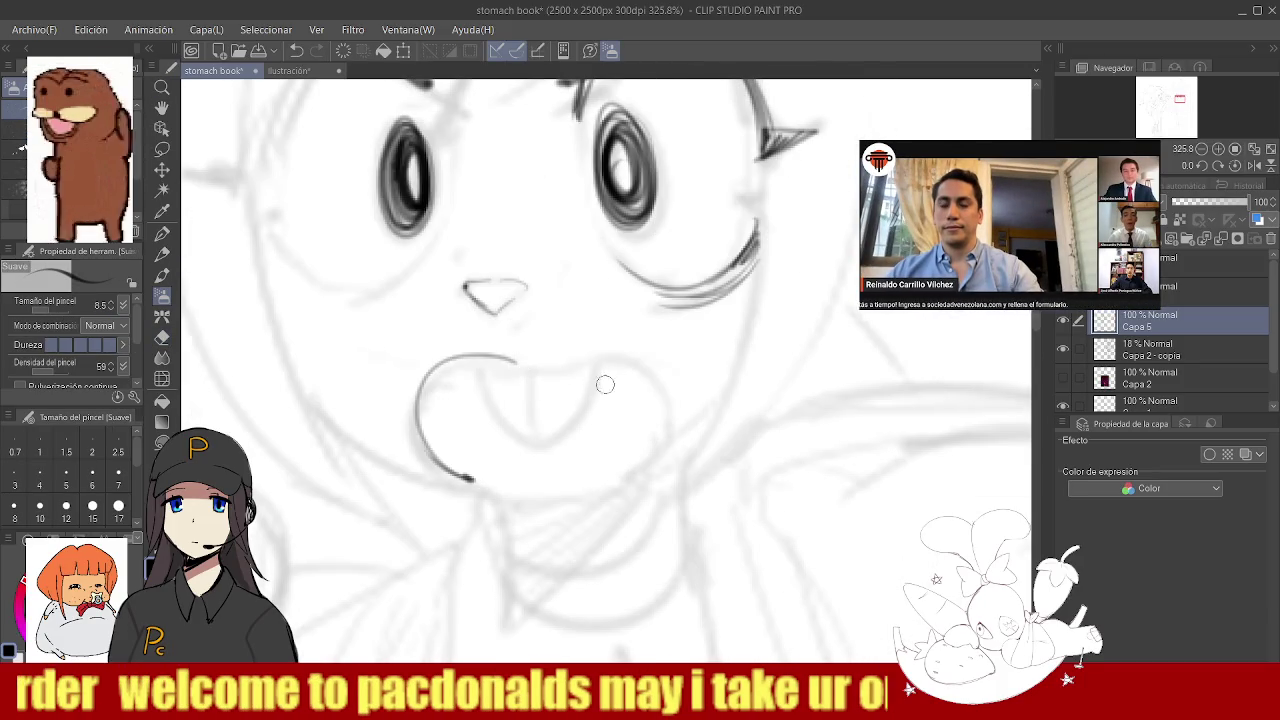
mouse_move(520, 358)
mouse_down()
mouse_move(662, 422)
mouse_move(648, 458)
mouse_up()
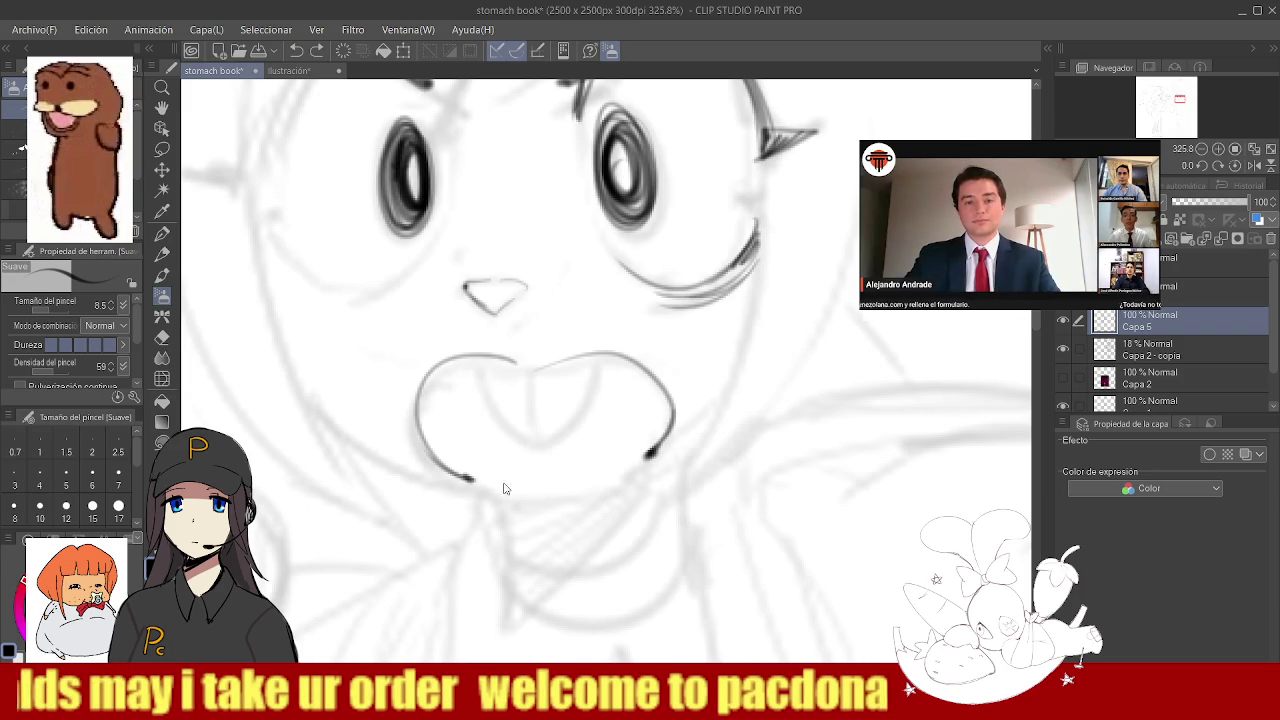
drag(440, 474, 630, 462)
key(ctrl+z)
key(ctrl+z)
drag(448, 470, 652, 450)
key(ctrl+z)
- Draw the tongue inside the mouth with left, middle and right lines
drag(472, 362, 532, 430)
drag(538, 365, 539, 435)
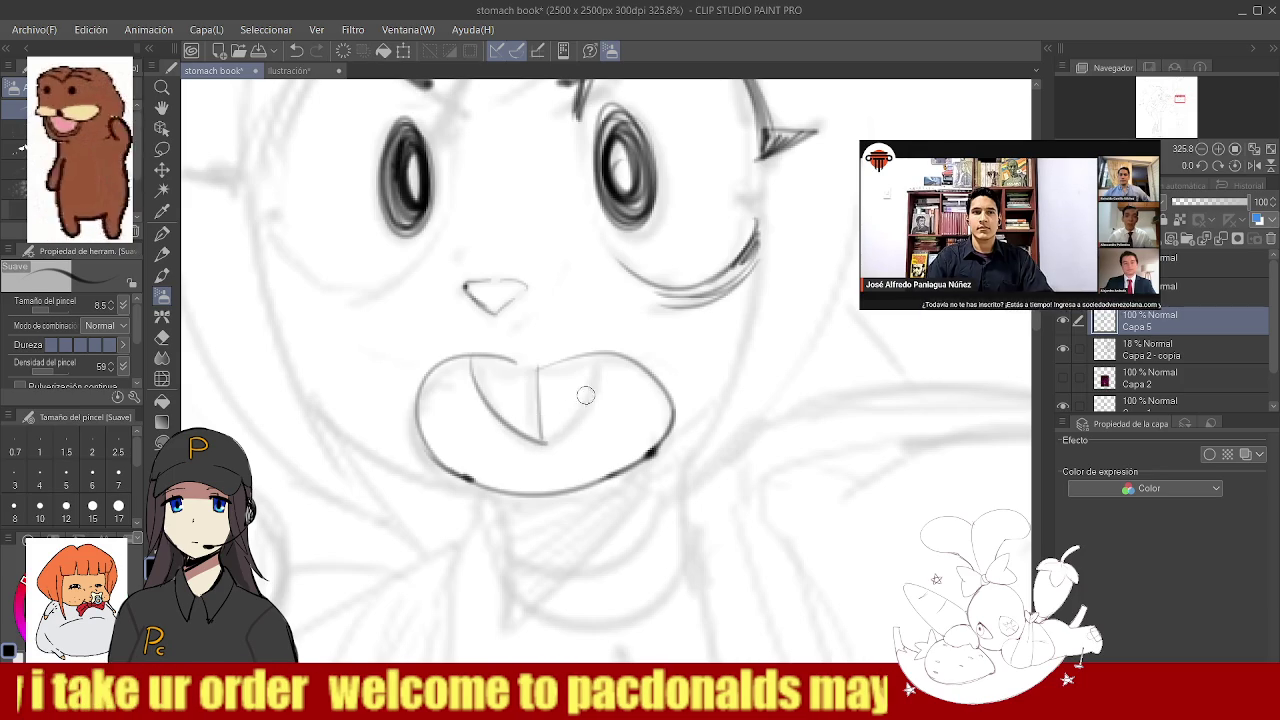
drag(605, 355, 553, 440)
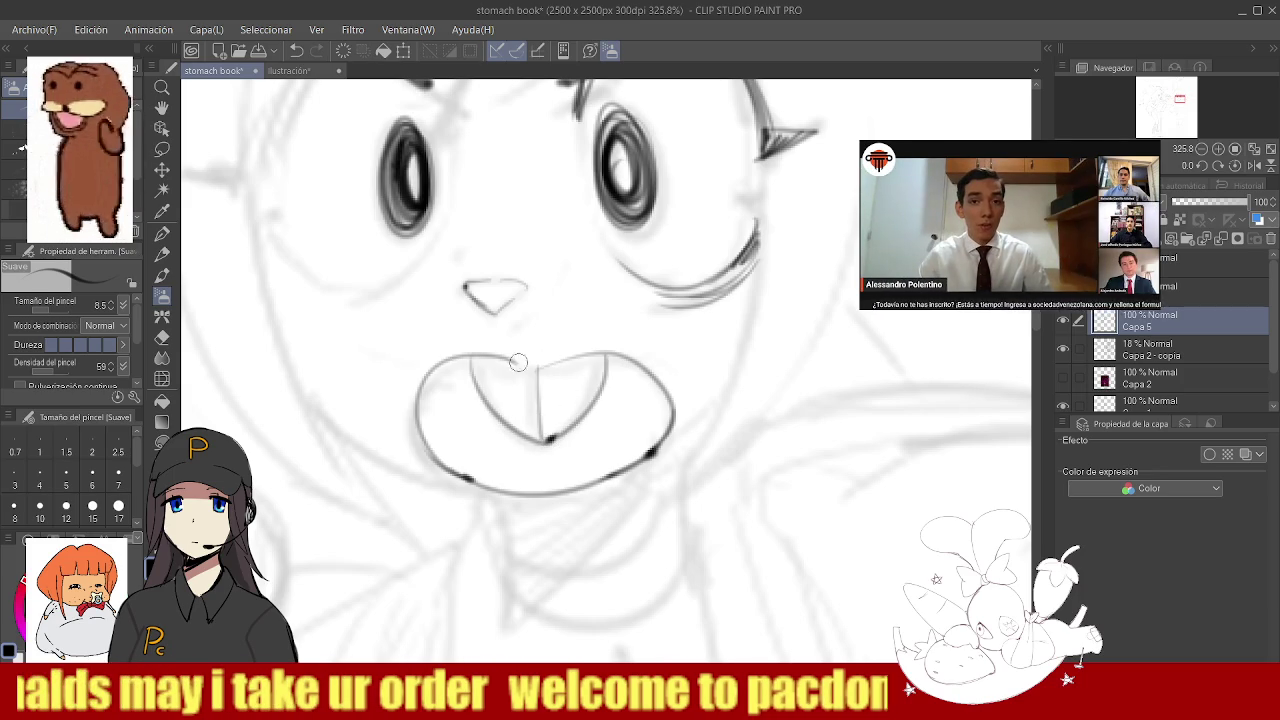
key(ctrl+space)
mouse_move(521, 364)
mouse_down()
mouse_move(612, 343)
mouse_move(700, 343)
mouse_up()
- Ink the left and right fang lines inside the mouth, then zoom out
drag(575, 377, 530, 446)
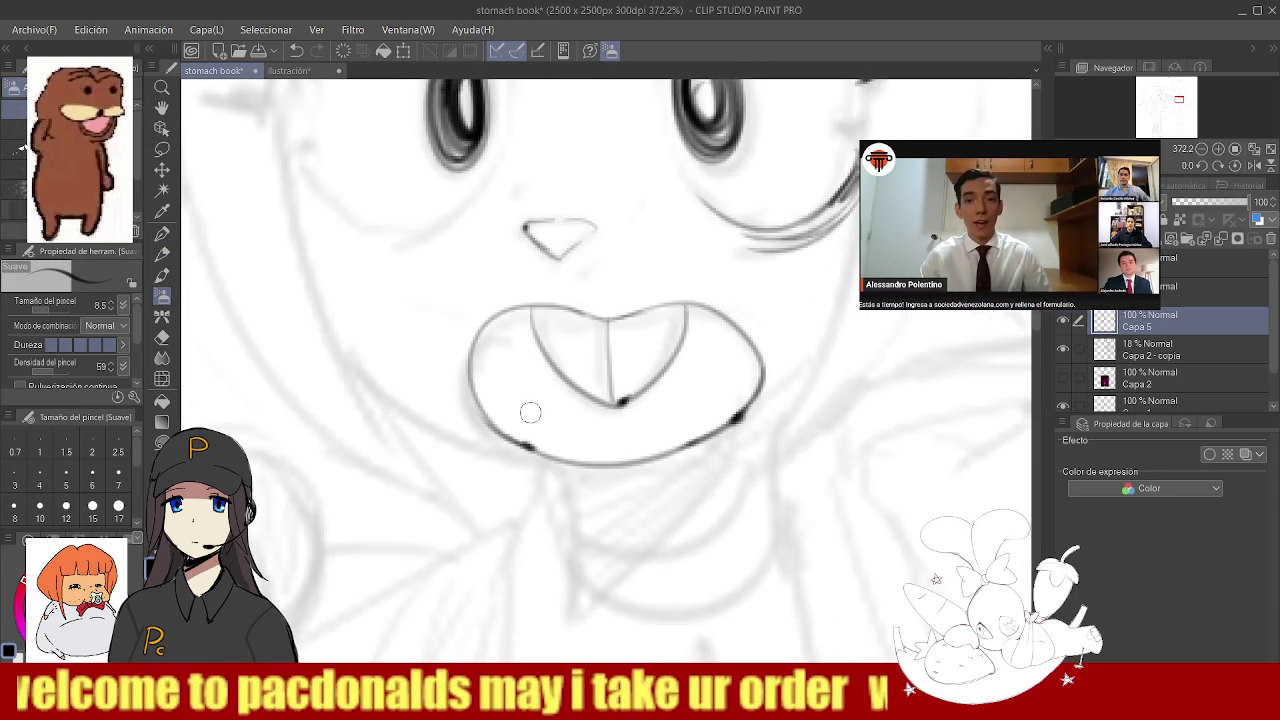
drag(548, 358, 526, 444)
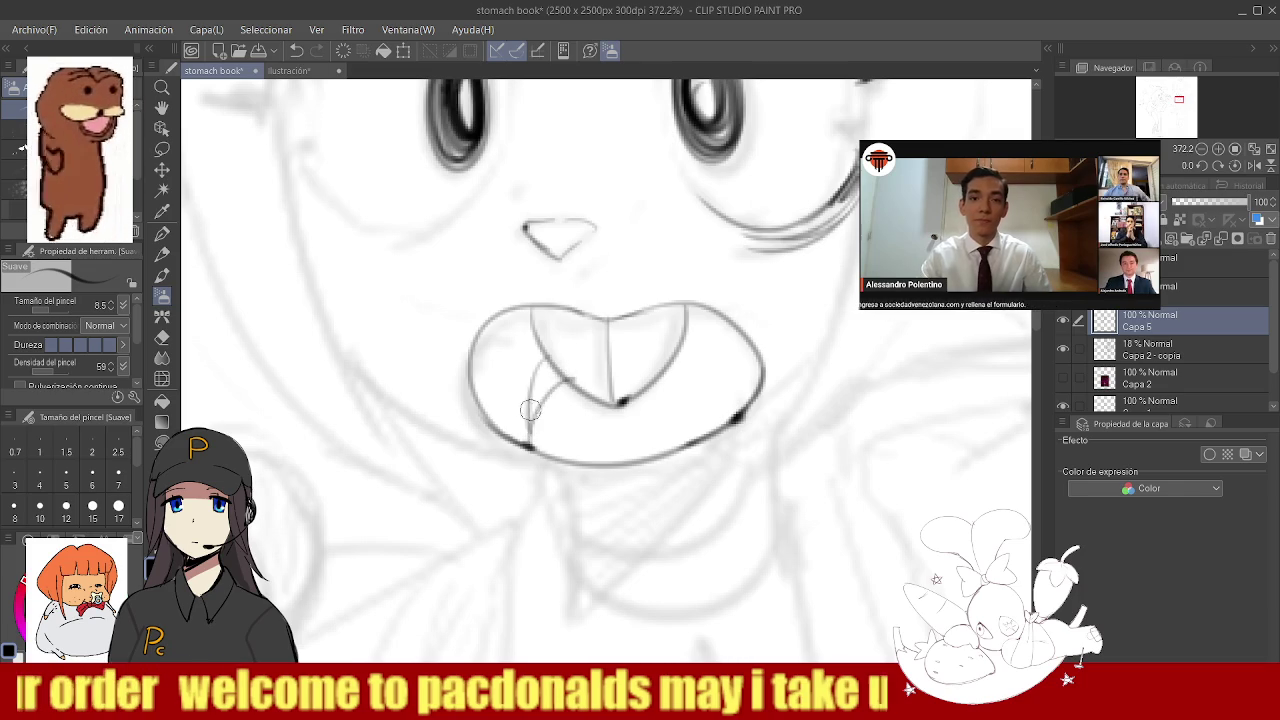
key(ctrl+z)
key(ctrl+z)
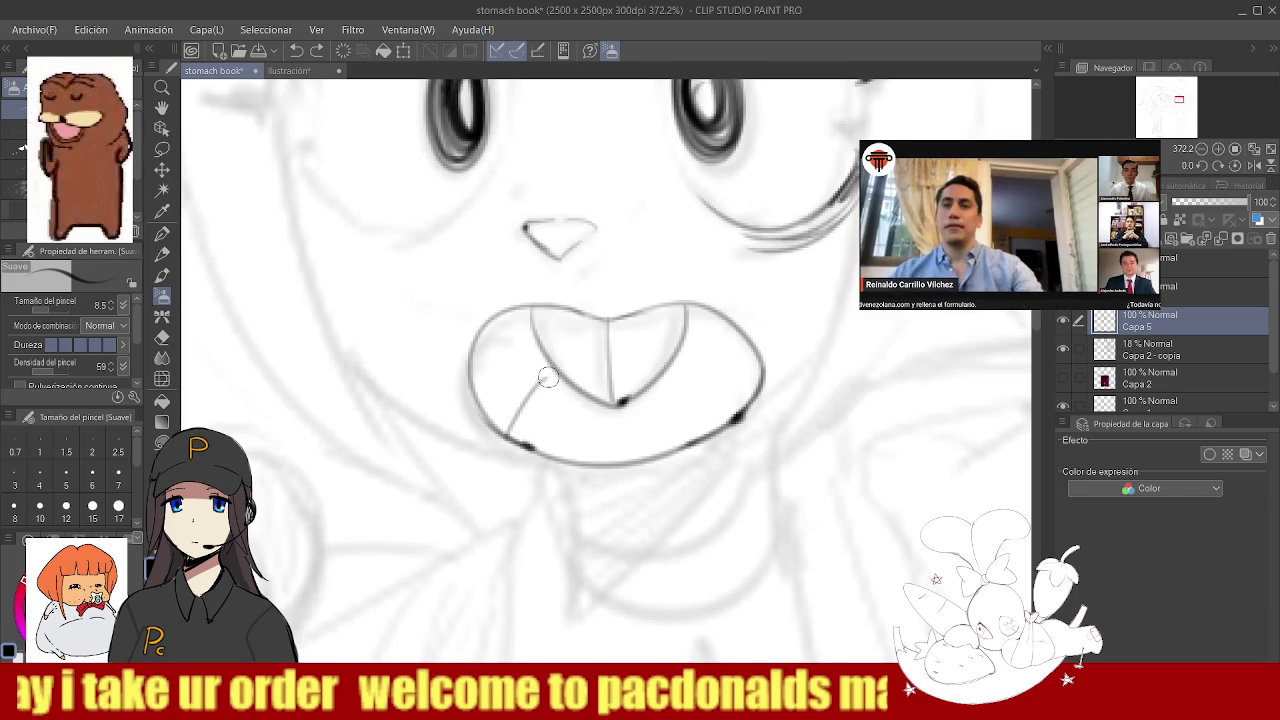
drag(548, 358, 505, 436)
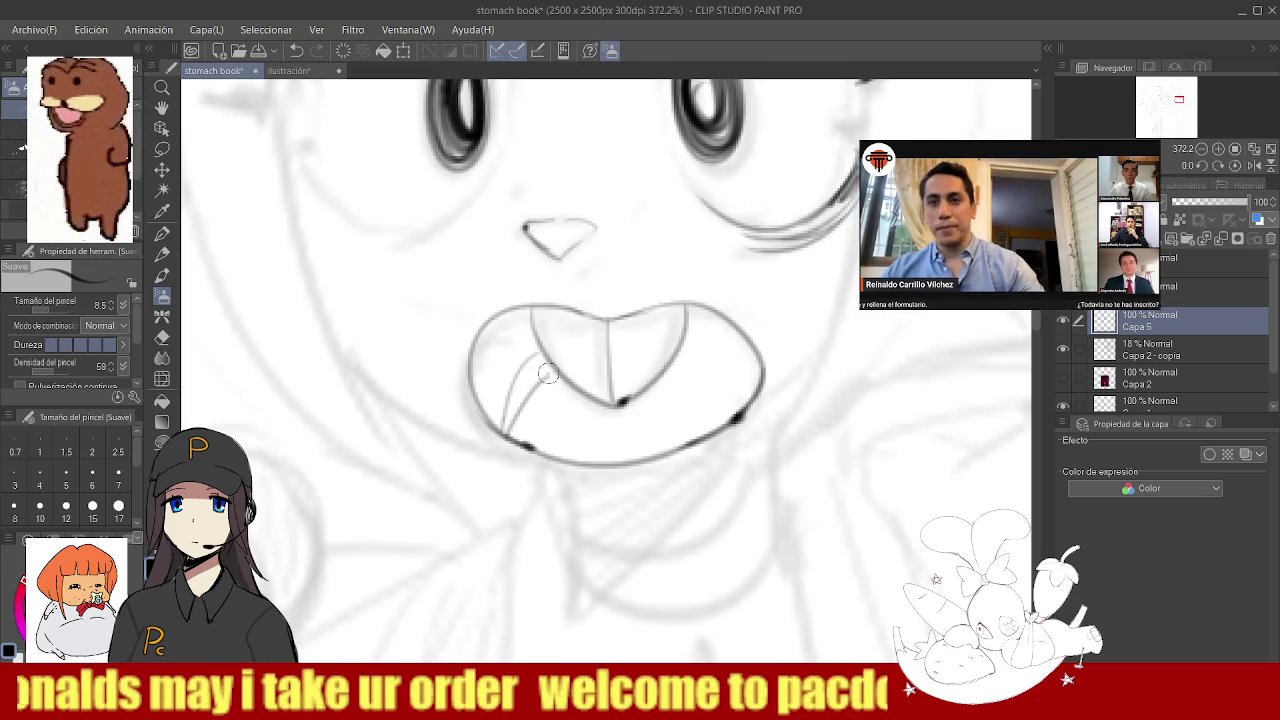
mouse_move(684, 368)
mouse_down()
mouse_move(729, 414)
mouse_move(688, 346)
mouse_up()
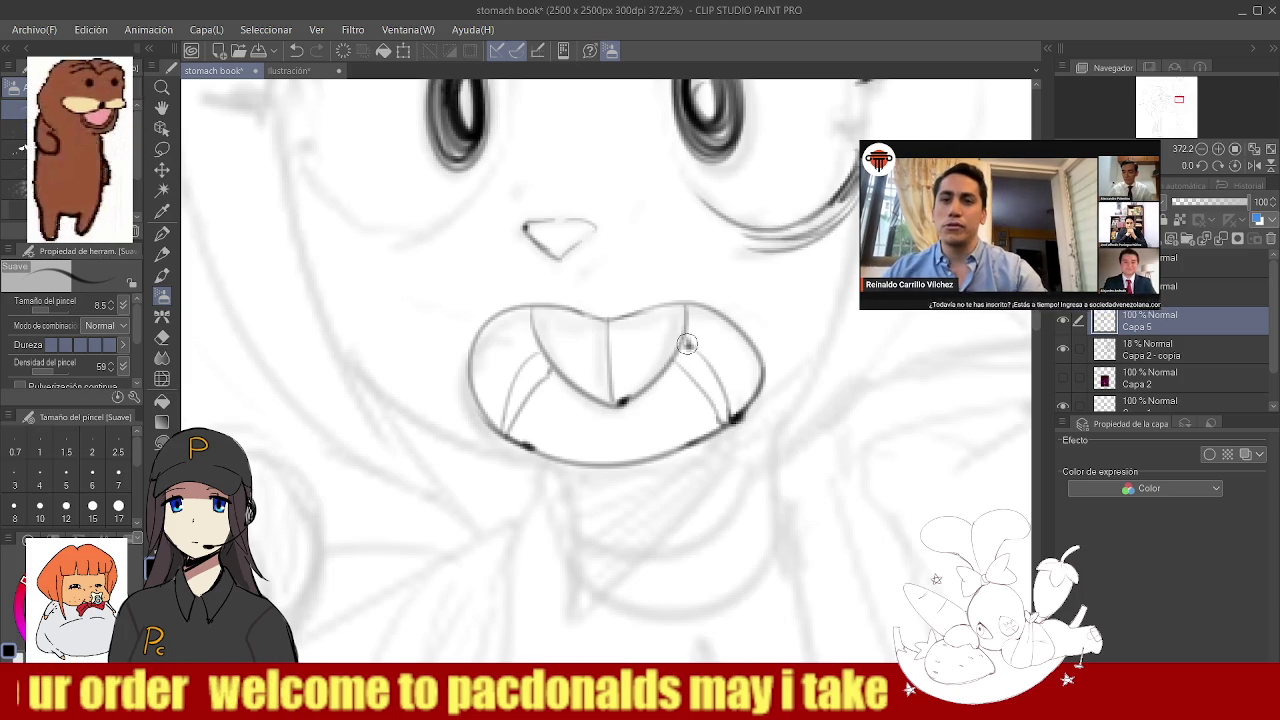
scroll(688, 343, down, 2)
scroll(695, 360, down, 2)
scroll(705, 375, down, 1)
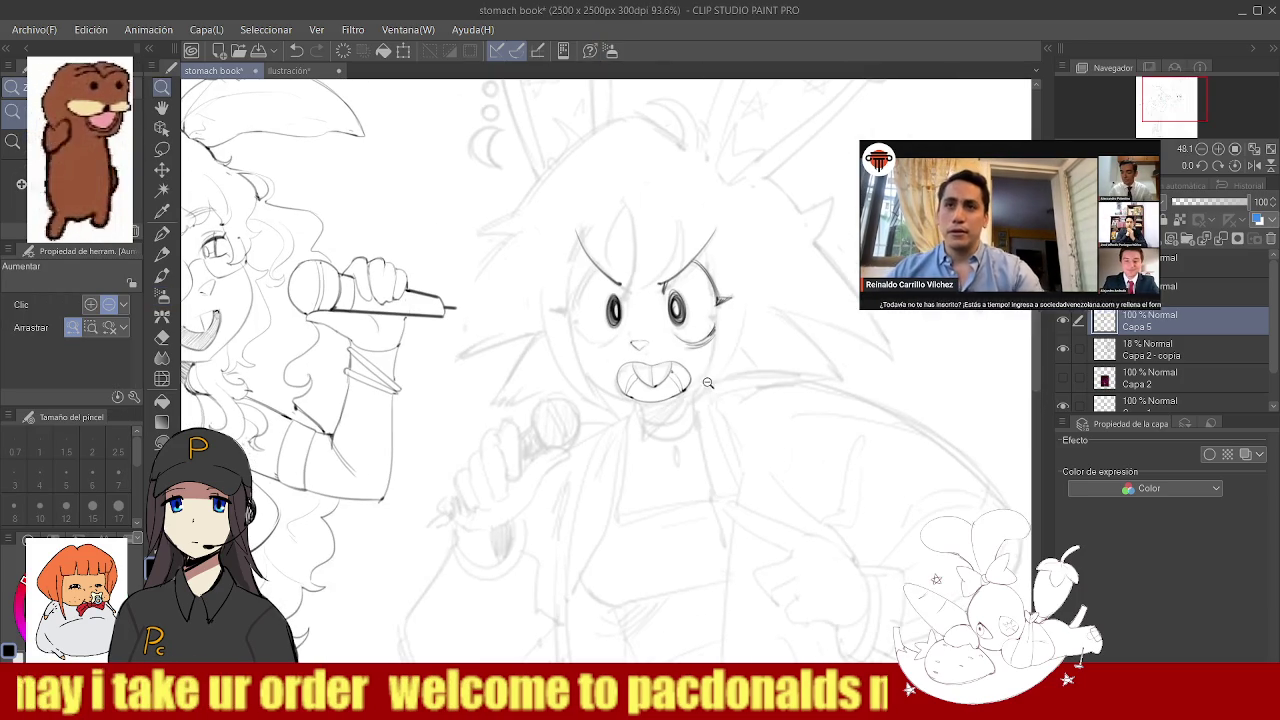
- Erase the stray lines inside the mouth
scroll(683, 385, up, 2)
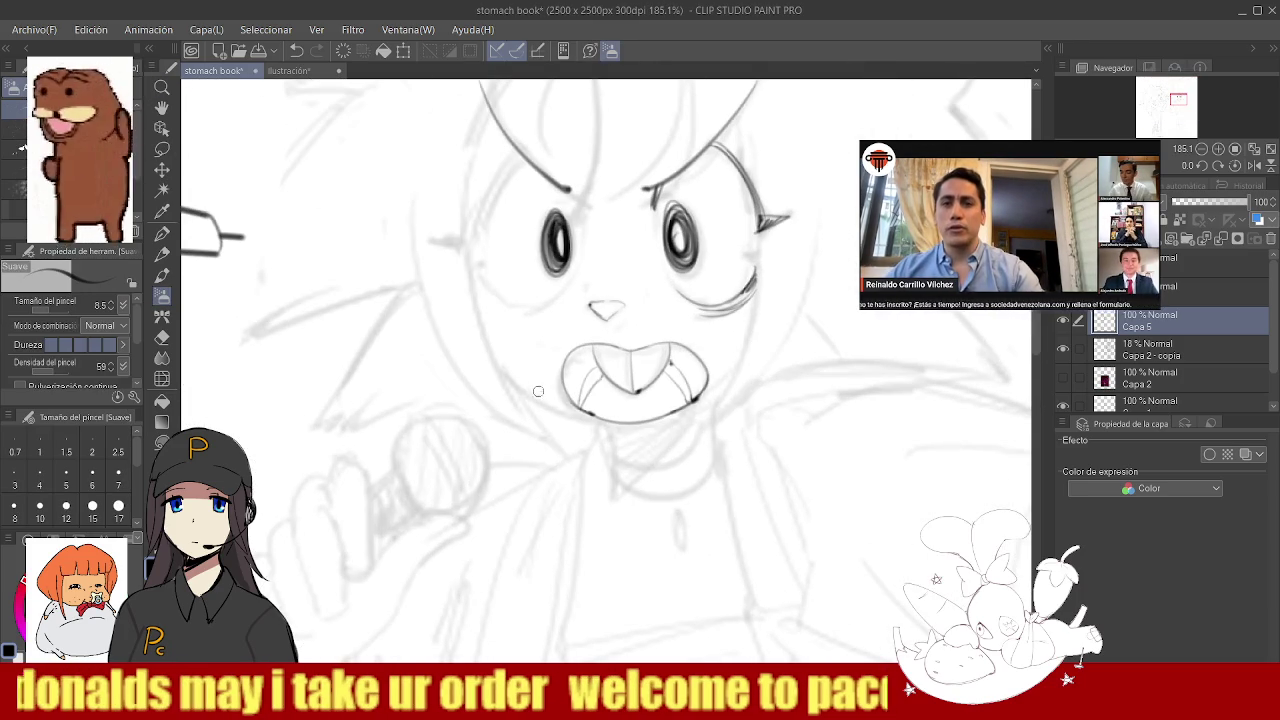
scroll(571, 413, down, 2)
scroll(571, 413, down, 1)
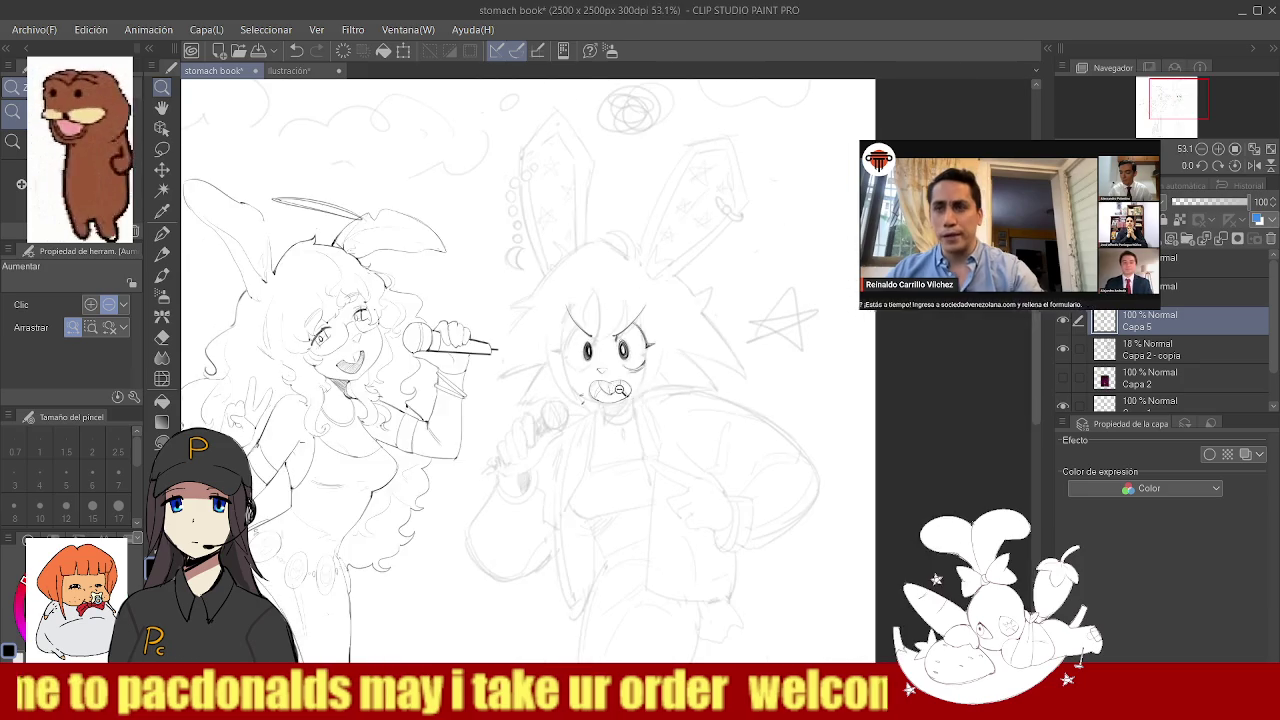
scroll(560, 395, up, 4)
key(e)
drag(580, 390, 569, 394)
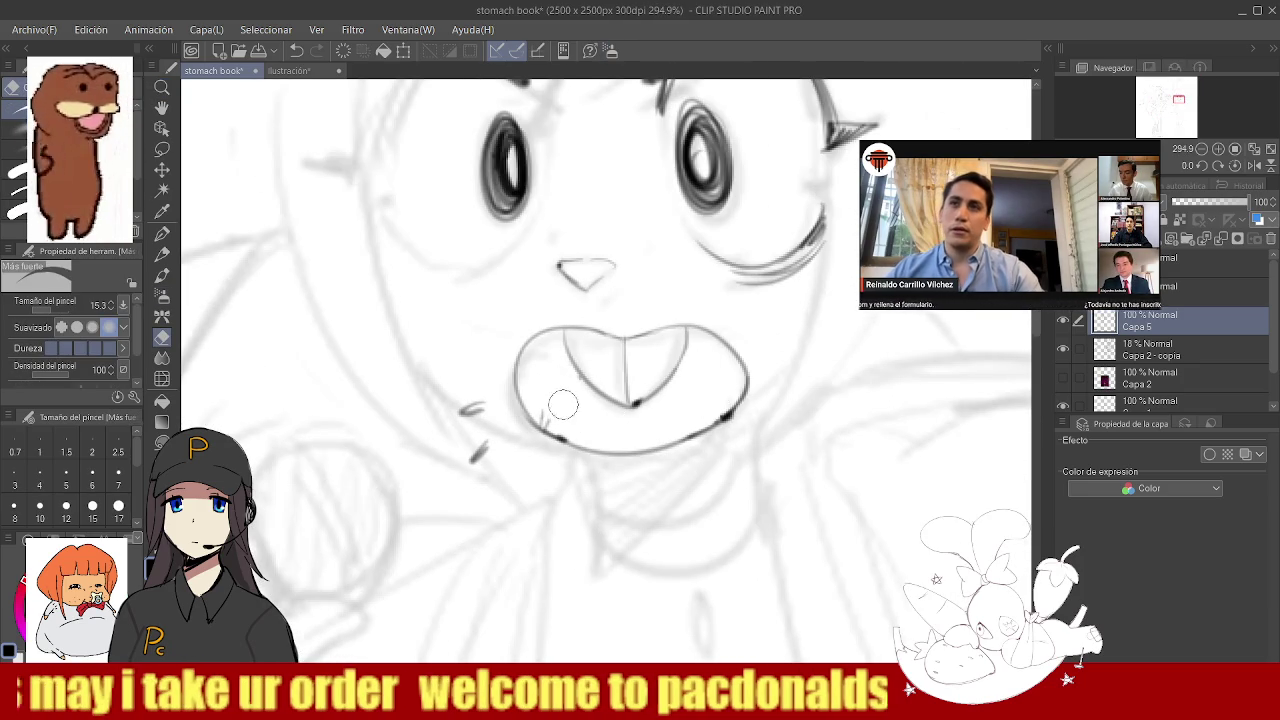
- Ink and darken the left contour of the face with the Suave pen
key(/)
mouse_move(640, 390)
mouse_down()
mouse_move(660, 388)
mouse_move(537, 364)
mouse_up()
mouse_move(568, 404)
mouse_down()
mouse_move(508, 269)
mouse_move(473, 328)
mouse_up()
key(b)
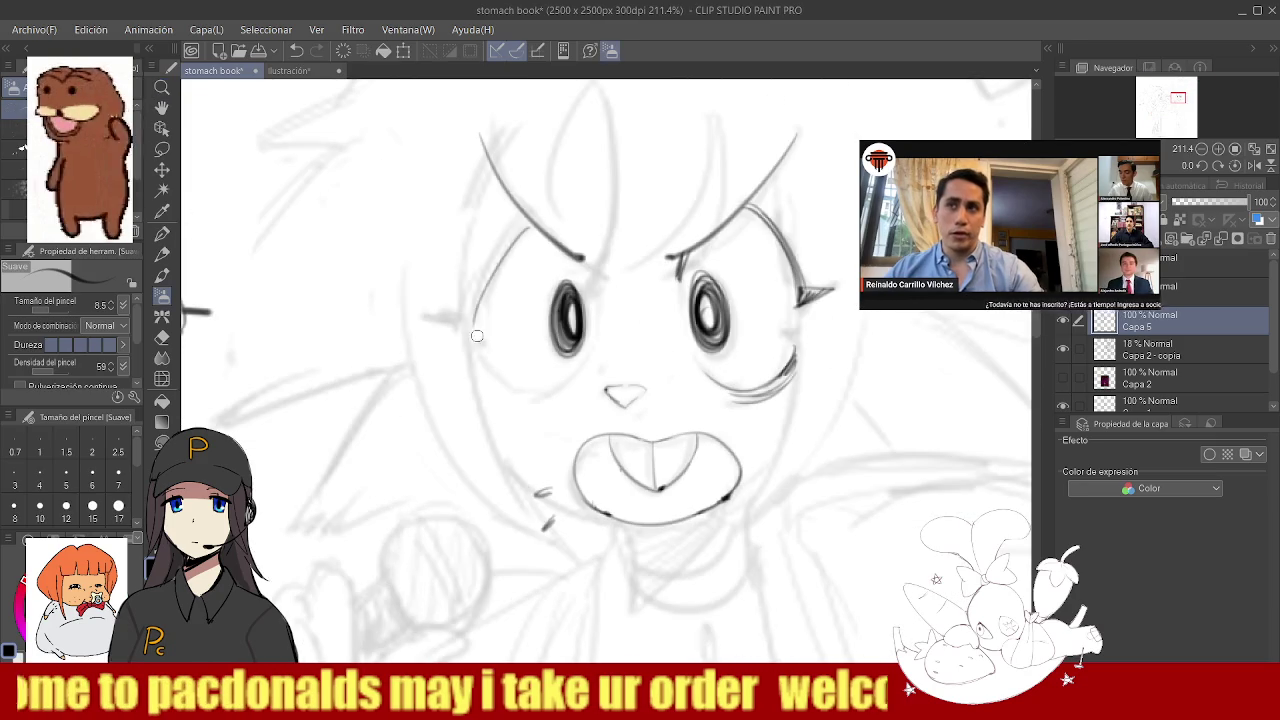
mouse_move(528, 222)
mouse_down()
mouse_move(466, 322)
mouse_move(469, 306)
mouse_up()
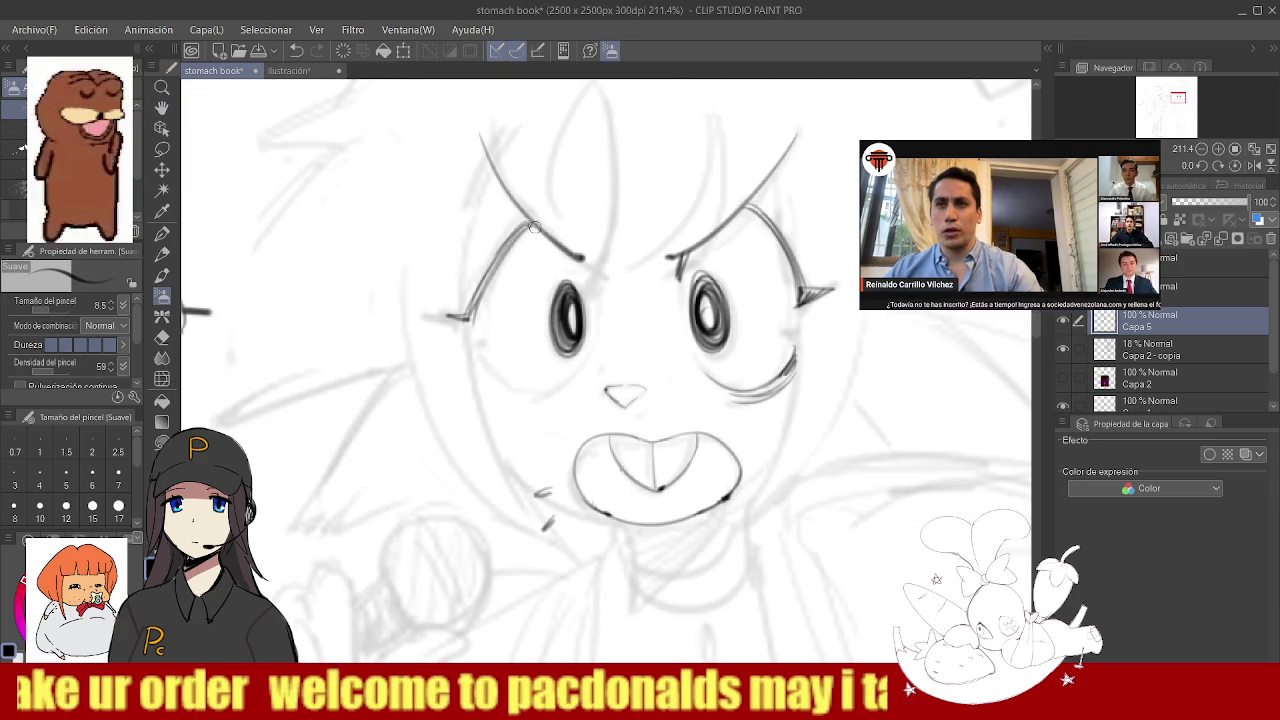
drag(528, 225, 470, 314)
mouse_move(508, 244)
mouse_down()
mouse_move(462, 330)
mouse_move(545, 316)
mouse_up()
key(b)
- Add the curved lines under the left eye
drag(418, 326, 500, 398)
mouse_move(414, 326)
mouse_down()
mouse_move(491, 395)
mouse_move(465, 395)
mouse_up()
mouse_move(620, 356)
mouse_down()
mouse_move(540, 356)
mouse_move(573, 345)
mouse_up()
key(b)
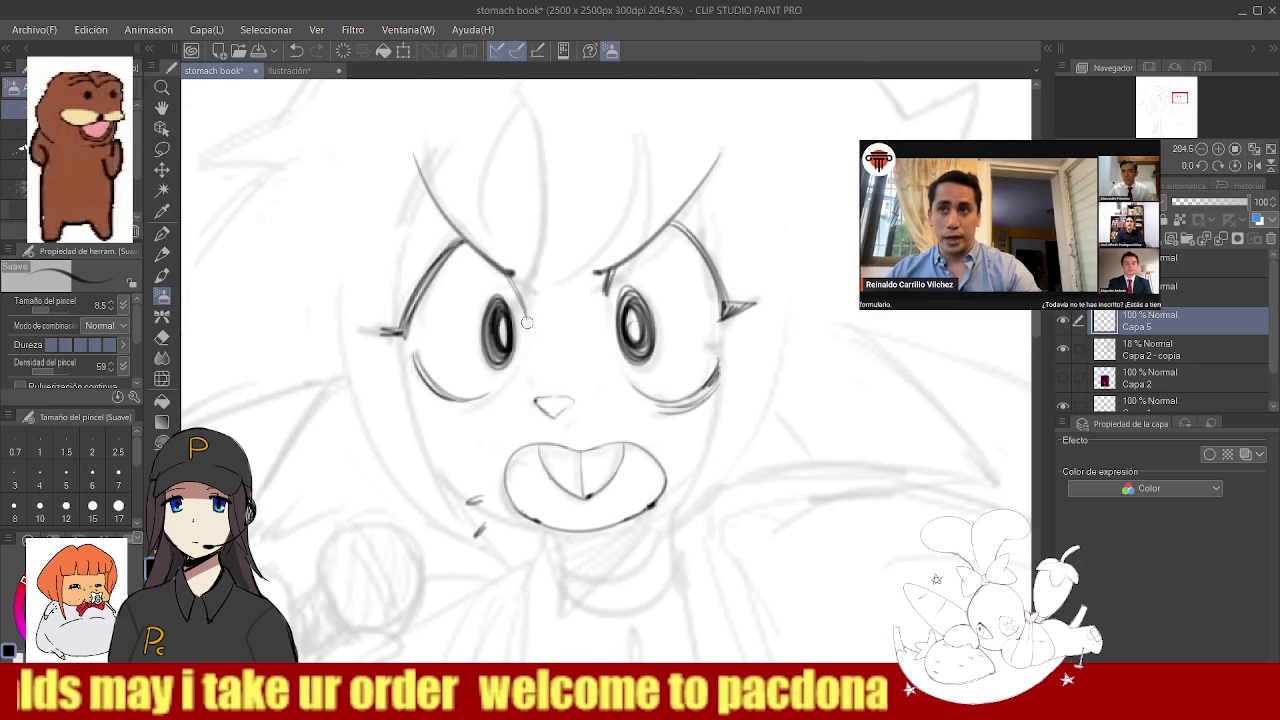
scroll(531, 323, down, 4)
scroll(593, 315, up, 3)
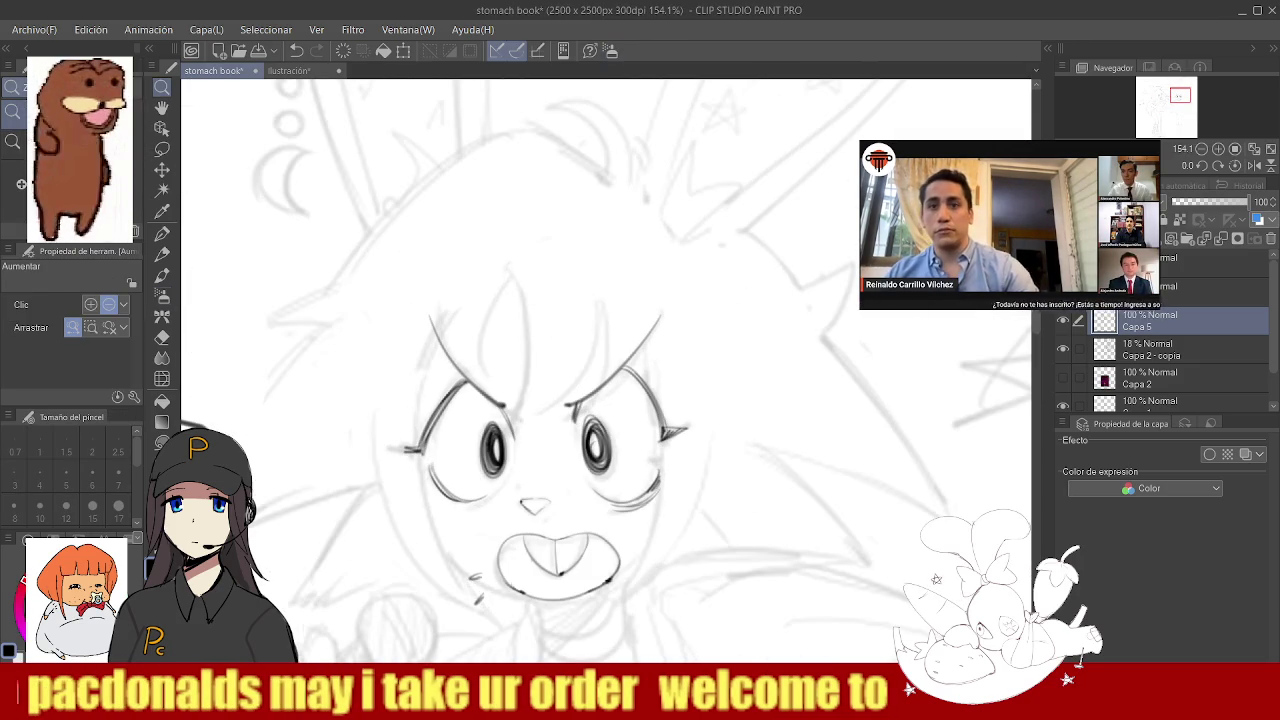
- Ink the bangs strands between the eyes, undoing the last forehead stroke
drag(604, 272, 519, 408)
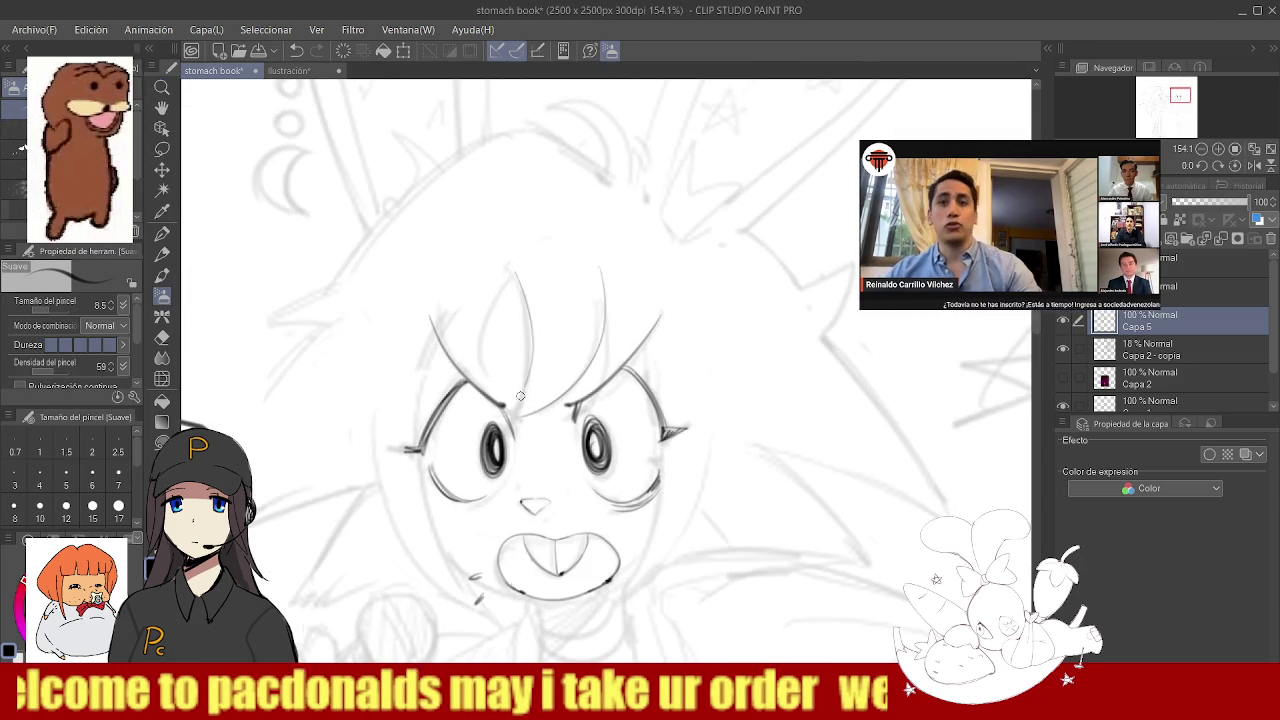
drag(517, 278, 509, 404)
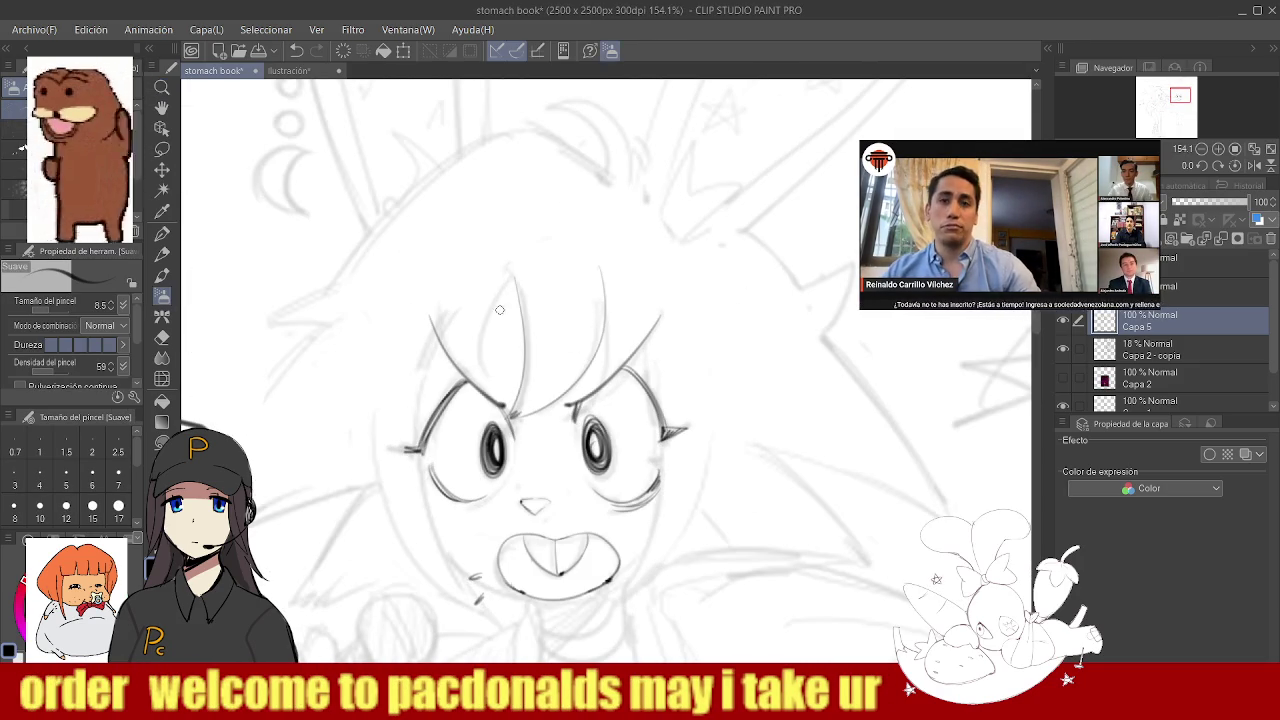
drag(508, 283, 484, 378)
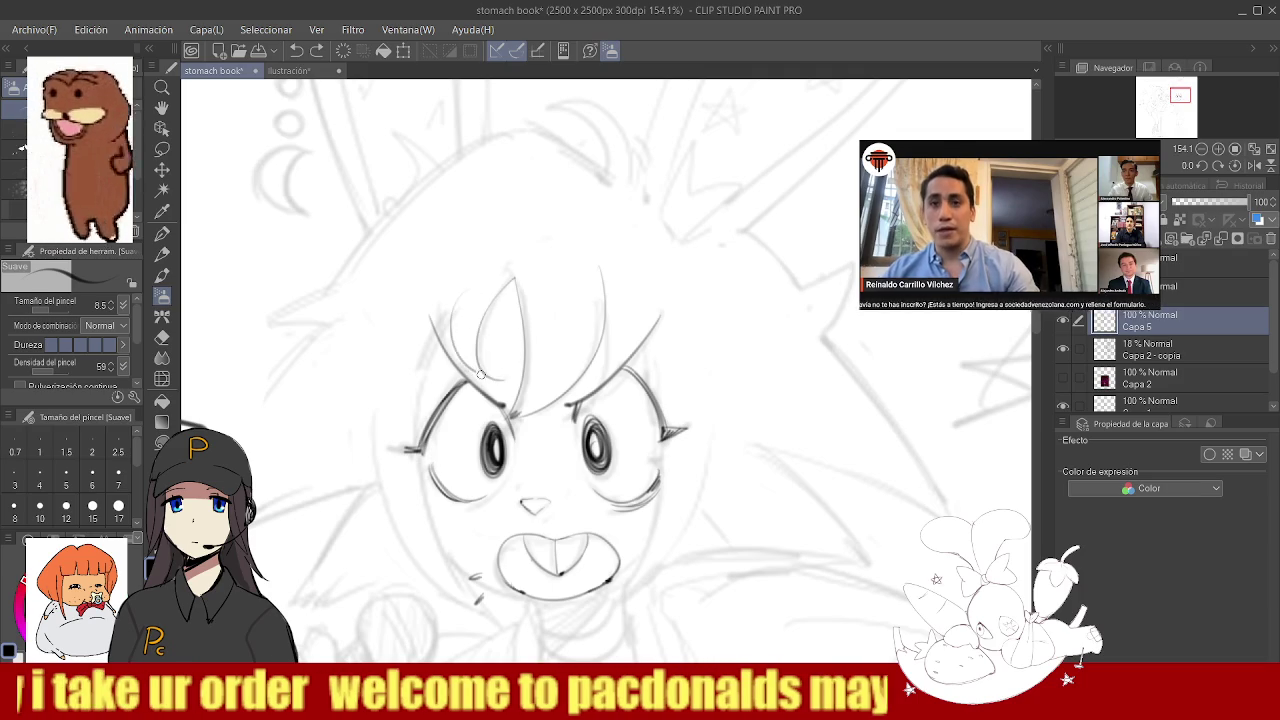
drag(452, 304, 489, 377)
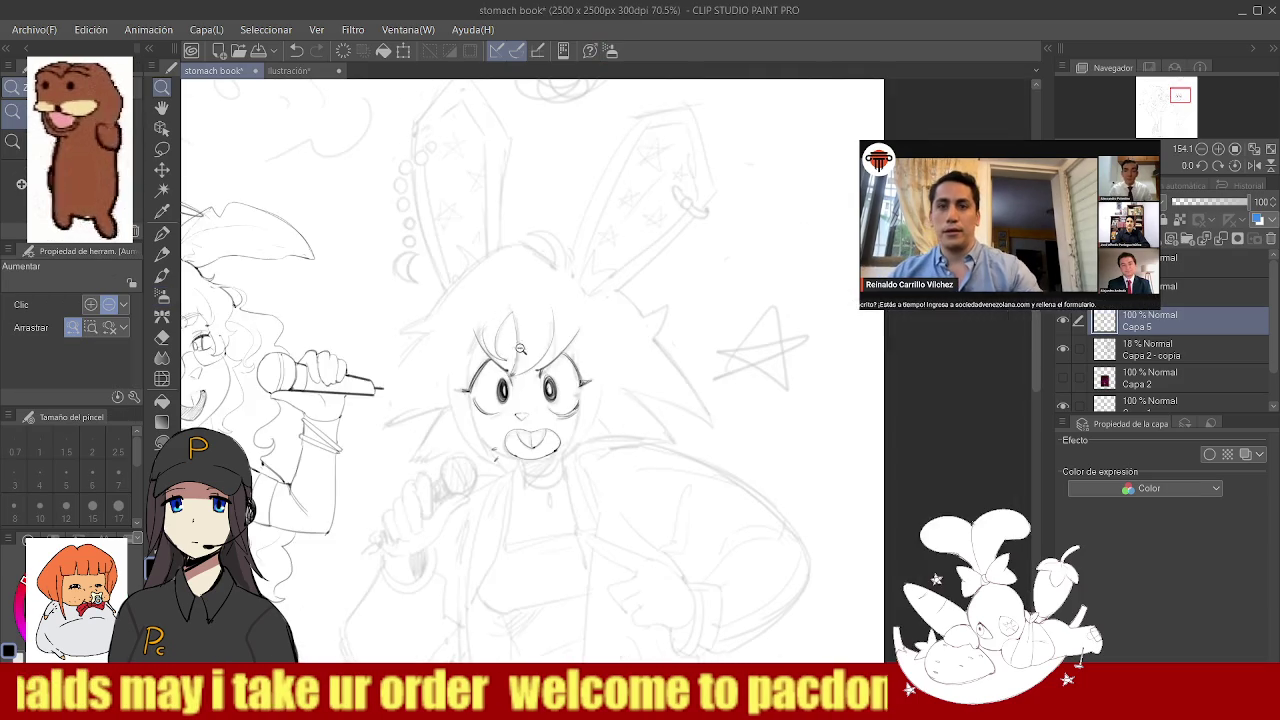
scroll(501, 384, up, 1)
key(ctrl+z)
key(ctrl+y)
key(ctrl+y)
key(ctrl+z)
key(ctrl+z)
key(ctrl+z)
key(ctrl+y)
key(ctrl+z)
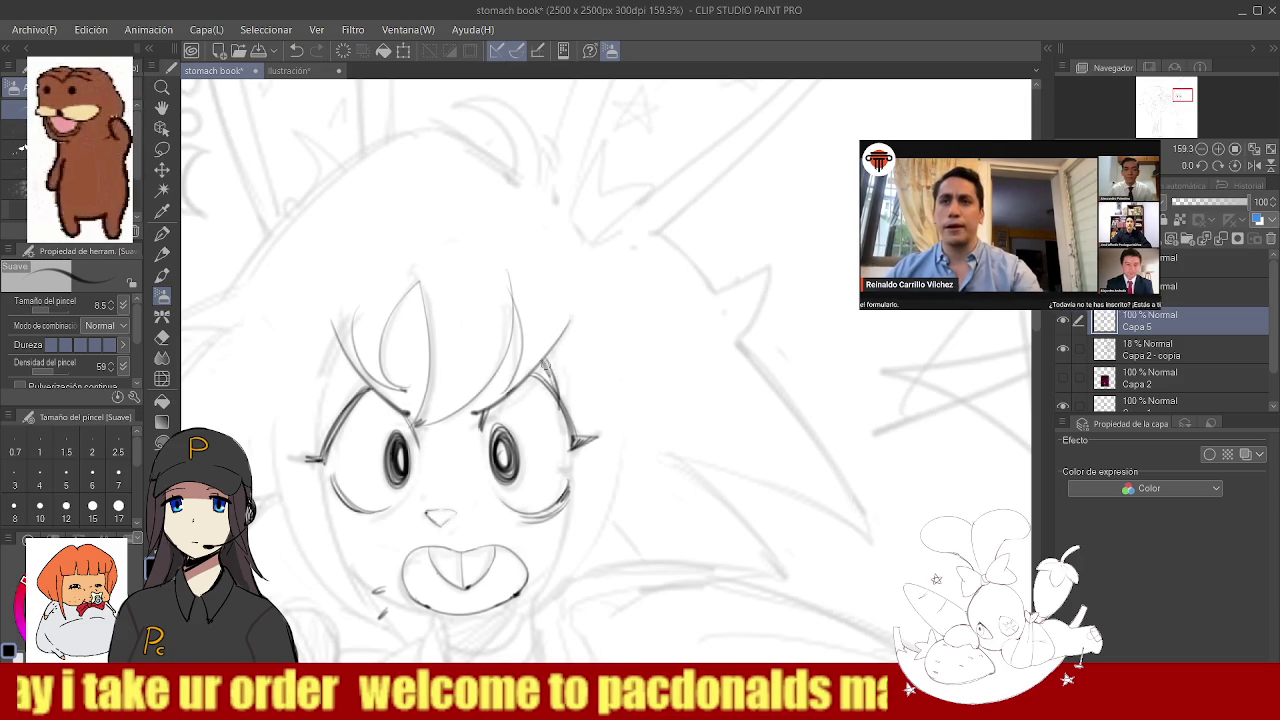
- Ink the right cheek and jawline
key(ctrl+0)
mouse_move(597, 361)
mouse_down()
mouse_move(578, 312)
mouse_move(520, 448)
mouse_up()
key(b)
drag(618, 300, 521, 446)
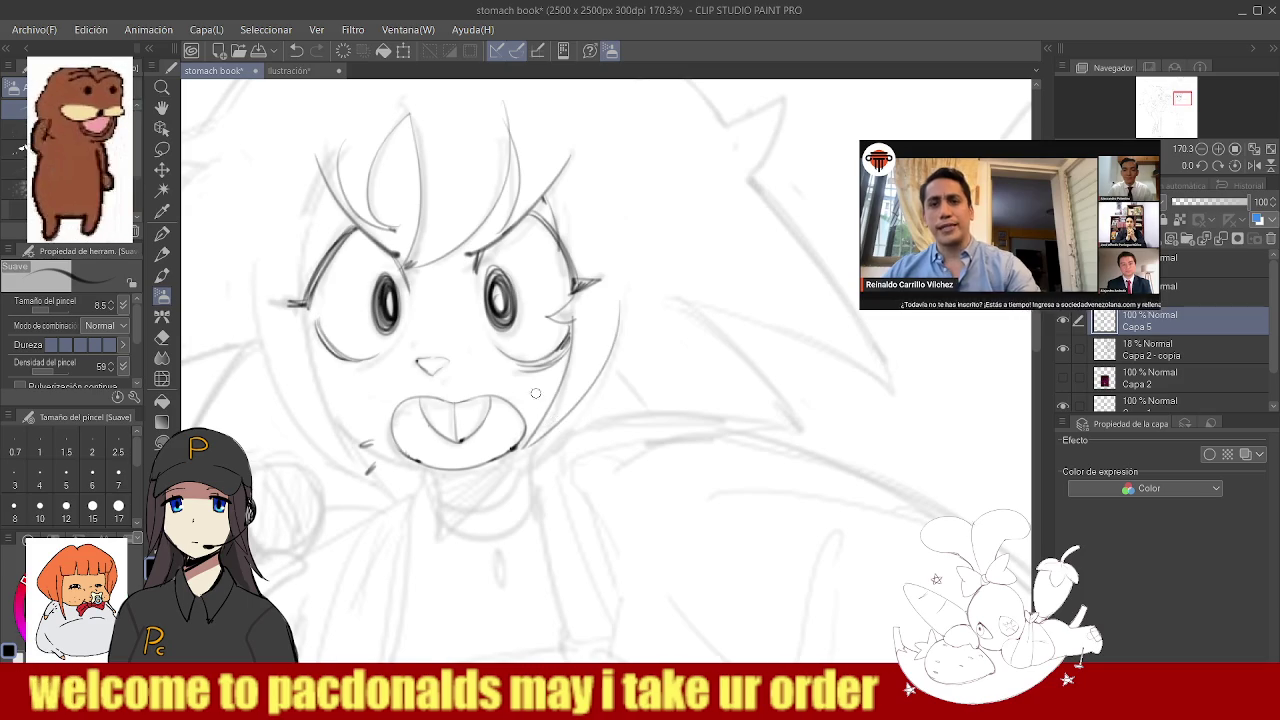
- Ink the left jawline down to the chin, then zoom out to the whole character
key(ctrl+0)
mouse_move(470, 372)
mouse_down()
mouse_move(451, 365)
mouse_move(505, 512)
mouse_up()
key(ctrl+z)
drag(436, 382, 505, 512)
drag(467, 457, 498, 494)
key(ctrl+z)
mouse_move(440, 398)
mouse_down()
mouse_move(484, 490)
mouse_move(506, 500)
mouse_move(477, 384)
mouse_up()
key(ctrl+z)
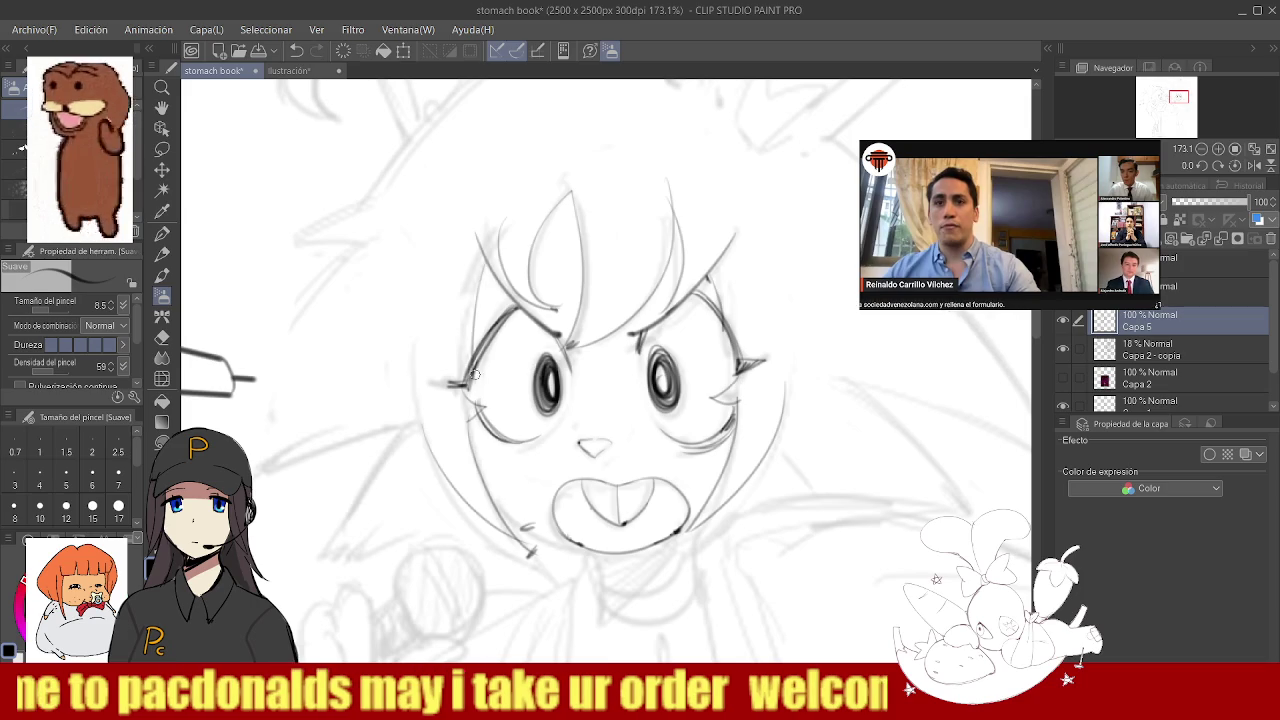
key(ctrl+space)
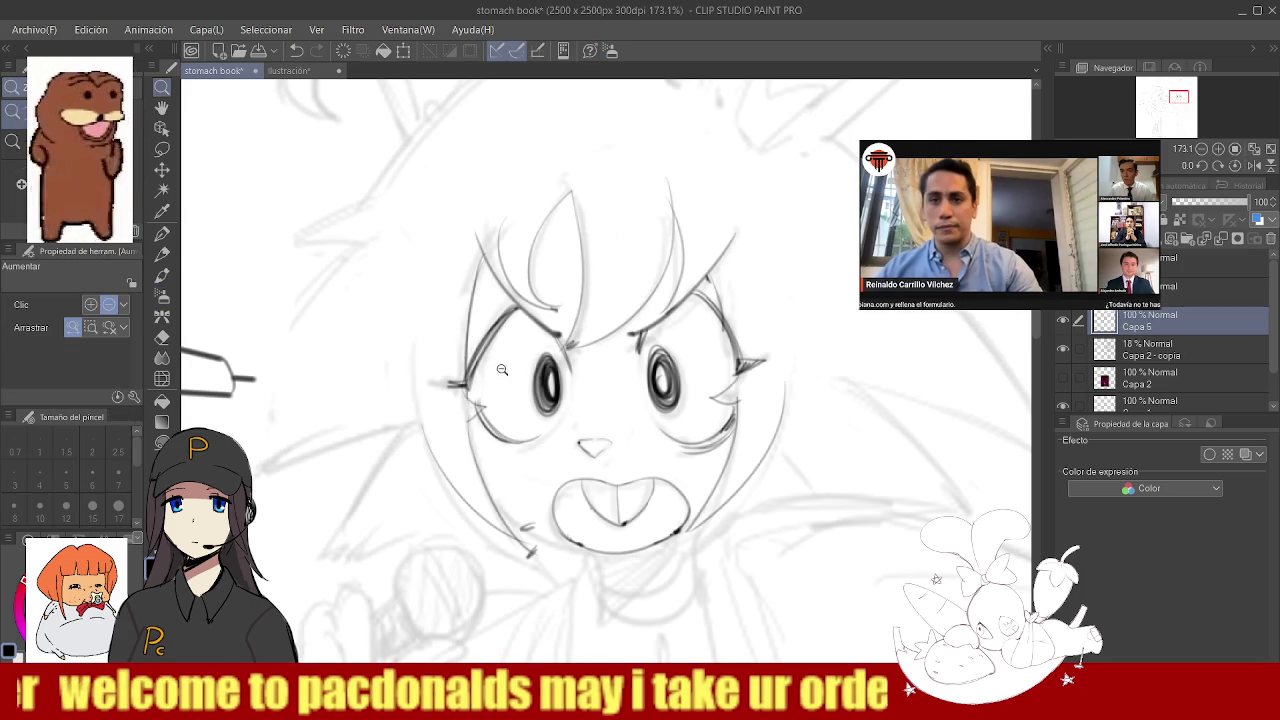
drag(503, 369, 489, 330)
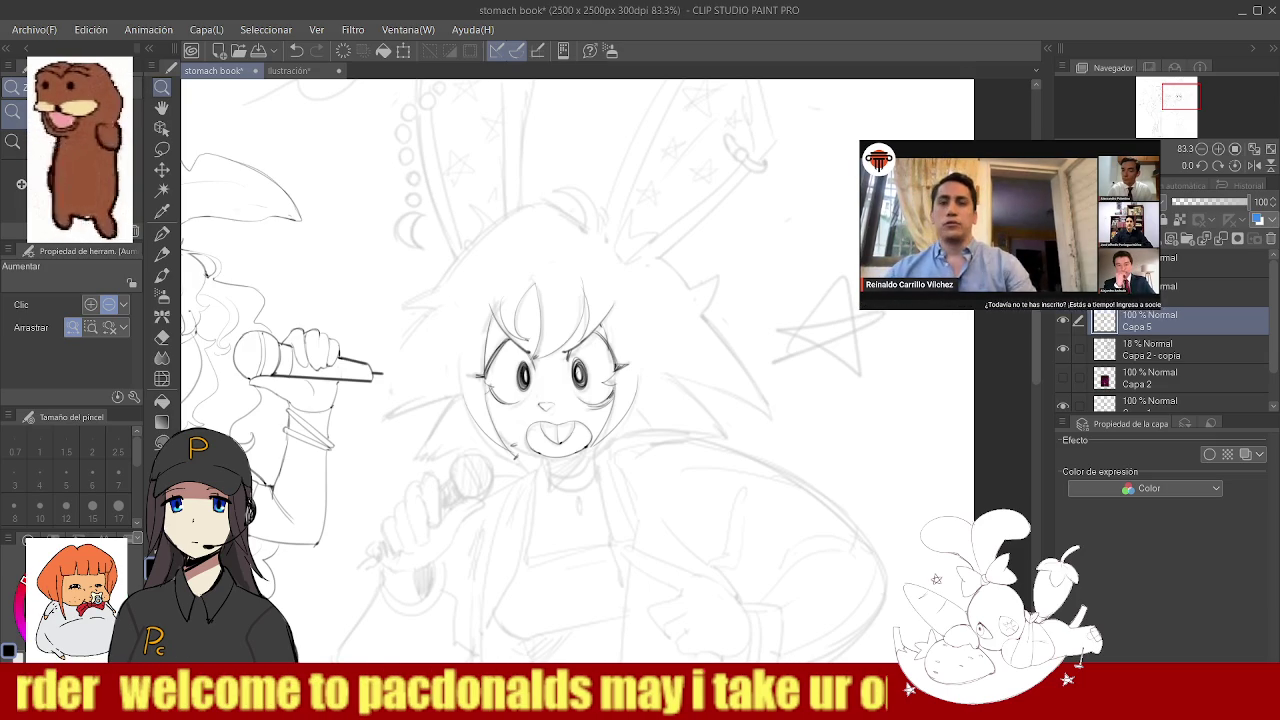
- Try hair strands and a short stroke left of the face, undoing the attempts
scroll(478, 392, up, 5)
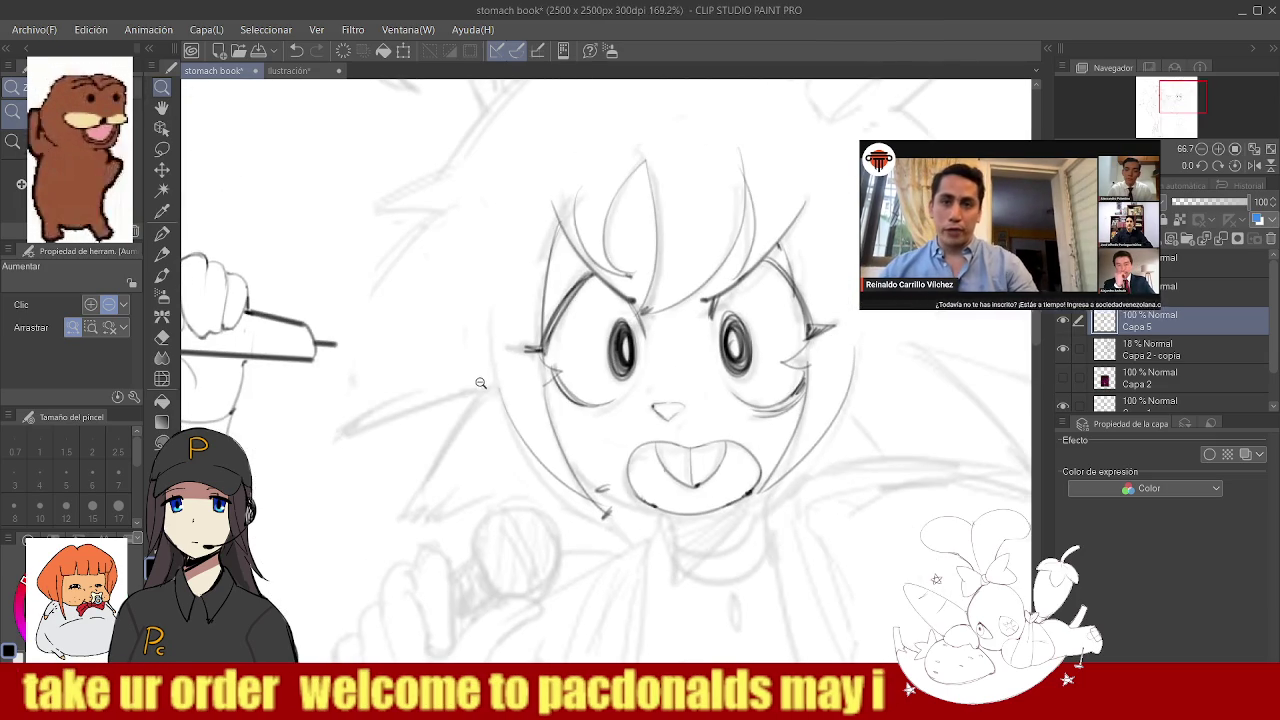
key(b)
mouse_move(420, 222)
mouse_down()
mouse_move(315, 462)
mouse_move(318, 445)
mouse_up()
key(ctrl+z)
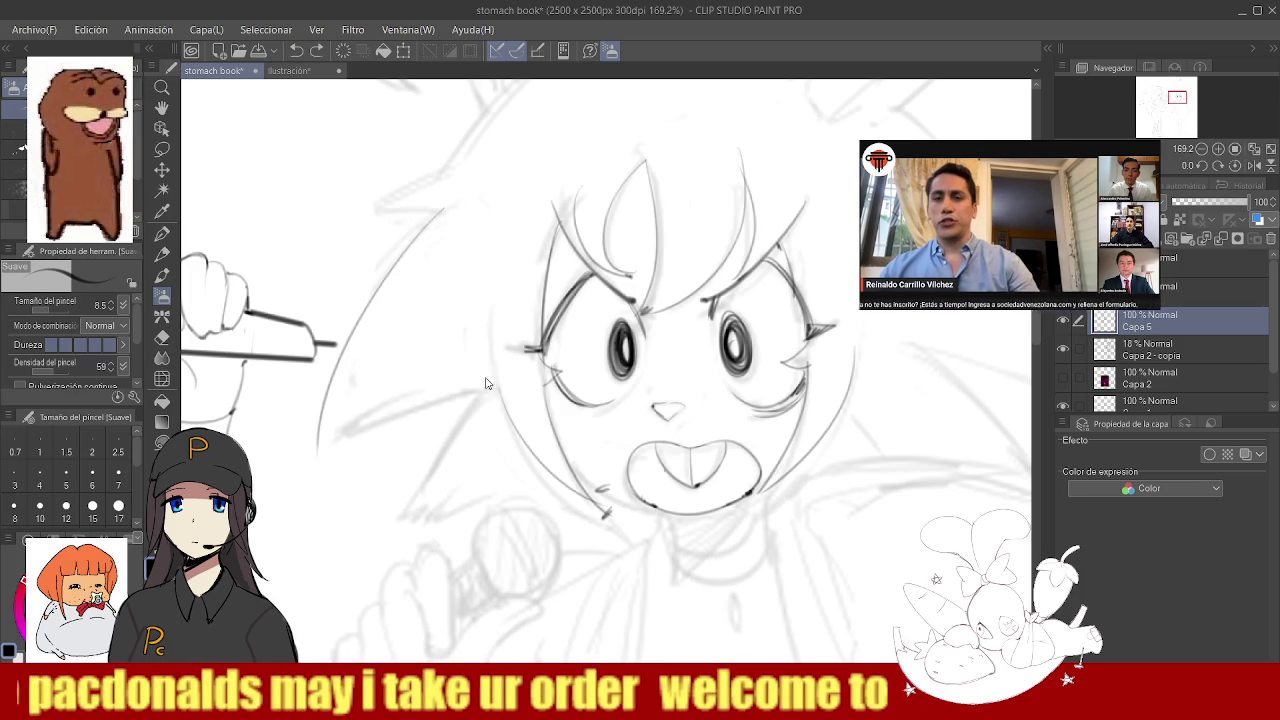
drag(498, 379, 305, 457)
scroll(460, 360, down, 1)
key(ctrl+z)
mouse_move(451, 205)
mouse_down()
mouse_move(462, 338)
mouse_move(446, 350)
mouse_up()
key(ctrl+z)
drag(460, 238, 470, 350)
key(ctrl+z)
- Ink the face's left edge and rework the lower curved hair strokes beside it
drag(455, 270, 463, 342)
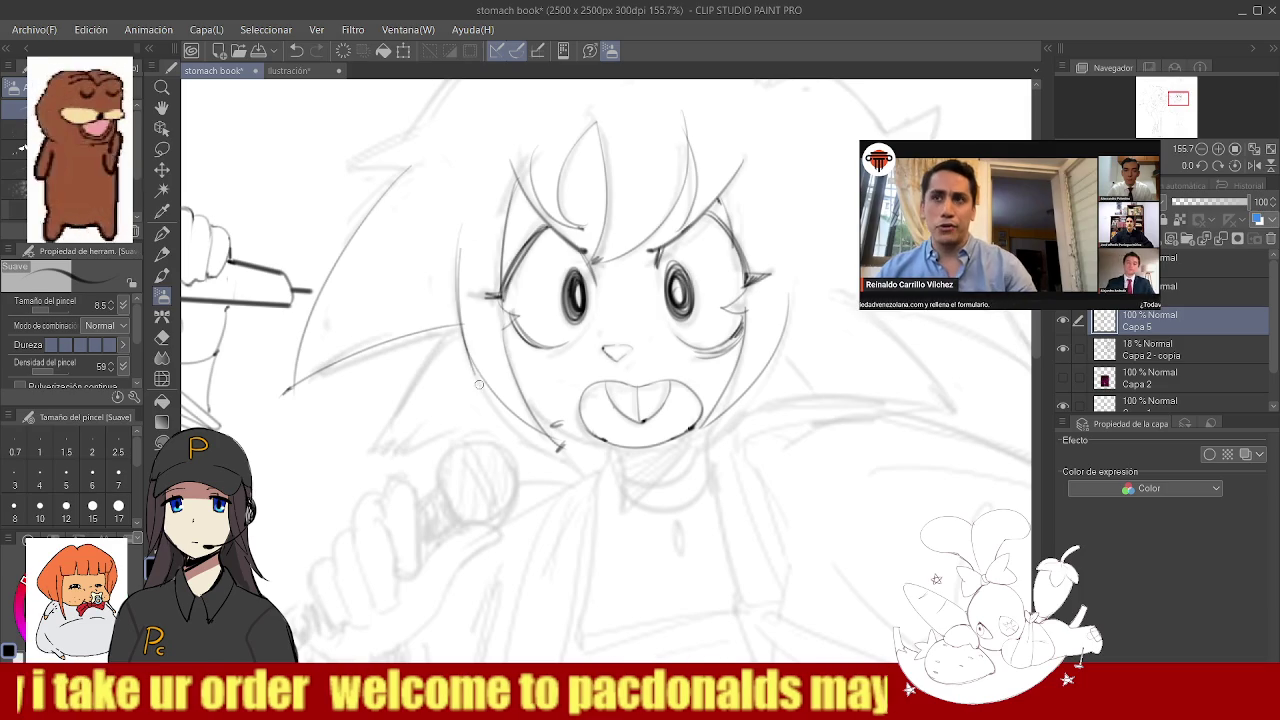
mouse_move(290, 390)
mouse_down()
mouse_move(462, 332)
mouse_move(288, 392)
mouse_up()
key(ctrl+z)
drag(320, 452, 502, 416)
key(ctrl+z)
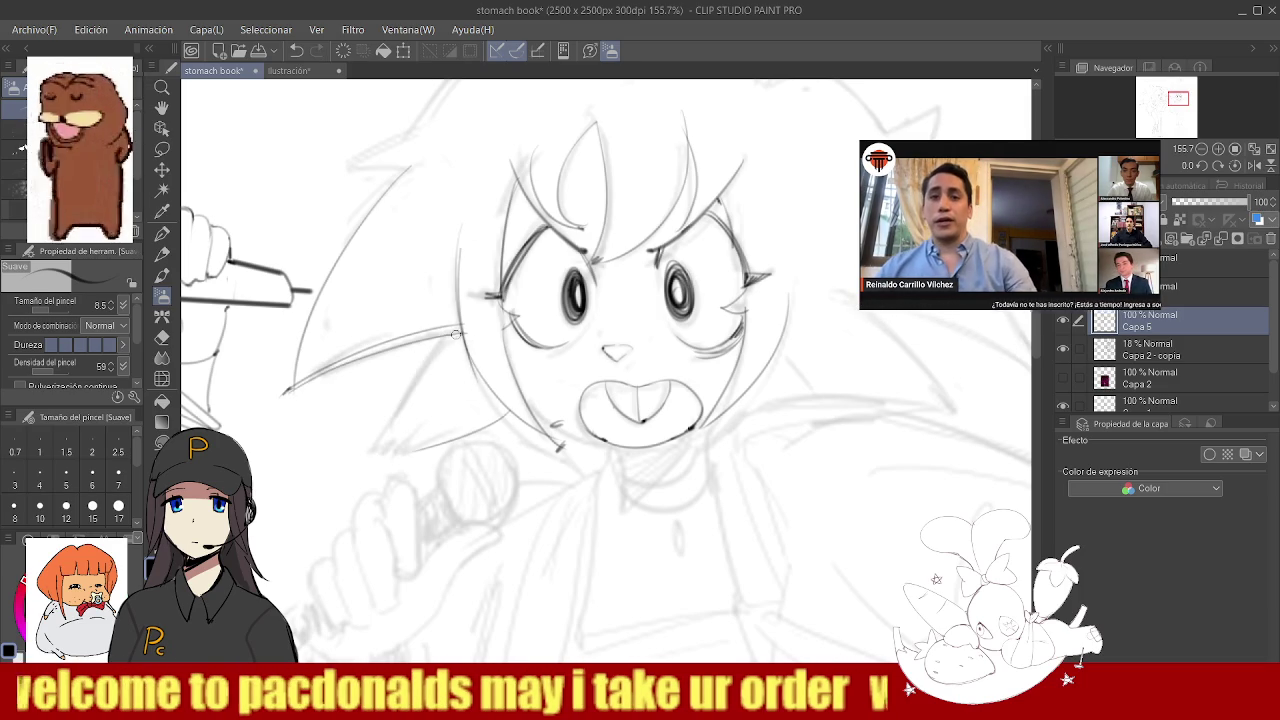
drag(334, 446, 436, 441)
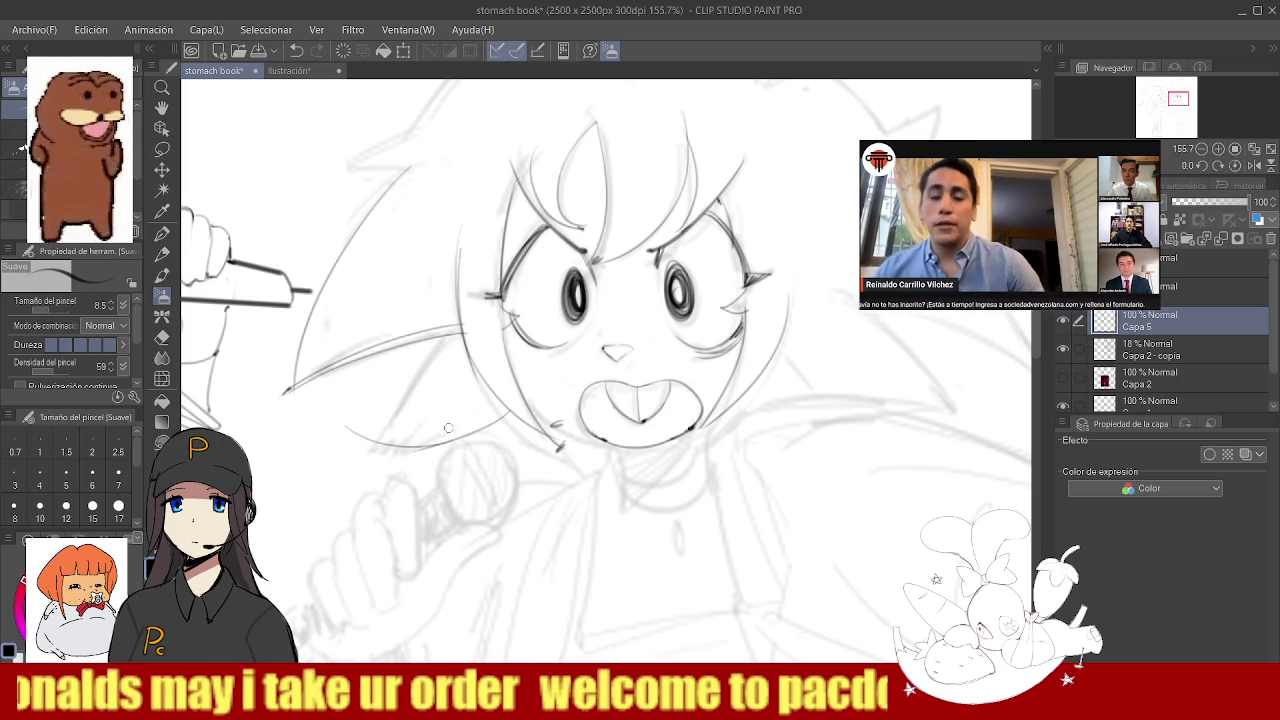
key(ctrl+z)
drag(362, 432, 466, 428)
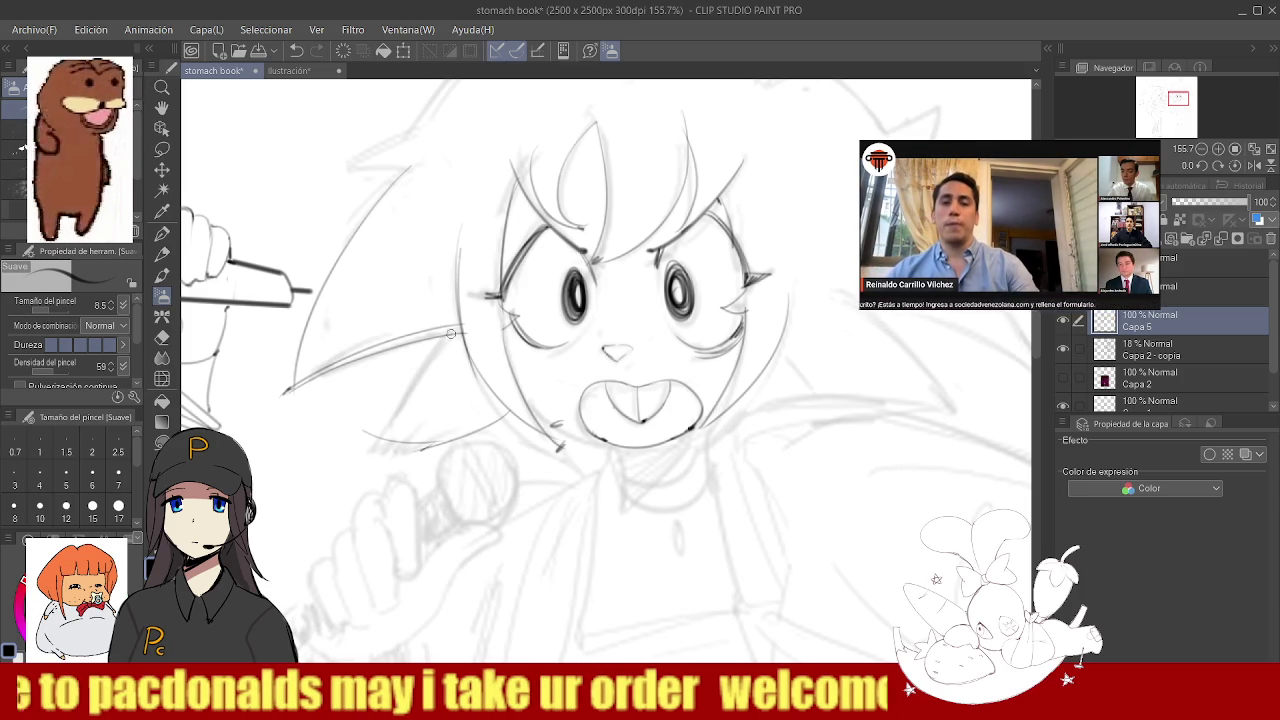
key(ctrl+z)
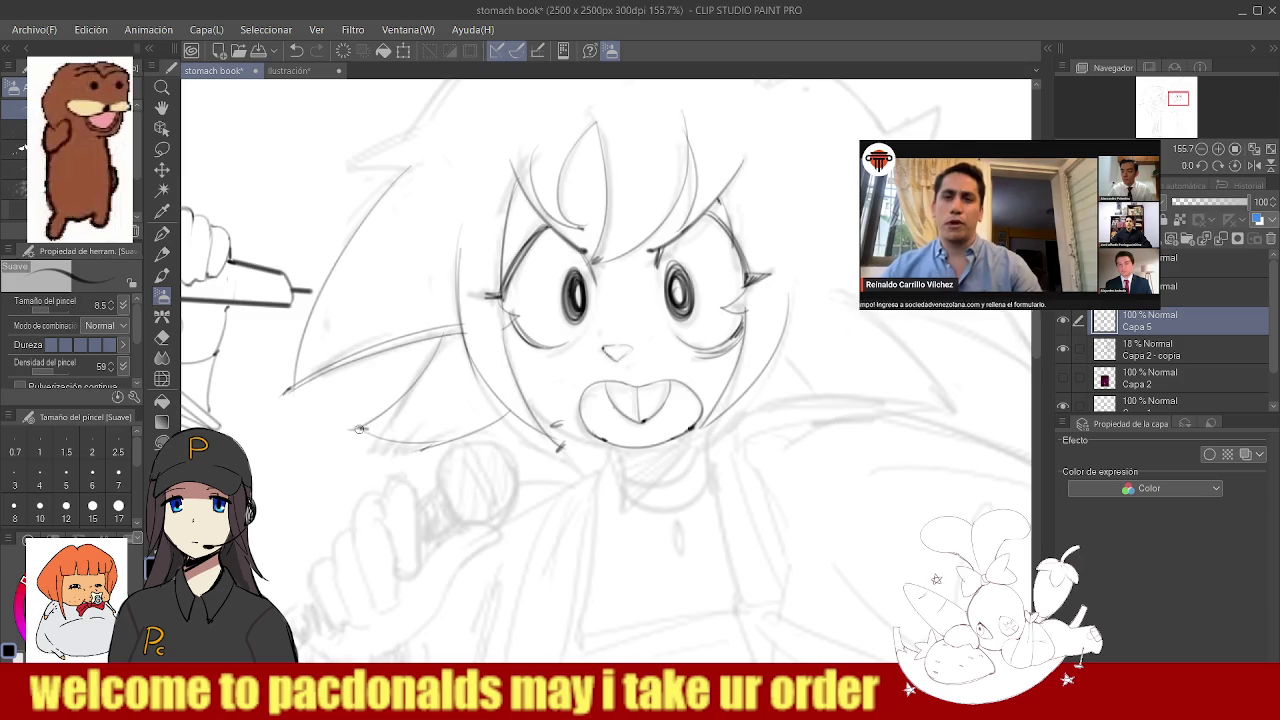
scroll(450, 380, down, 3)
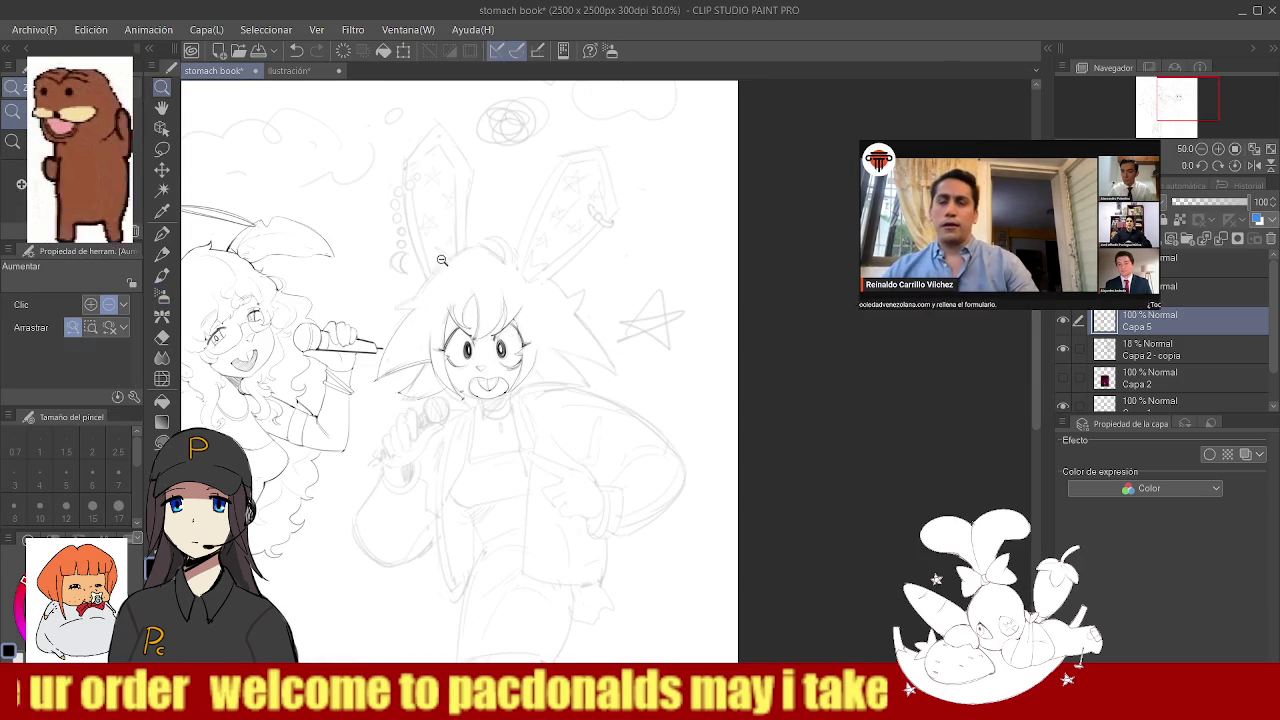
scroll(454, 260, up, 3)
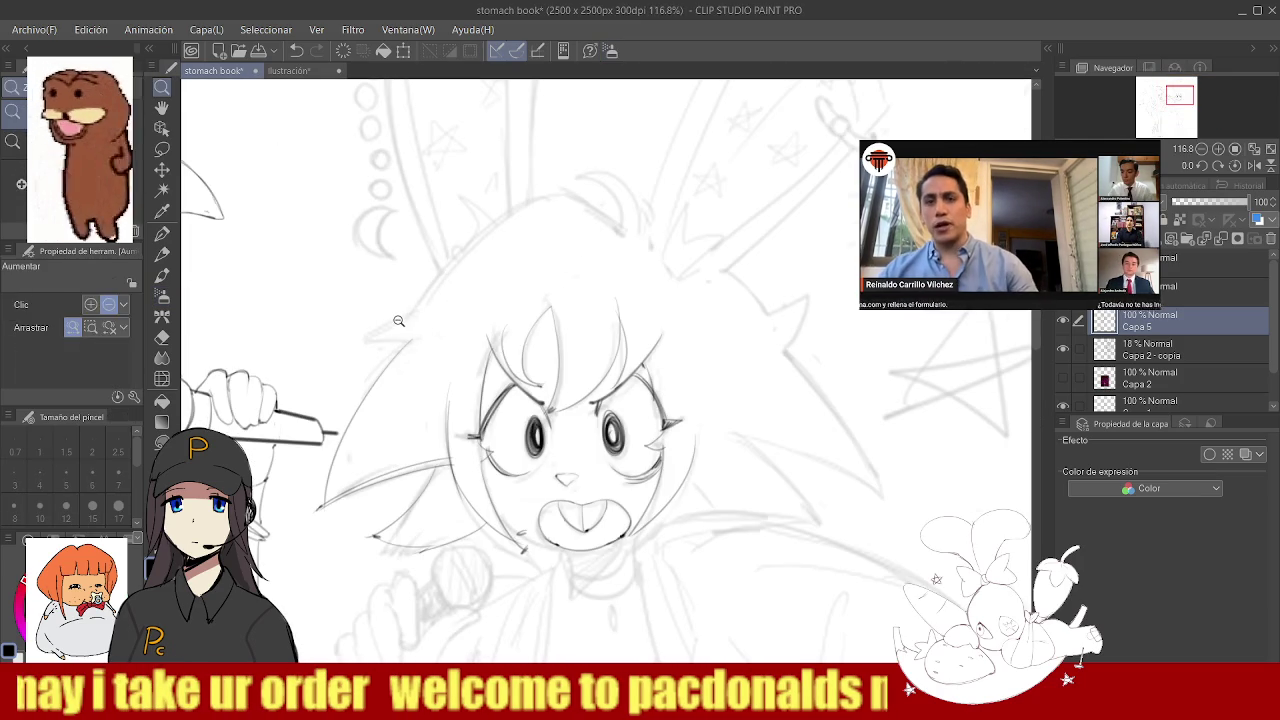
- Replace the top-of-head stroke with a shorter, neater one
alt+click(399, 320)
alt+click(408, 354)
scroll(408, 354, up, 4)
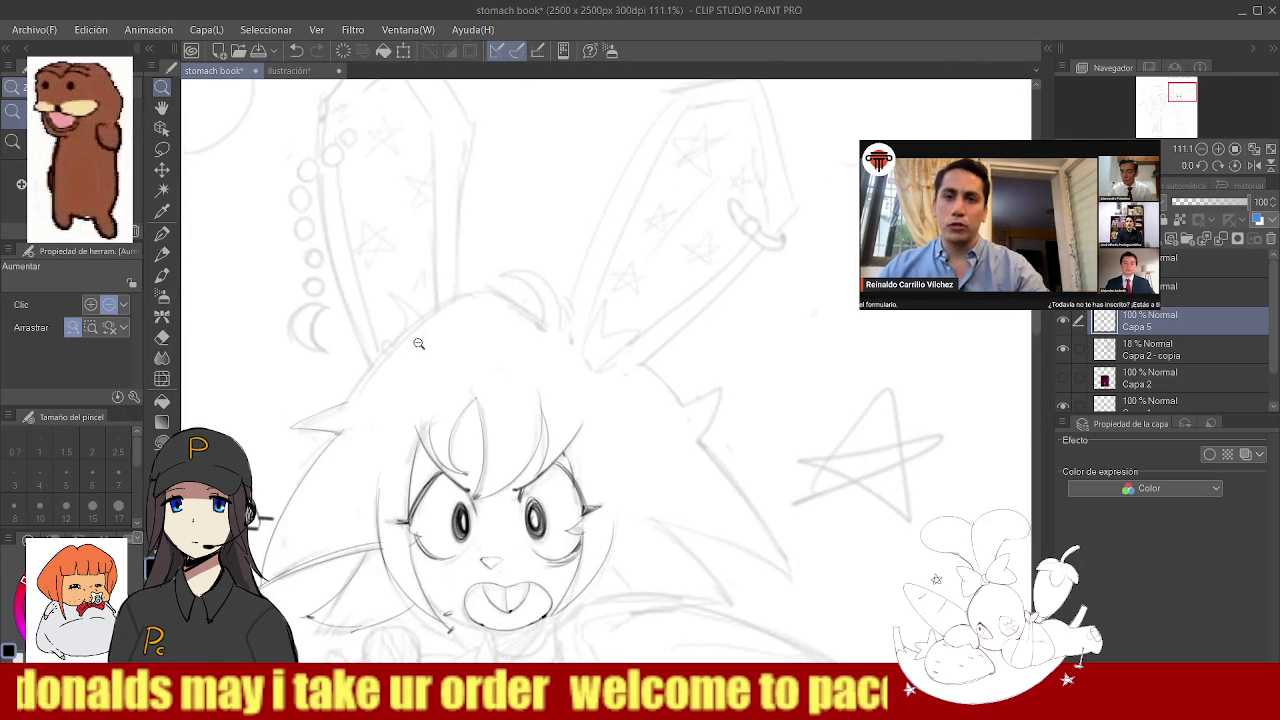
scroll(366, 394, up, 1)
key(b)
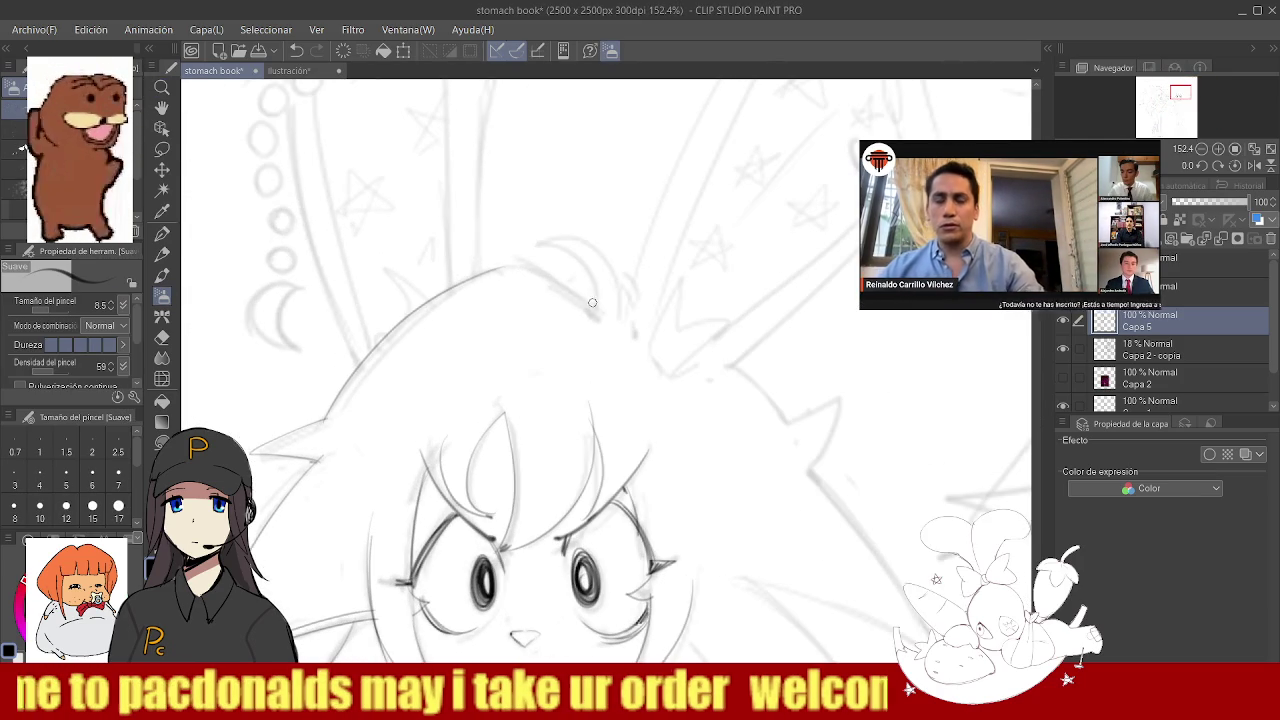
key(ctrl+z)
key(ctrl+z)
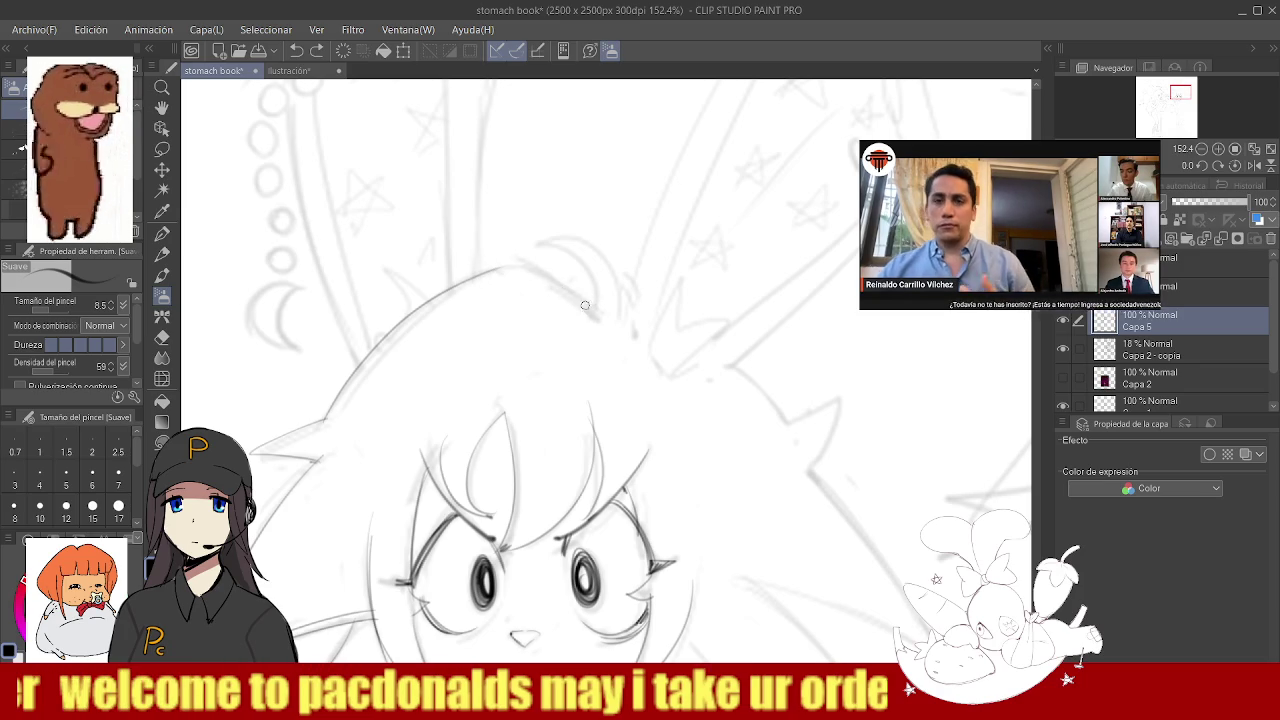
key(ctrl+z)
drag(580, 294, 502, 270)
scroll(489, 270, down, 5)
scroll(420, 330, down, 1)
scroll(337, 386, up, 3)
scroll(337, 386, up, 2)
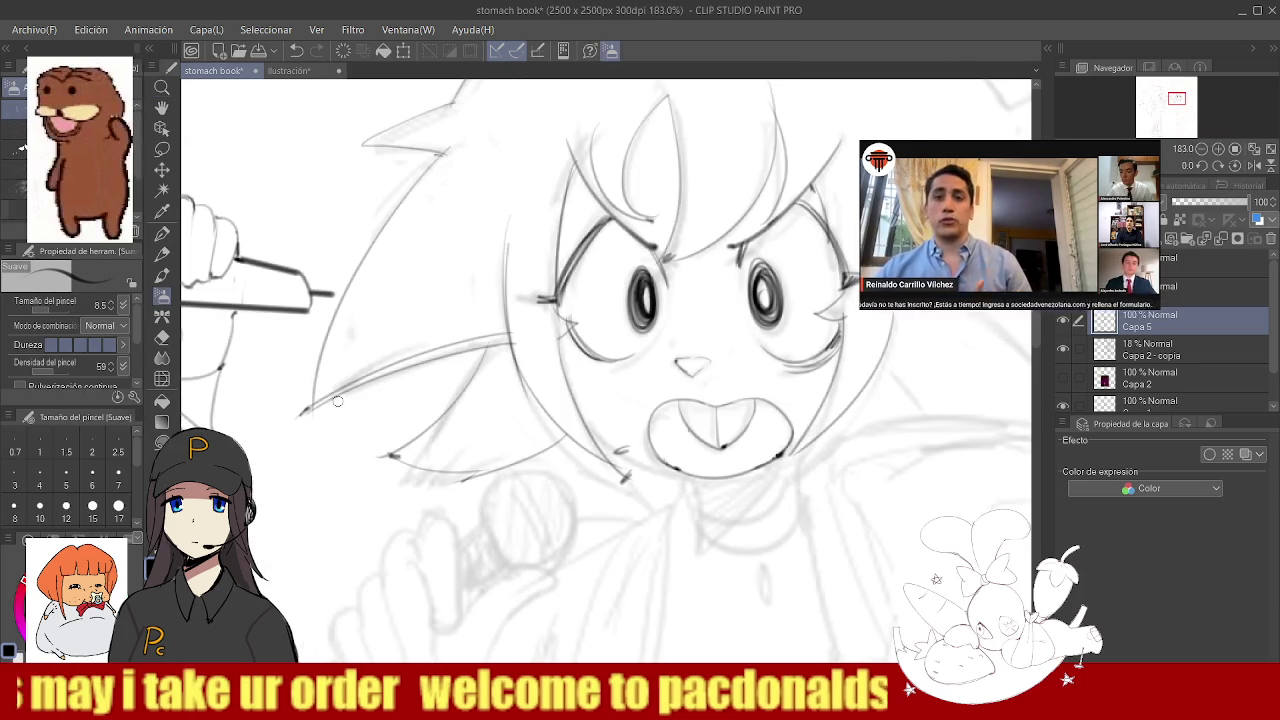
scroll(500, 370, down, 2)
scroll(538, 374, down, 2)
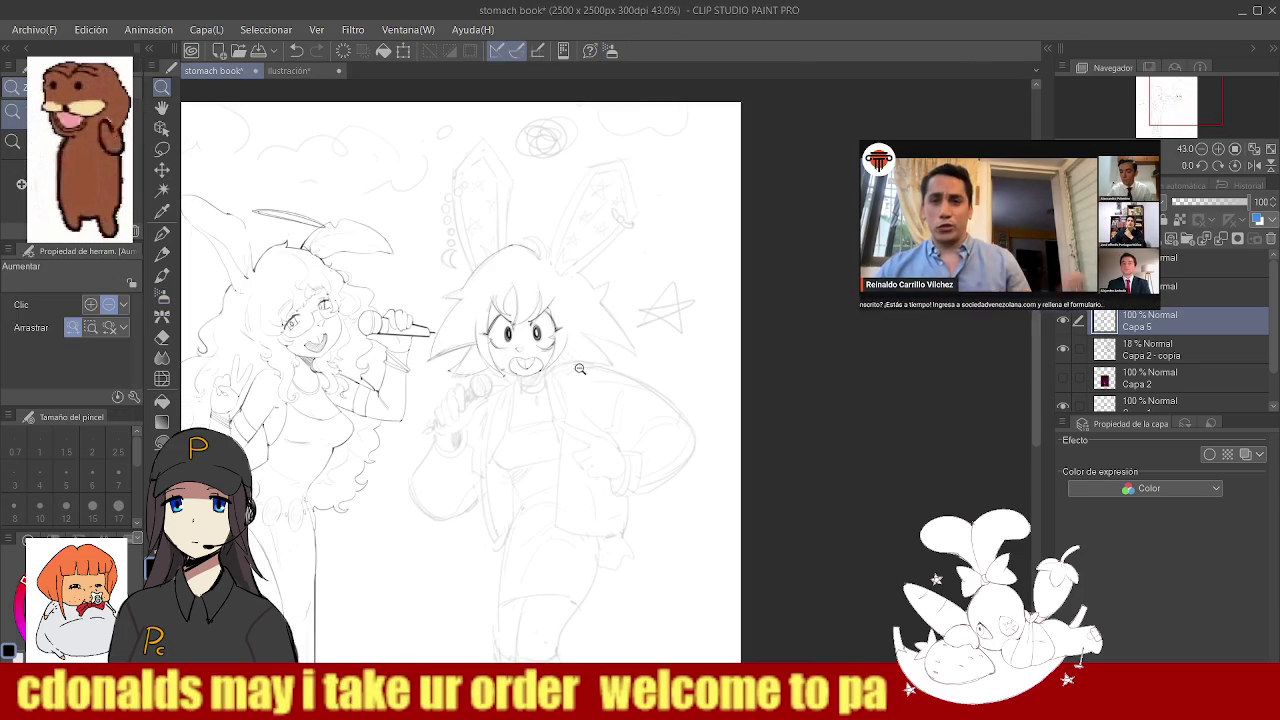
- Ink the jaw line below the mouth
scroll(580, 366, up, 3)
scroll(572, 366, up, 2)
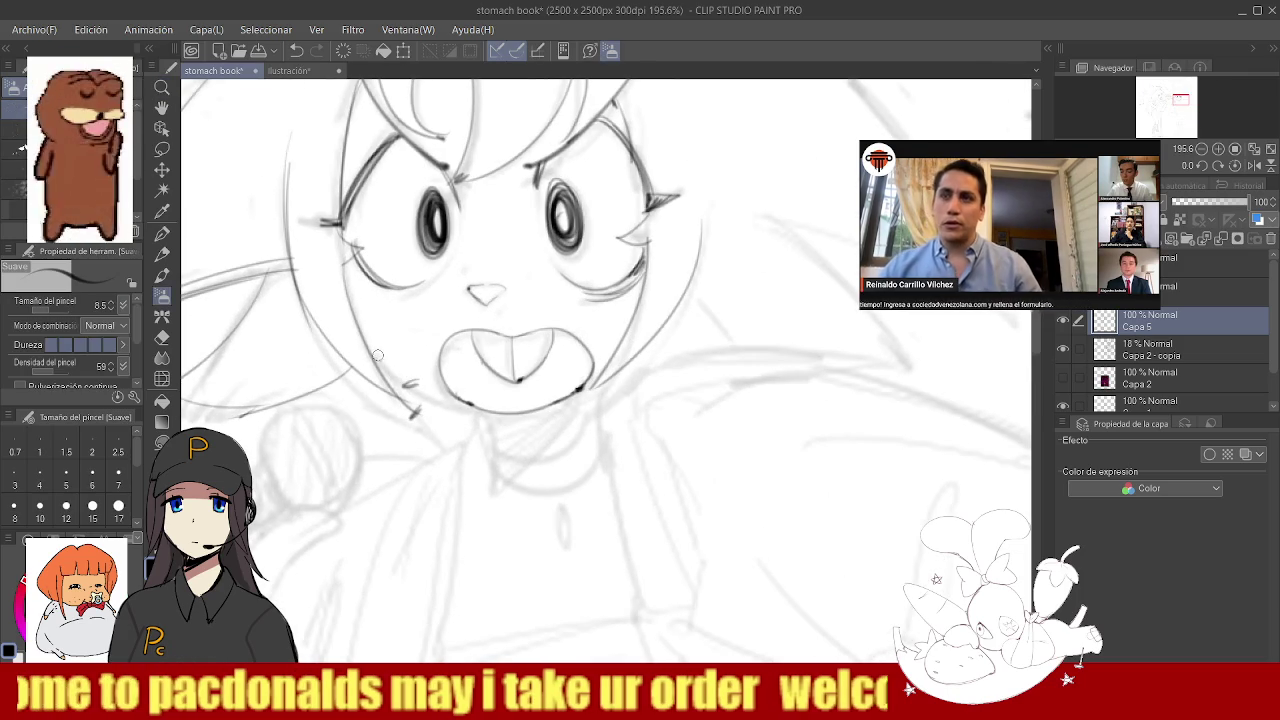
key(e)
key(b)
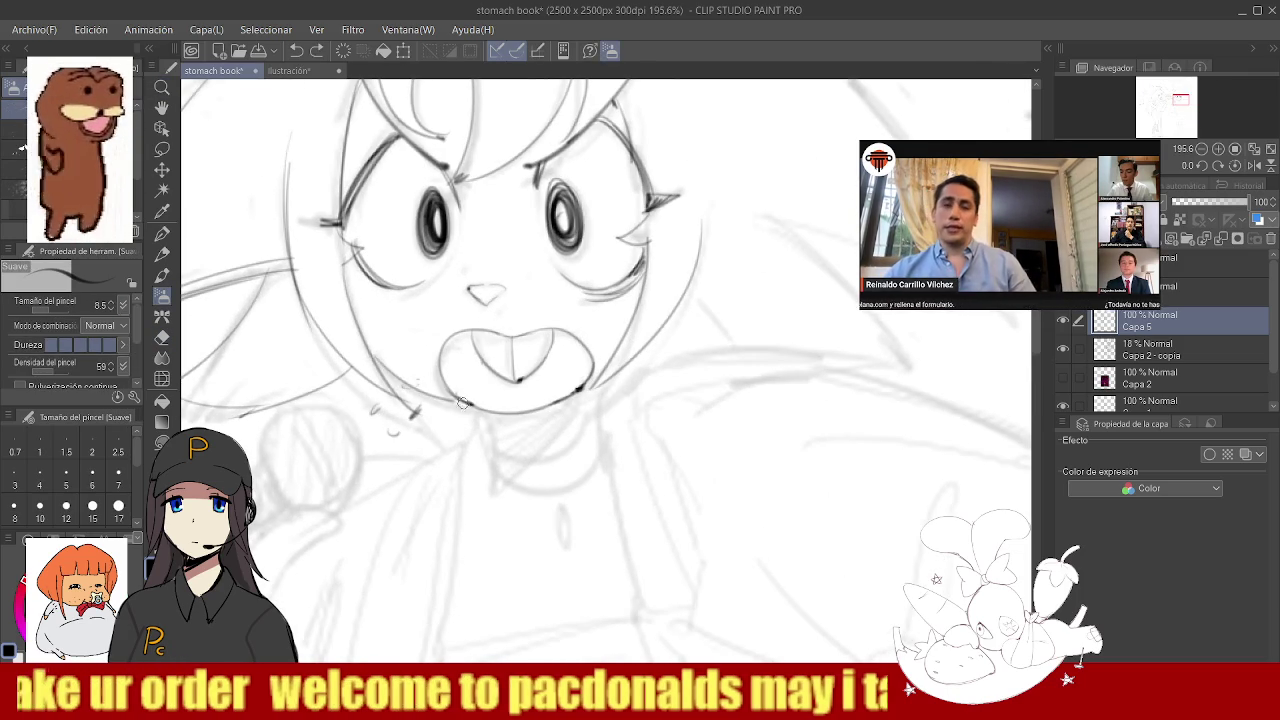
drag(380, 357, 510, 415)
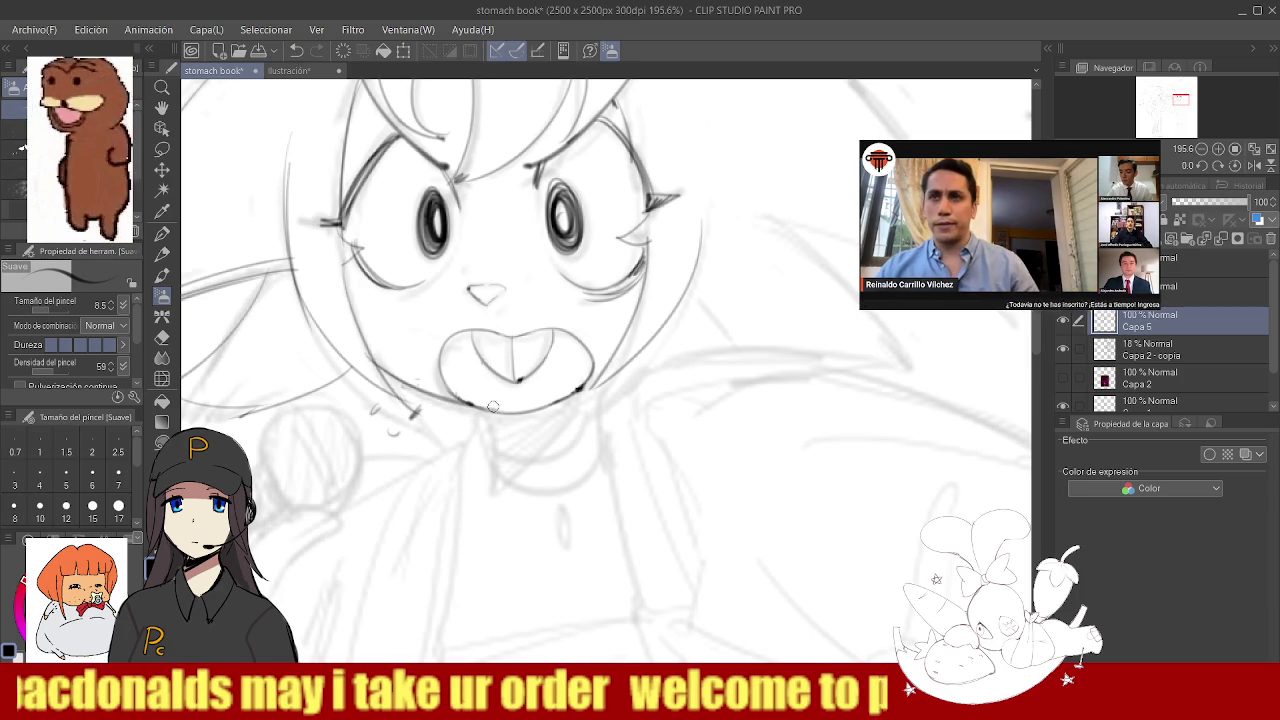
key(ctrl+space)
mouse_move(550, 368)
mouse_down()
mouse_move(590, 370)
mouse_move(600, 405)
mouse_up()
- Draw the collar around the neck, redrawing its bottom curve slightly higher
mouse_move(487, 398)
mouse_down()
mouse_move(490, 440)
mouse_move(604, 414)
mouse_up()
key(ctrl+z)
drag(490, 440, 604, 410)
key(ctrl+z)
drag(490, 437, 609, 403)
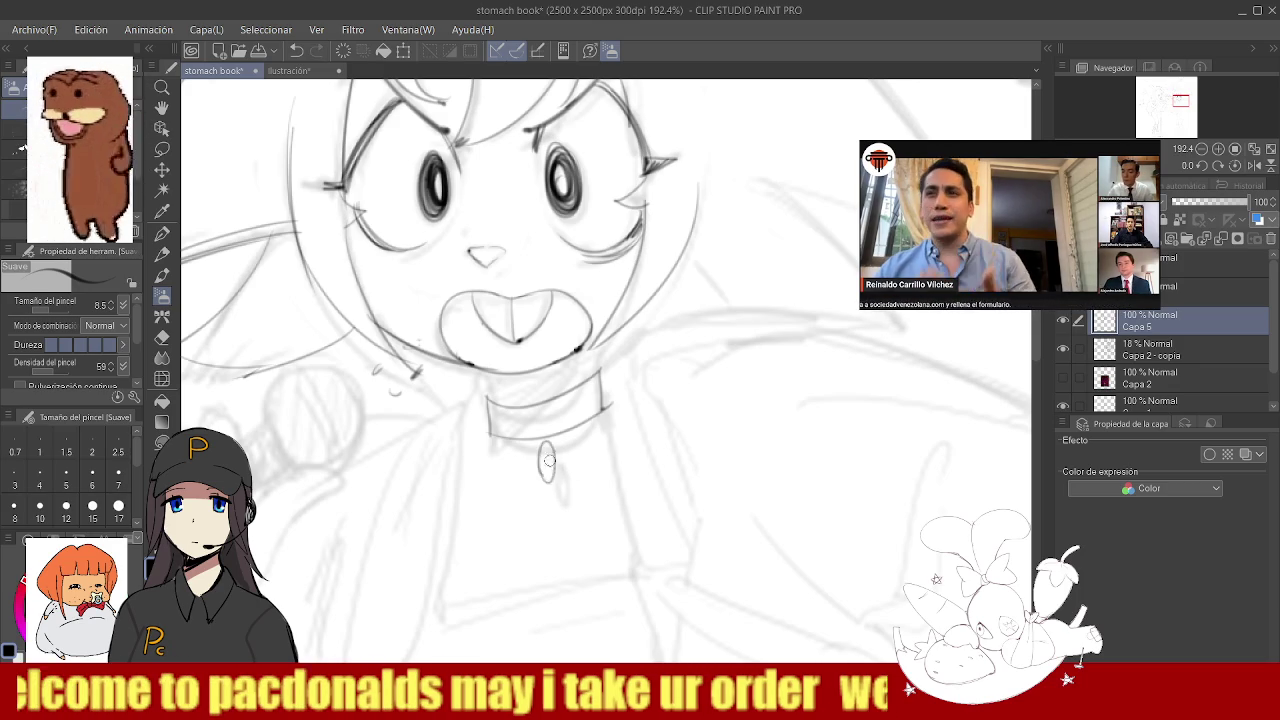
- Add the hanging pendant and extra collar strokes, undoing the last one
drag(545, 449, 551, 480)
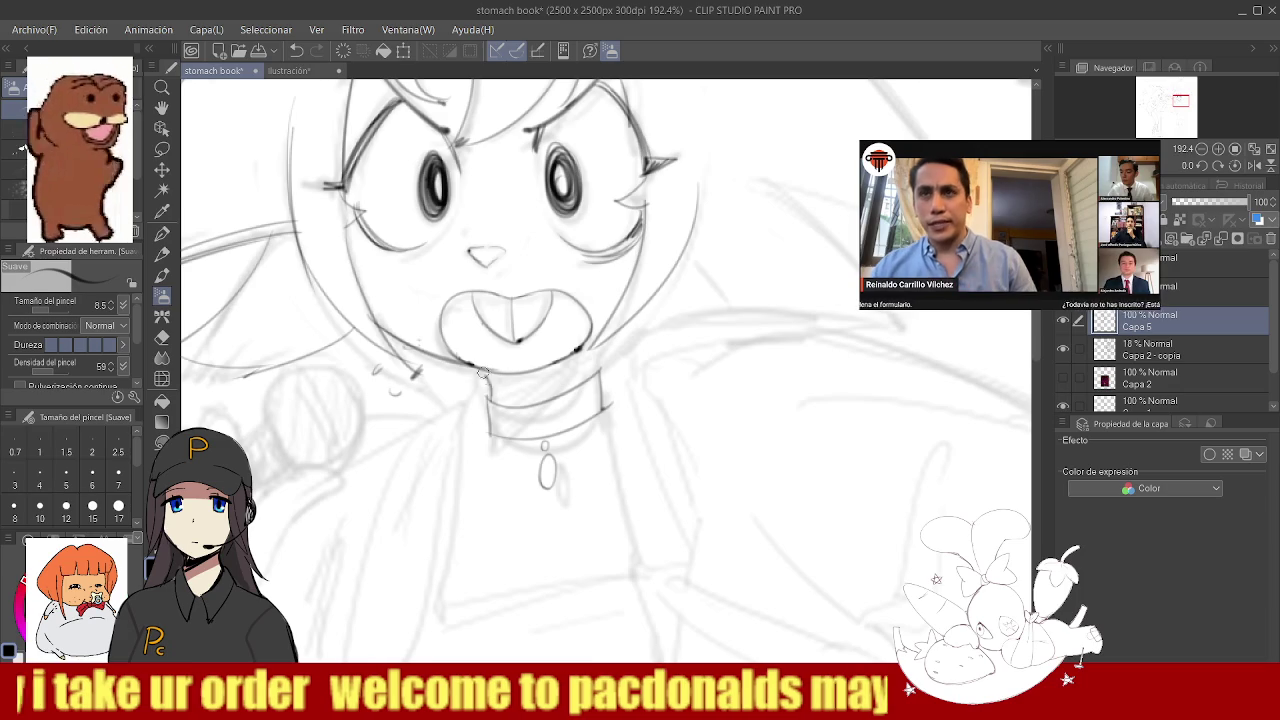
mouse_move(575, 355)
mouse_down()
mouse_move(512, 405)
mouse_move(490, 405)
mouse_move(490, 388)
mouse_up()
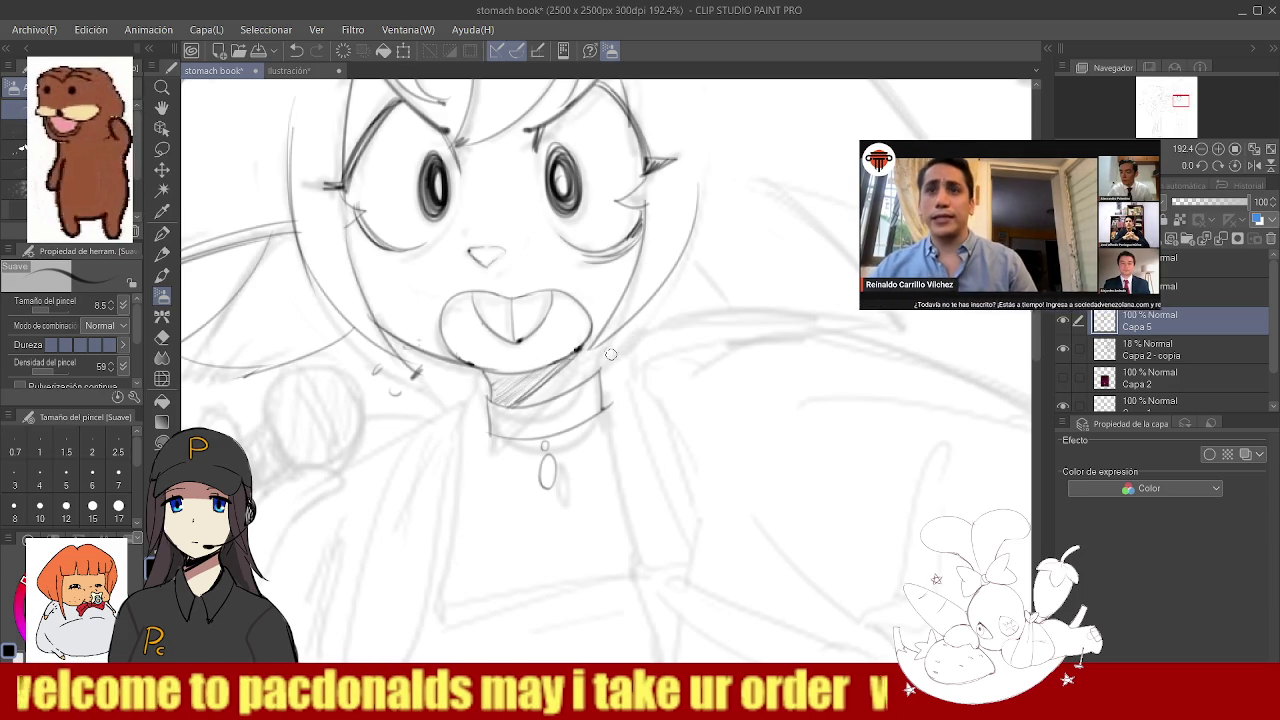
drag(604, 344, 580, 350)
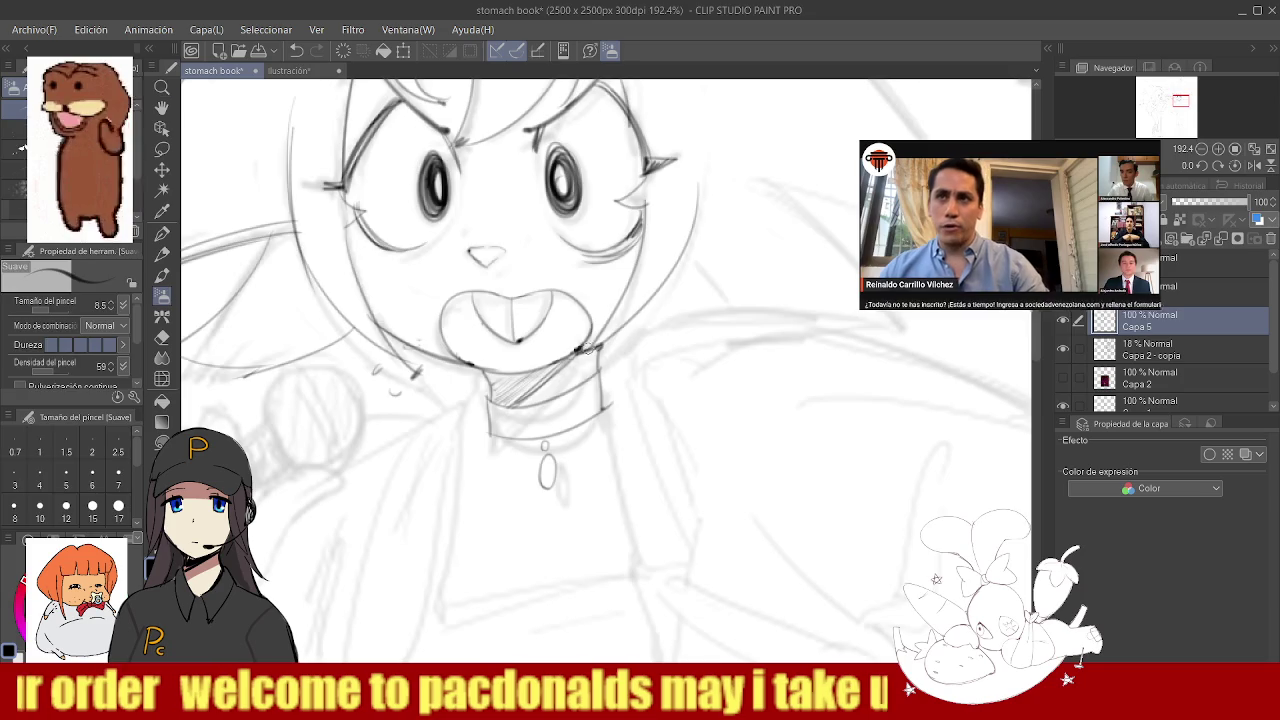
key(ctrl+0)
click(549, 374)
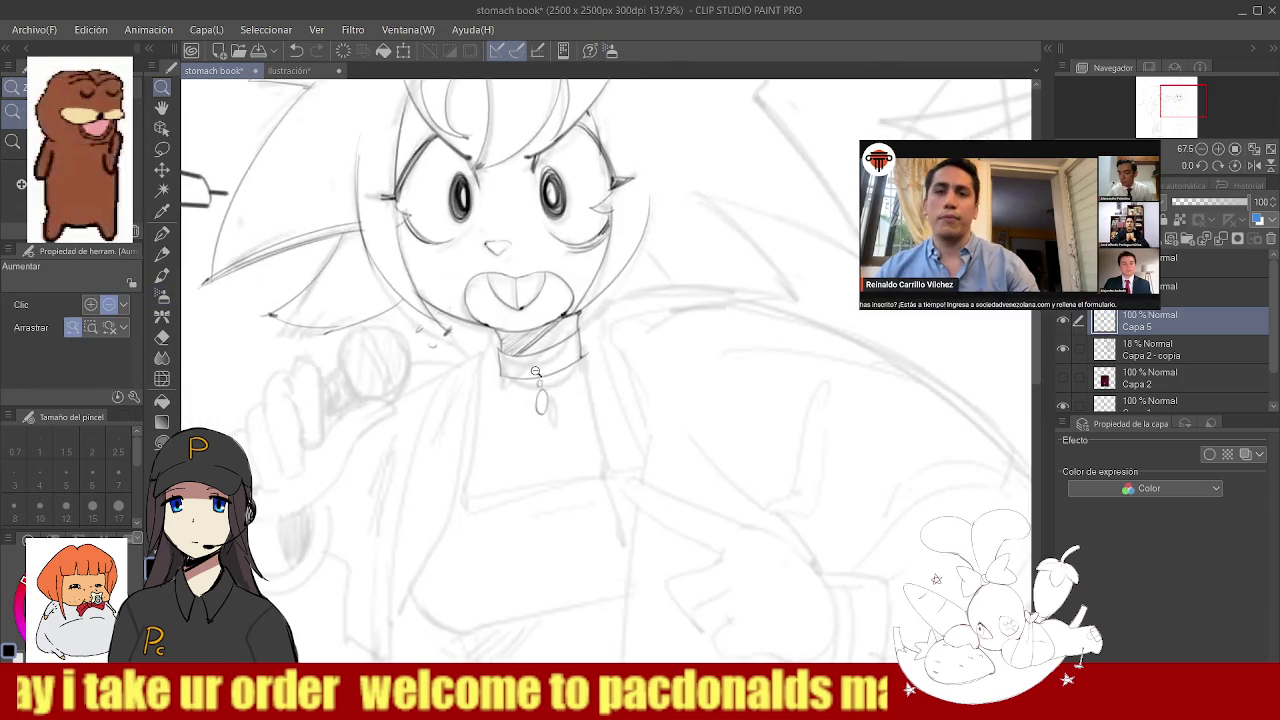
key(ctrl+z)
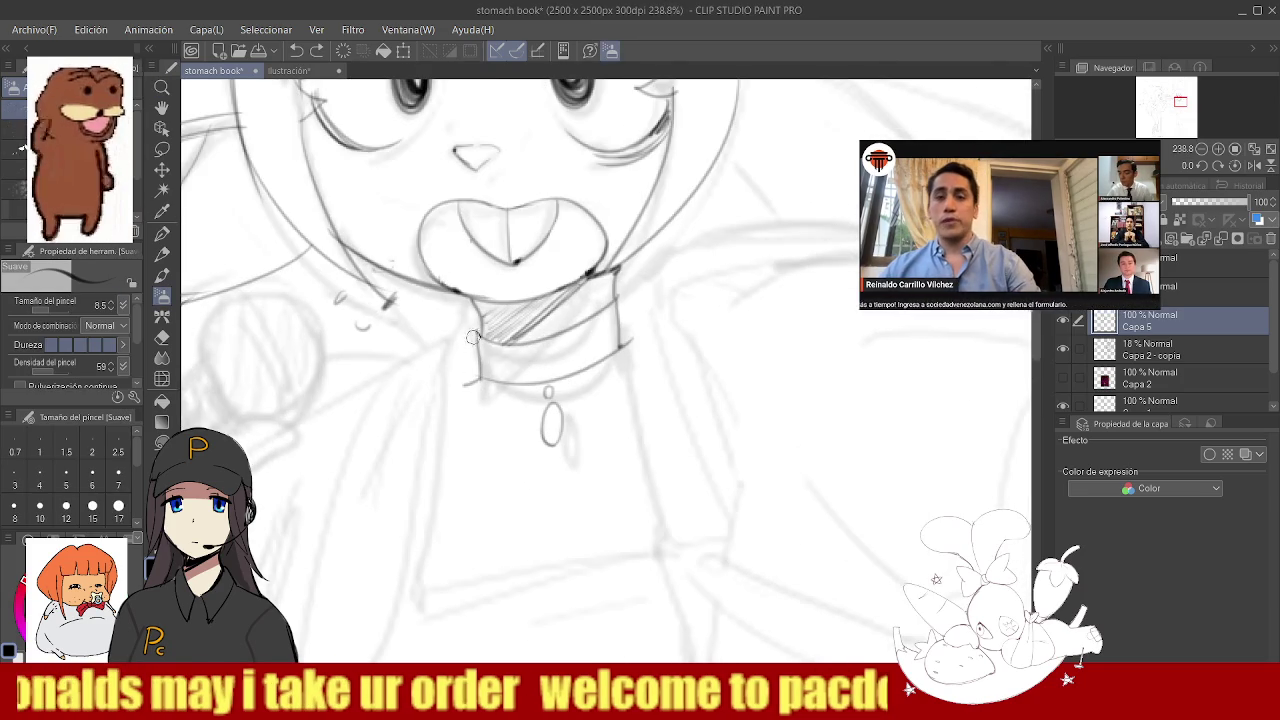
key(e)
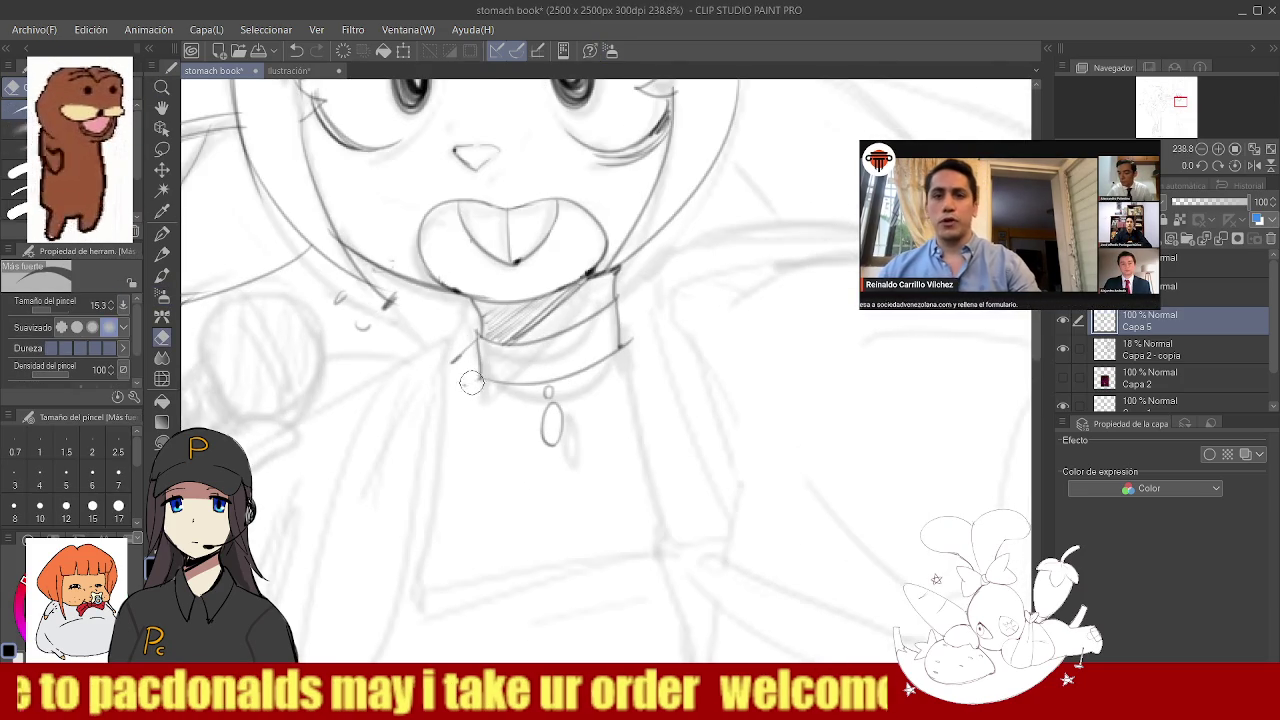
key(b)
ctrl+alt+click(585, 366)
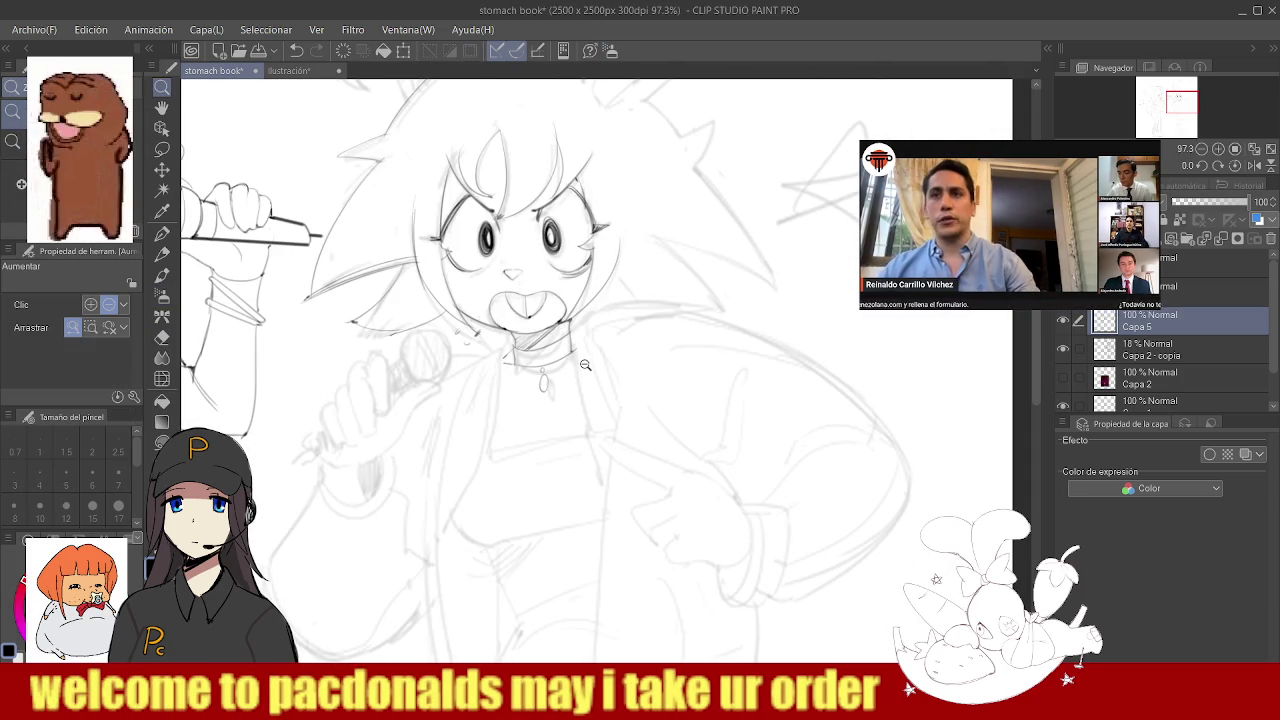
scroll(505, 354, up, 3)
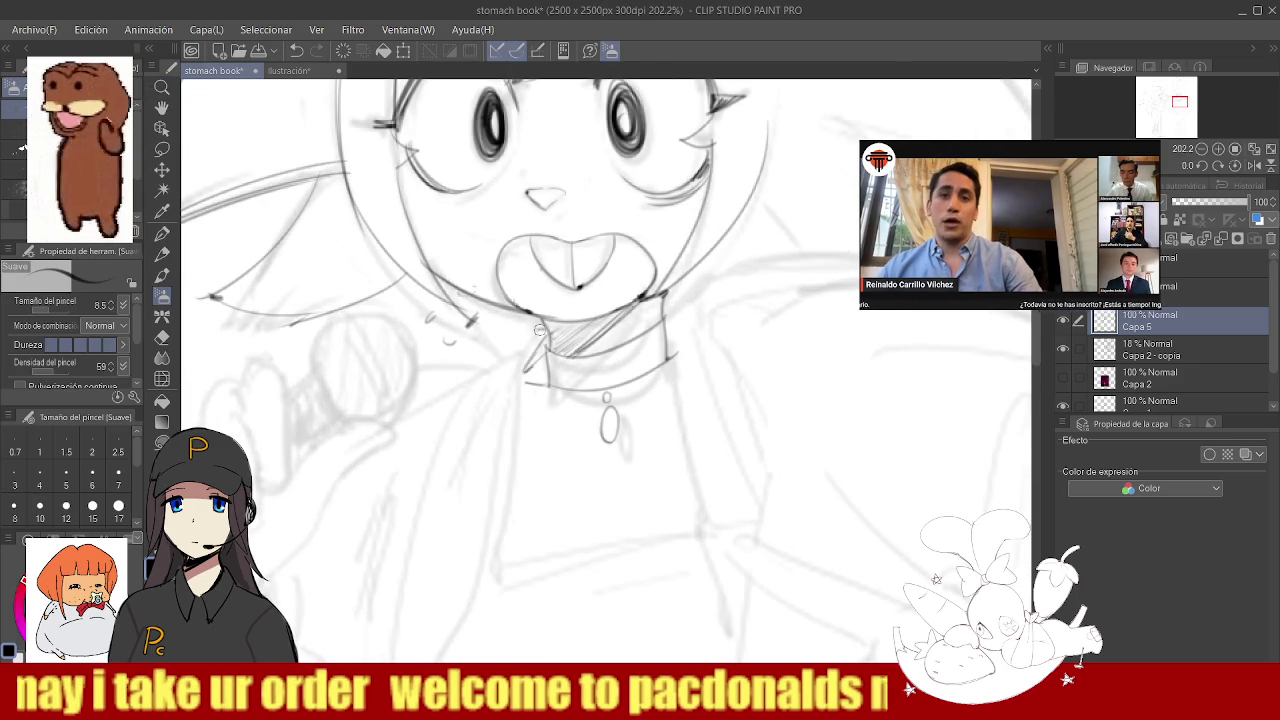
scroll(493, 367, down, 2)
scroll(546, 297, up, 1)
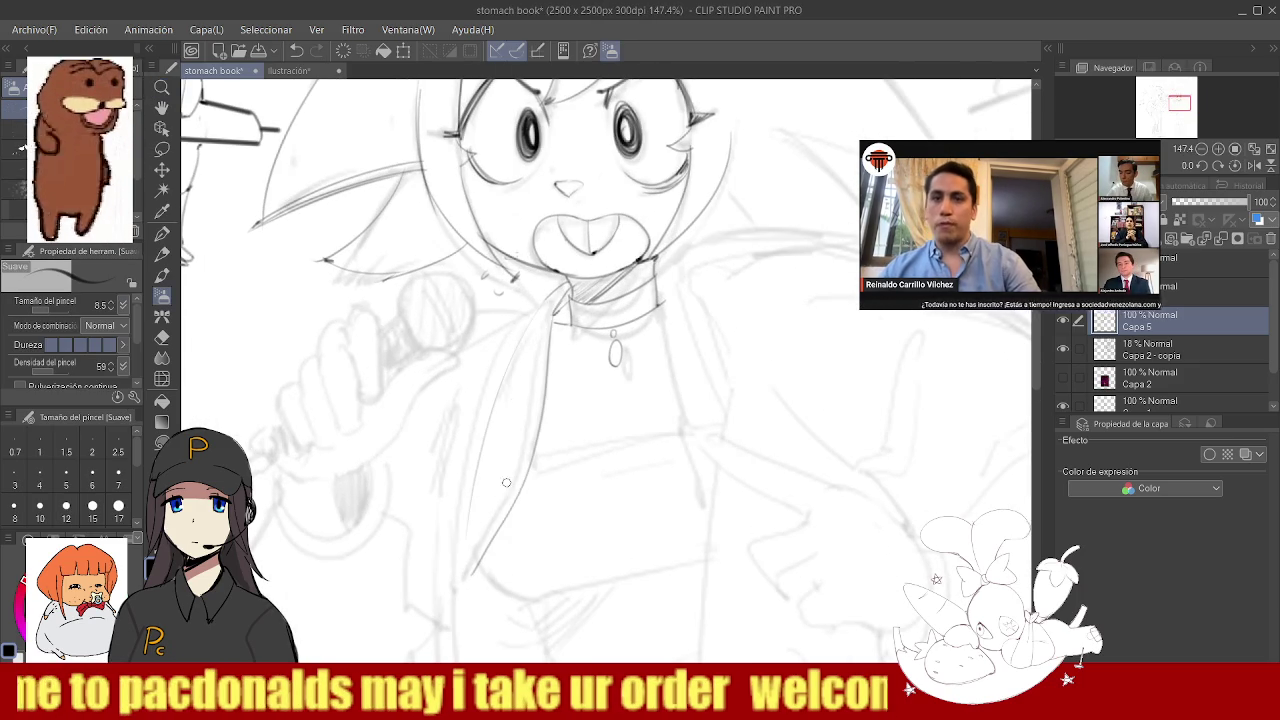
- Ink the jacket's vertical front edge below the collar, redrawing the stroke once
ctrl+alt+click(578, 428)
scroll(490, 474, up, 3)
scroll(530, 420, up, 1)
drag(535, 370, 547, 622)
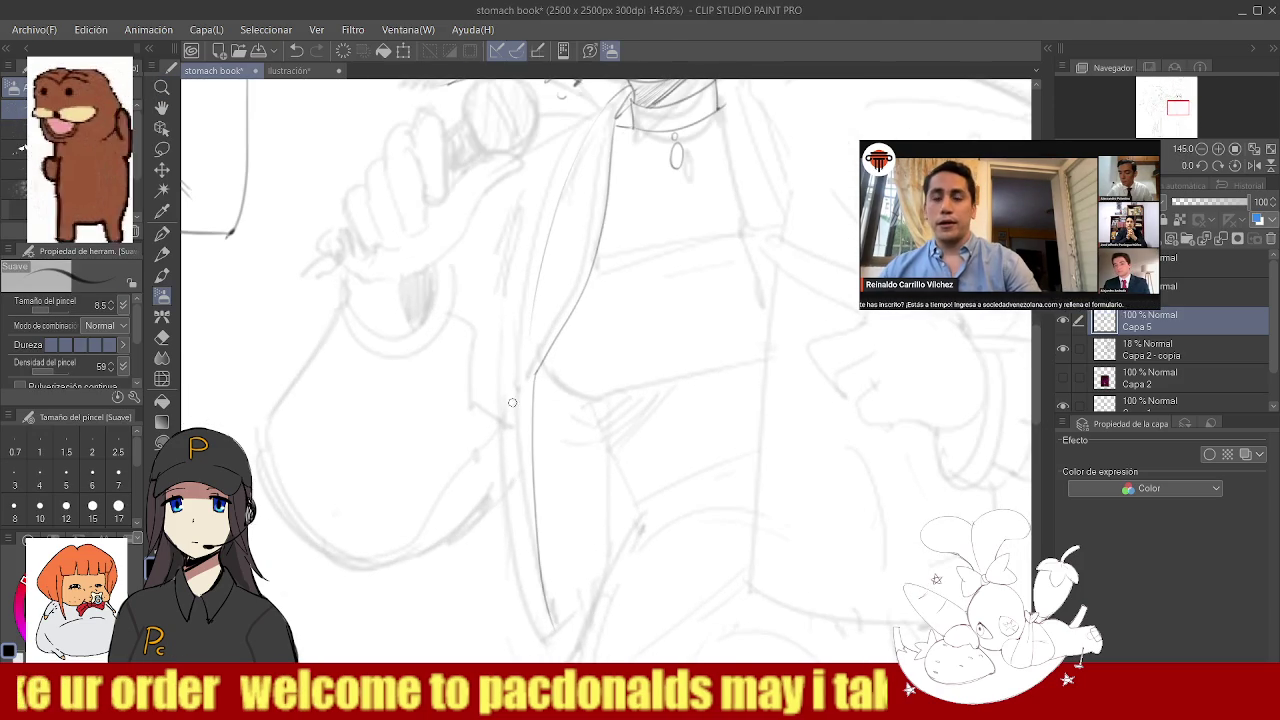
key(ctrl+z)
mouse_move(514, 287)
mouse_down()
mouse_move(502, 440)
mouse_move(495, 429)
mouse_up()
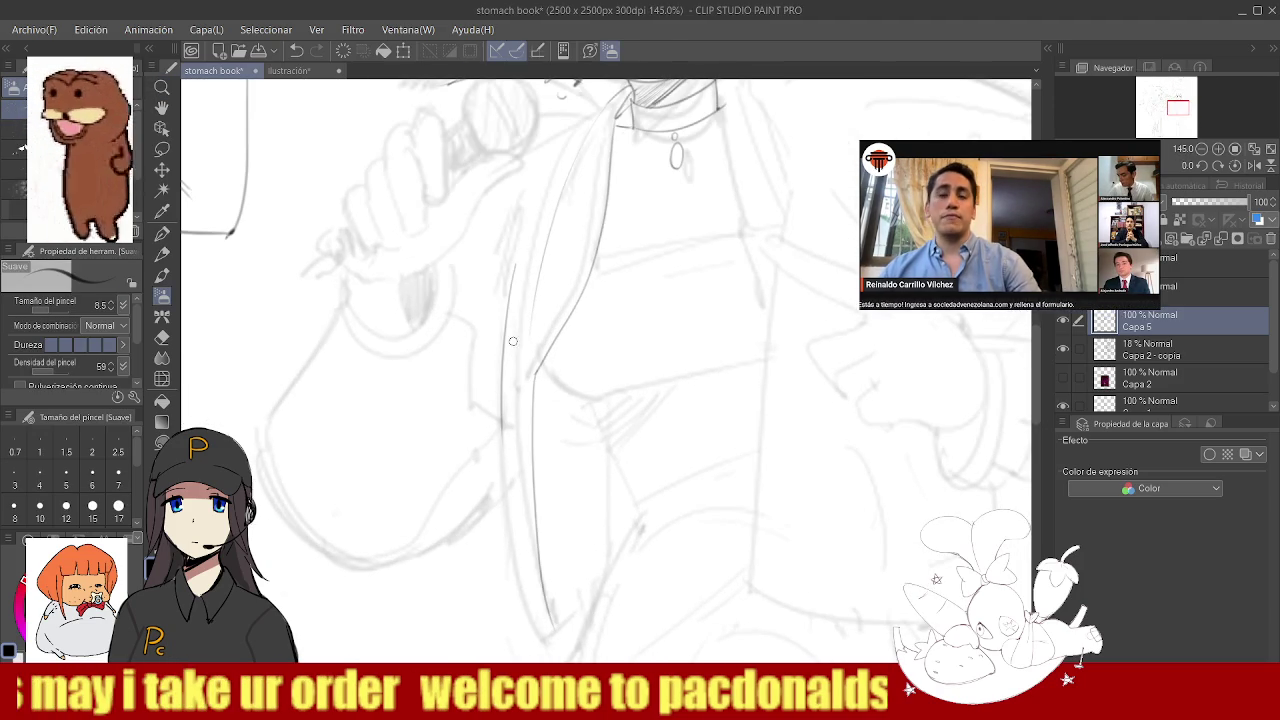
- Redraw the lapel line down from the collar and tidy it with the eraser
scroll(530, 310, down, 3)
scroll(527, 256, up, 4)
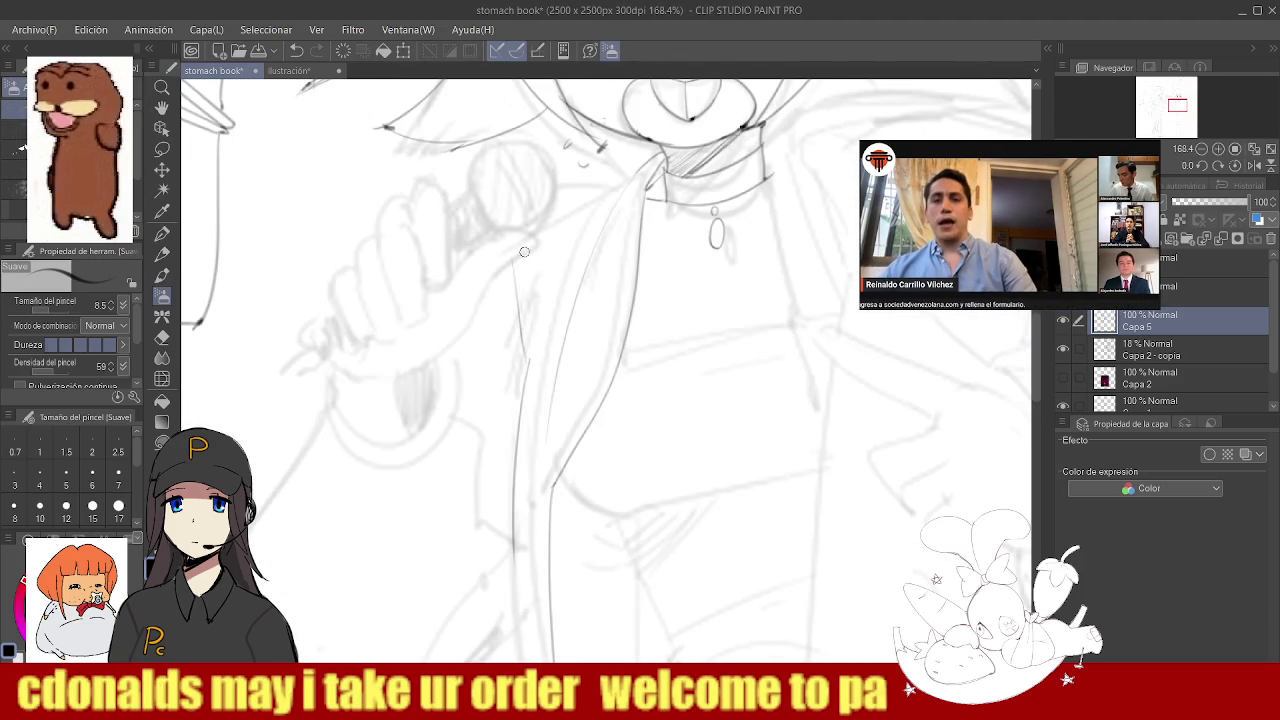
scroll(524, 336, down, 3)
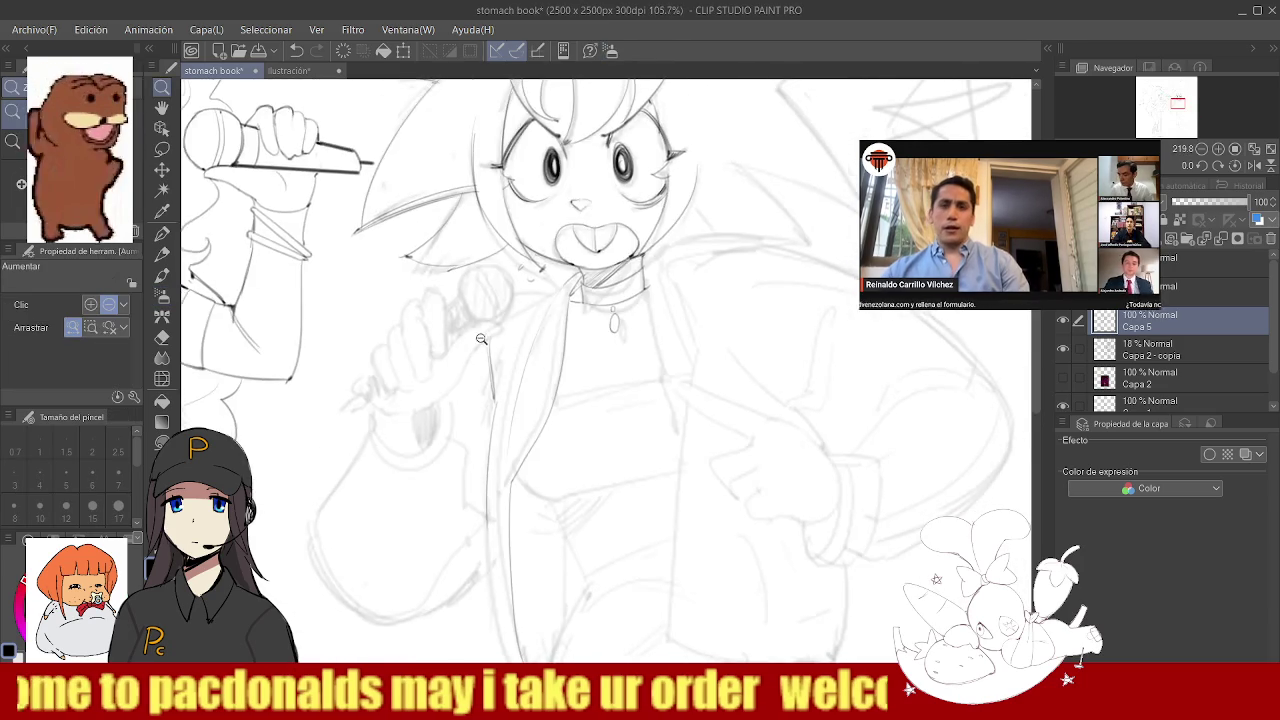
scroll(586, 272, up, 5)
key(b)
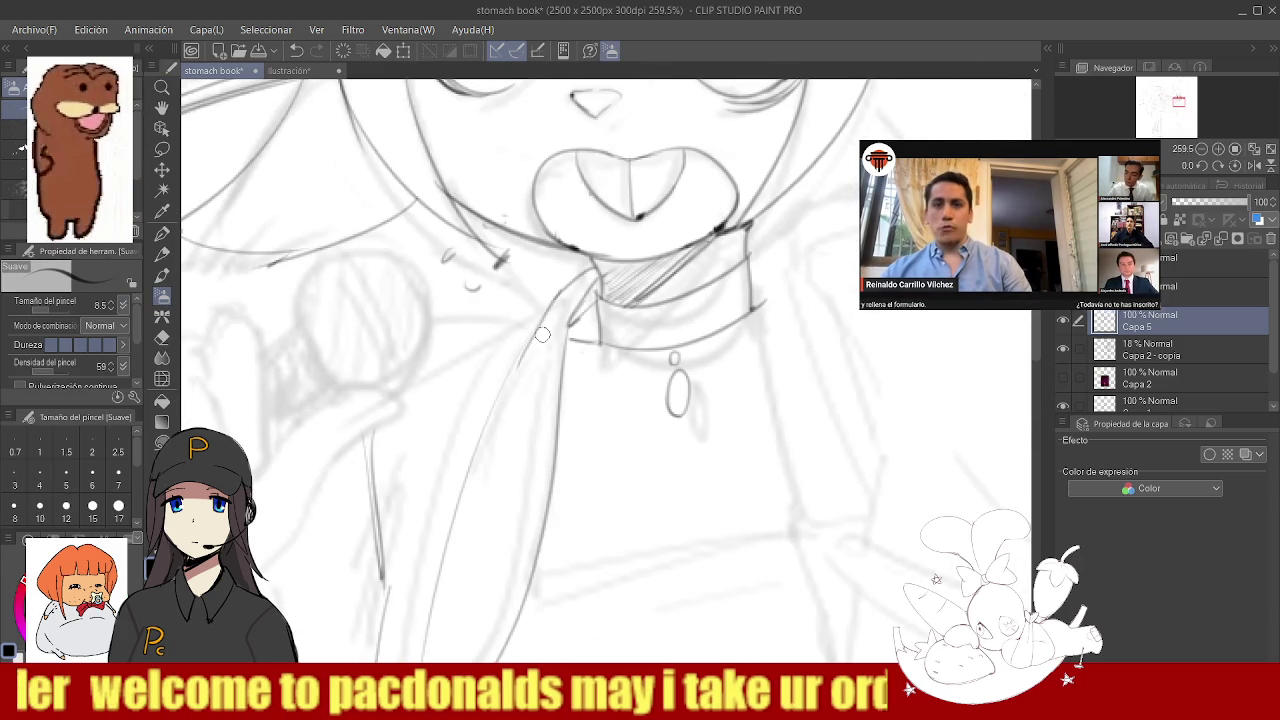
key(ctrl+z)
mouse_move(422, 320)
mouse_down()
mouse_move(531, 336)
mouse_move(590, 272)
mouse_move(530, 334)
mouse_move(553, 322)
mouse_up()
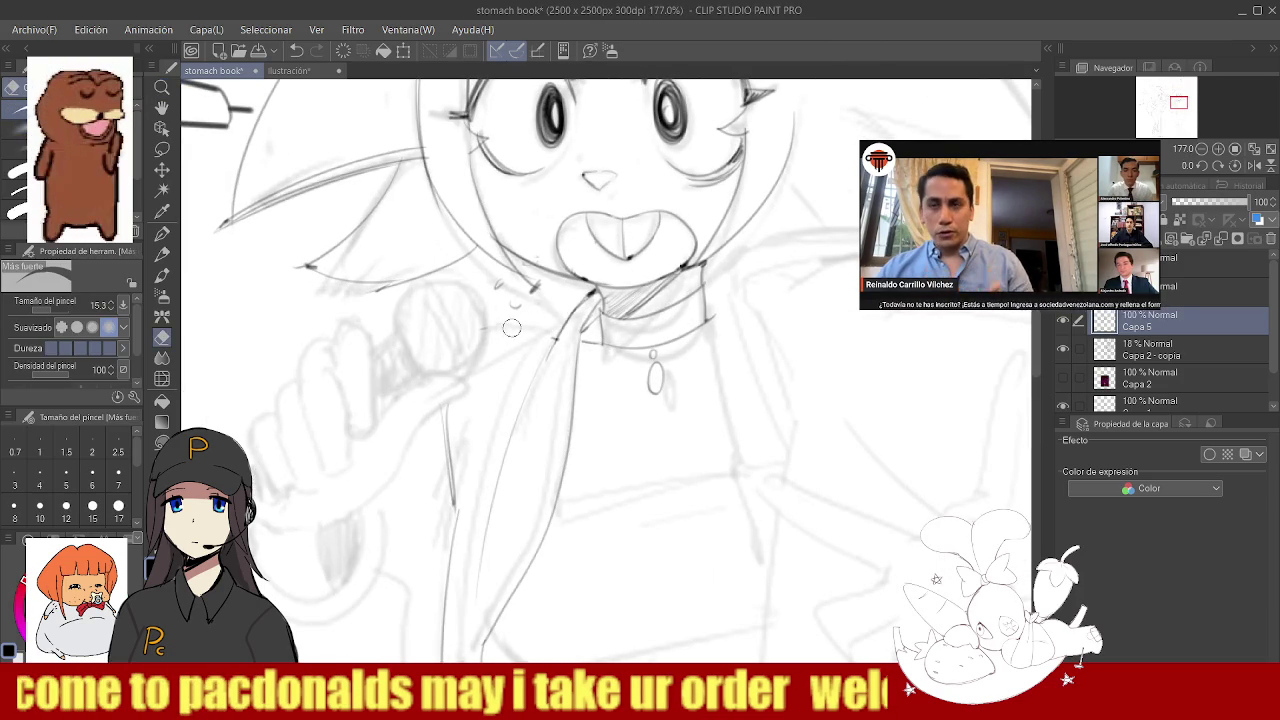
key(b)
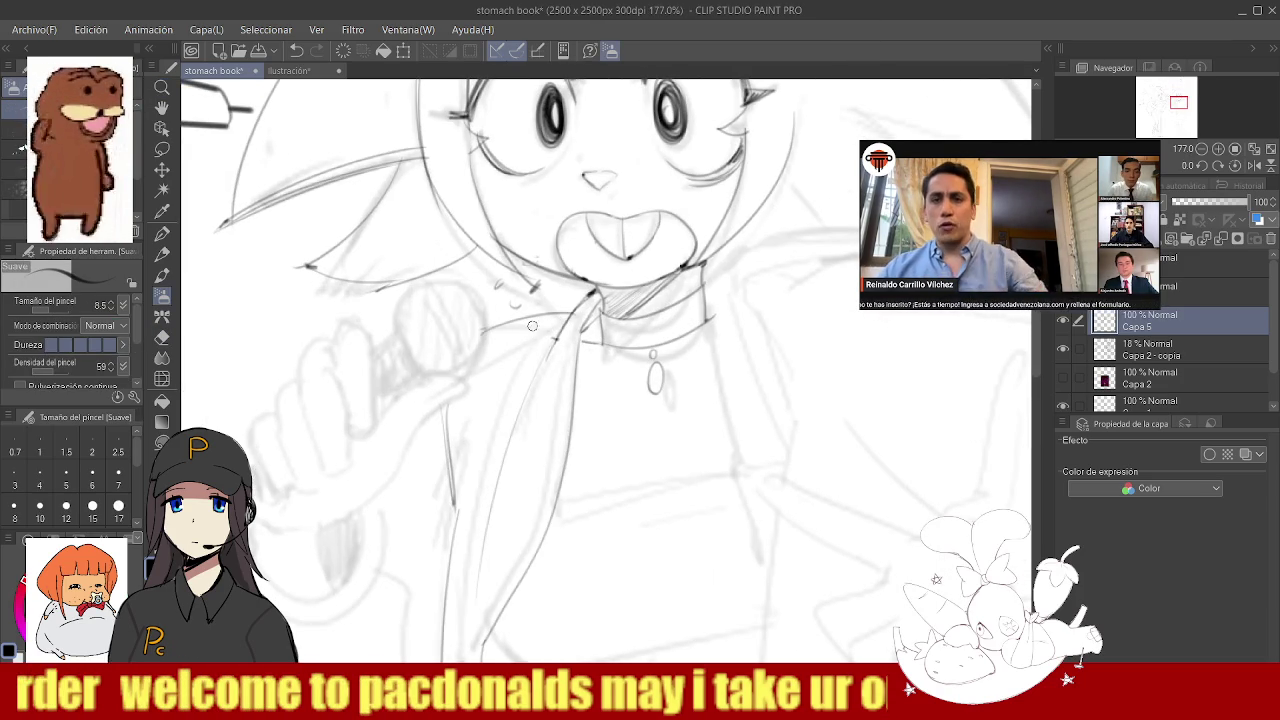
key(e)
drag(557, 318, 476, 408)
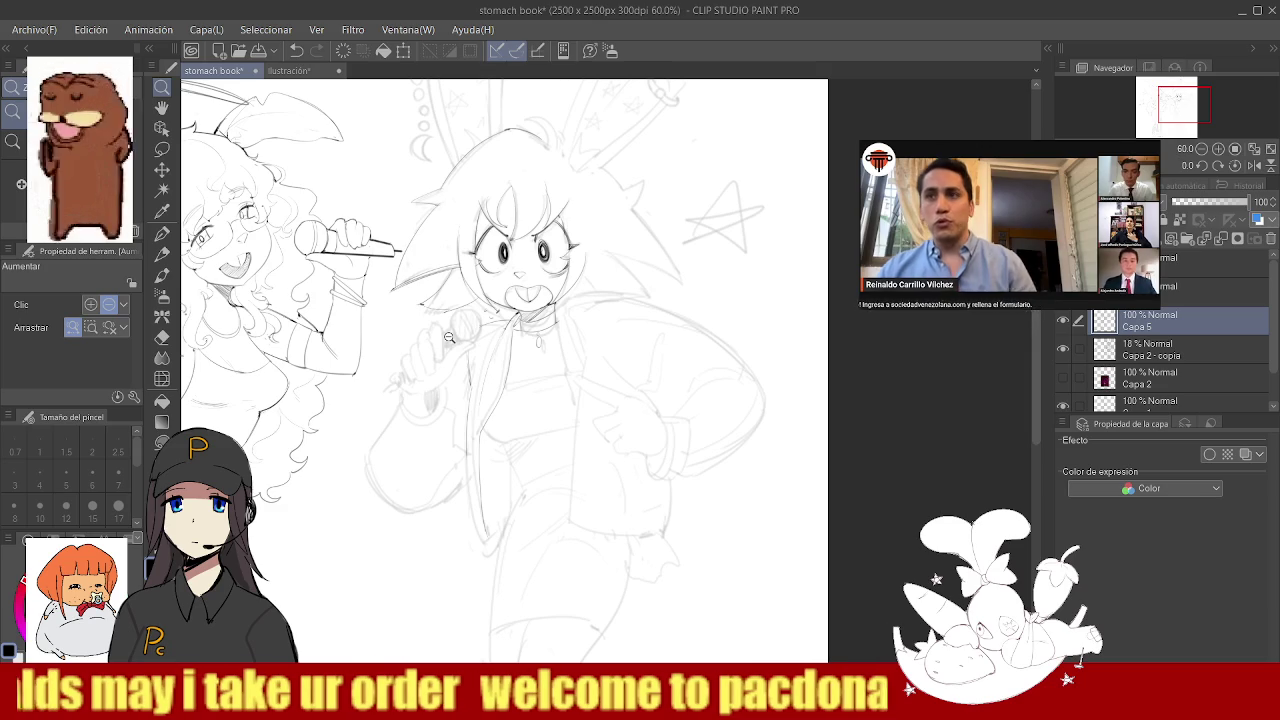
- Mirror the view and retouch the short stroke on the pointing hand, discarding a misplaced knuckle line
click(1256, 166)
mouse_move(527, 430)
mouse_down()
mouse_move(608, 423)
mouse_move(623, 386)
mouse_move(472, 420)
mouse_move(566, 357)
mouse_move(679, 315)
mouse_move(590, 383)
mouse_move(636, 428)
mouse_up()
key(ctrl+z)
mouse_move(590, 384)
mouse_down()
mouse_move(640, 432)
mouse_move(630, 460)
mouse_move(574, 510)
mouse_move(462, 533)
mouse_up()
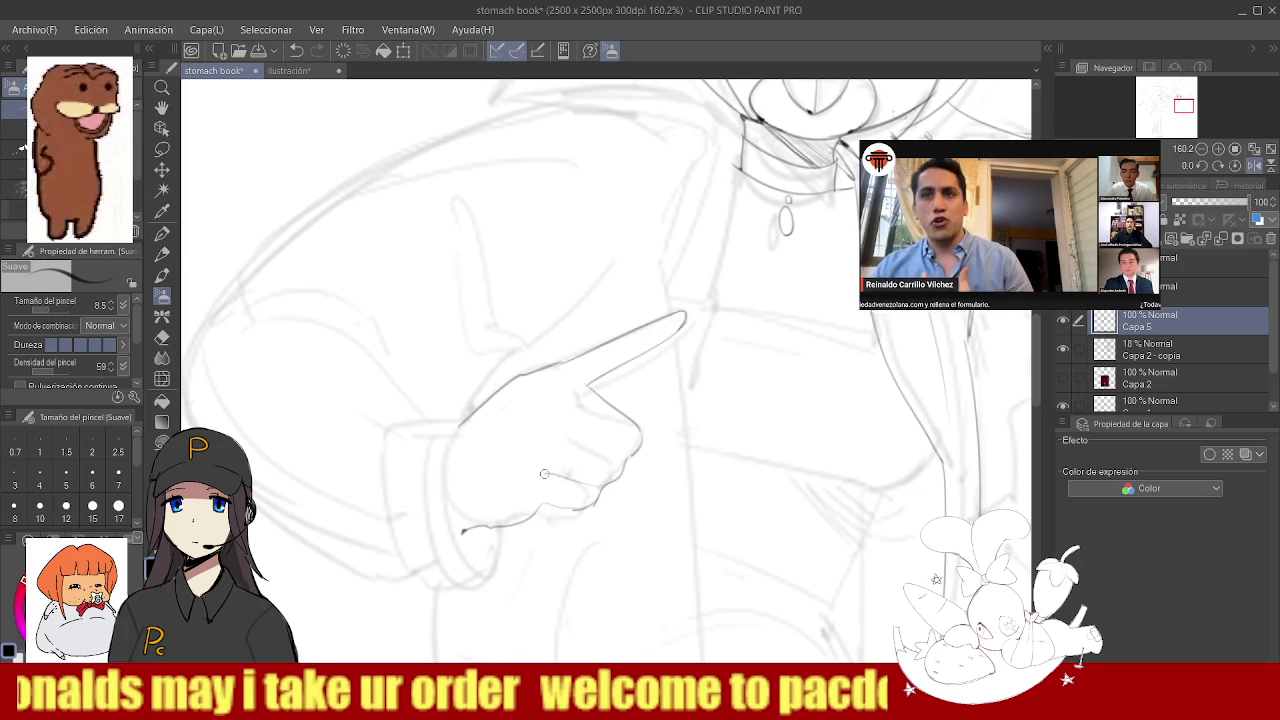
drag(628, 462, 568, 420)
key(ctrl+z)
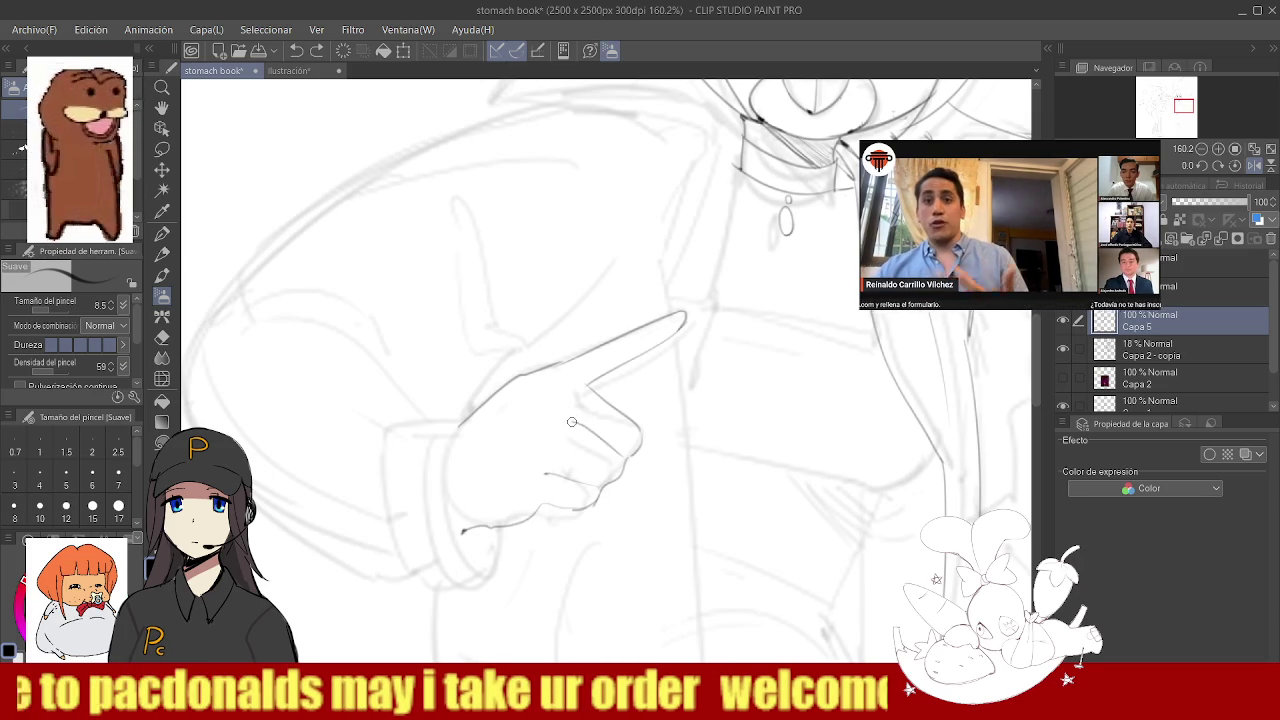
key(e)
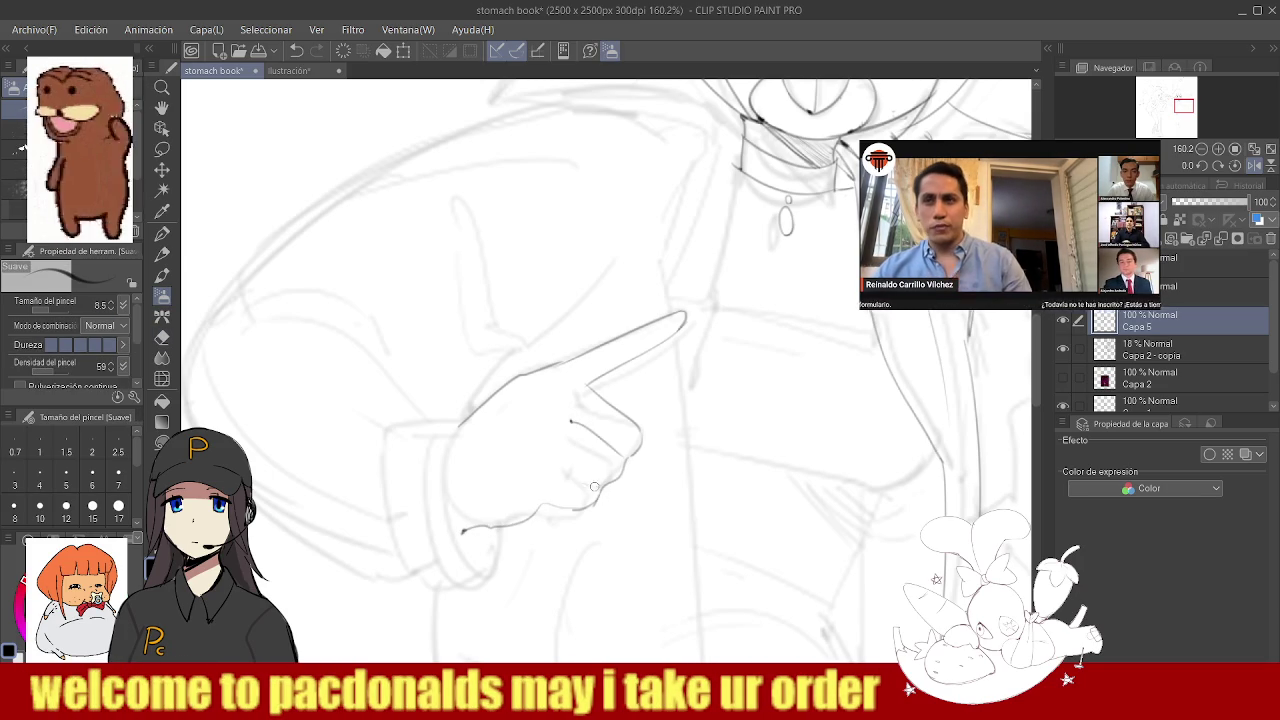
- Ink the left edge of the pointing hand with the soft brush
alt+click(584, 441)
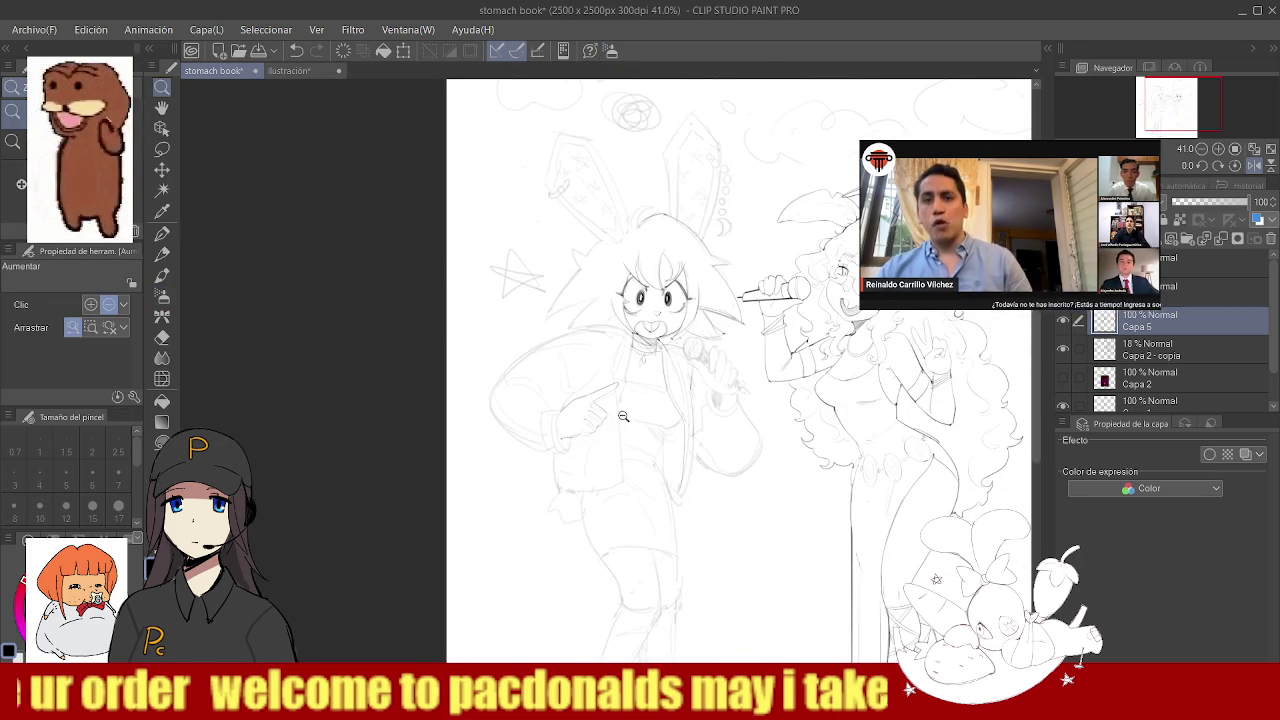
scroll(600, 425, up, 2)
scroll(560, 420, up, 2)
scroll(510, 408, up, 2)
key(b)
drag(506, 390, 539, 494)
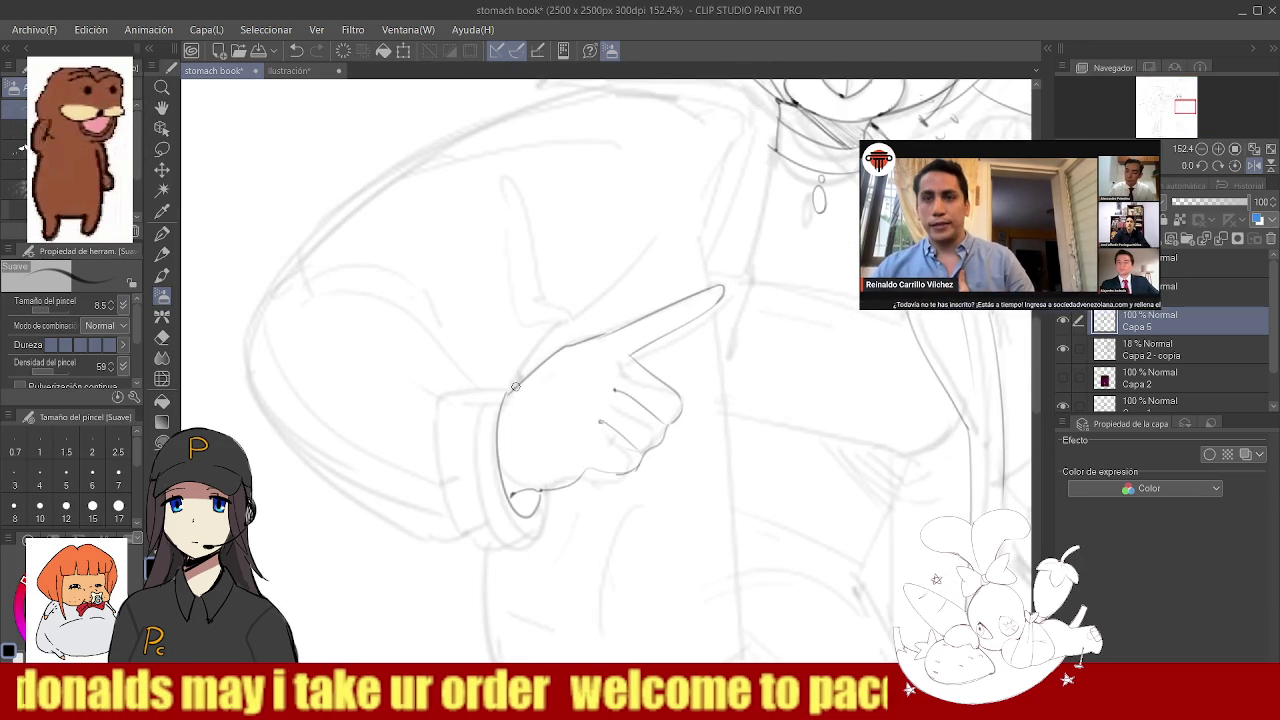
- Outline the sleeve cuff around the wrist and hatch the small shadow beneath it
key(ctrl+z)
mouse_move(520, 378)
mouse_down()
mouse_move(466, 381)
mouse_move(495, 510)
mouse_up()
key(ctrl+z)
mouse_move(465, 380)
mouse_down()
mouse_move(544, 523)
mouse_move(548, 497)
mouse_up()
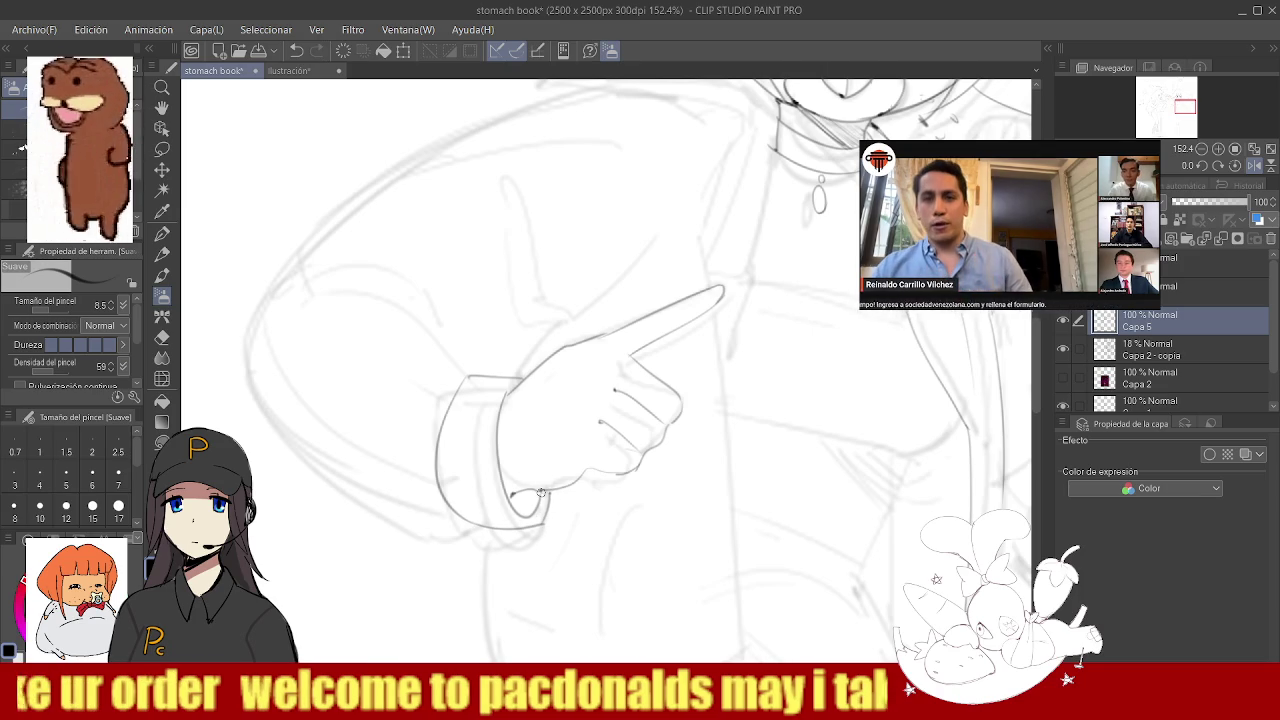
scroll(541, 492, up, 5)
drag(538, 463, 486, 461)
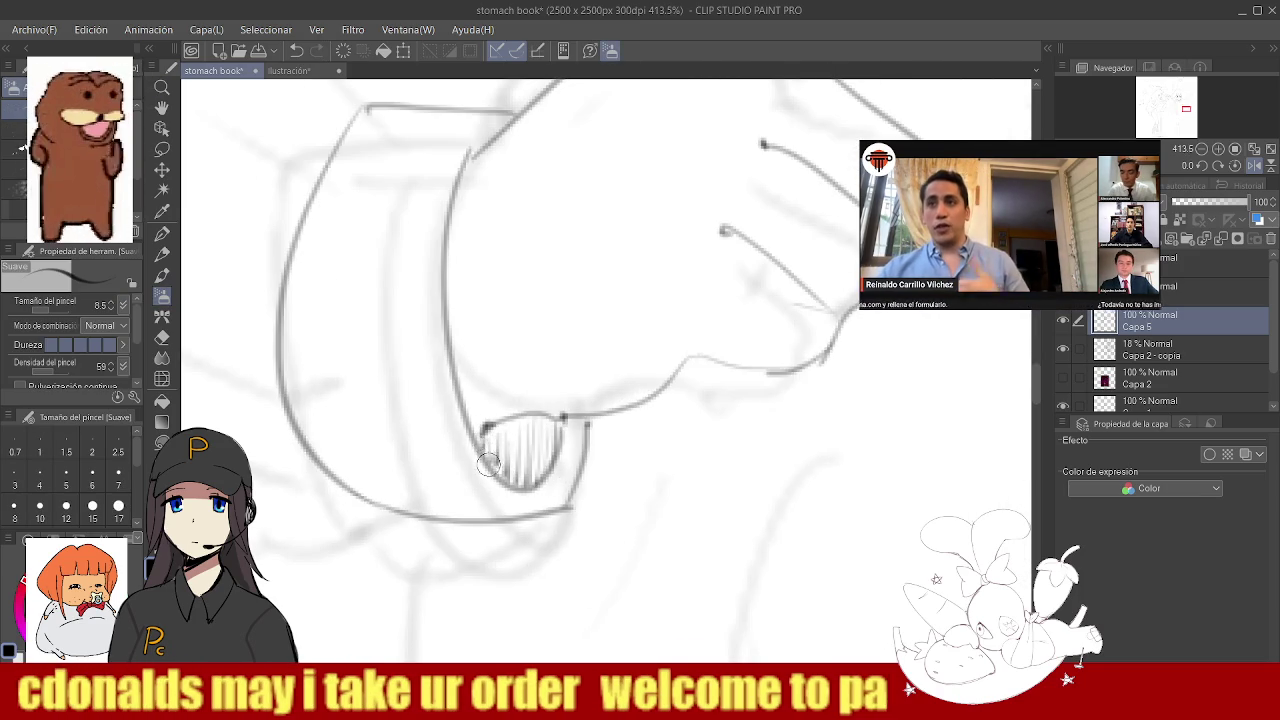
scroll(500, 440, down, 5)
- Ink the sleeve line running up from the cuff
scroll(560, 400, down, 4)
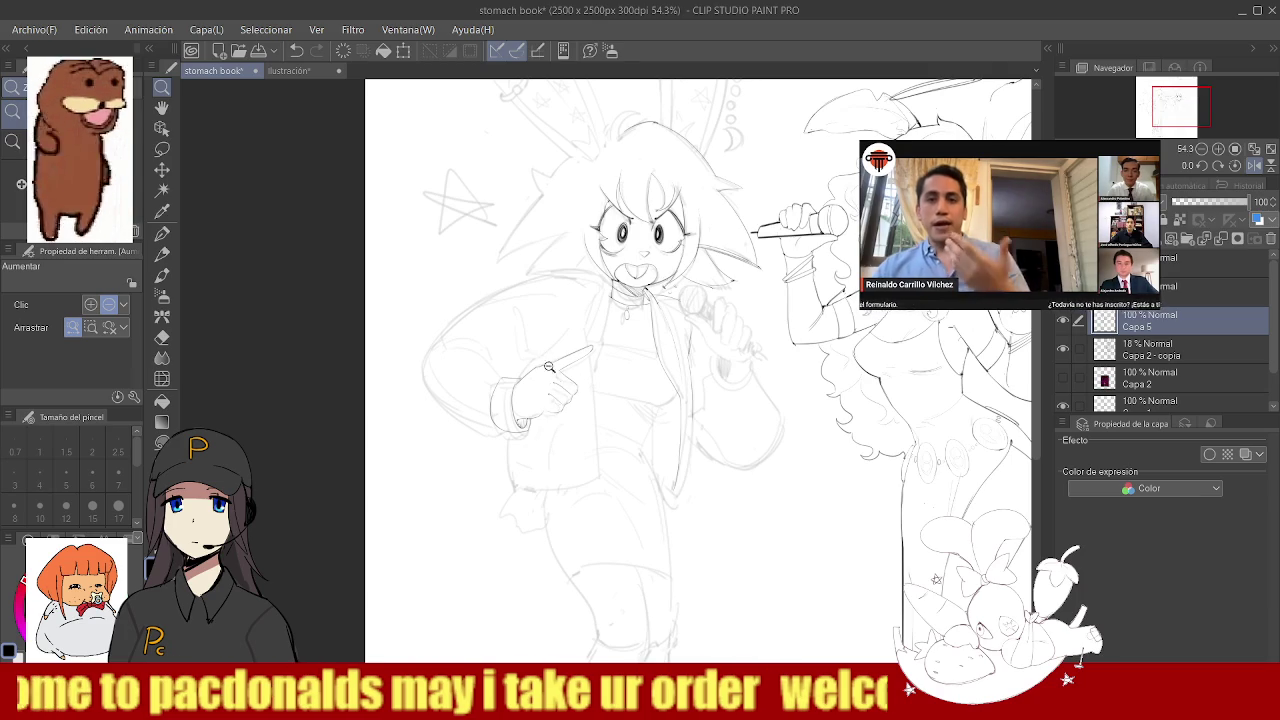
scroll(545, 358, up, 2)
scroll(545, 380, up, 3)
drag(510, 410, 381, 311)
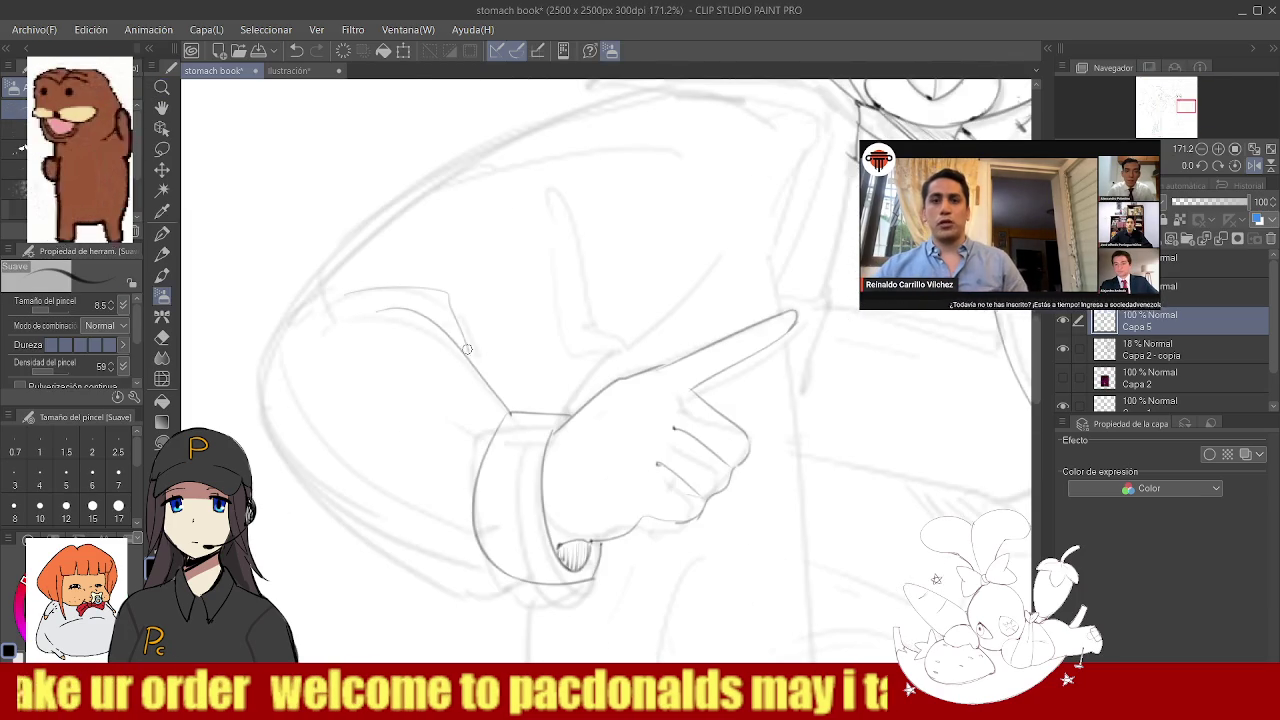
- Add a contour line beside the pointing hand
scroll(510, 414, down, 2)
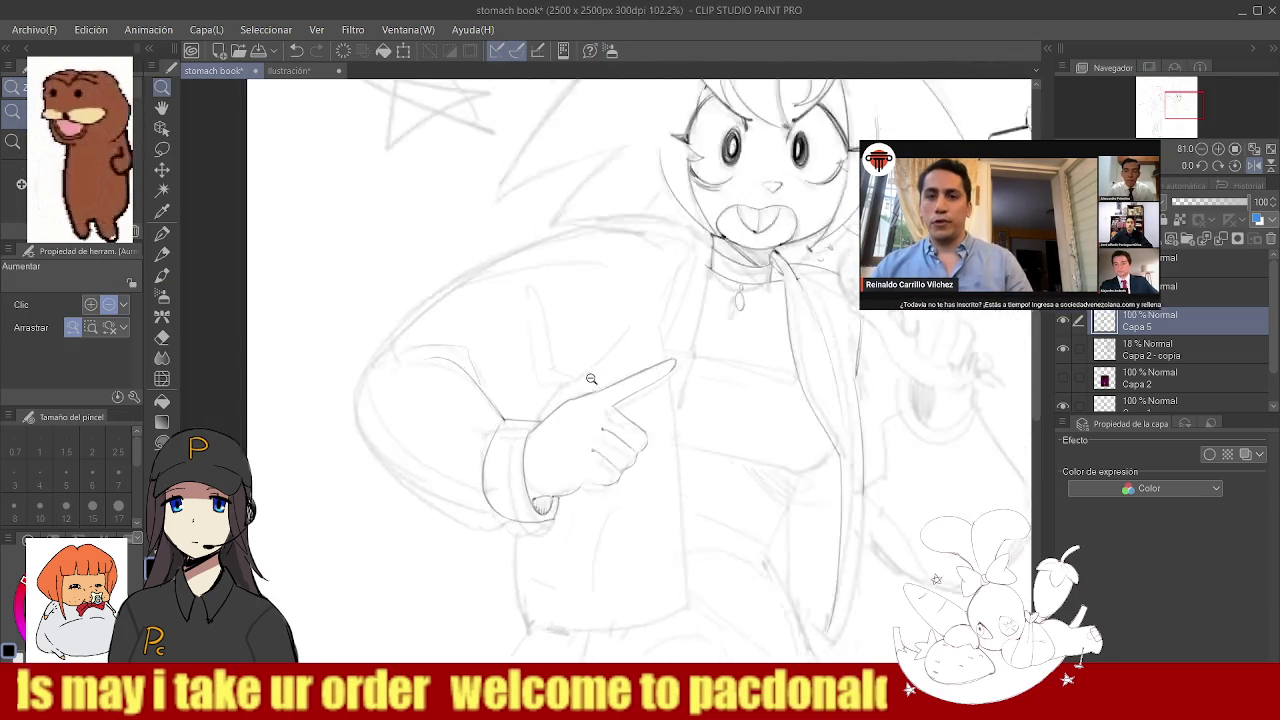
scroll(519, 427, up, 1)
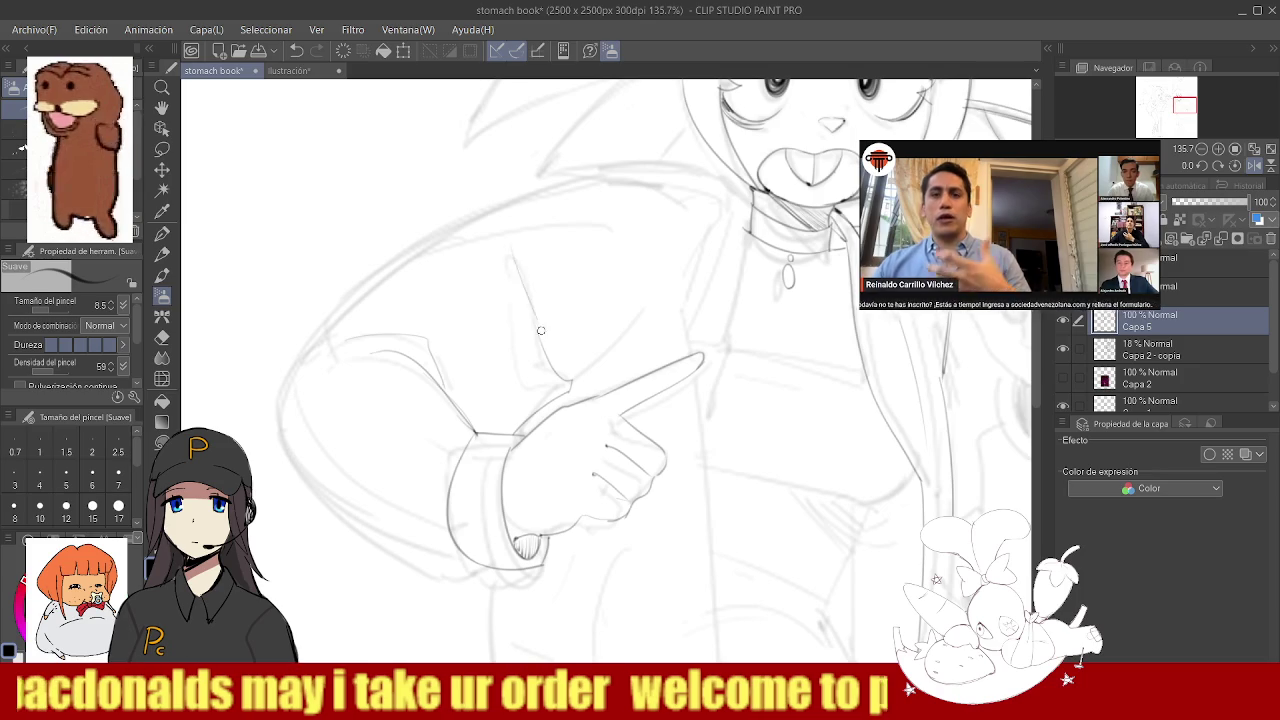
scroll(560, 345, down, 4)
scroll(582, 358, up, 2)
scroll(580, 355, up, 1)
drag(490, 392, 568, 322)
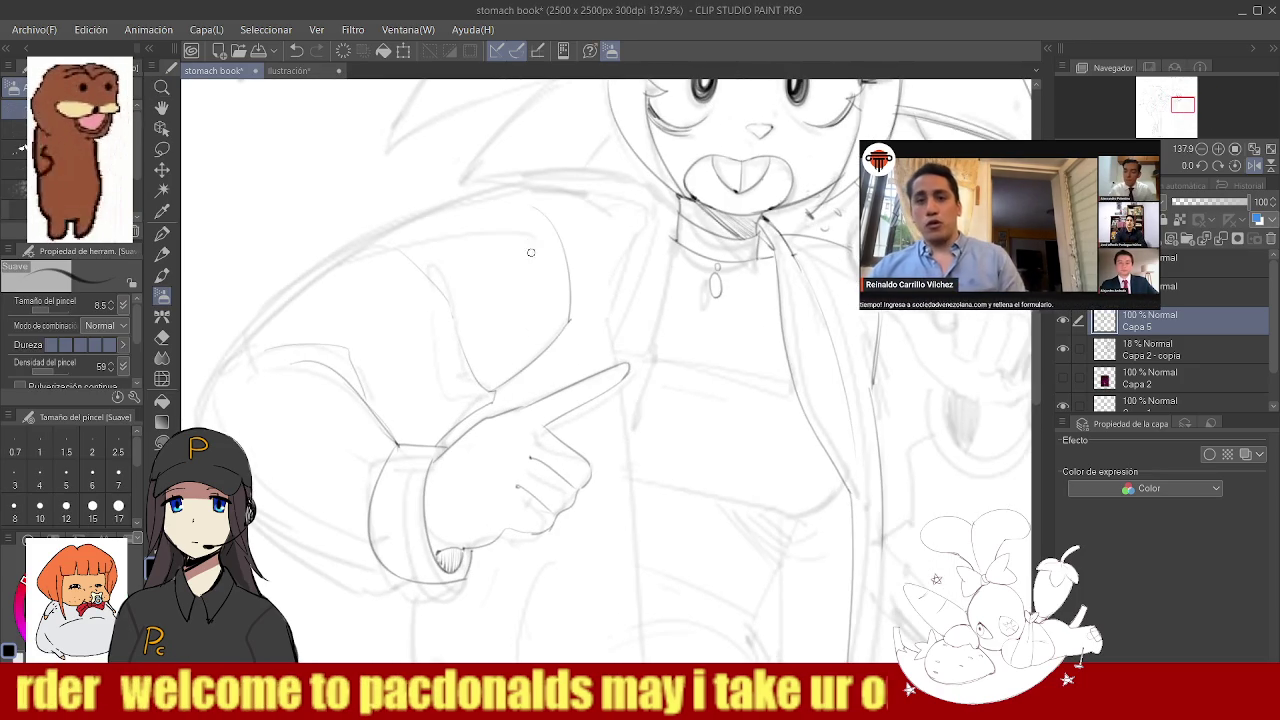
- Draw the jacket edge down from the collar, retrying the stroke twice
scroll(532, 239, down, 4)
scroll(558, 292, up, 1)
scroll(477, 327, down, 1)
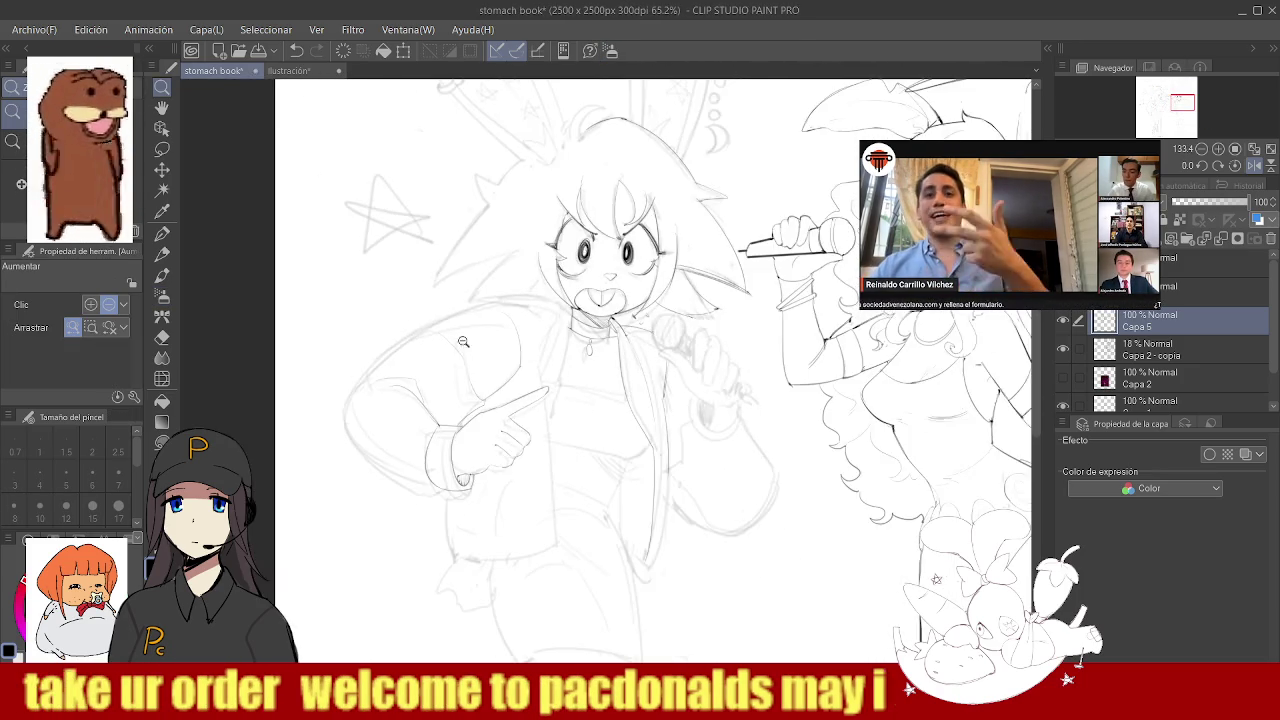
scroll(585, 315, up, 2)
drag(588, 348, 554, 550)
key(ctrl+z)
drag(590, 344, 538, 564)
key(ctrl+z)
drag(588, 325, 540, 548)
- Extend the long jacket edge downward and curve a line along the shirt bottom
scroll(533, 465, down, 3)
scroll(533, 465, up, 2)
scroll(533, 465, down, 1)
scroll(533, 465, up, 2)
drag(538, 362, 522, 572)
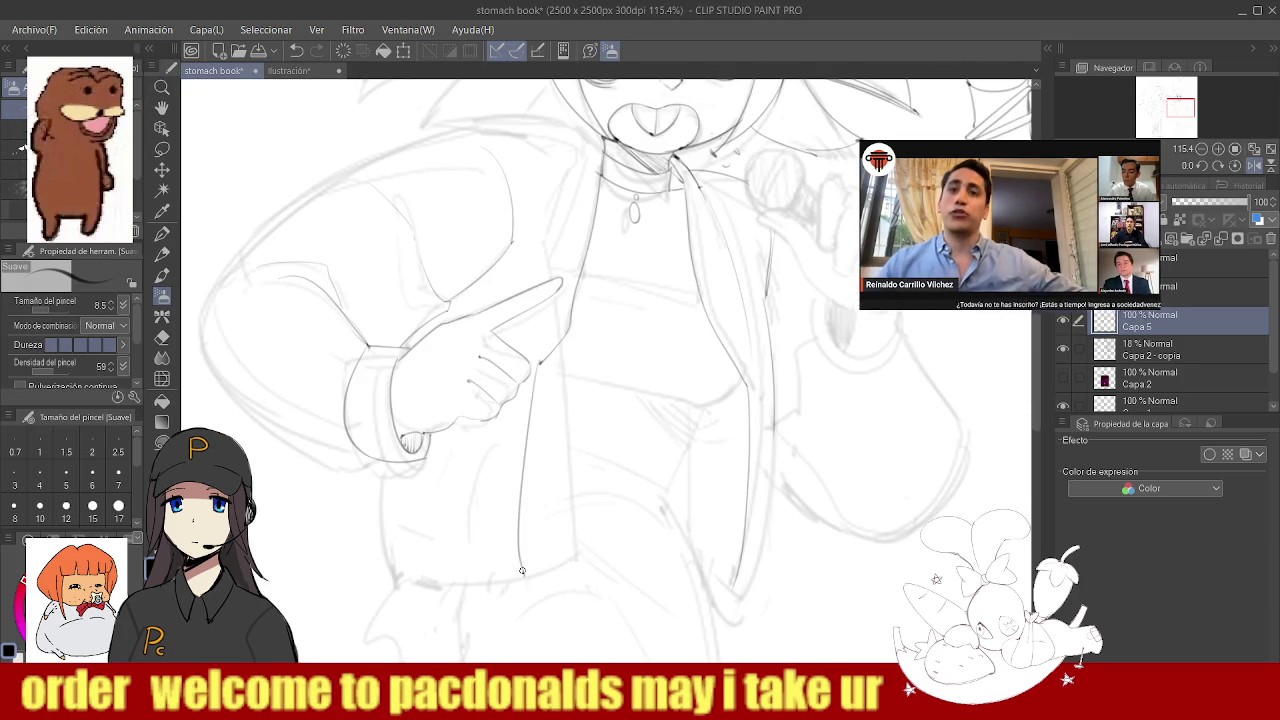
drag(392, 560, 528, 574)
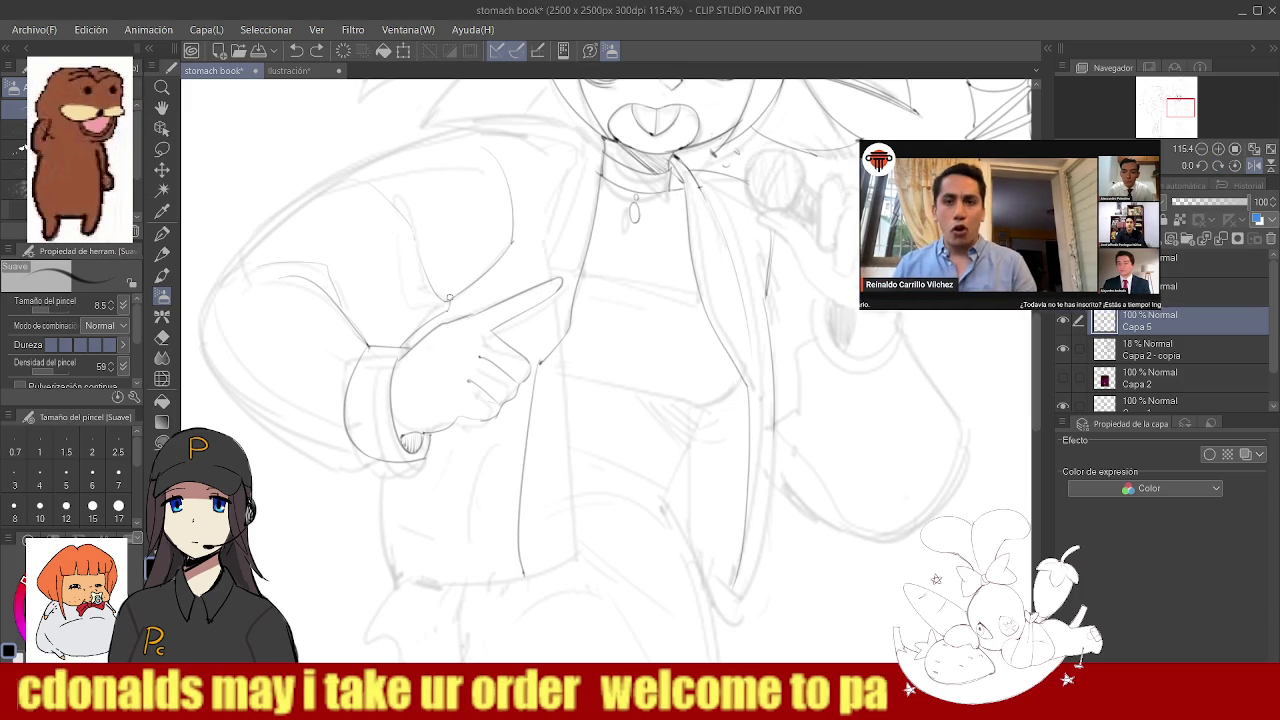
alt+click(442, 293)
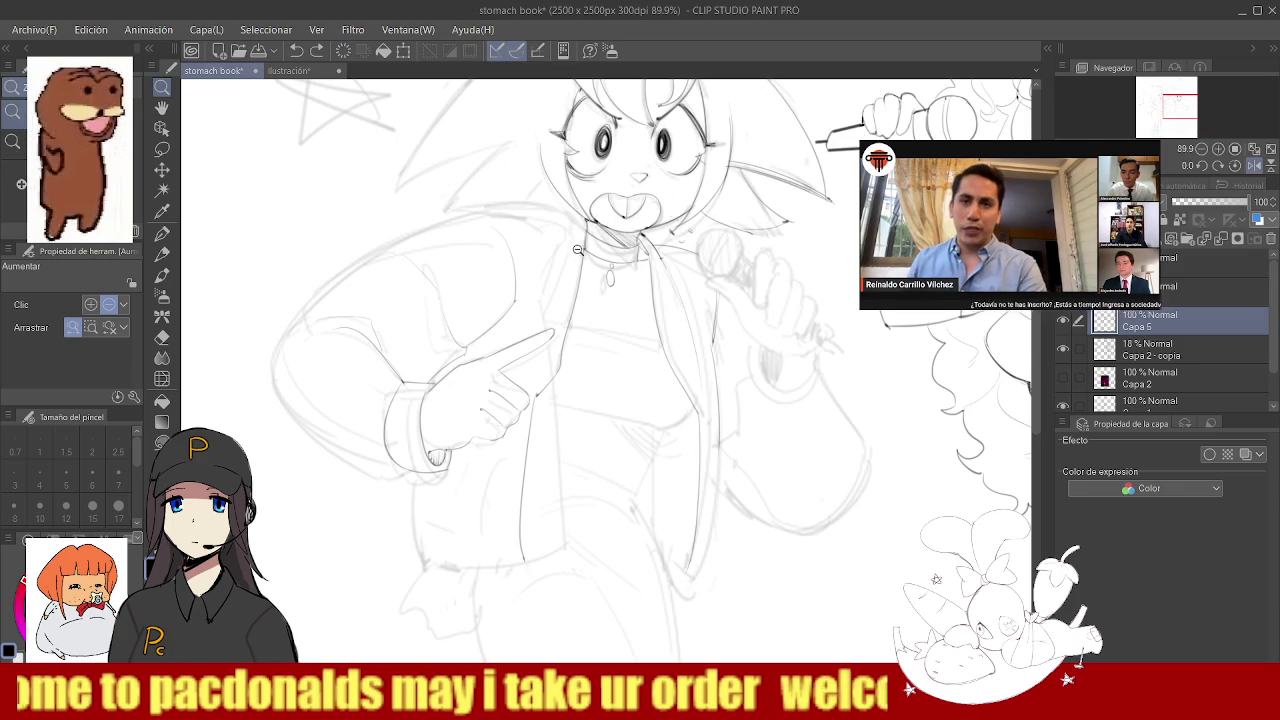
click(485, 220)
click(486, 303)
scroll(486, 303, up, 2)
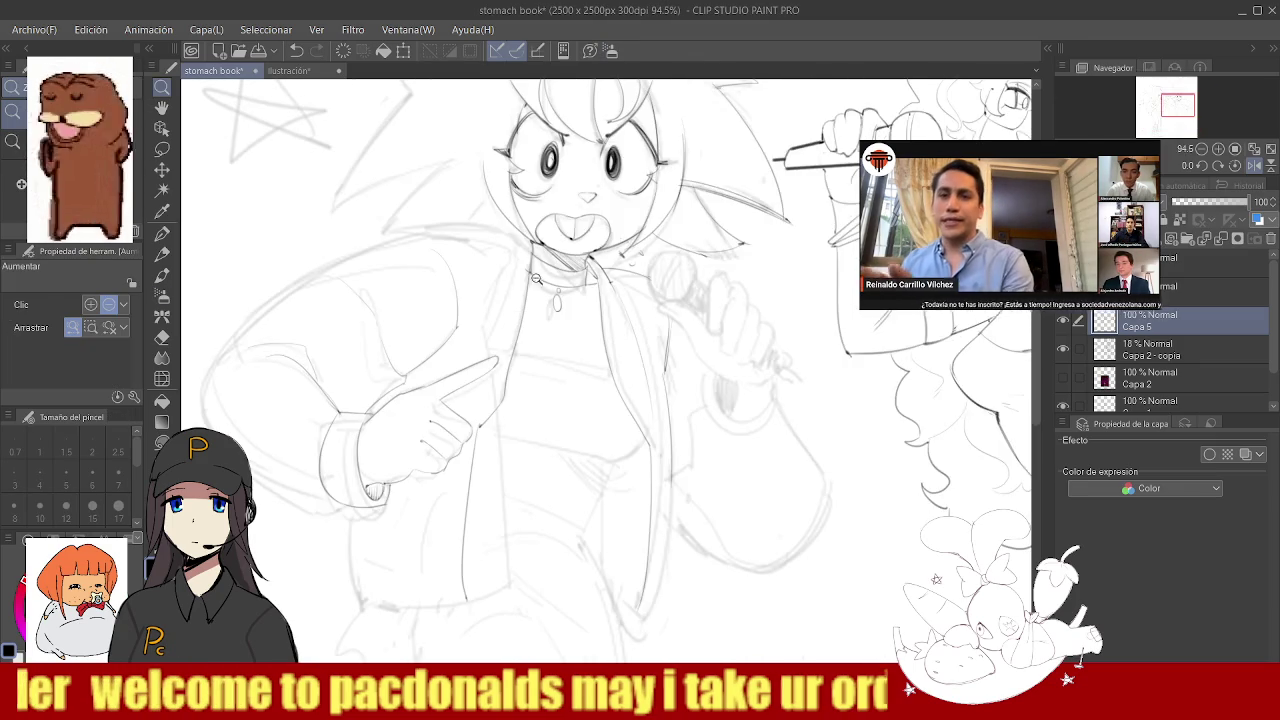
scroll(490, 290, up, 2)
key(b)
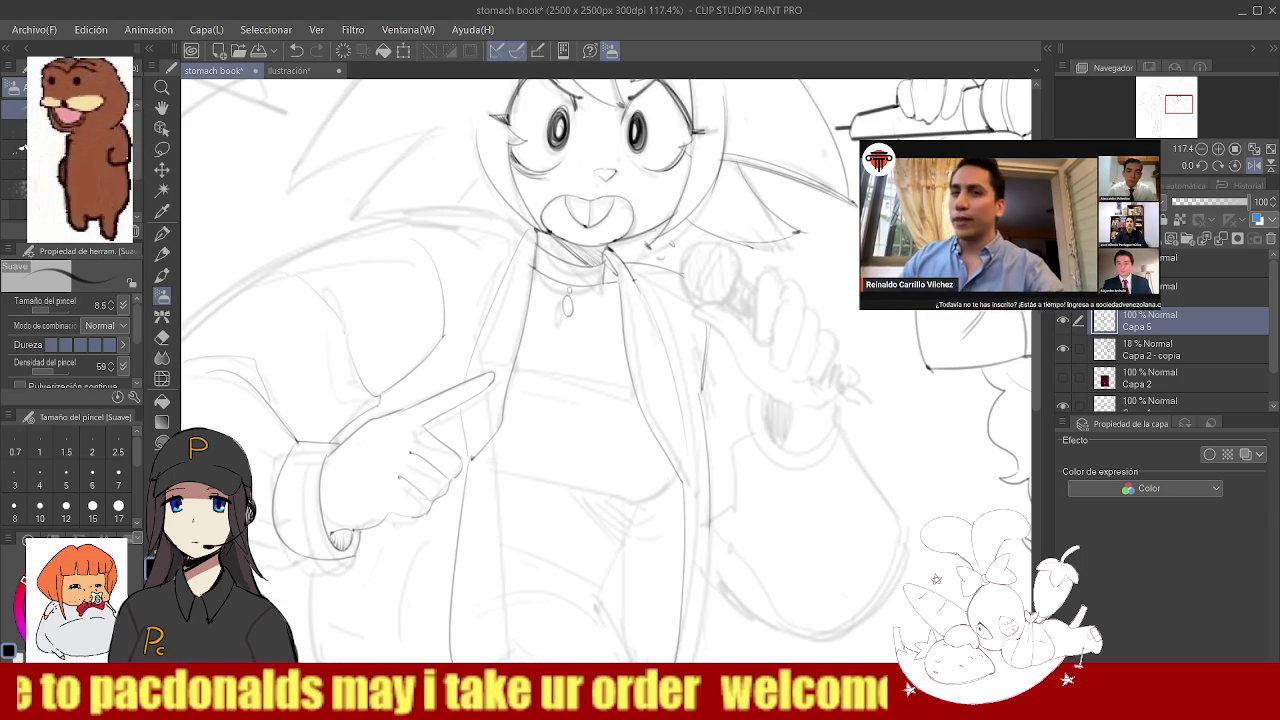
- Ink the jacket's bottom hem, discarding a trial second front-edge line
drag(522, 257, 503, 471)
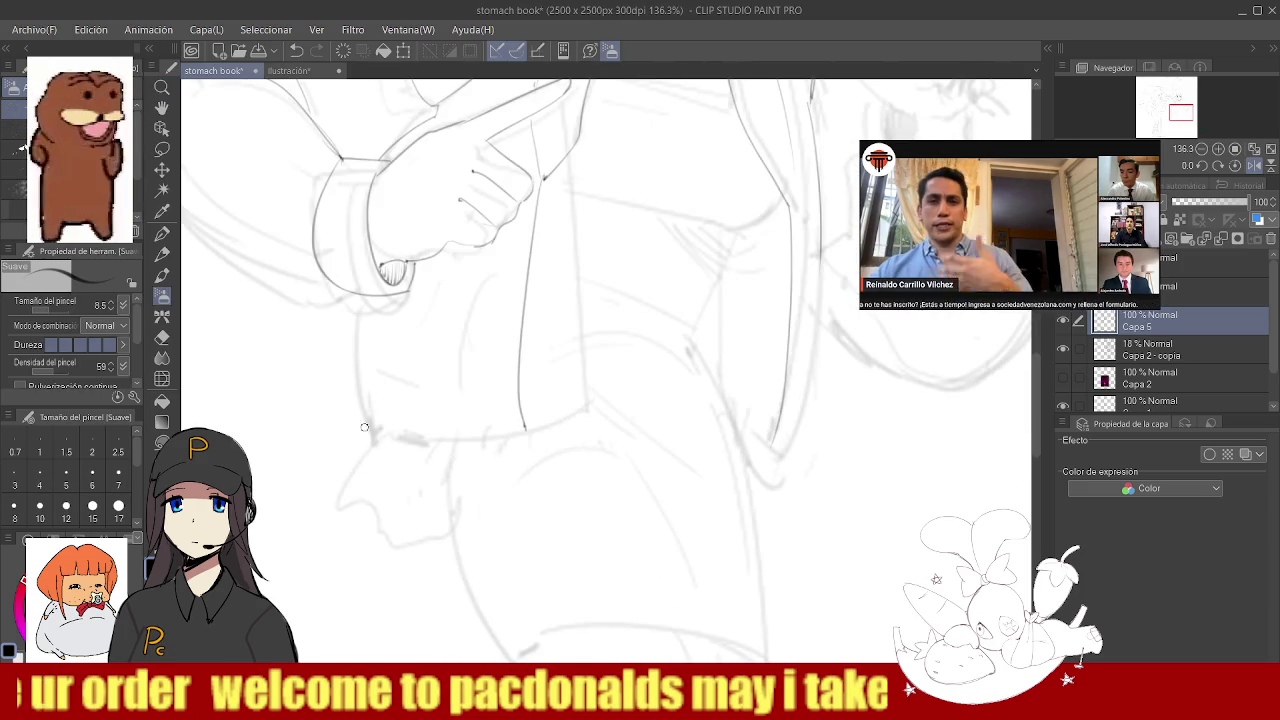
drag(360, 419, 530, 439)
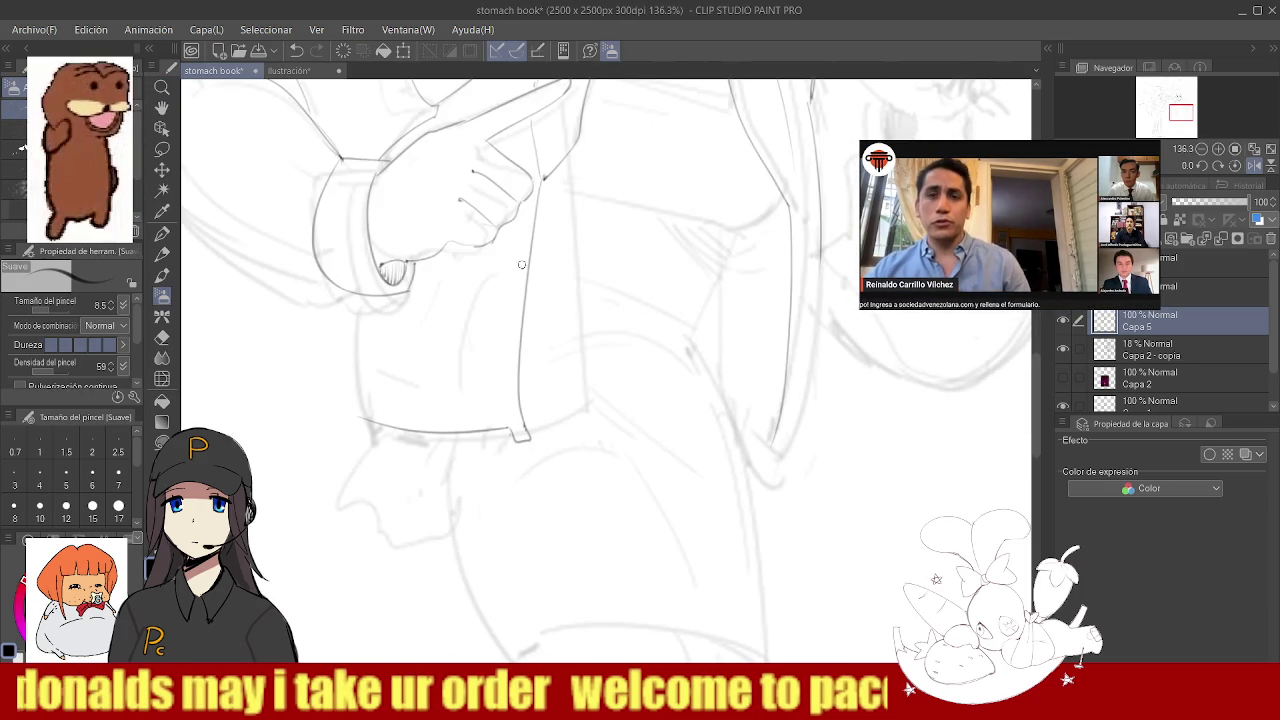
drag(526, 198, 509, 425)
key(ctrl+z)
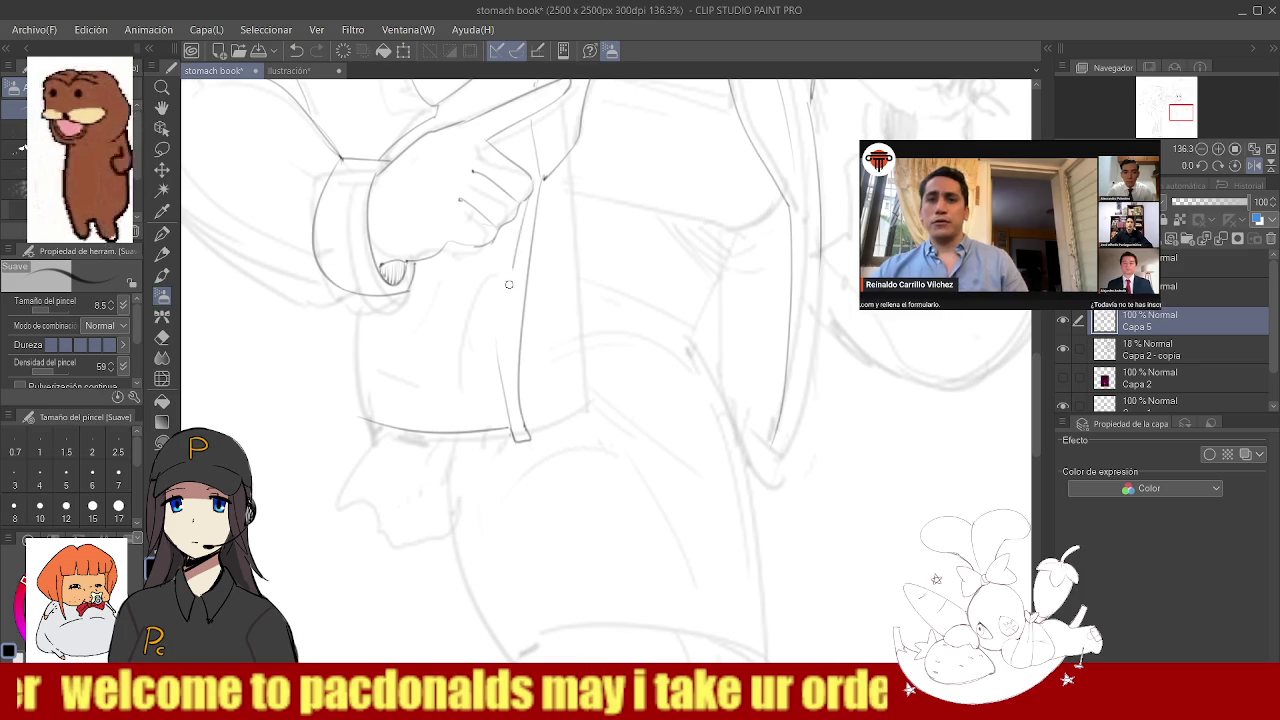
- Draw the zipper strip's inner edge down the jacket front to the hem
drag(505, 388, 508, 325)
key(ctrl+z)
key(ctrl+z)
mouse_move(517, 428)
mouse_down()
mouse_move(507, 308)
mouse_move(518, 430)
mouse_up()
key(ctrl+z)
key(ctrl+z)
key(ctrl+z)
key(ctrl+z)
drag(508, 328, 520, 433)
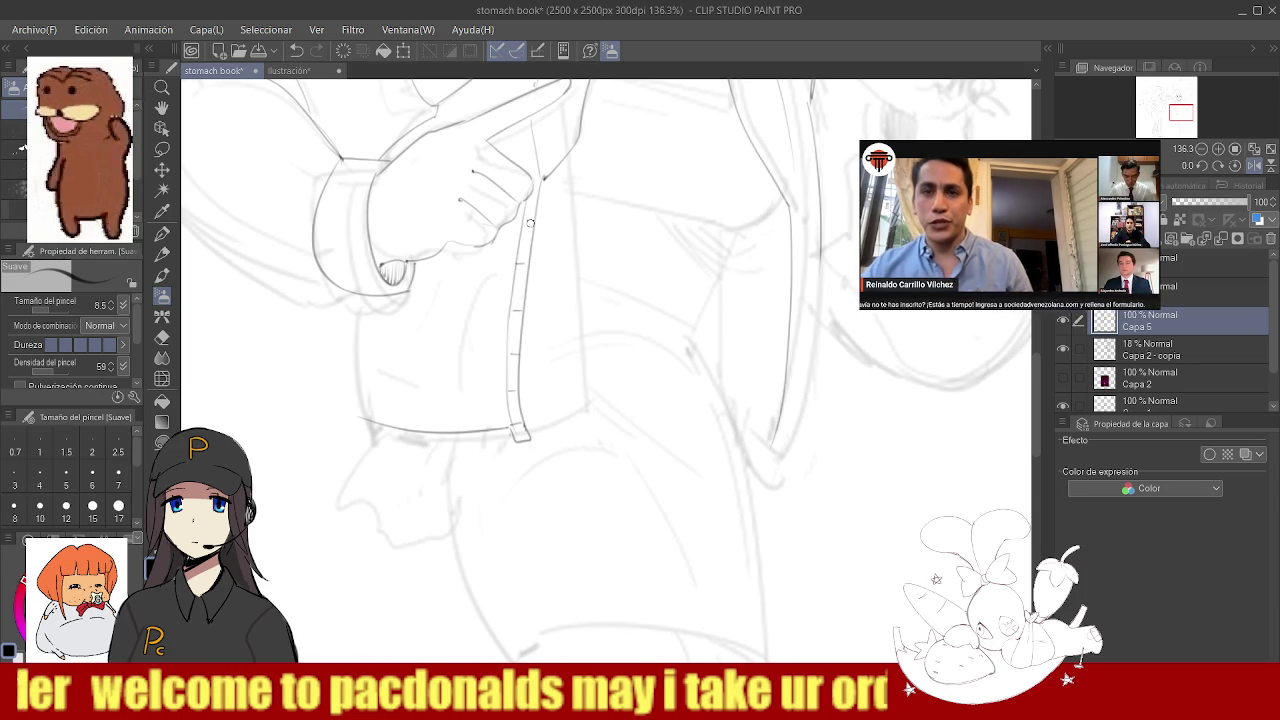
scroll(536, 238, down, 3)
scroll(520, 250, up, 1)
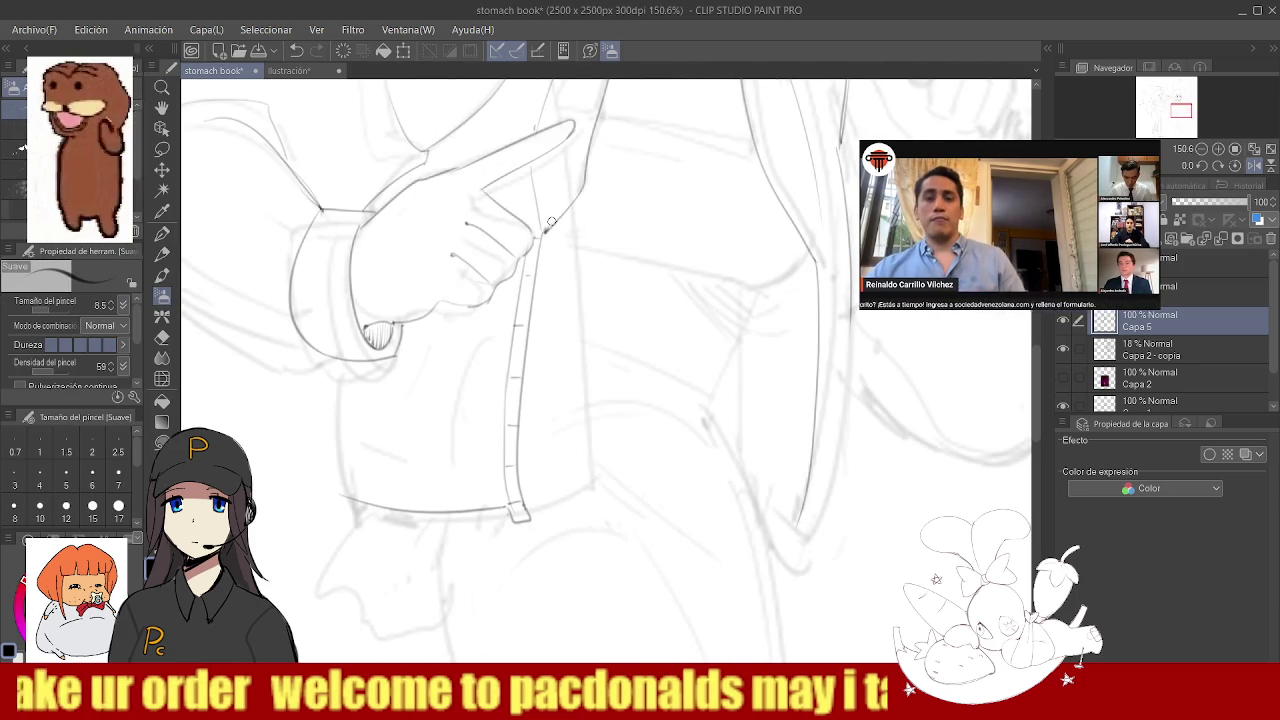
scroll(506, 306, down, 1)
scroll(540, 302, down, 1)
scroll(525, 316, down, 2)
scroll(525, 316, up, 2)
scroll(620, 325, up, 3)
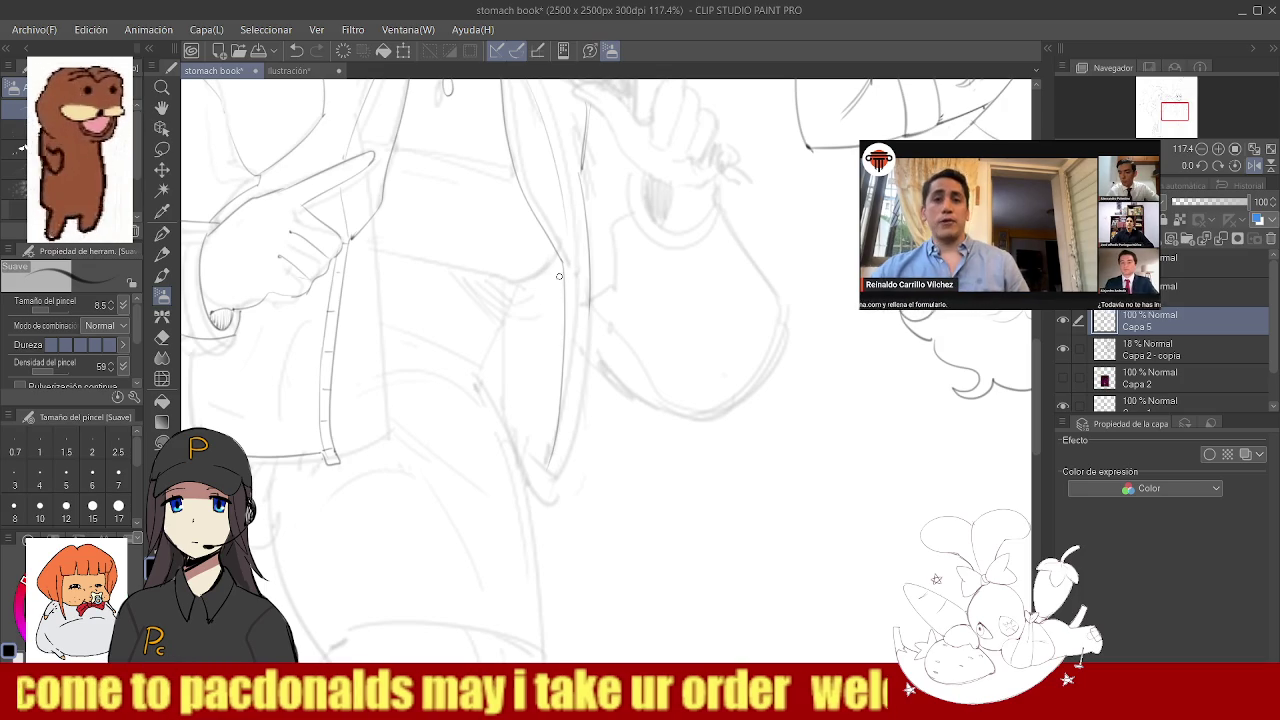
- Ink the opposite jacket front line down to the hem and darken its middle
drag(554, 376, 545, 442)
key(ctrl+z)
drag(560, 290, 545, 455)
key(ctrl+z)
drag(560, 290, 542, 460)
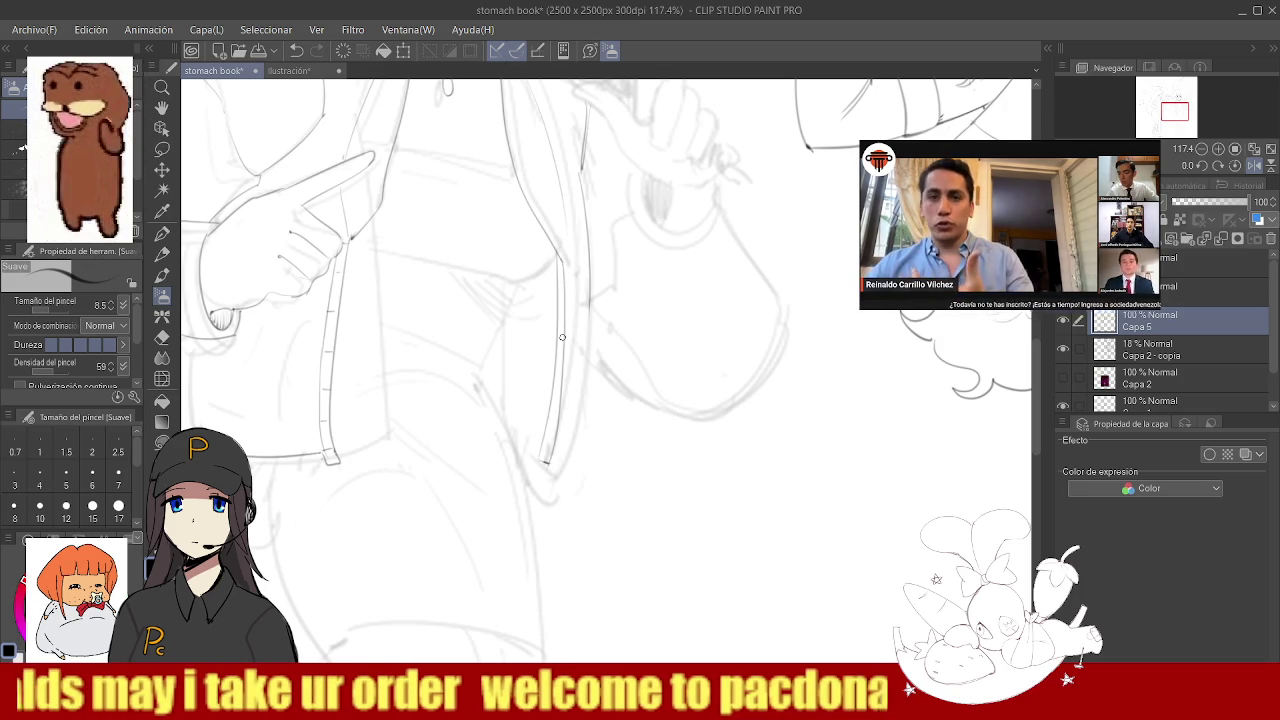
key(e)
scroll(559, 262, up, 3)
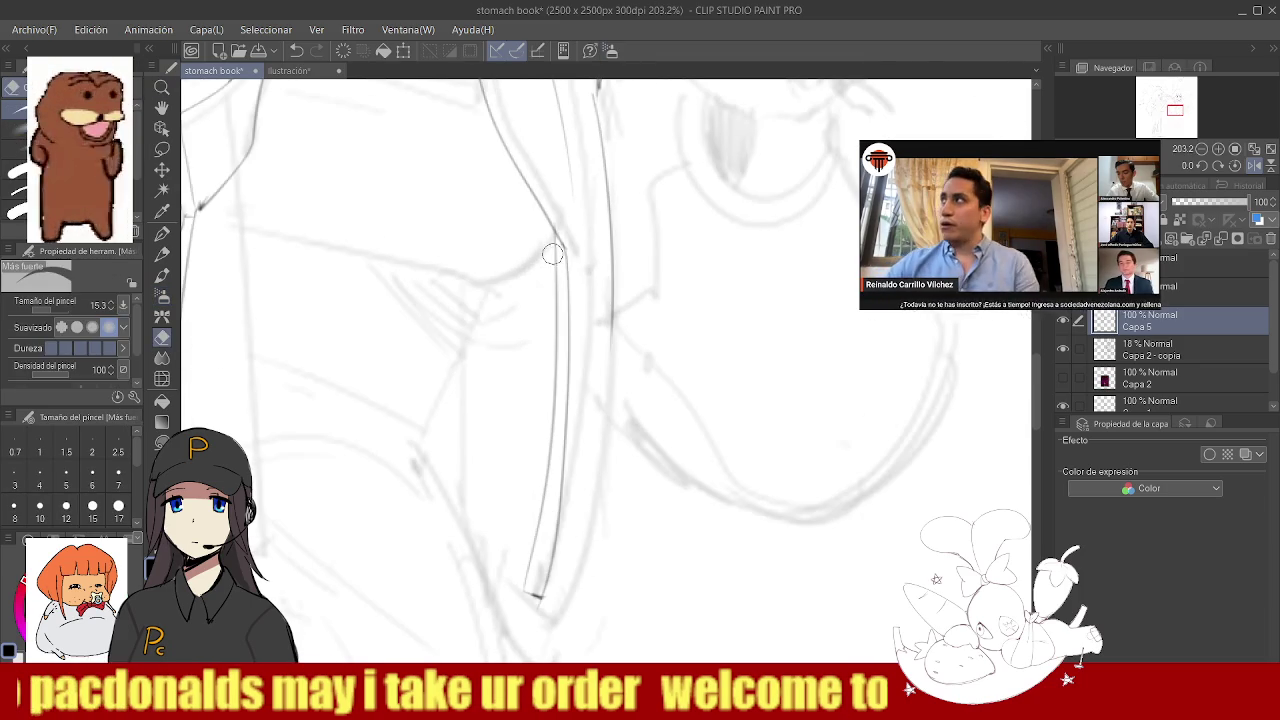
key(b)
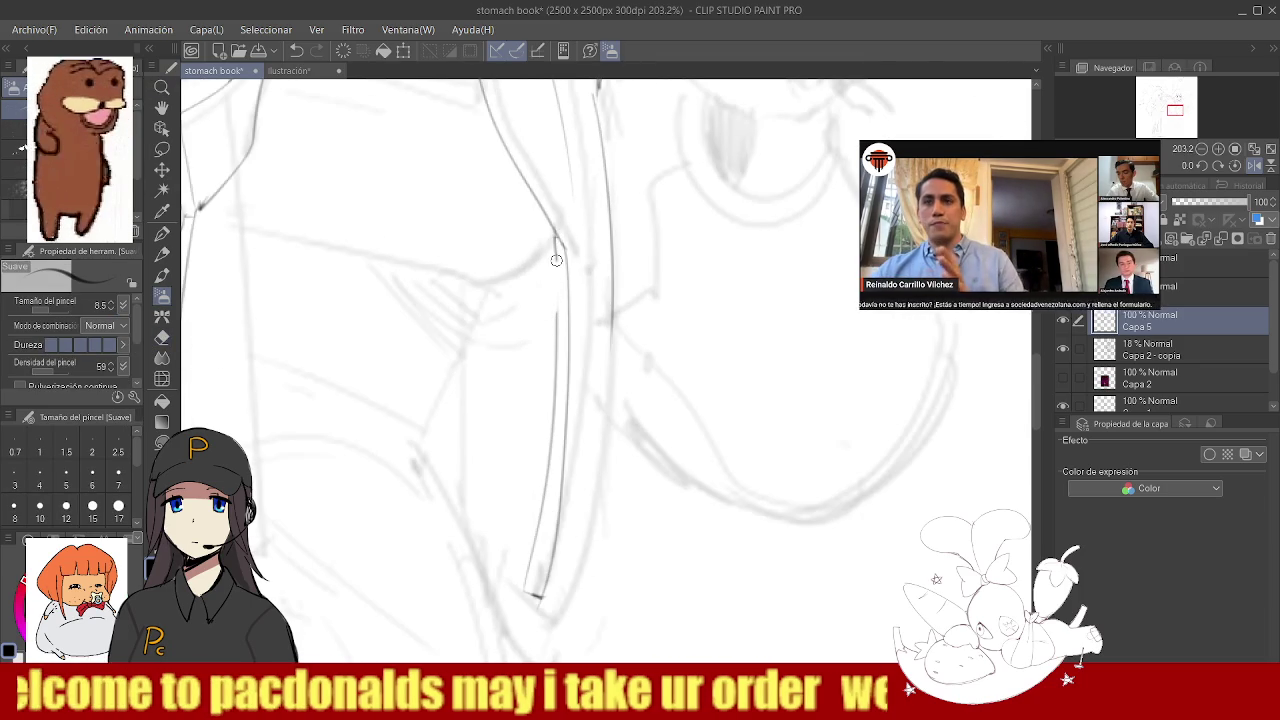
drag(558, 261, 556, 330)
- Erase gaps into the double line and draw small zipper teeth along it
key(e)
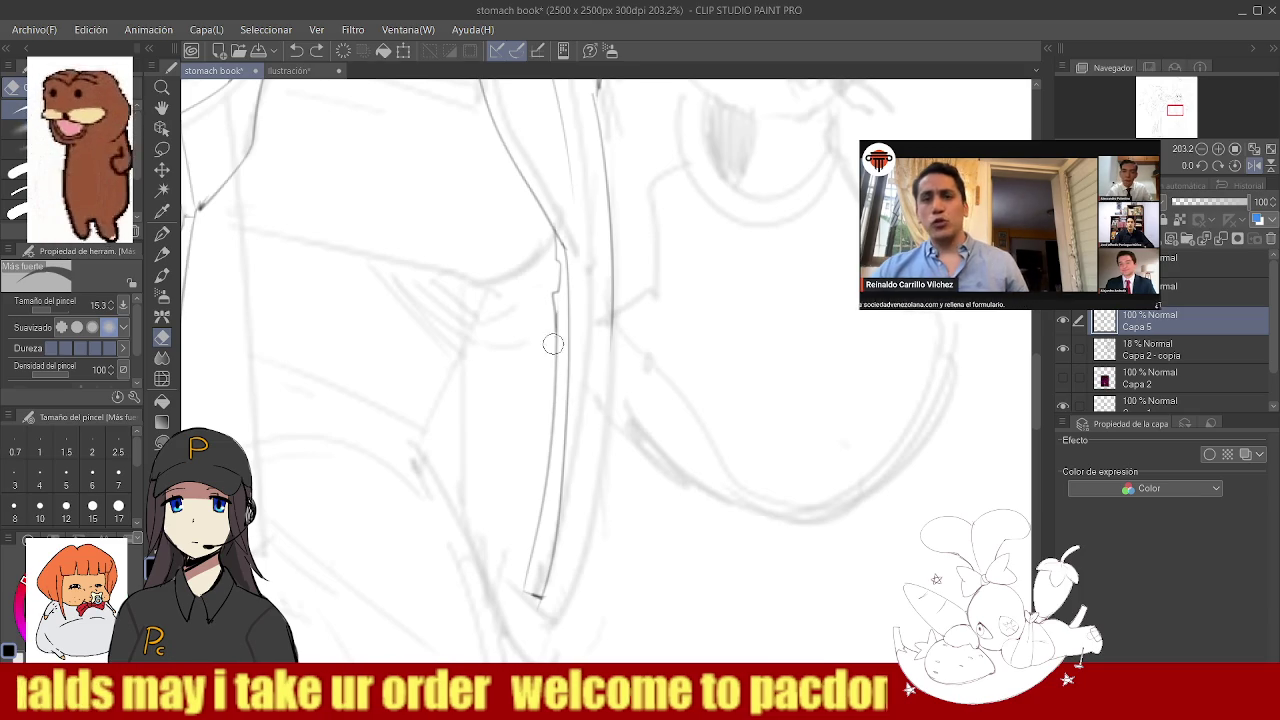
key(b)
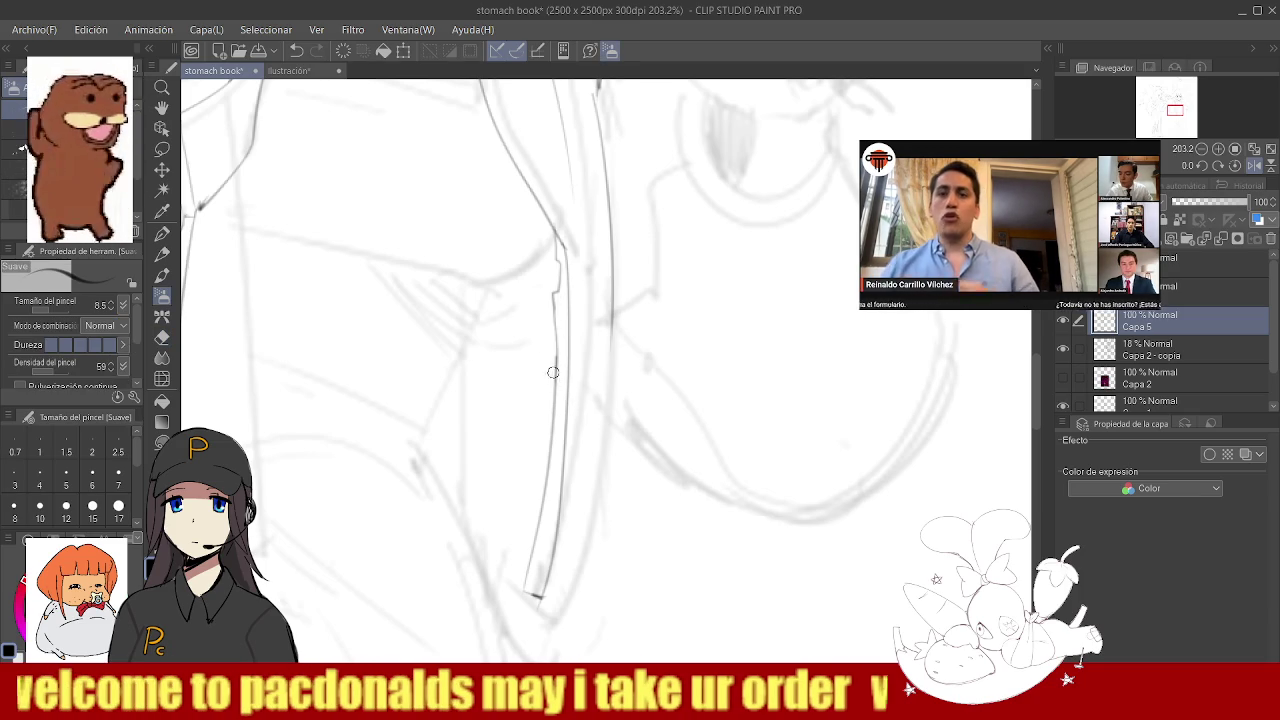
key(e)
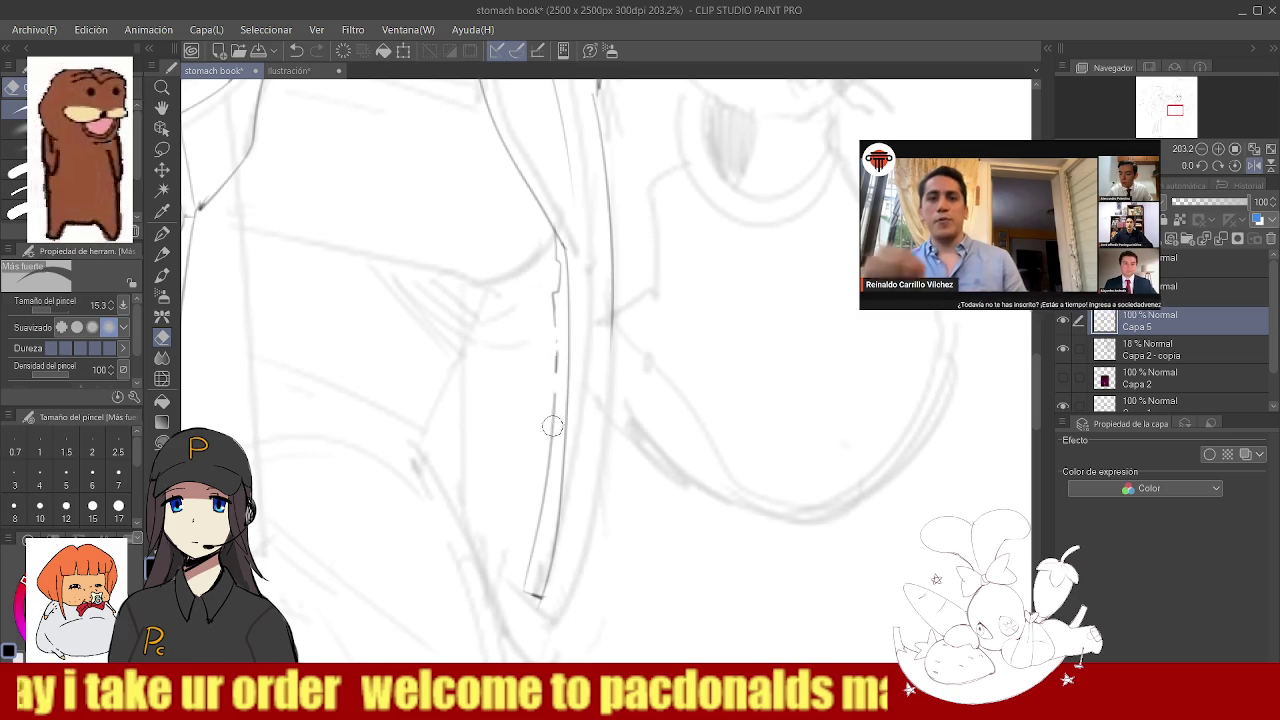
drag(551, 420, 537, 525)
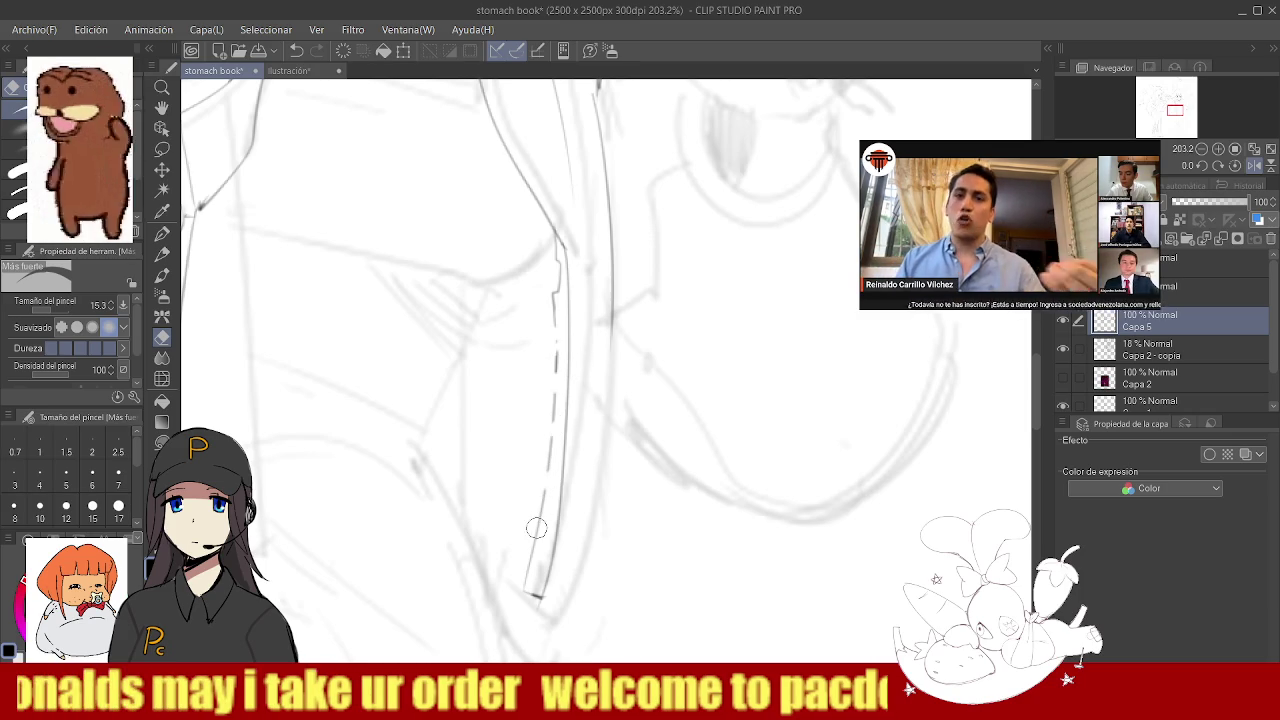
key(b)
drag(546, 471, 529, 547)
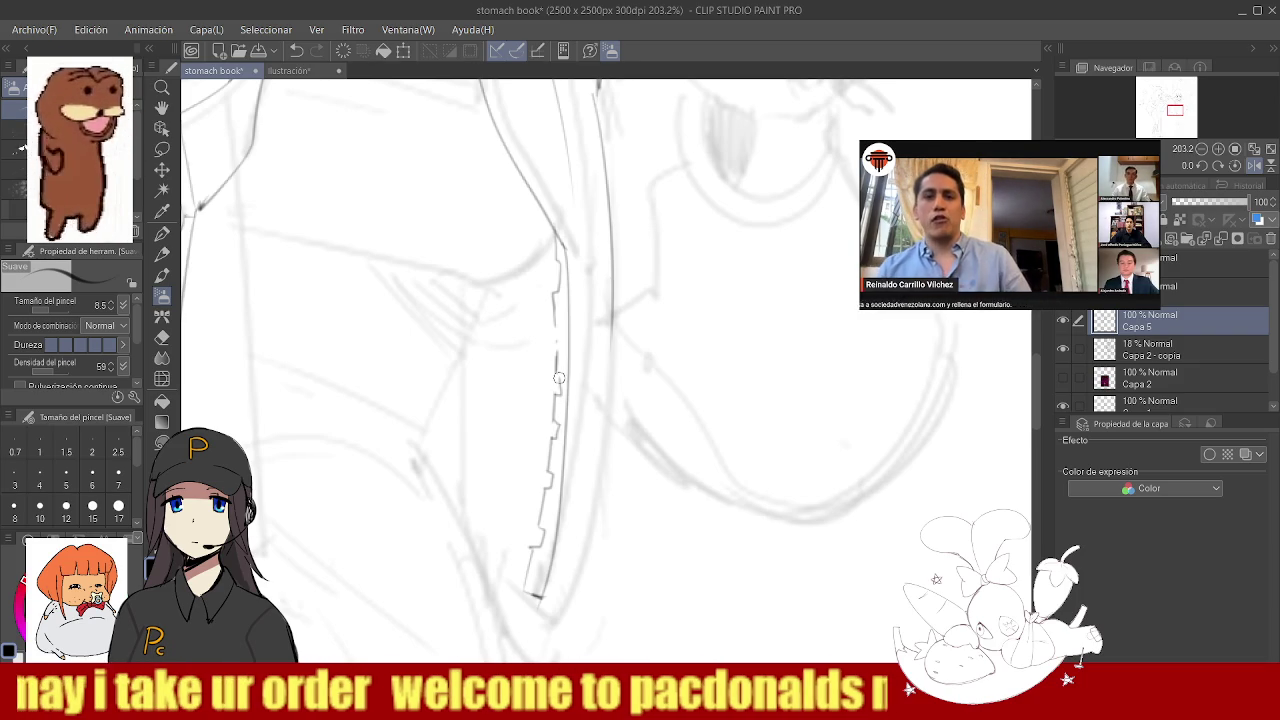
- Ink the zipper's right edge down to the hem, retrying the stroke several times
scroll(561, 345, down, 5)
scroll(554, 460, up, 5)
mouse_move(550, 396)
mouse_down()
mouse_move(540, 445)
mouse_move(566, 450)
mouse_up()
key(ctrl+z)
mouse_move(536, 410)
mouse_down()
mouse_move(472, 380)
mouse_move(541, 412)
mouse_up()
scroll(571, 445, down, 5)
scroll(575, 450, up, 4)
key(ctrl+z)
drag(593, 288, 566, 500)
key(ctrl+z)
key(ctrl+z)
drag(593, 288, 558, 506)
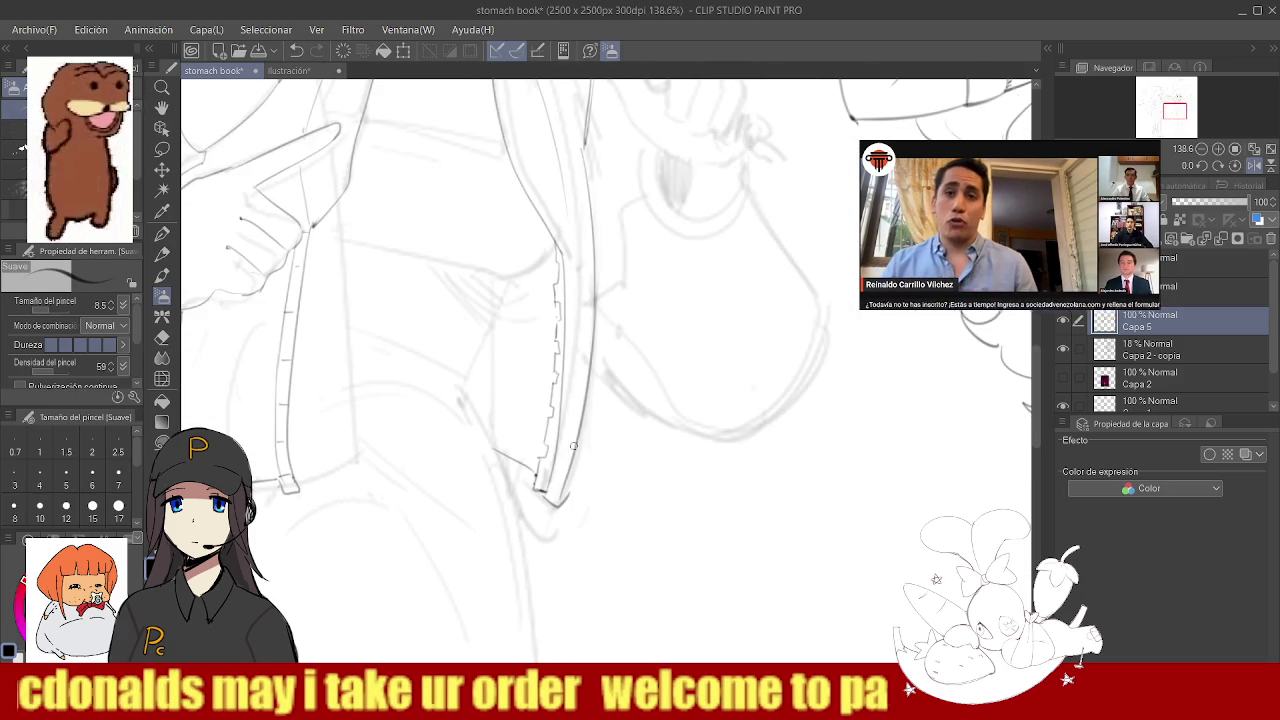
- Add a curved line at the zipper's lower end
key(e)
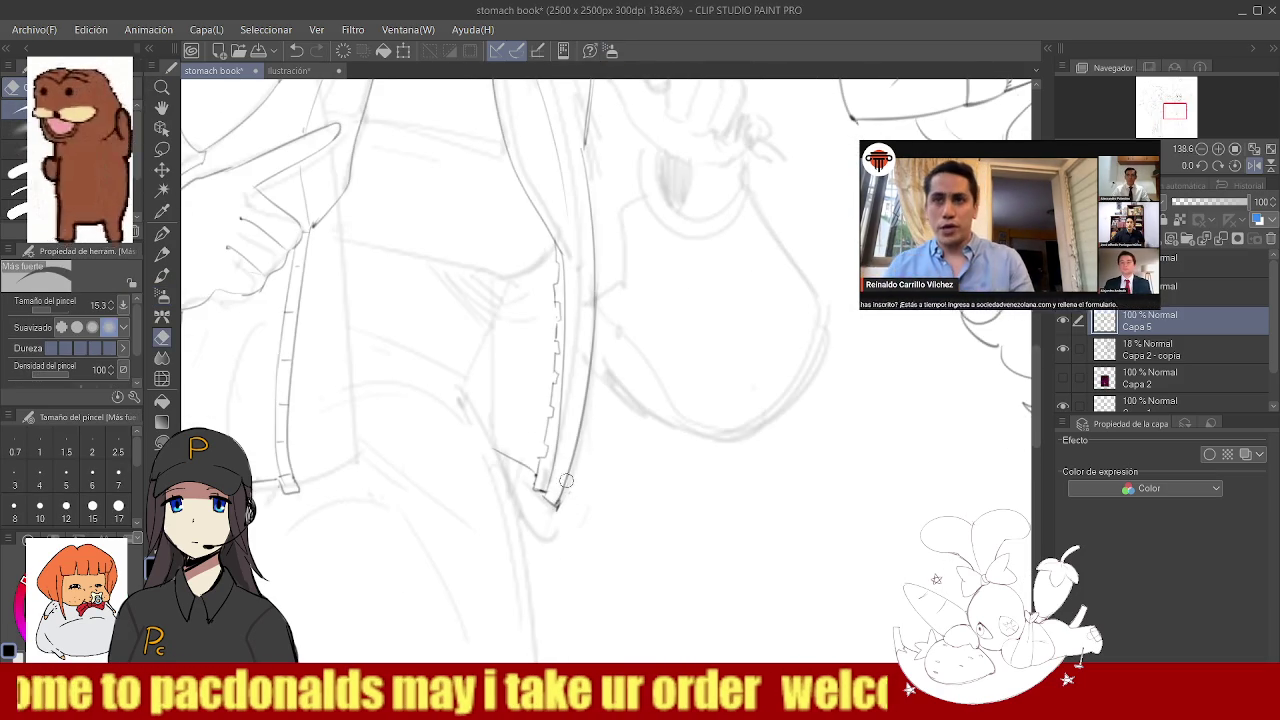
key(b)
drag(538, 478, 484, 442)
key(ctrl+z)
drag(538, 478, 470, 430)
key(e)
- Zoom out and back in on the jacket to check it against both characters
key(slash)
mouse_move(528, 343)
mouse_down()
mouse_move(440, 343)
mouse_move(561, 297)
mouse_up()
drag(556, 391, 600, 380)
key(e)
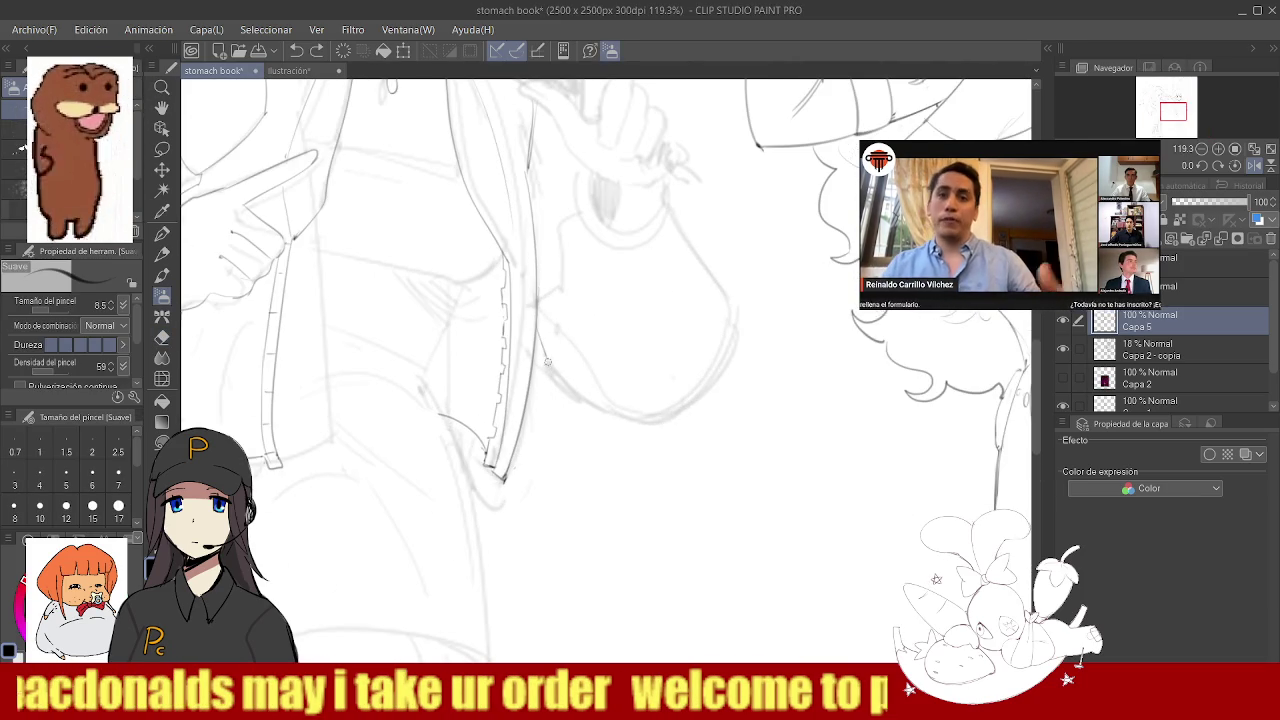
key(slash)
mouse_move(600, 424)
mouse_down()
mouse_move(530, 424)
mouse_move(565, 424)
mouse_up()
key(e)
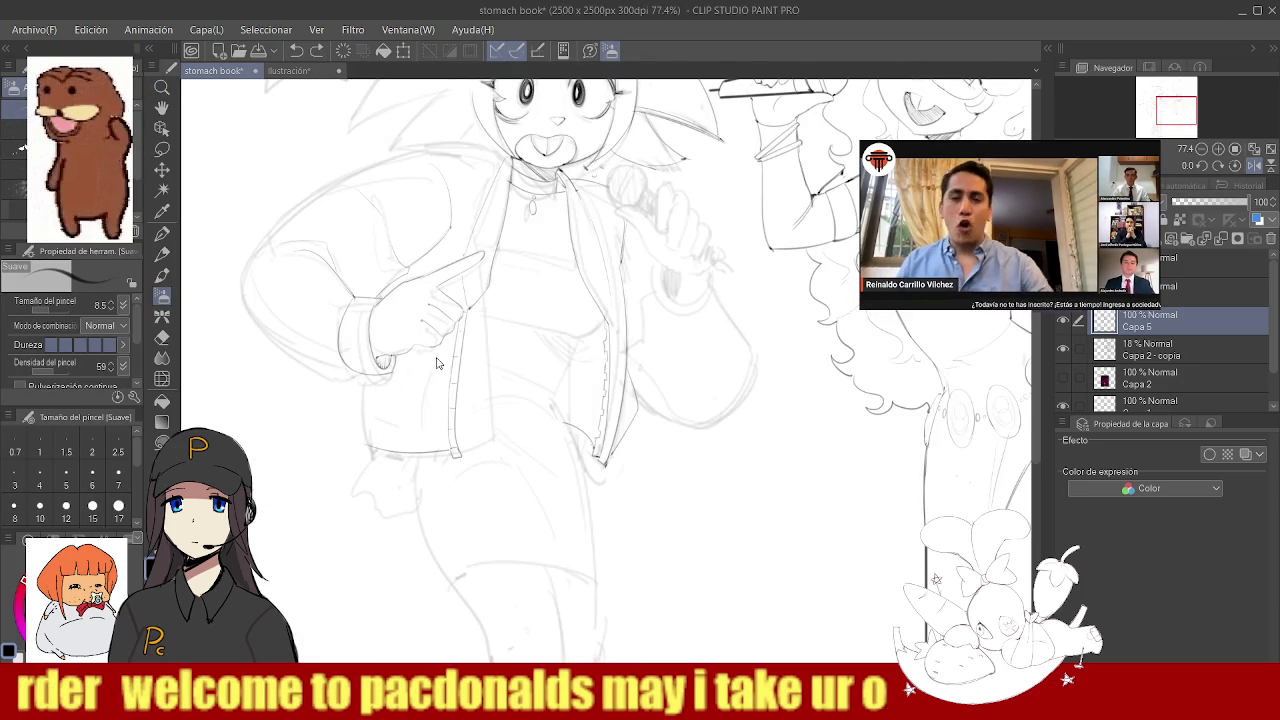
- Redraw the jacket's lower hem edge with three Suave brush strokes
drag(432, 425, 448, 352)
drag(368, 434, 429, 360)
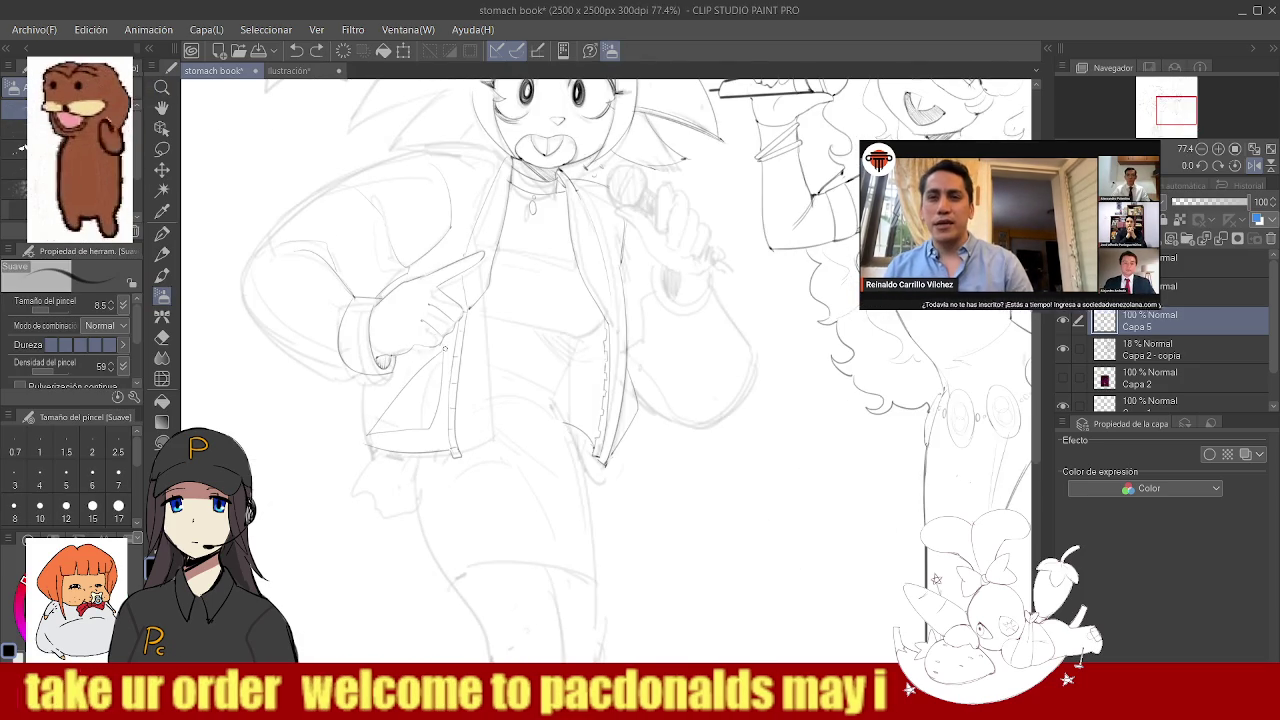
drag(382, 428, 460, 356)
alt+click(460, 356)
ctrl+click(596, 338)
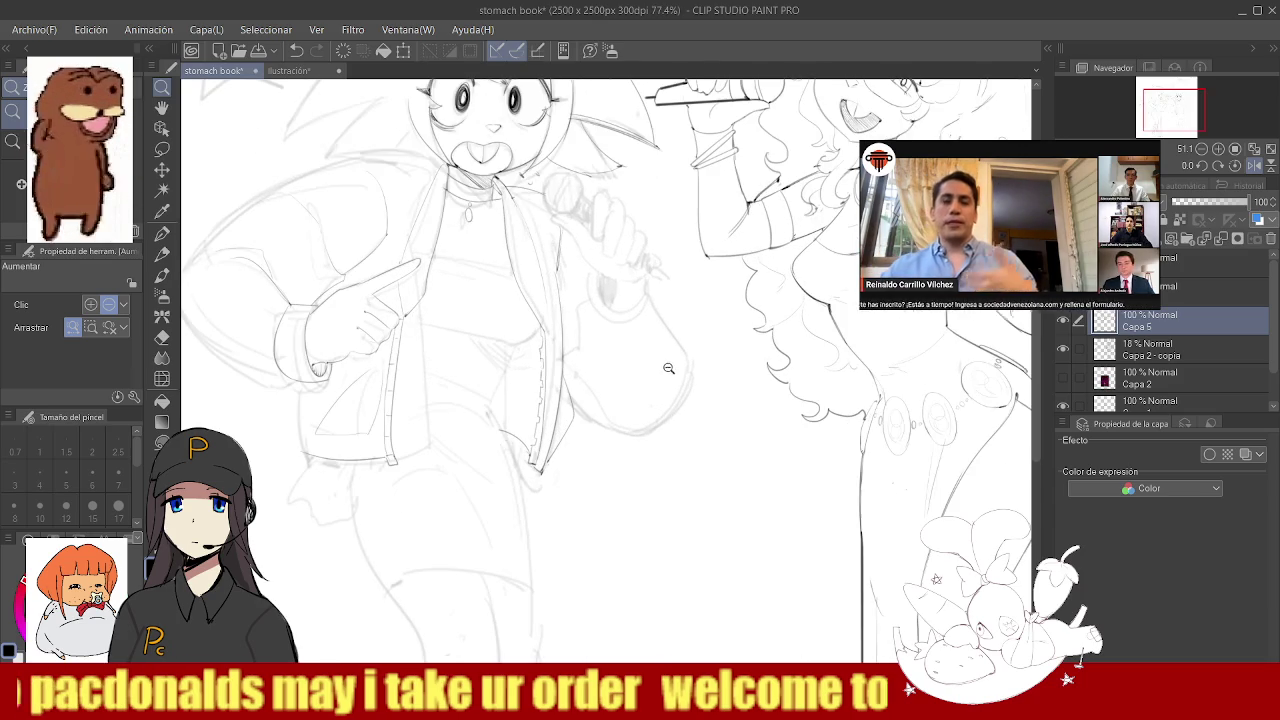
click(596, 338)
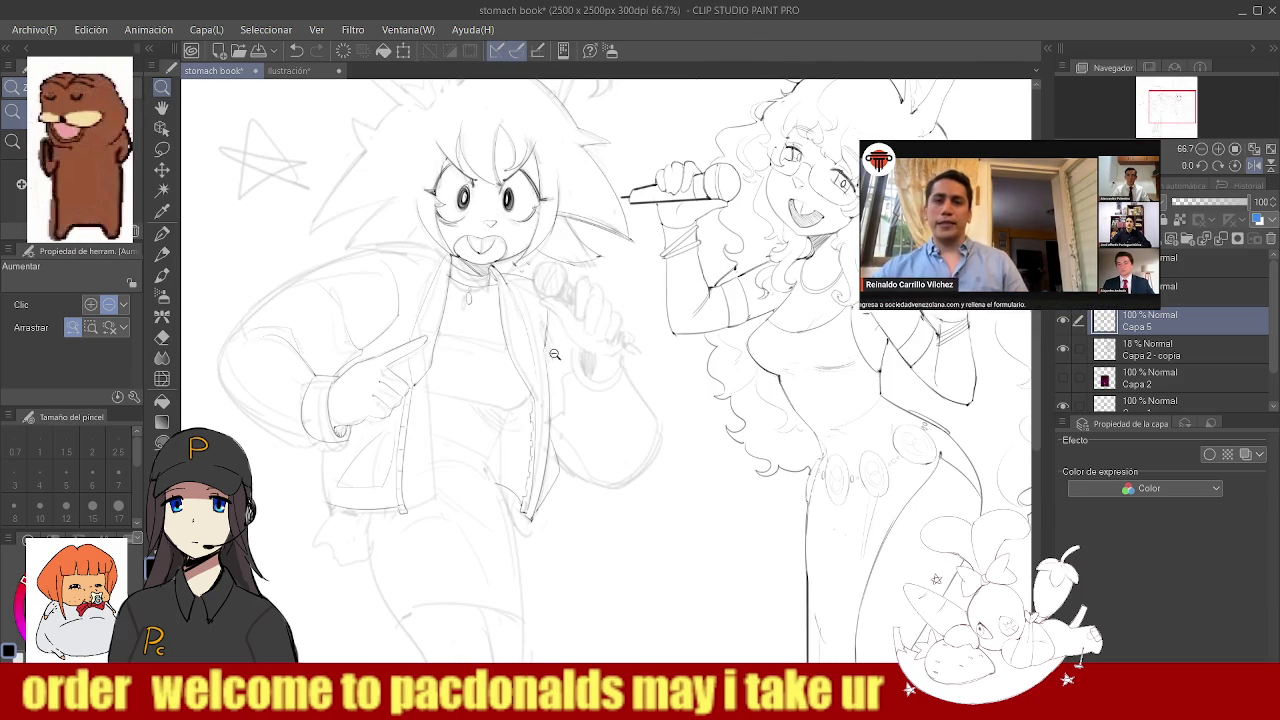
- Zoom to the left girl's face and try short ear strokes beside the head, undoing them
drag(548, 360, 496, 251)
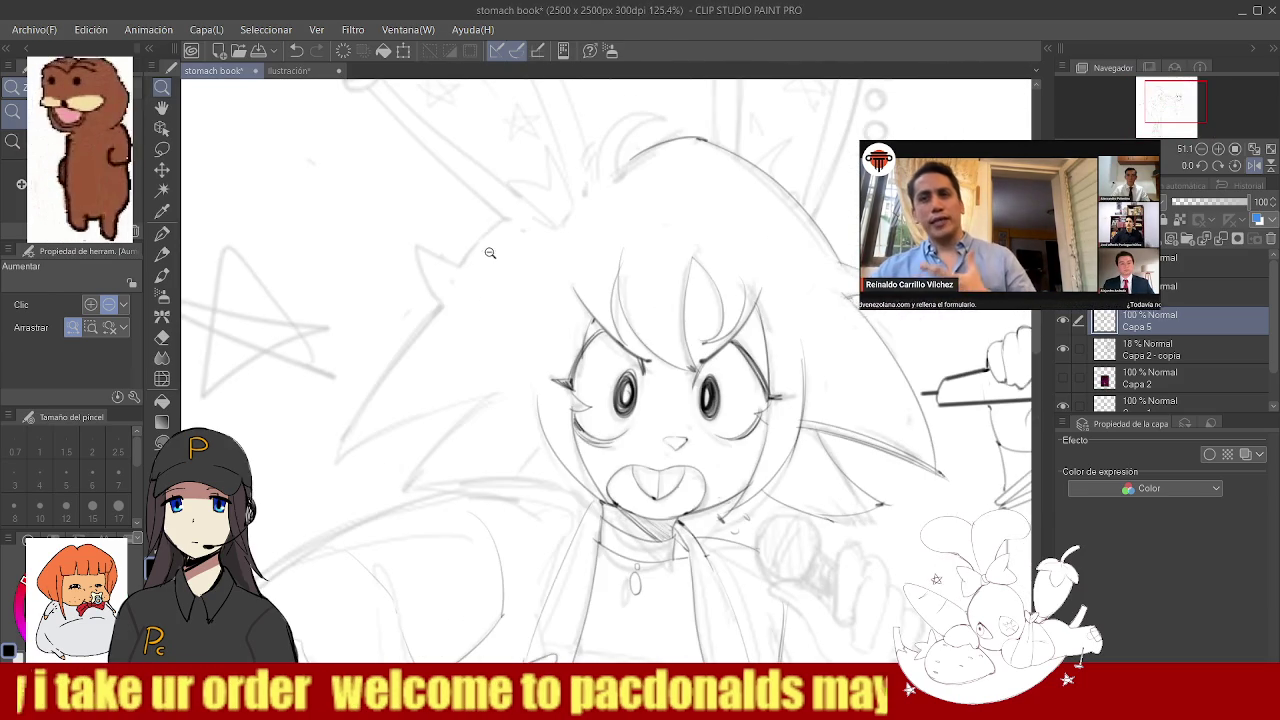
key(b)
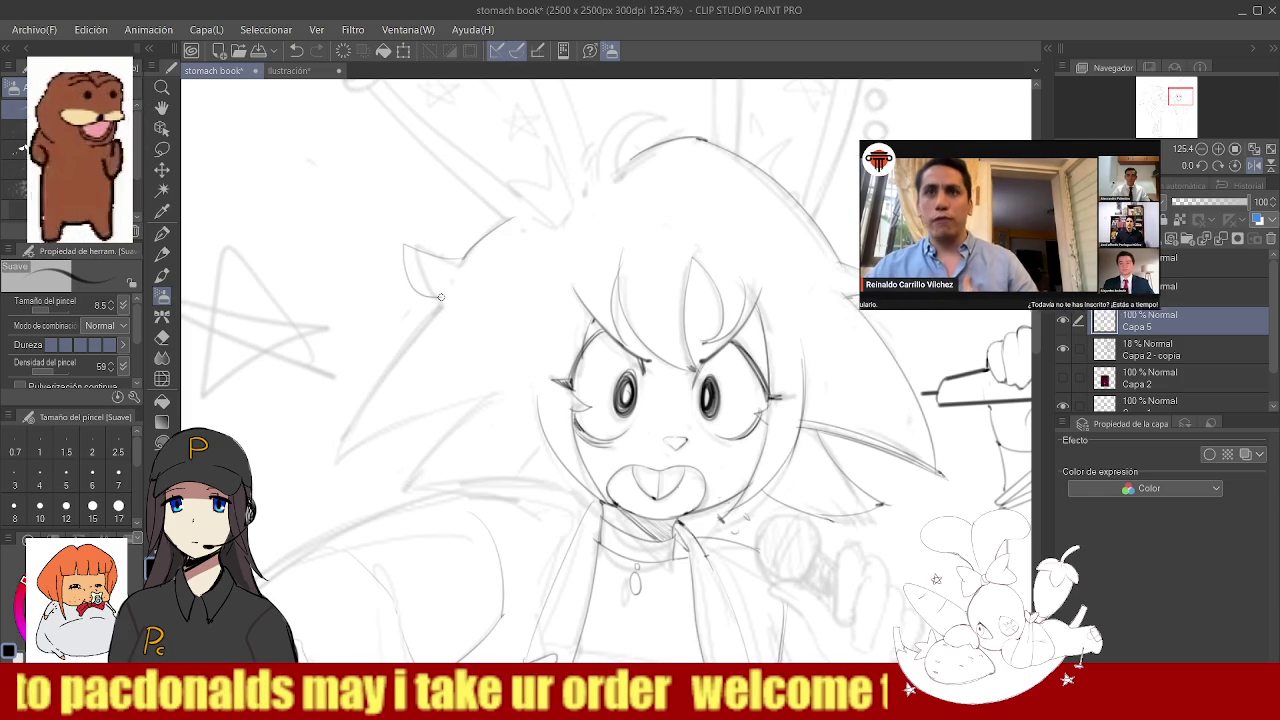
key(ctrl+z)
key(ctrl+z)
drag(406, 245, 443, 283)
key(ctrl+z)
mouse_move(415, 242)
mouse_down()
mouse_move(442, 261)
mouse_move(430, 297)
mouse_up()
- Try longer left-ear outline curves running down the head, undoing each attempt
key(ctrl+z)
mouse_move(410, 242)
mouse_down()
mouse_move(444, 305)
mouse_move(330, 440)
mouse_up()
key(ctrl+z)
drag(443, 304, 325, 508)
key(ctrl+z)
mouse_move(443, 304)
mouse_down()
mouse_move(322, 490)
mouse_move(401, 336)
mouse_up()
key(ctrl+z)
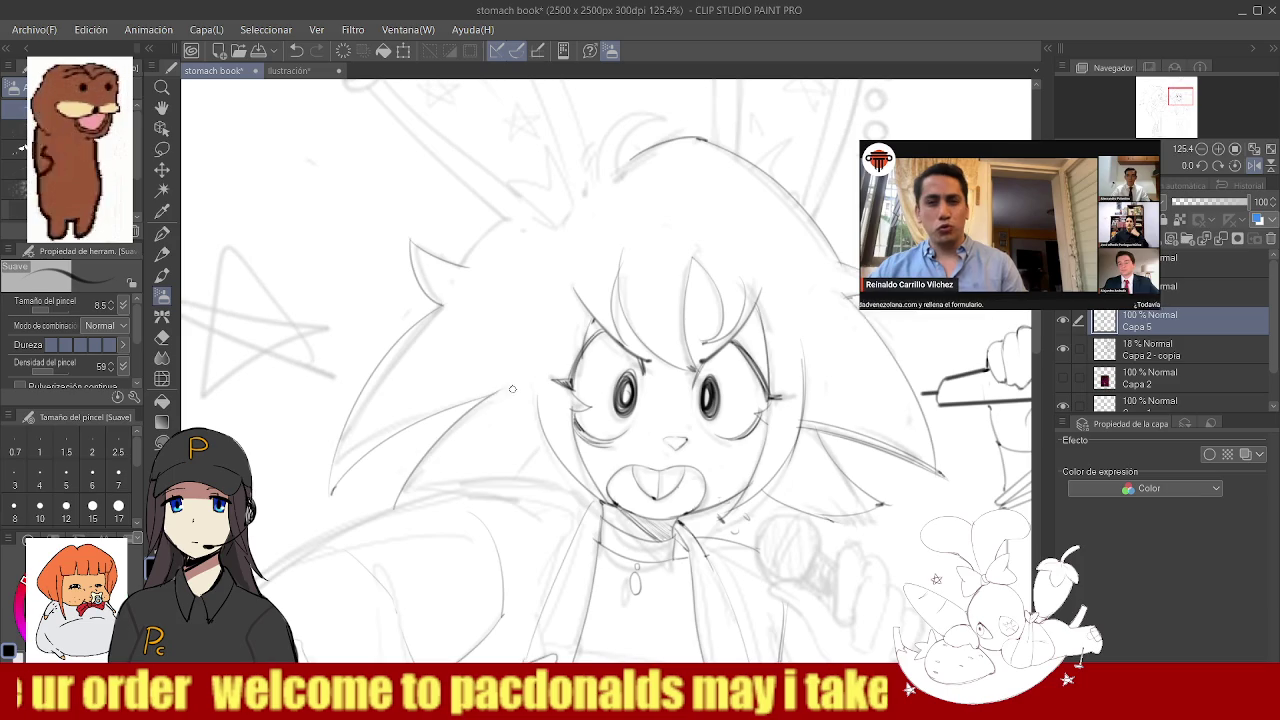
- Try a stroke near the neck three times, undoing each so the drawing stays unchanged
drag(400, 505, 530, 452)
key(ctrl+z)
drag(395, 512, 550, 464)
key(ctrl+z)
mouse_move(386, 511)
mouse_down()
mouse_move(550, 464)
mouse_move(571, 374)
mouse_move(552, 469)
mouse_up()
key(ctrl+z)
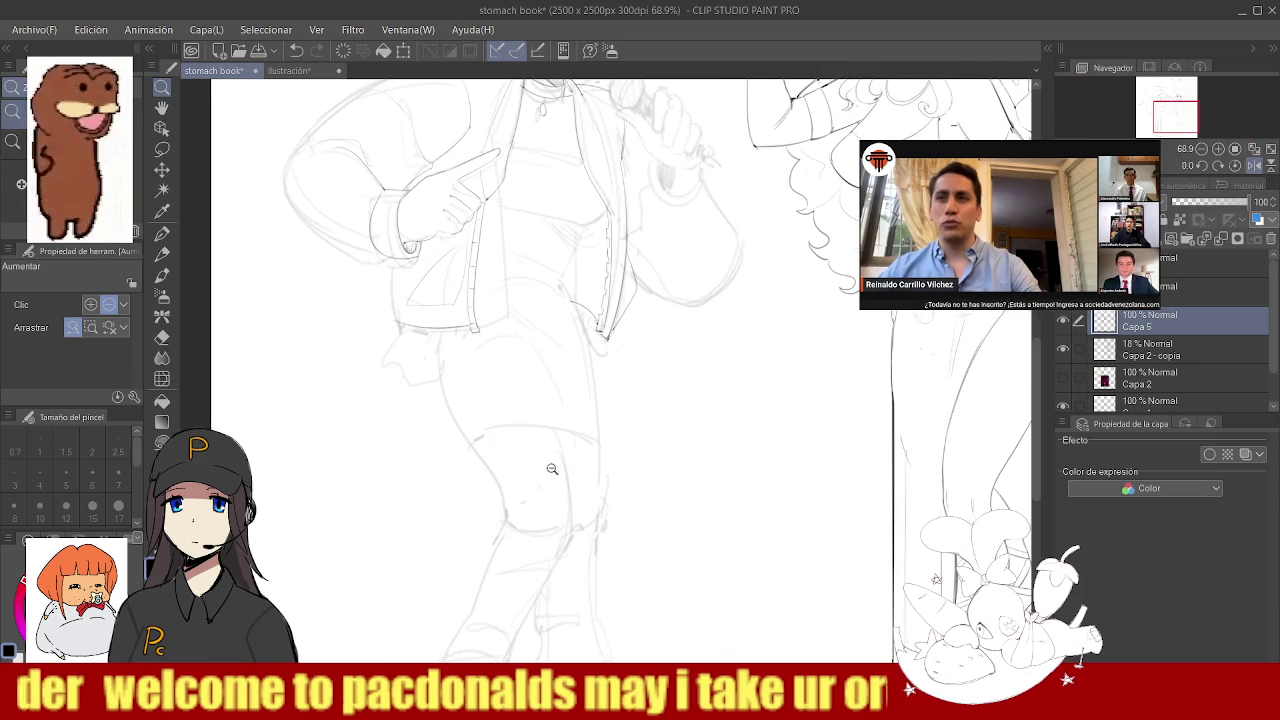
click(548, 450)
- Zoom in on the jacket hem and redraw its left contour line
click(345, 311)
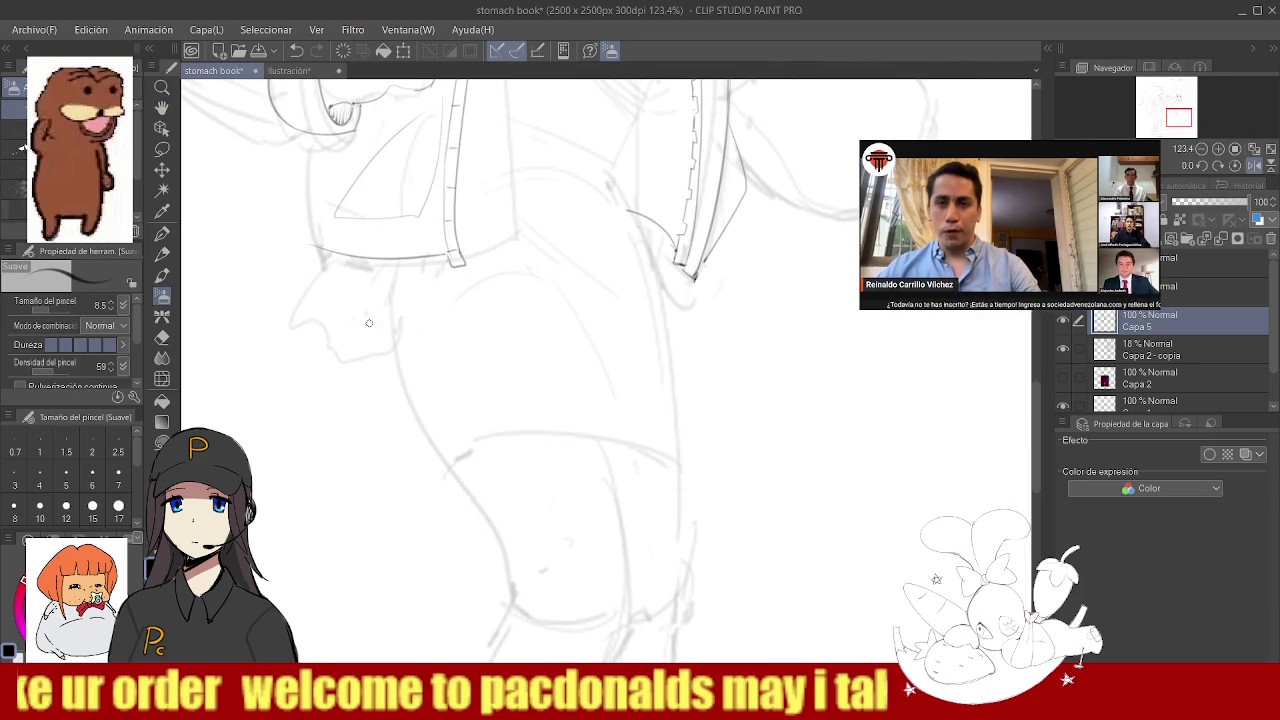
drag(400, 347, 361, 340)
key(b)
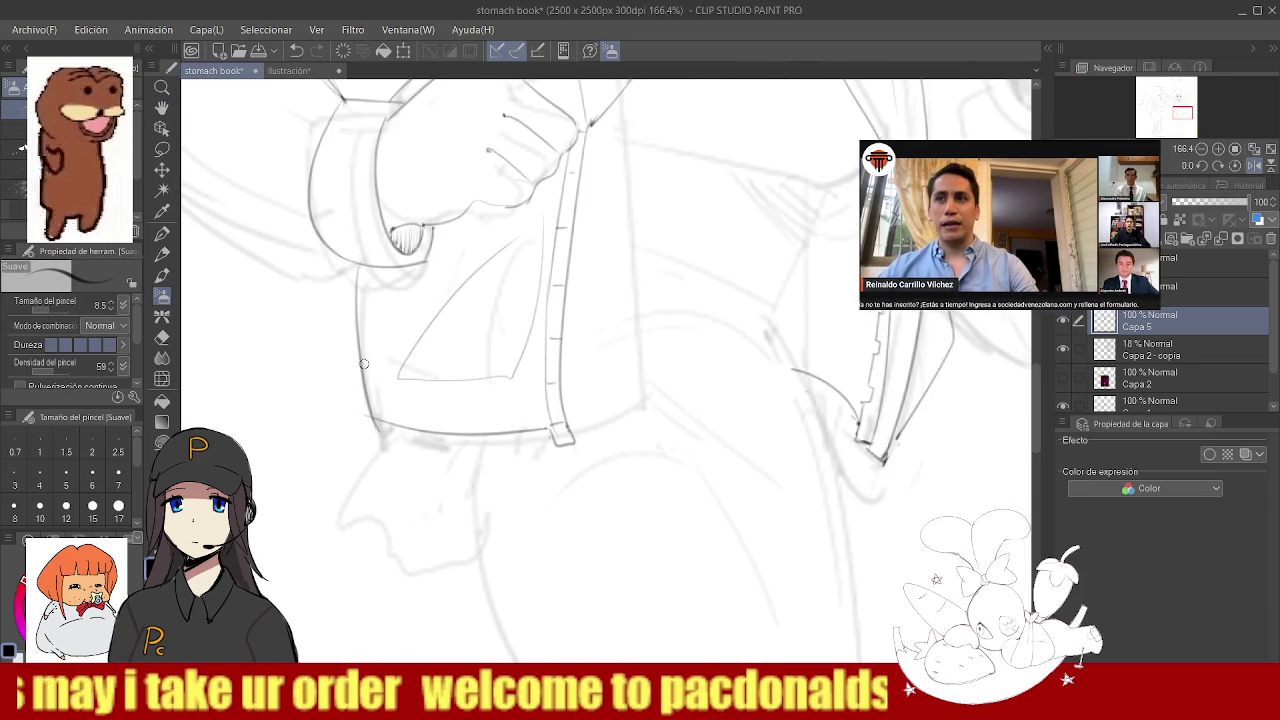
key(ctrl+z)
drag(352, 264, 376, 420)
key(ctrl+z)
drag(352, 262, 376, 420)
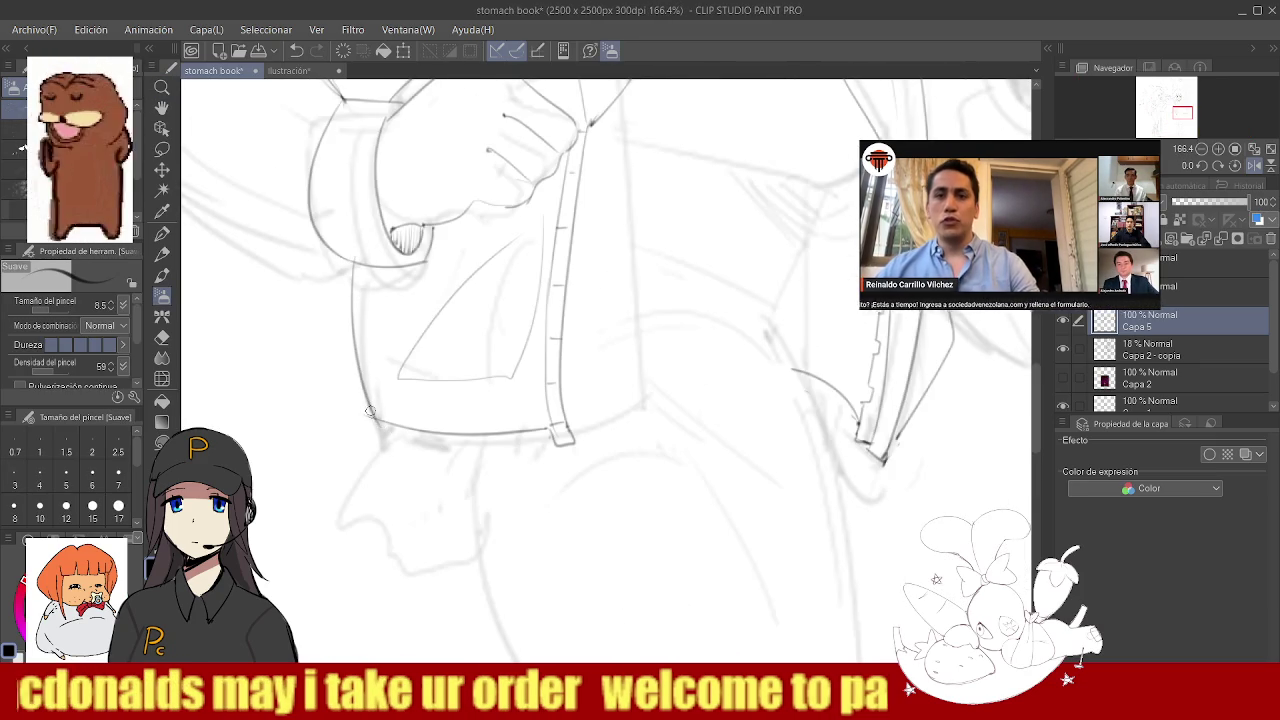
- Ink the hip curve below the jacket corner, discarding stray strokes
scroll(376, 420, down, 5)
scroll(423, 428, up, 5)
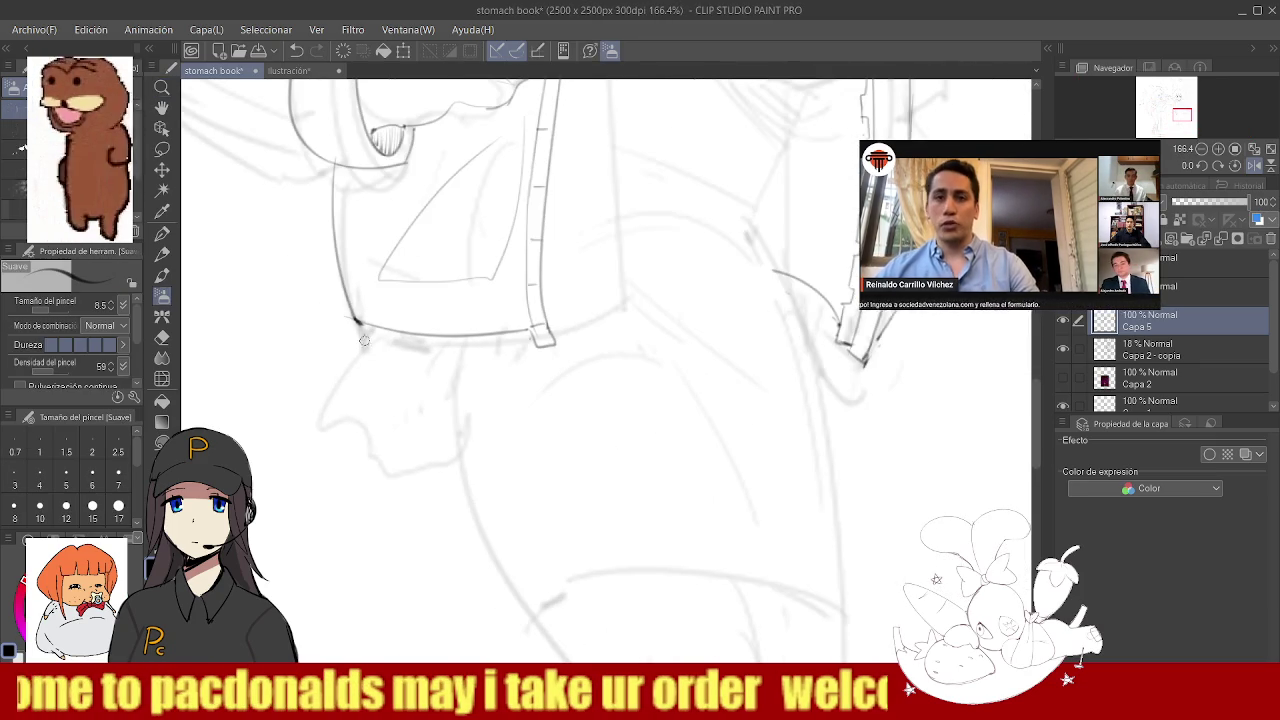
drag(350, 322, 320, 372)
key(ctrl+z)
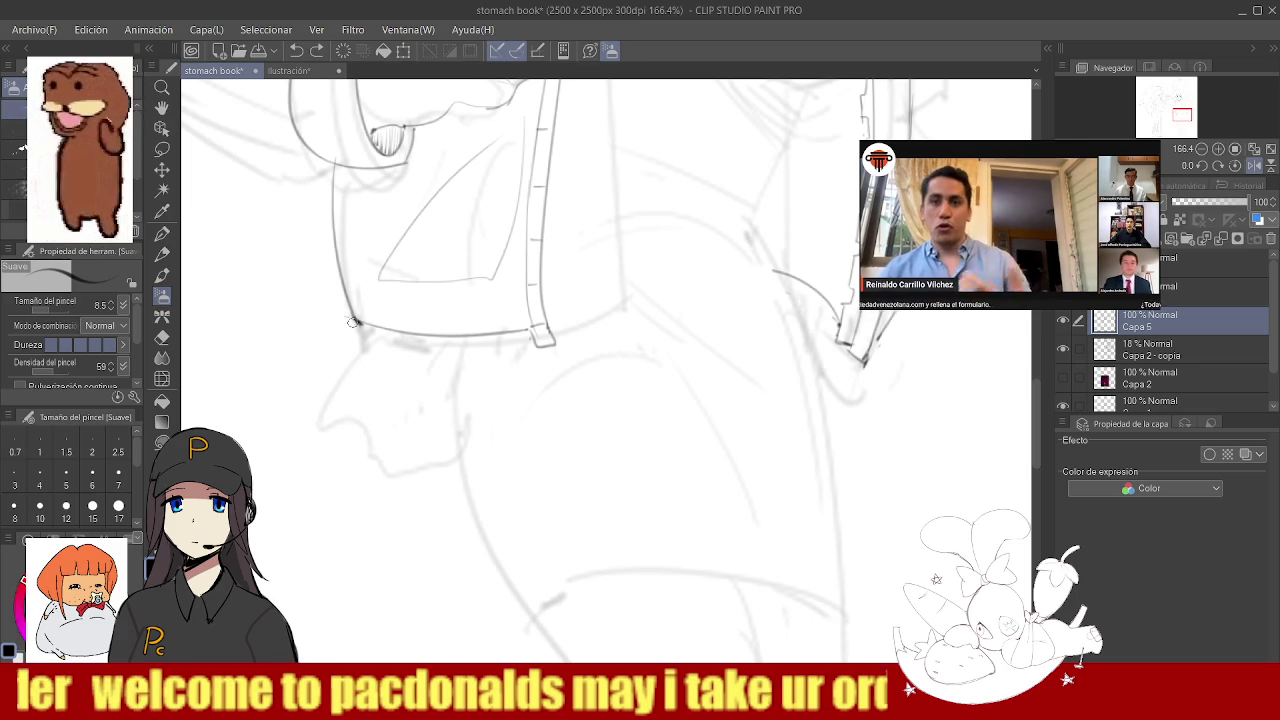
key(ctrl+z)
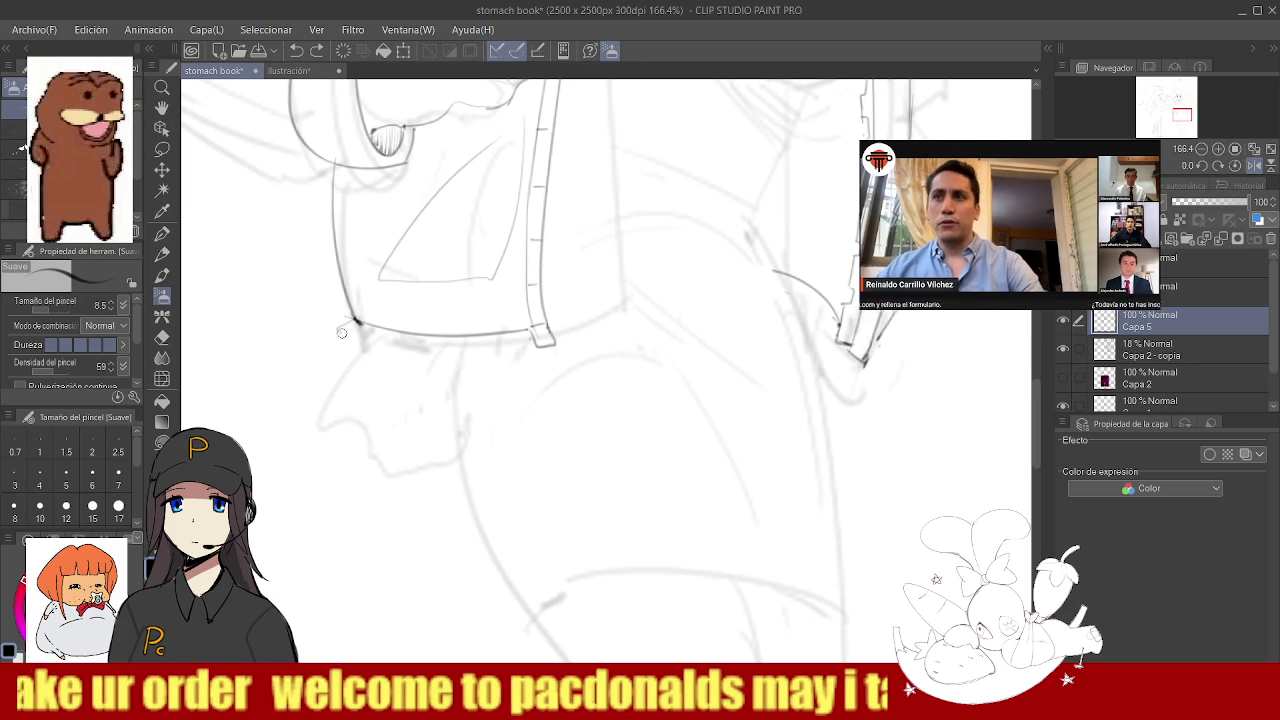
drag(350, 429, 423, 471)
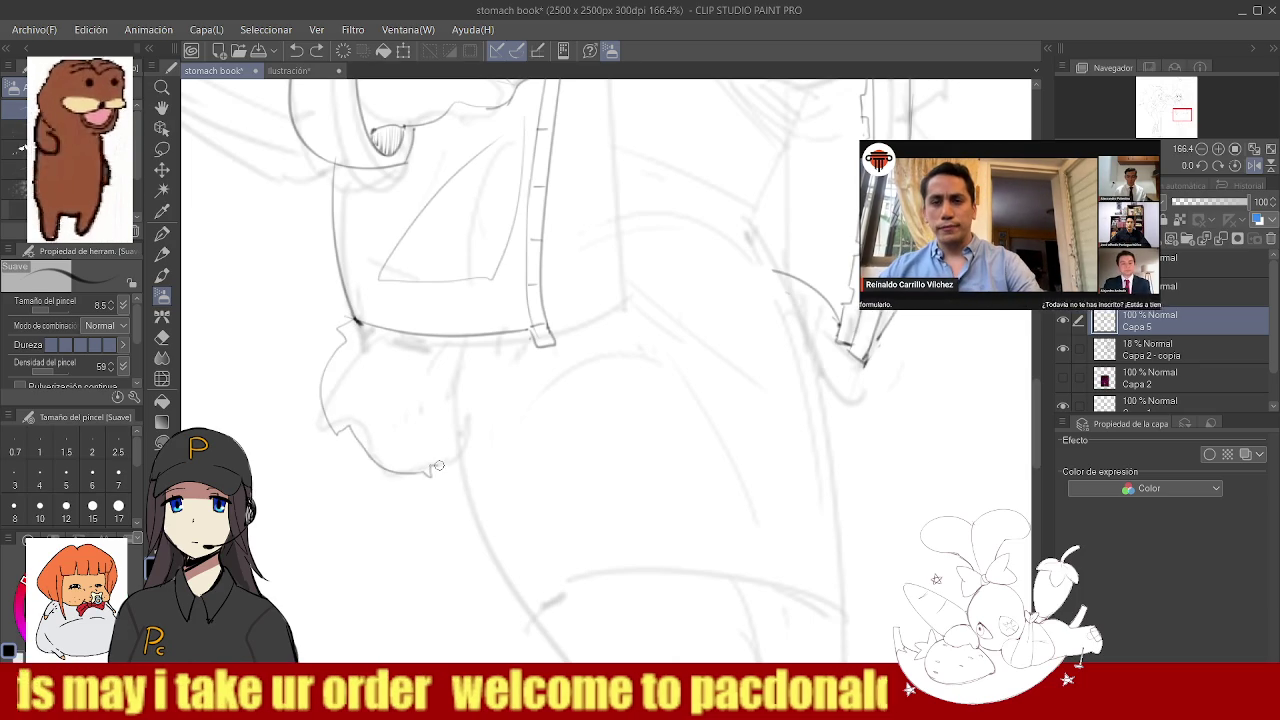
scroll(443, 294, down, 3)
scroll(466, 371, up, 2)
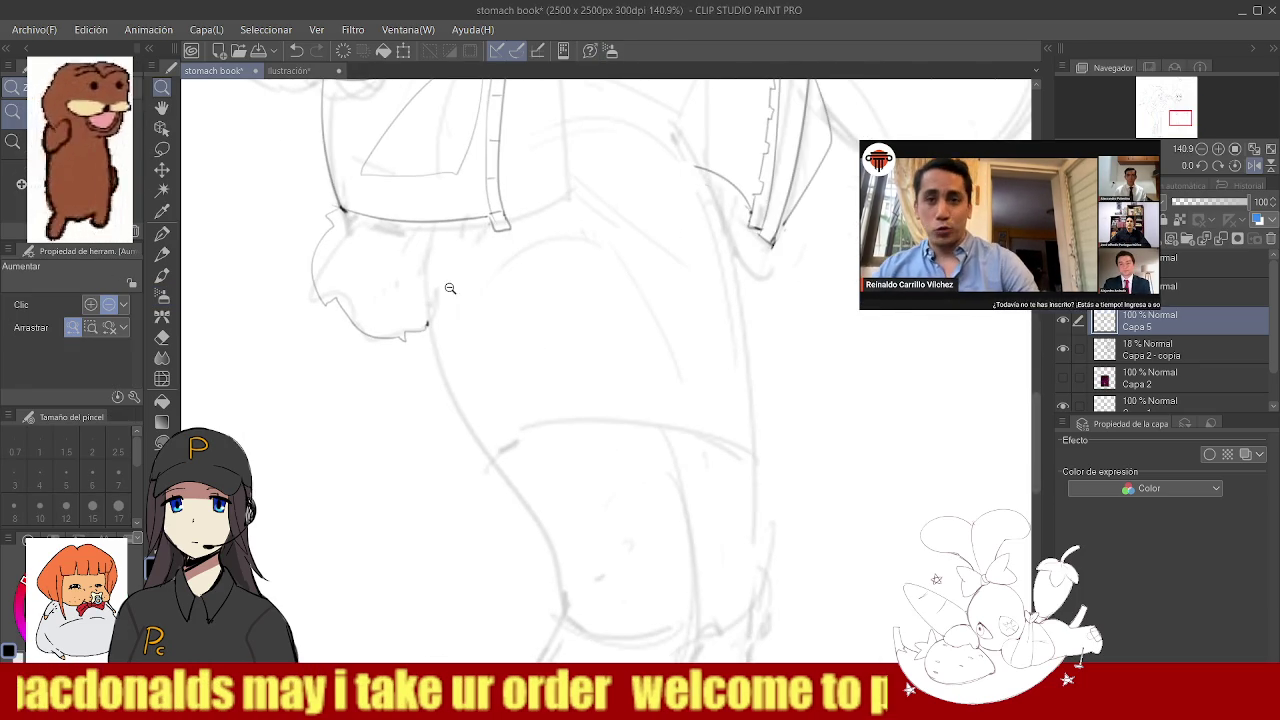
- Ink the leg outline from hip down the thigh, retrying until it sits right
mouse_move(436, 218)
mouse_down()
mouse_move(417, 254)
mouse_move(456, 390)
mouse_up()
key(ctrl+z)
drag(412, 256, 494, 464)
key(ctrl+z)
drag(411, 254, 497, 470)
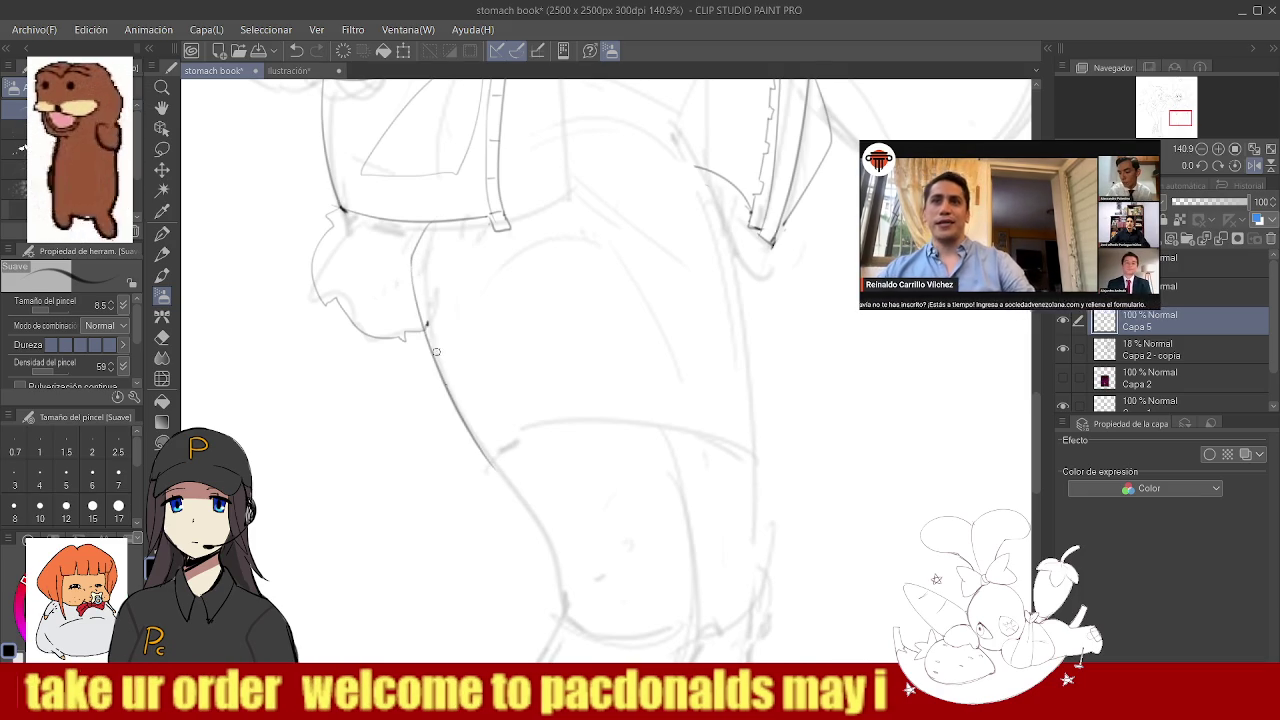
key(ctrl+space)
drag(480, 380, 489, 244)
drag(497, 337, 455, 460)
key(ctrl+z)
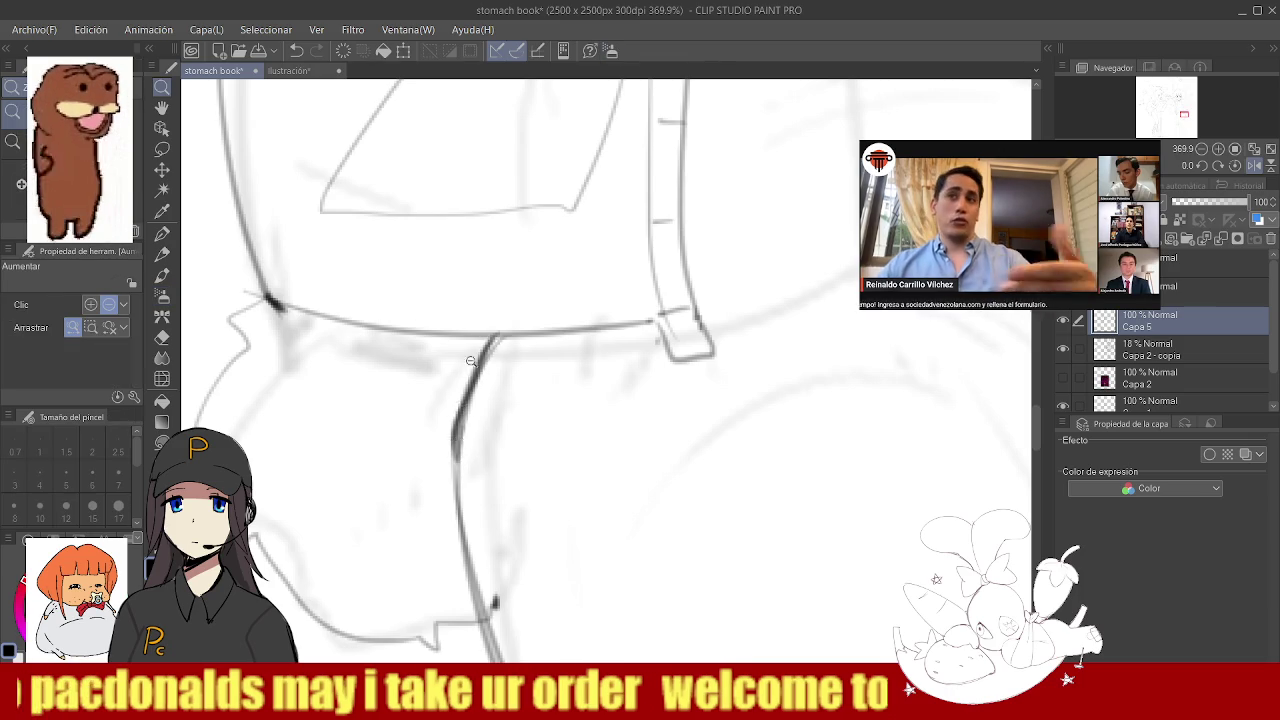
- Zoom out to view both characters, then zoom in on the jacket's zipper area
drag(463, 375, 591, 425)
mouse_move(595, 366)
mouse_down()
mouse_move(588, 219)
mouse_move(505, 400)
mouse_up()
key(b)
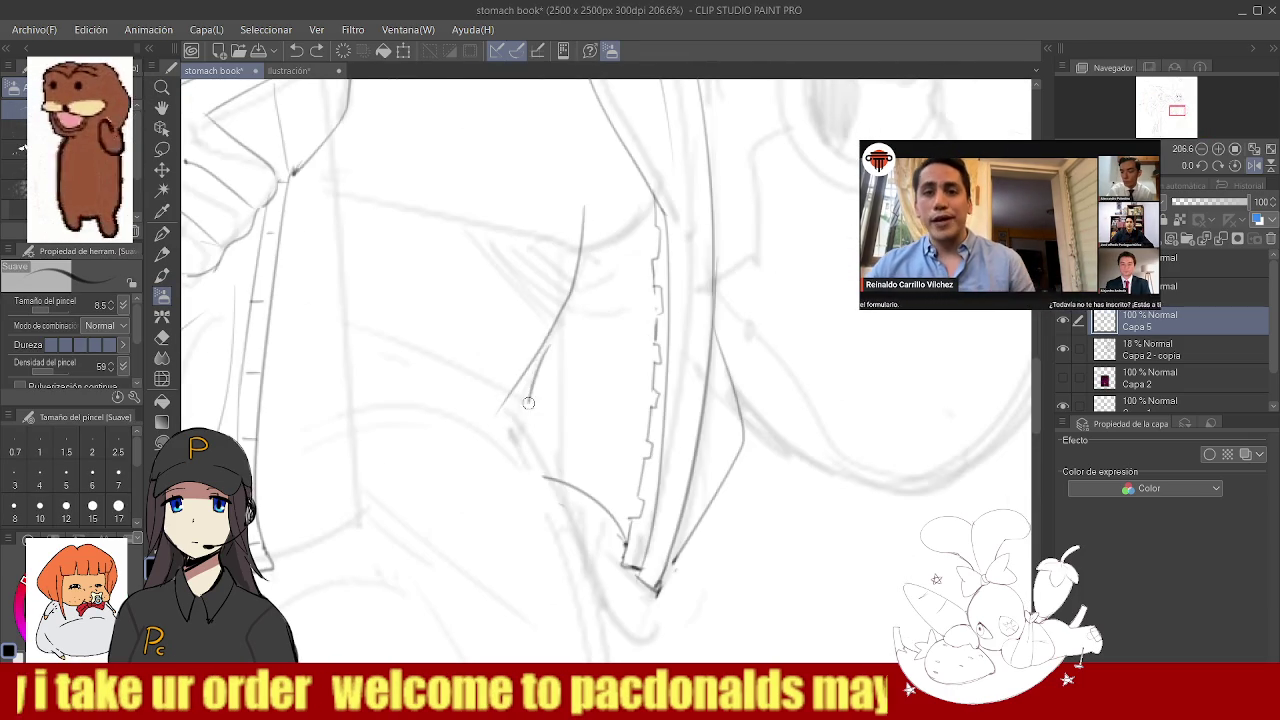
ctrl+alt+click(530, 305)
scroll(557, 409, up, 3)
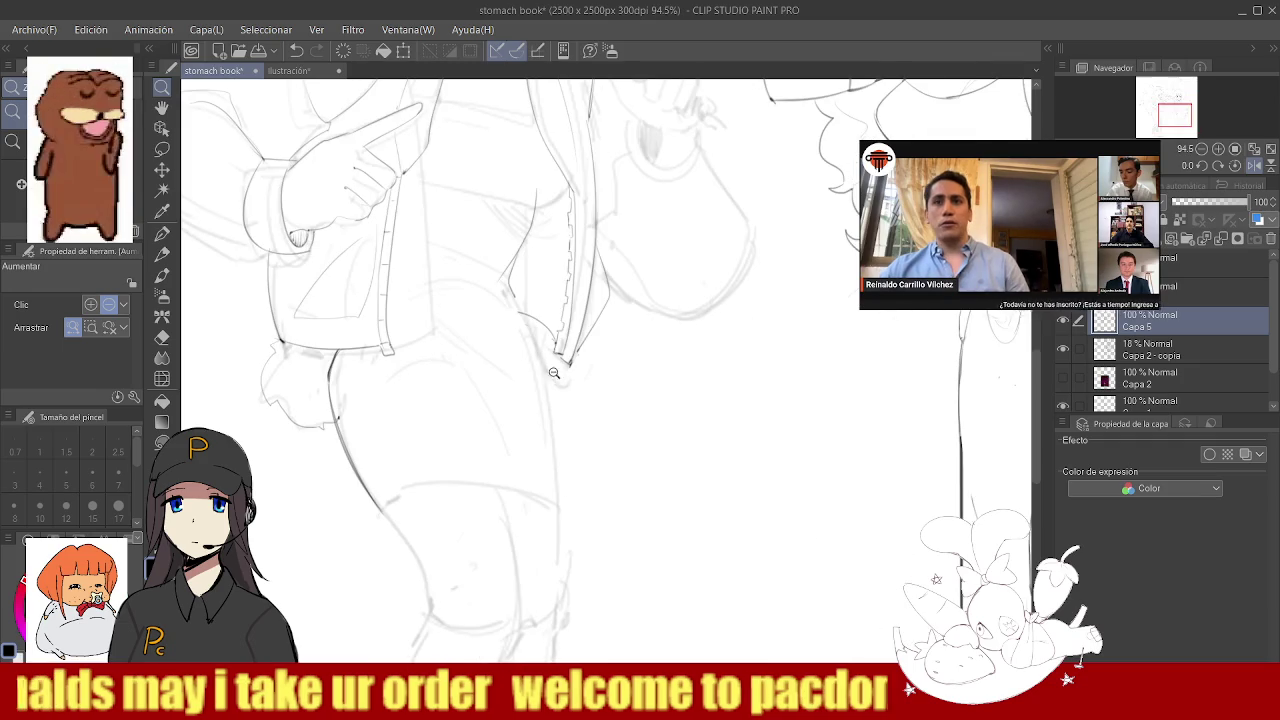
- Undo the horizontal flip of the canvas view and return to the Suave brush
click(1254, 165)
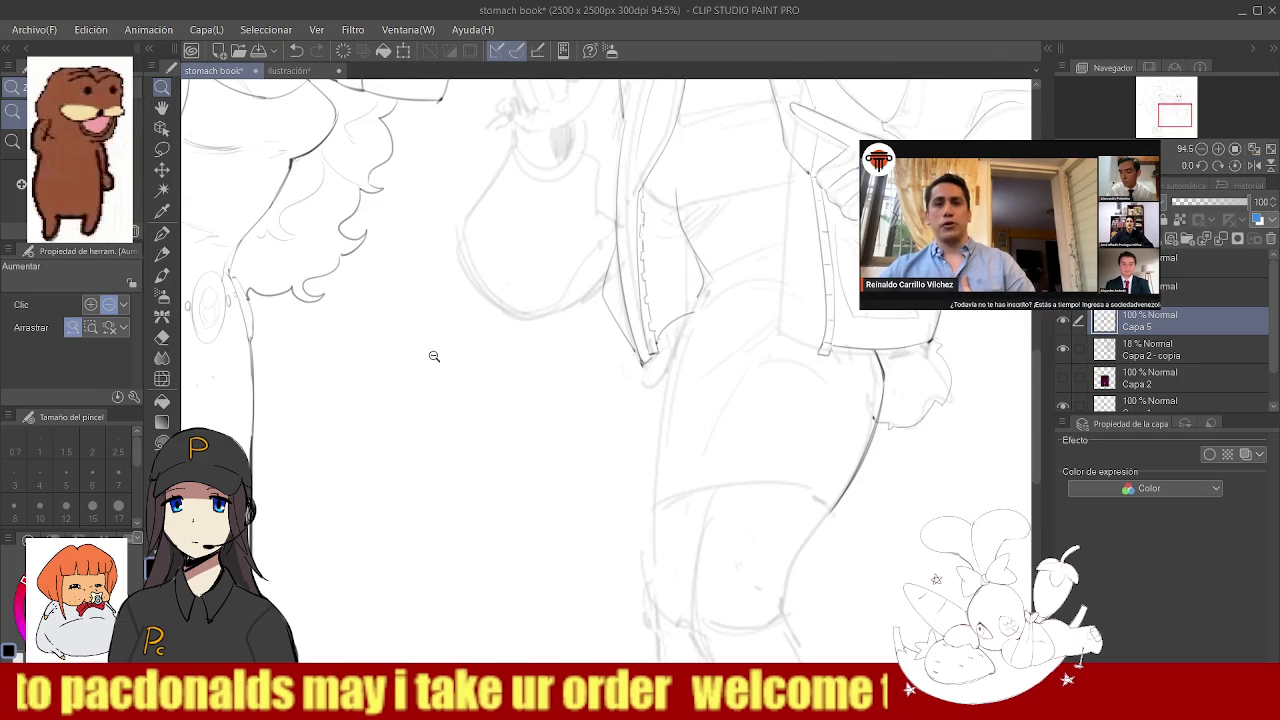
scroll(414, 363, down, 4)
scroll(552, 338, up, 8)
key(b)
- Ink the long outer hip curve, retrying with undo and restoring it with redo
drag(515, 196, 420, 588)
key(ctrl+z)
drag(515, 200, 411, 512)
key(ctrl+z)
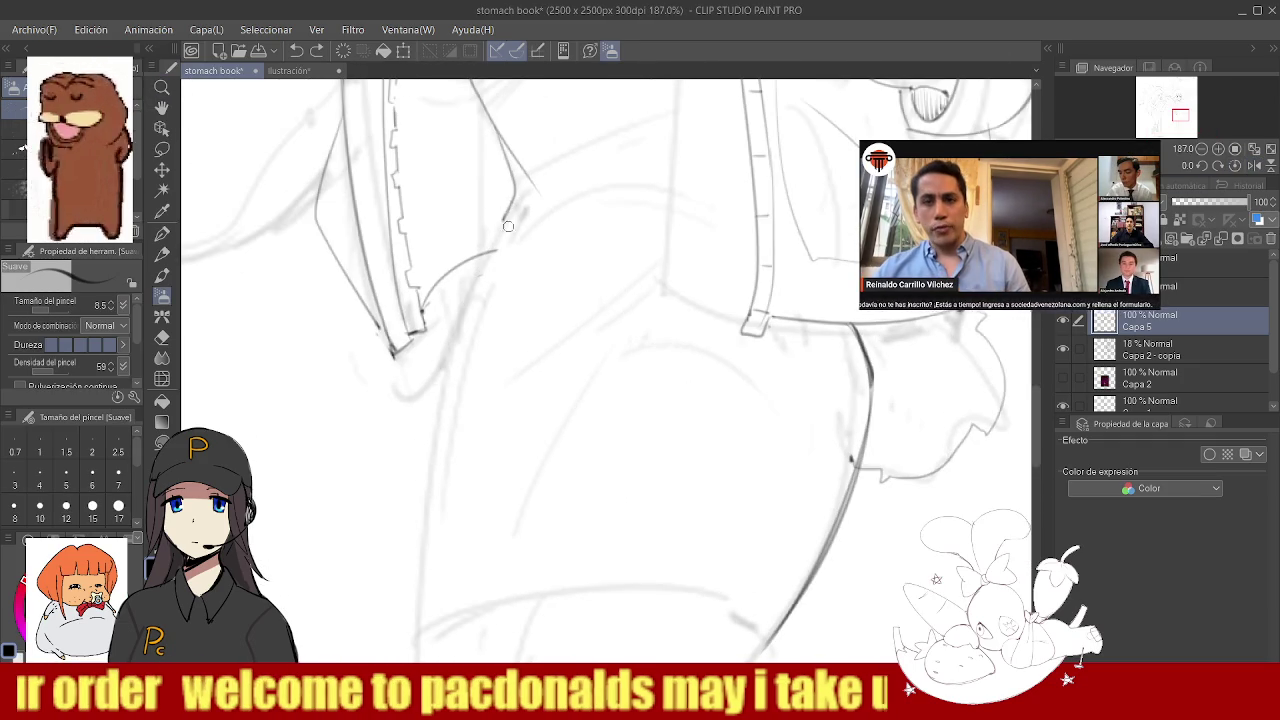
key(ctrl+y)
scroll(455, 284, down, 4)
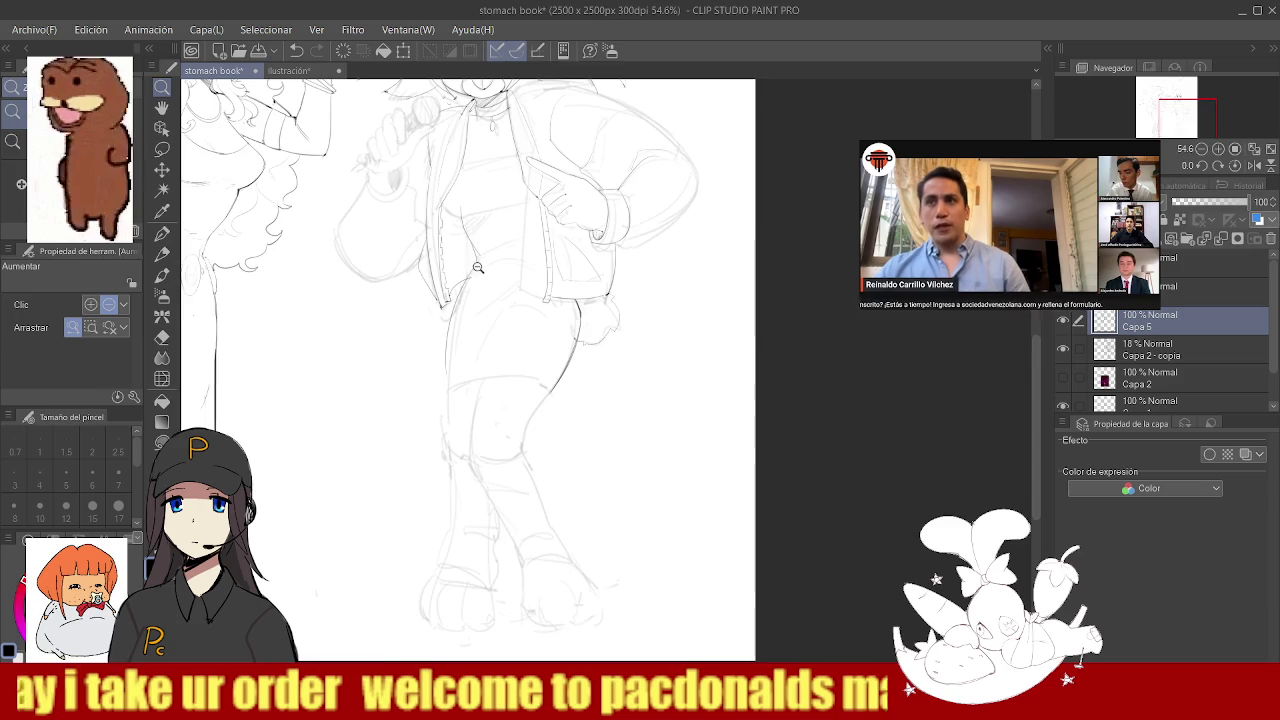
scroll(490, 279, up, 3)
key(e)
key(b)
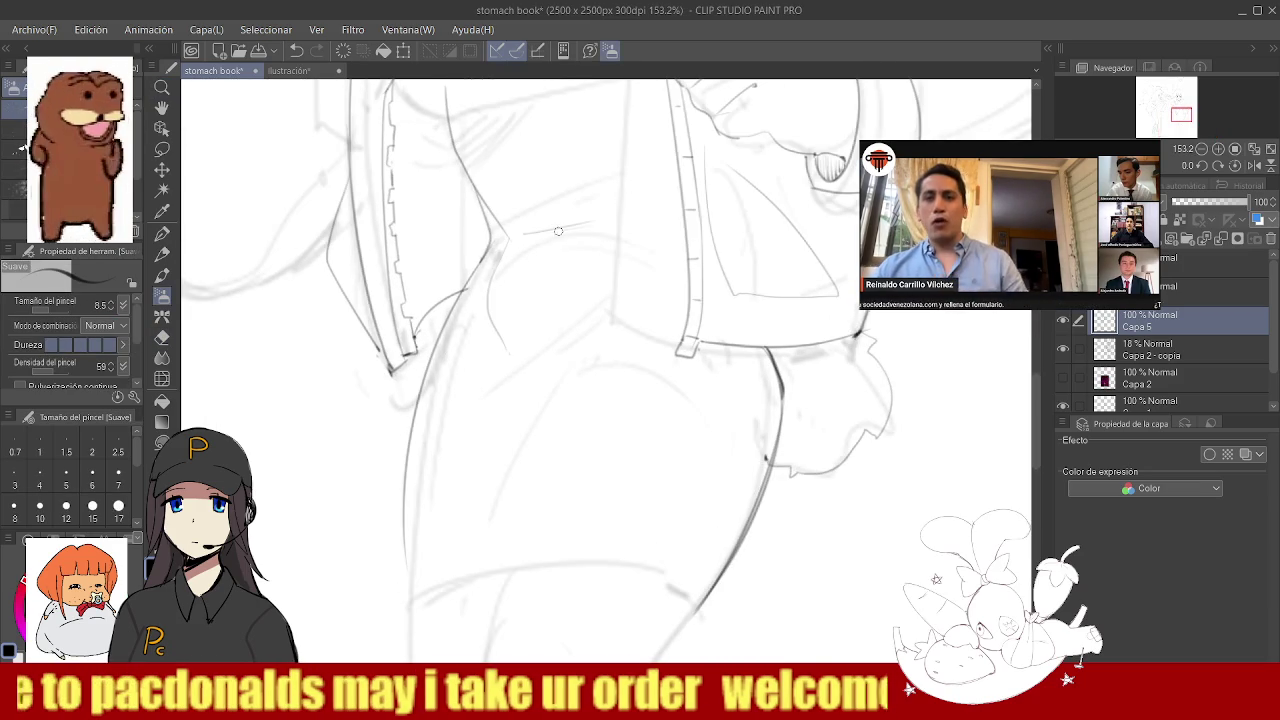
- Draw a line under the chest, then undo it
scroll(534, 289, down, 4)
scroll(443, 285, up, 3)
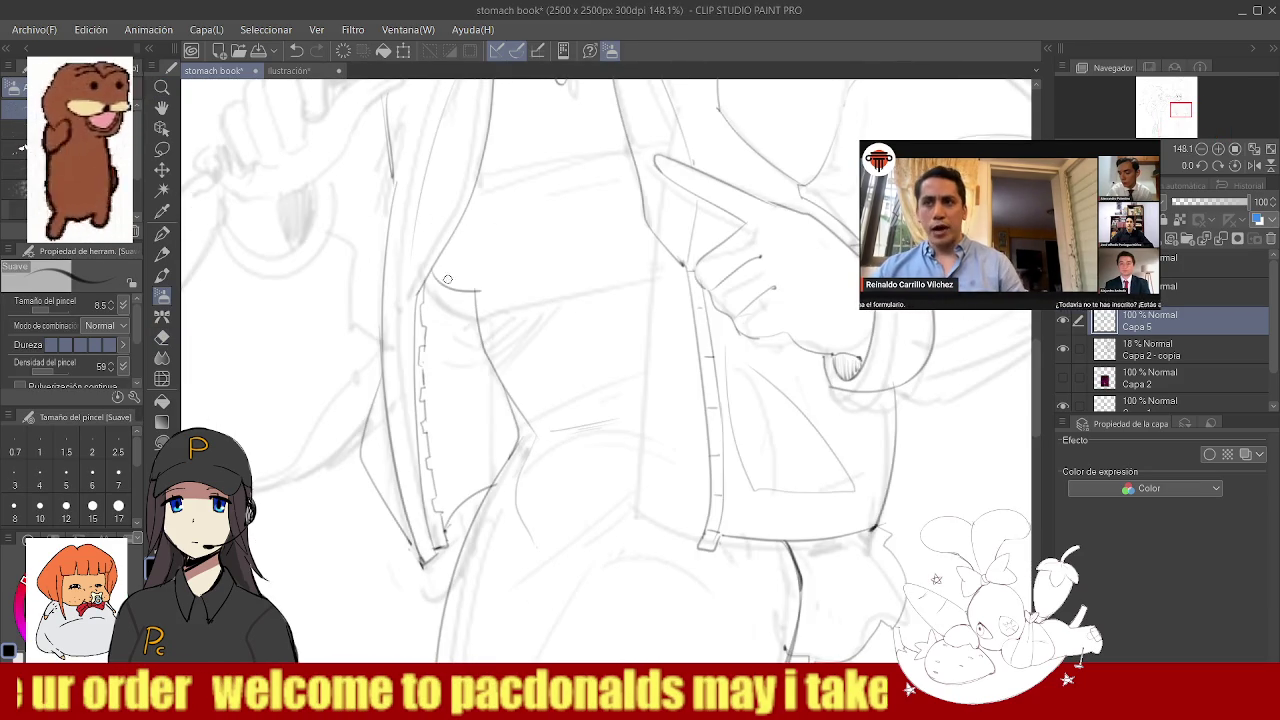
scroll(474, 293, down, 4)
scroll(551, 277, up, 5)
drag(405, 345, 626, 286)
key(ctrl+z)
- Try a short under-chest stroke and place a small dot on the jacket
key(ctrl+z)
scroll(615, 270, down, 4)
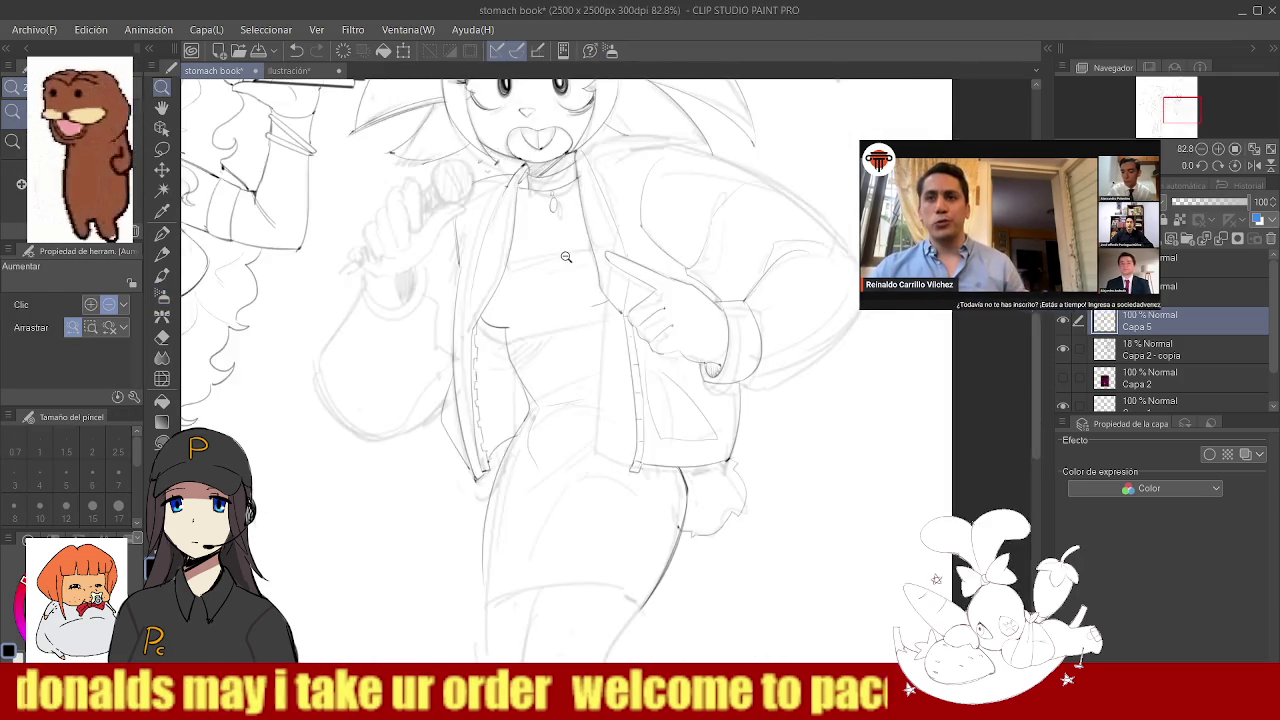
scroll(610, 252, up, 5)
drag(476, 268, 622, 244)
key(ctrl+z)
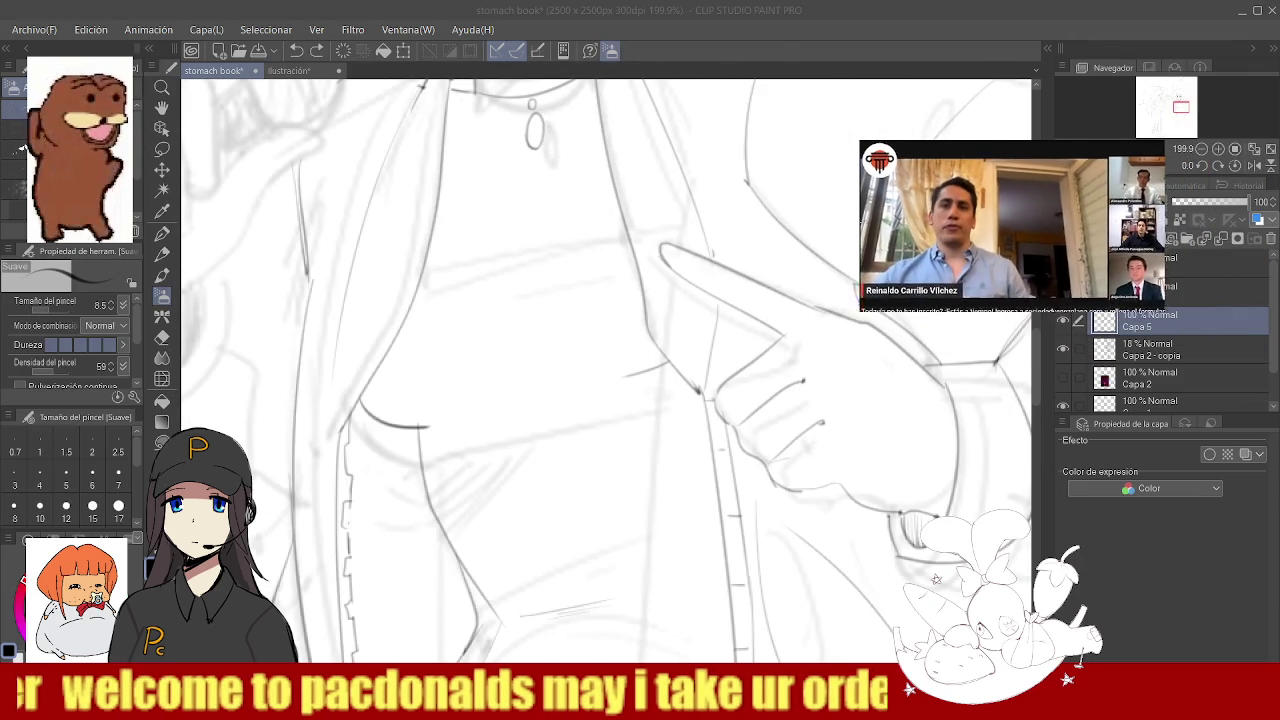
click(523, 259)
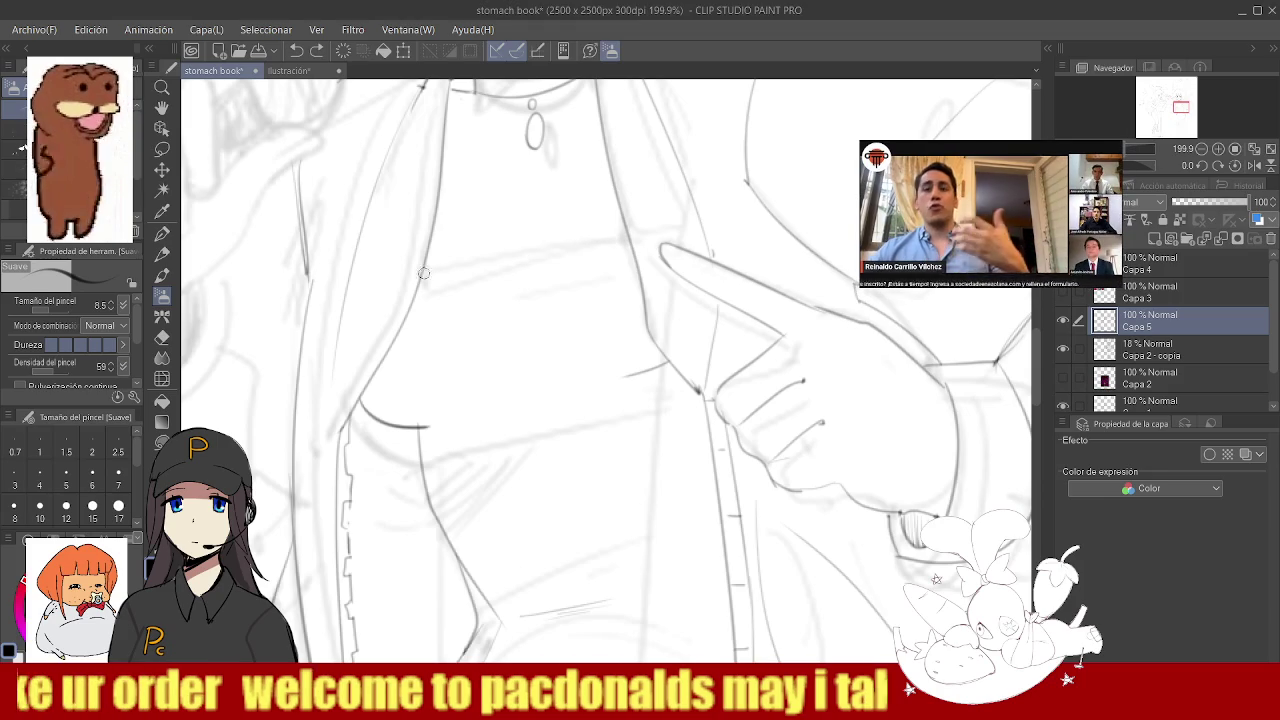
drag(474, 331, 536, 316)
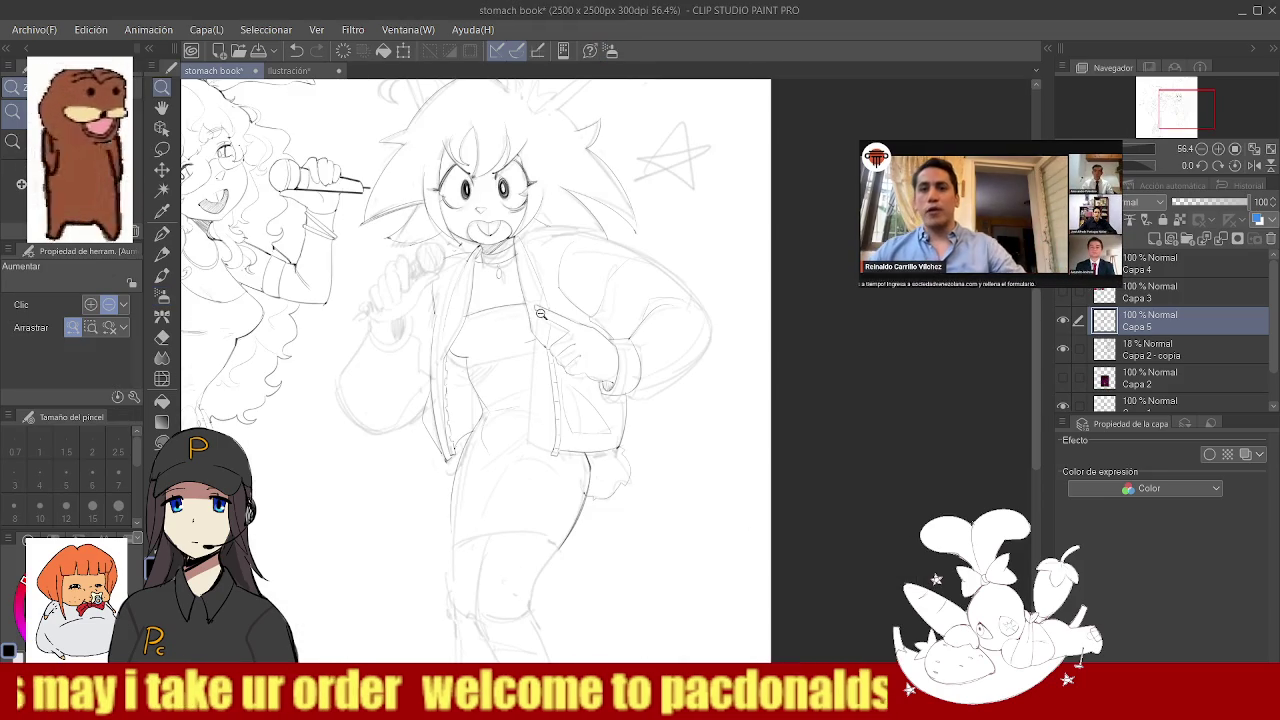
- Zoom in on the collar and ink the round microphone head, redrawing the circle several times
drag(558, 270, 455, 279)
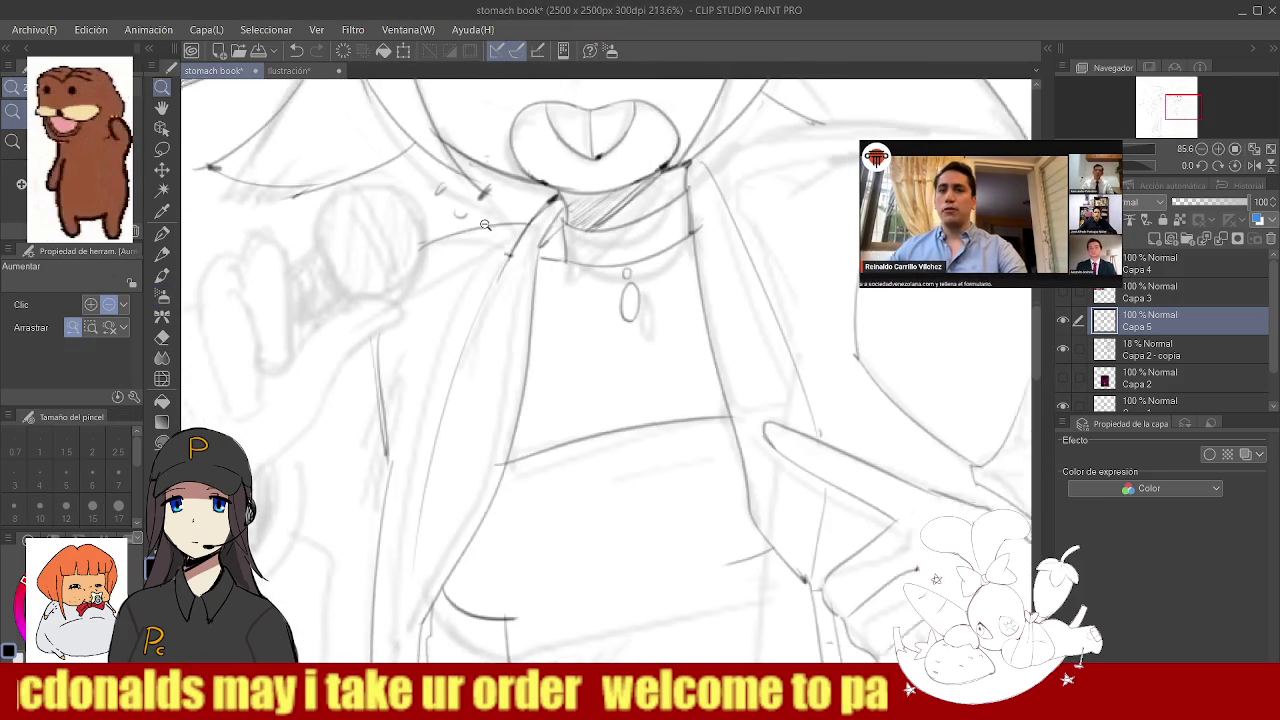
drag(432, 228, 443, 336)
key(ctrl+z)
drag(432, 230, 440, 330)
key(ctrl+z)
drag(432, 232, 436, 330)
key(ctrl+z)
key(ctrl+z)
drag(440, 224, 455, 321)
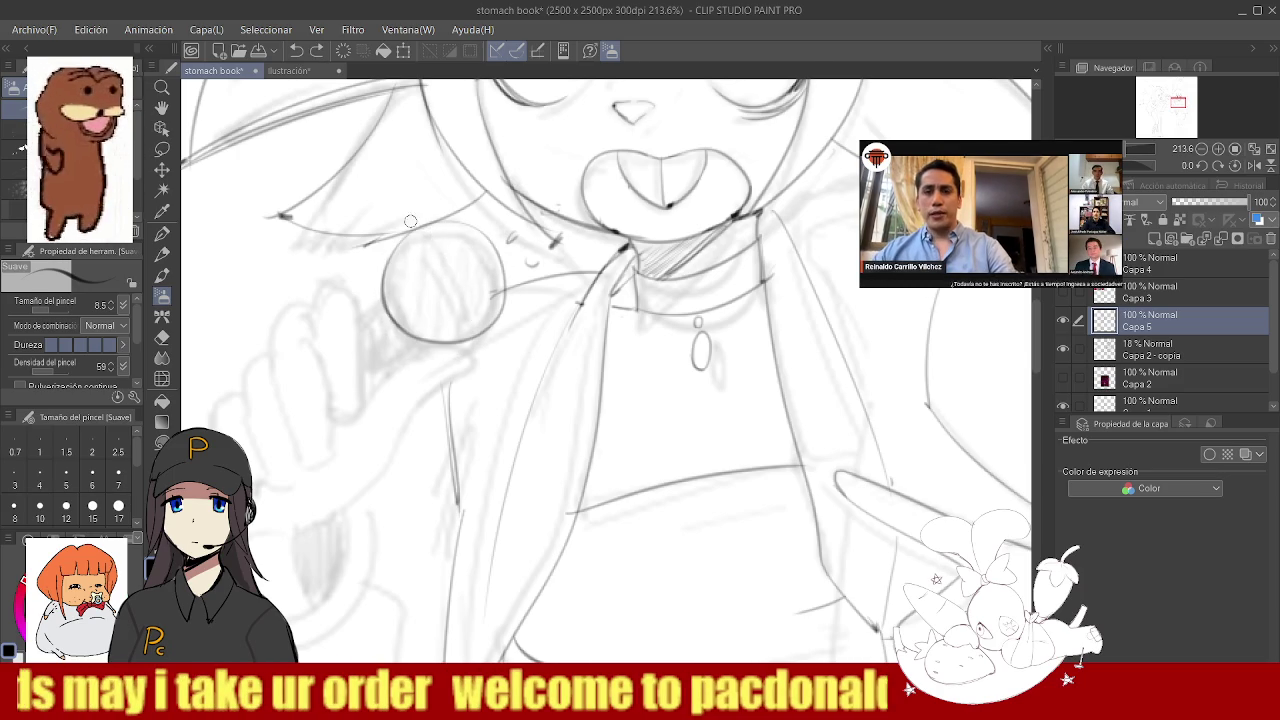
- Trace the microphone head's edge and start of the handle, erasing stray lines inside the head
drag(414, 228, 459, 304)
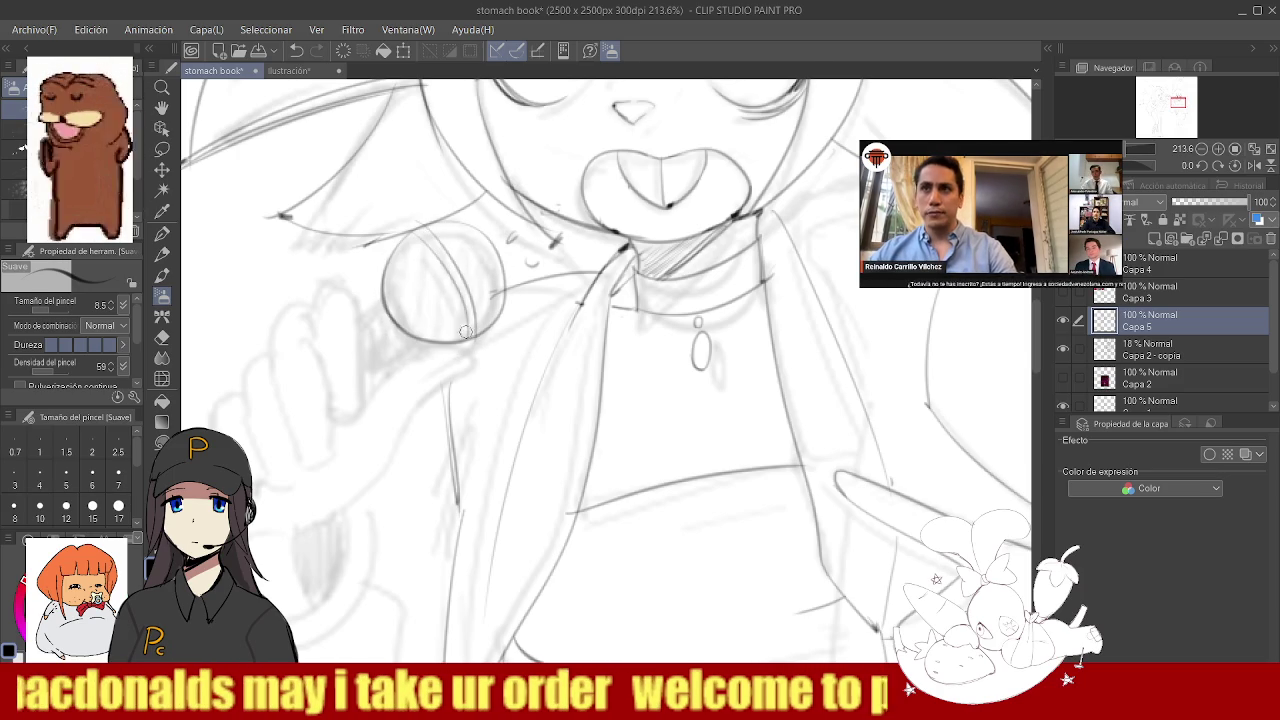
key(e)
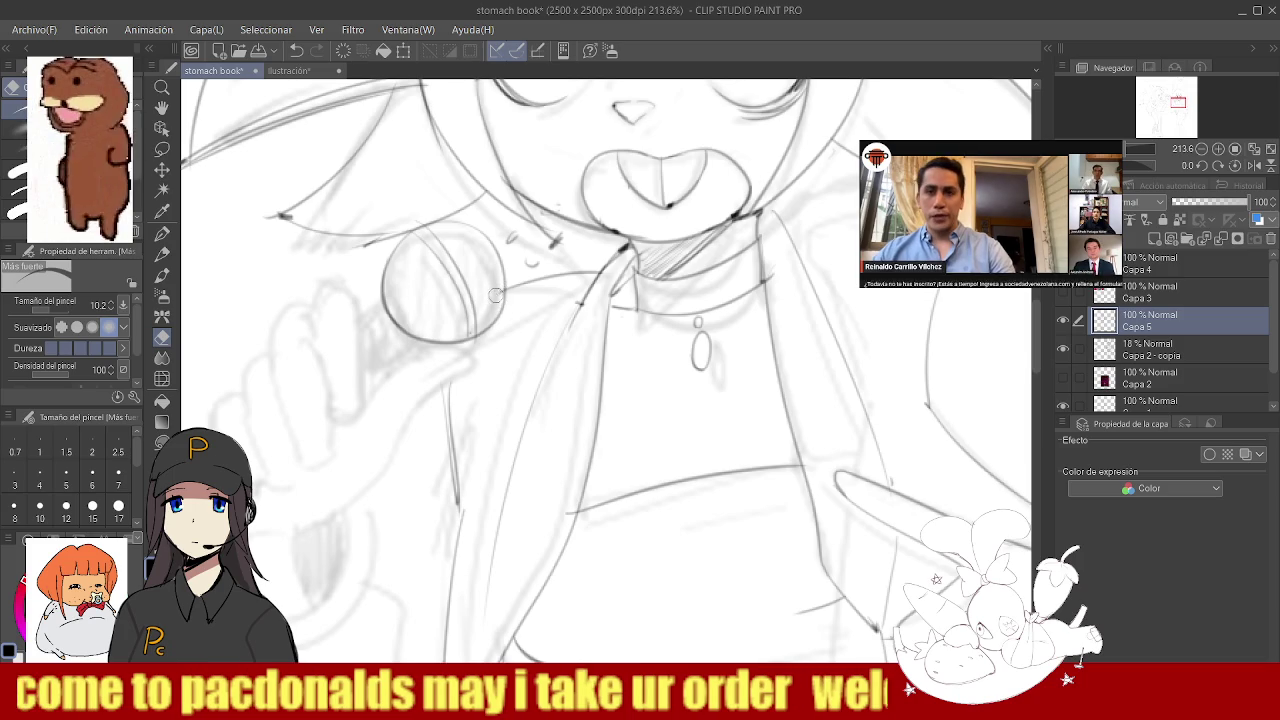
key(b)
mouse_move(505, 290)
mouse_down()
mouse_move(466, 342)
mouse_move(372, 371)
mouse_up()
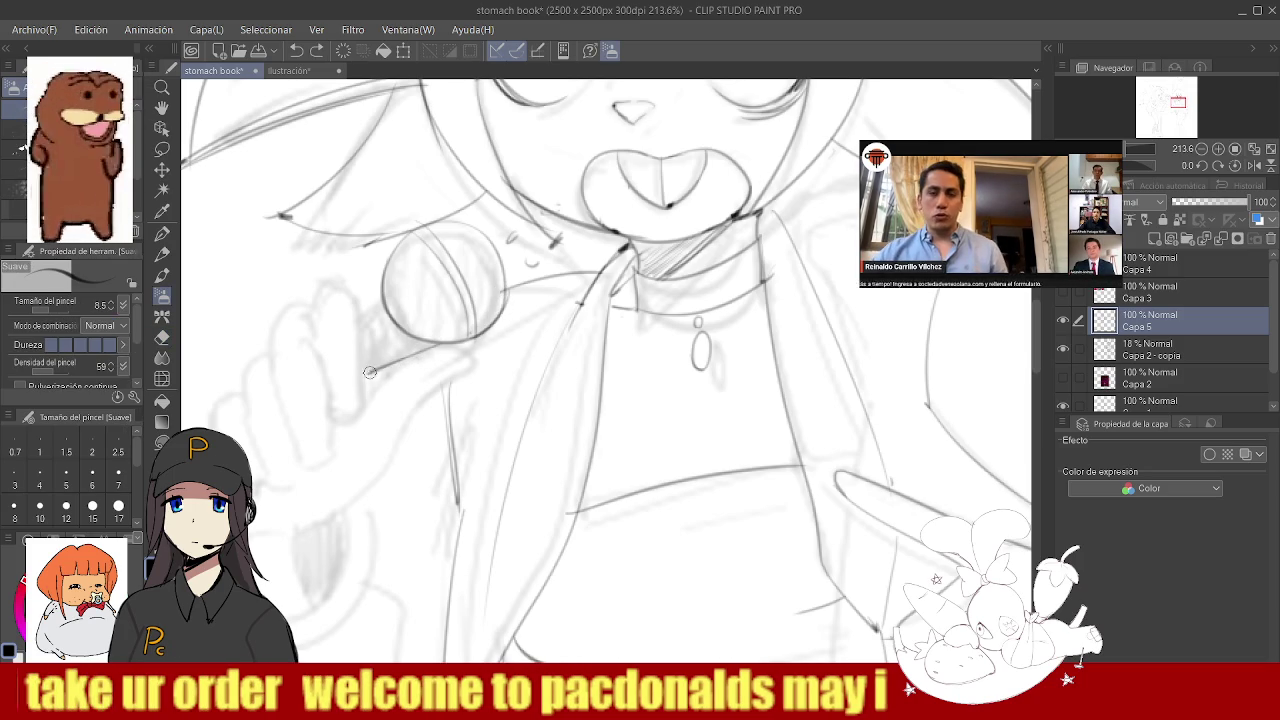
drag(382, 301, 358, 318)
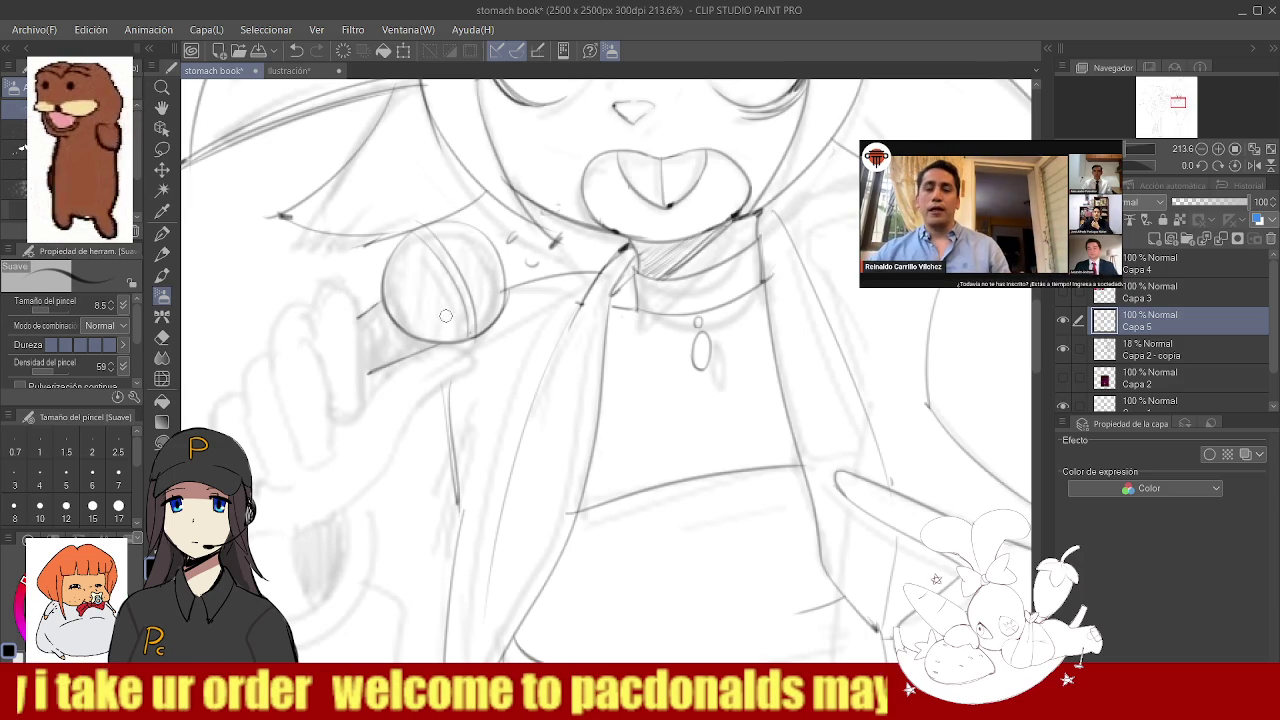
key(e)
drag(455, 265, 475, 328)
key(b)
- Draw two curved seams inside the microphone head and ink its handle
drag(430, 232, 472, 336)
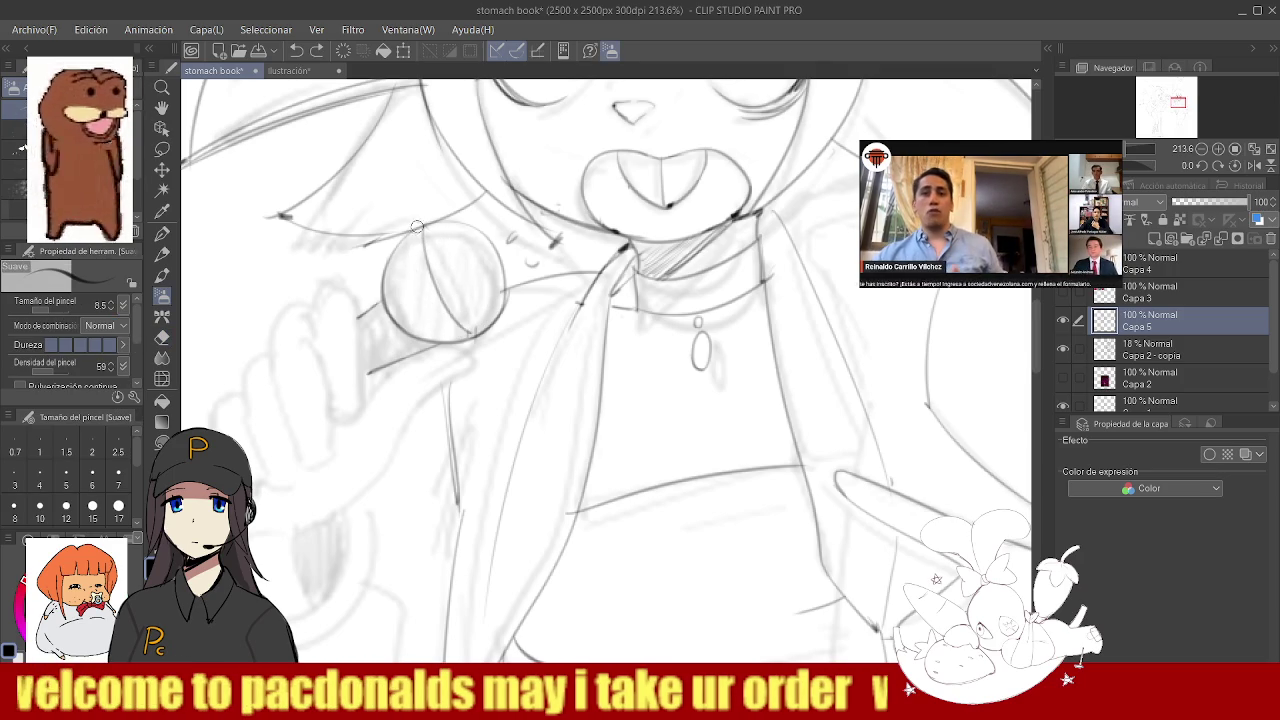
drag(412, 238, 448, 334)
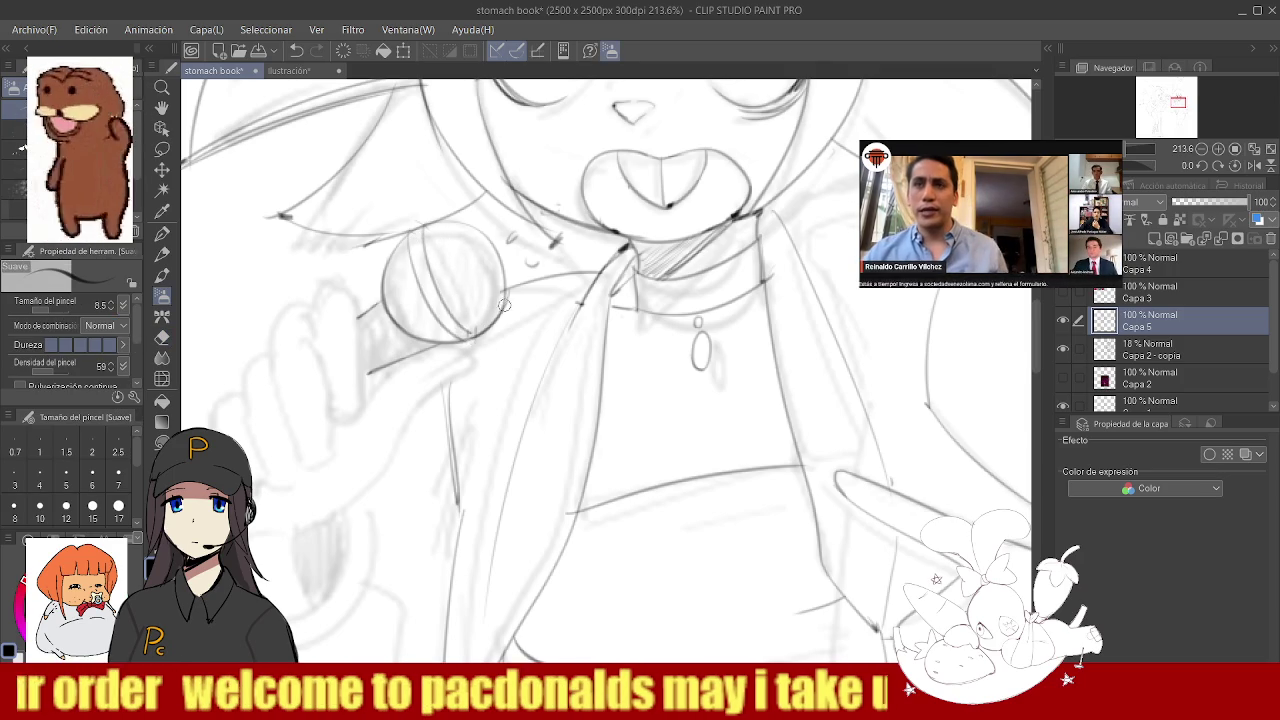
ctrl+alt+click(497, 317)
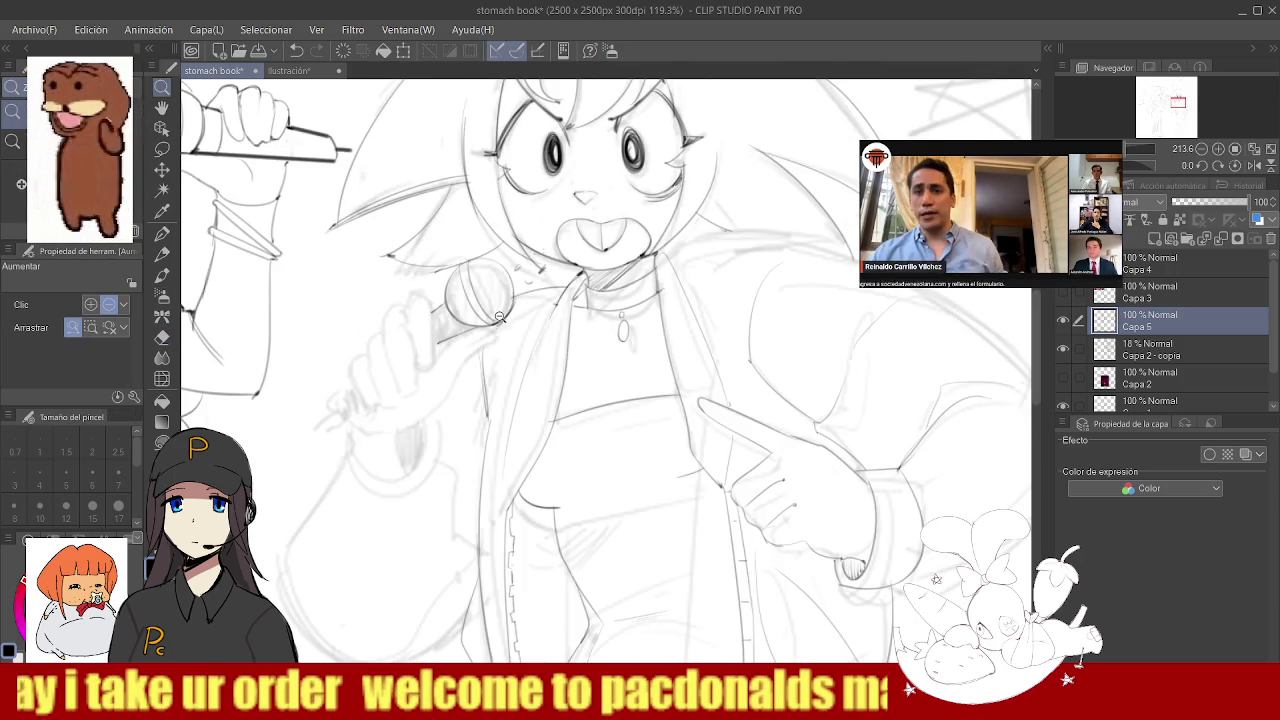
ctrl+space+click(436, 320)
drag(409, 264, 432, 296)
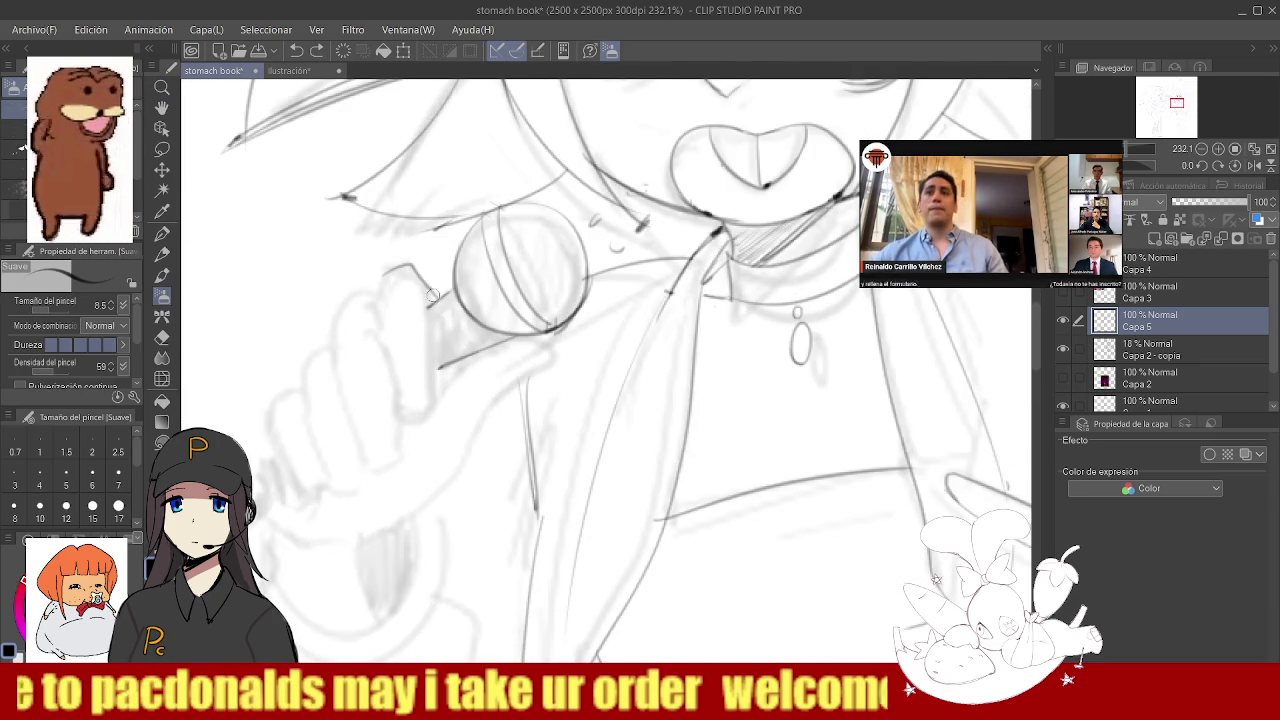
mouse_move(432, 298)
mouse_down()
mouse_move(405, 414)
mouse_move(379, 320)
mouse_up()
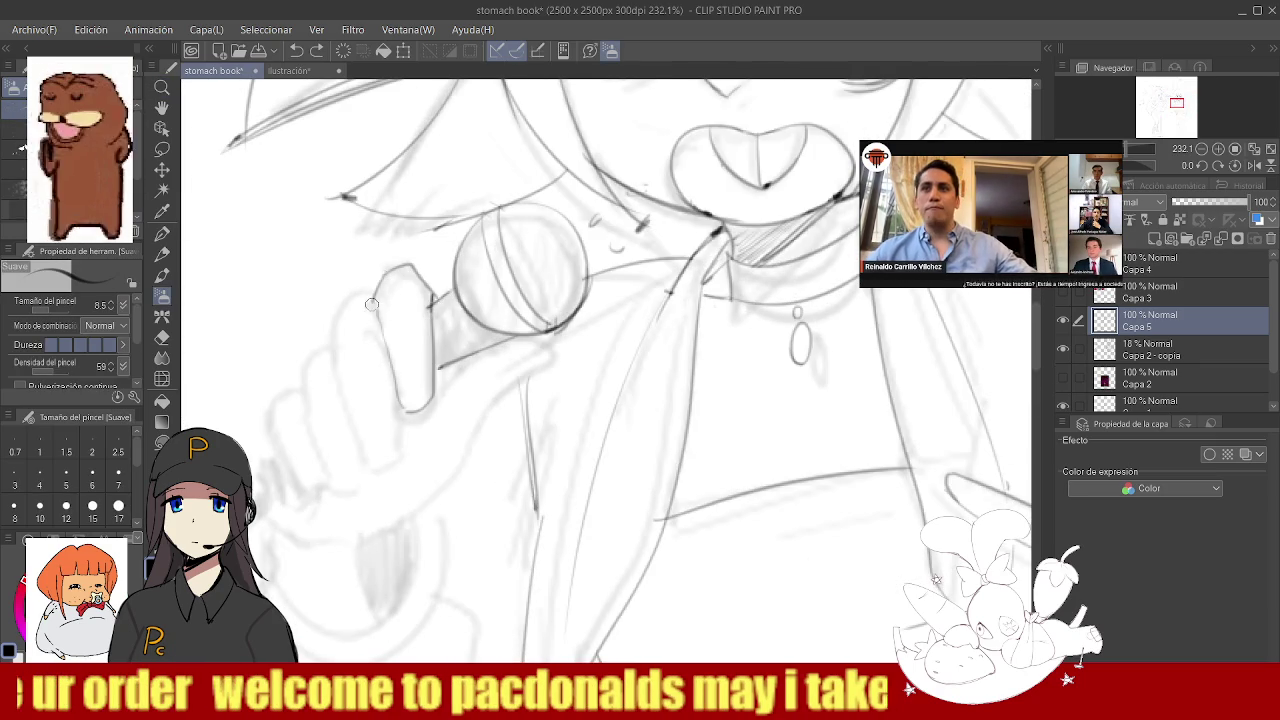
- Outline the fingers gripping the microphone, including the lowest finger
drag(340, 348, 400, 470)
key(ctrl+z)
mouse_move(340, 346)
mouse_down()
mouse_move(357, 424)
mouse_move(392, 446)
mouse_up()
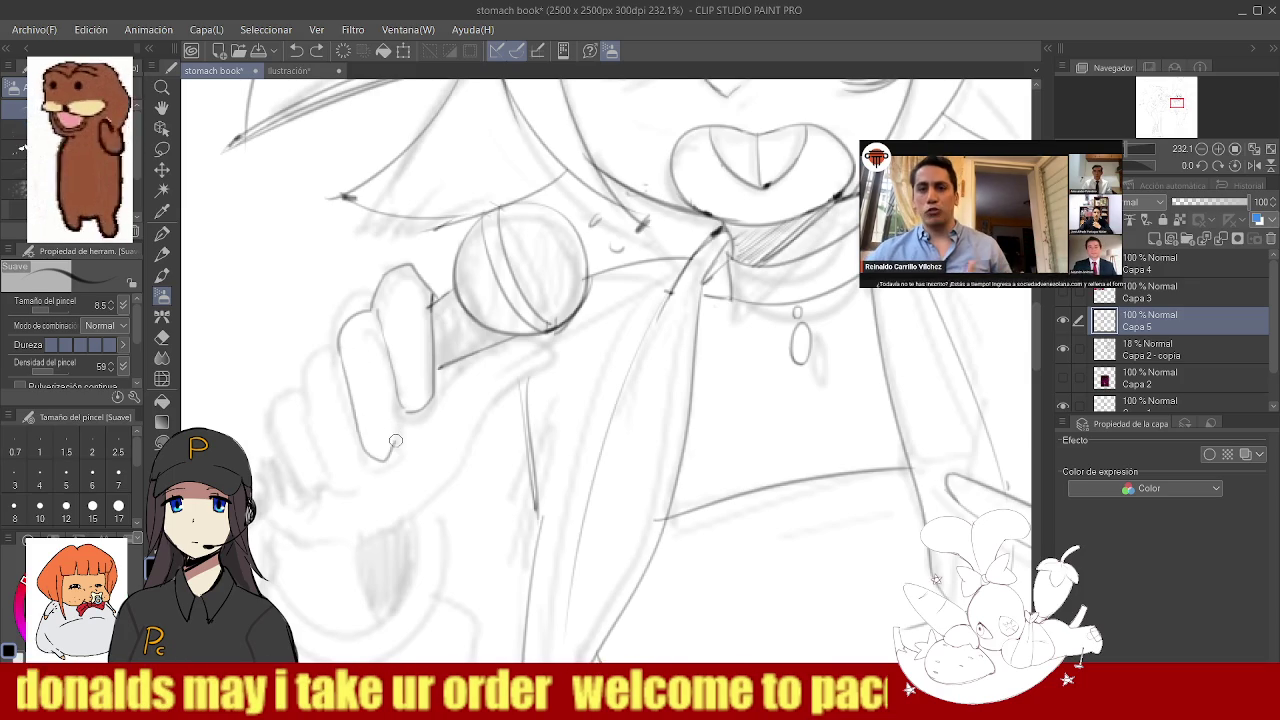
drag(313, 355, 349, 443)
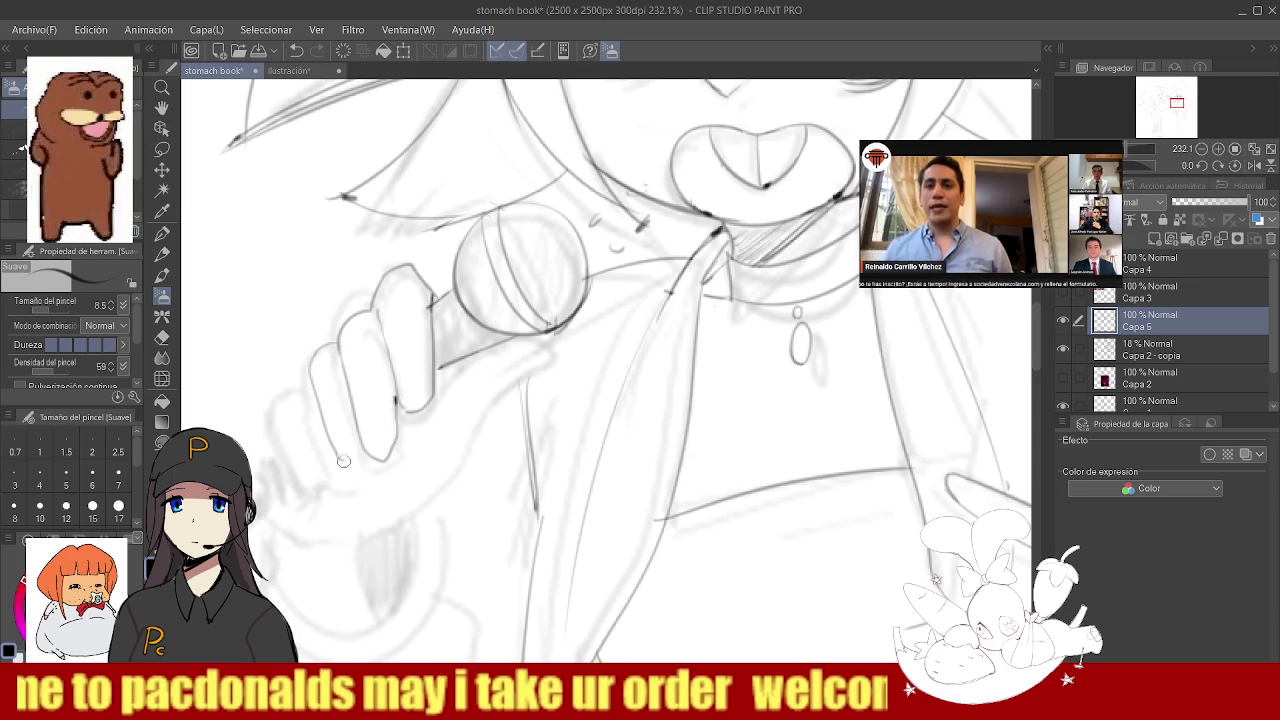
drag(280, 406, 330, 465)
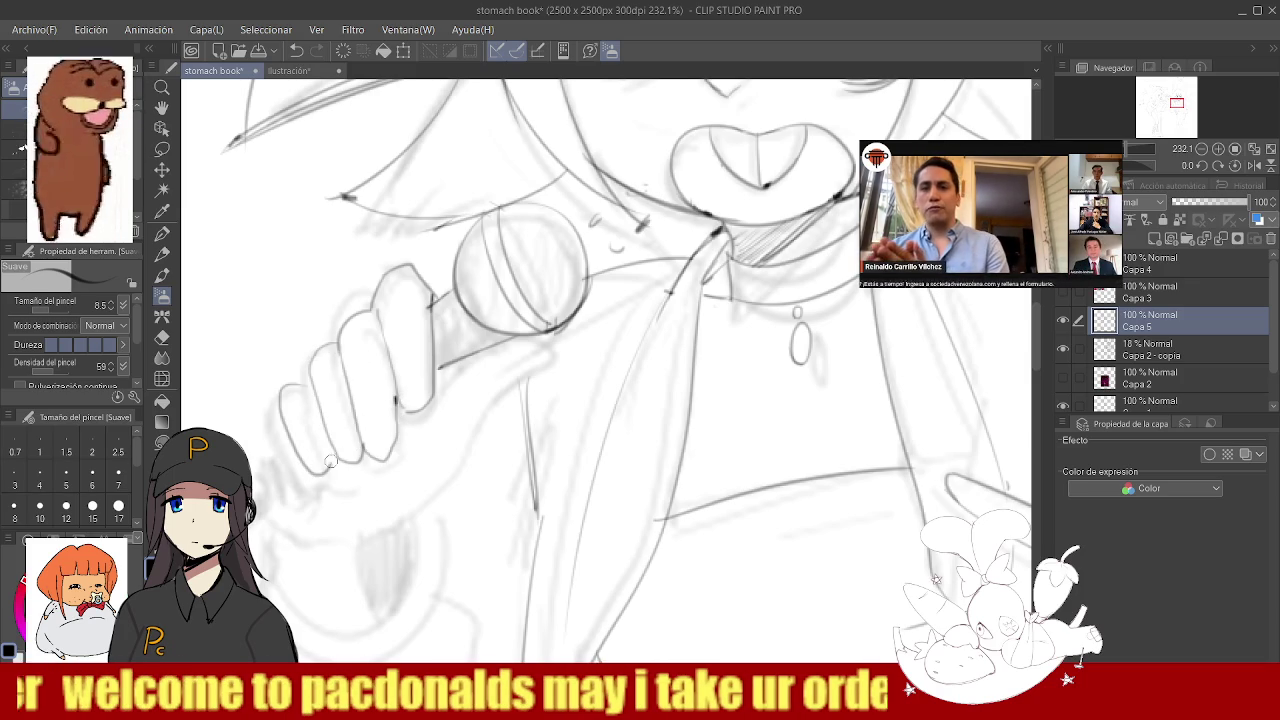
key(e)
scroll(340, 360, down, 3)
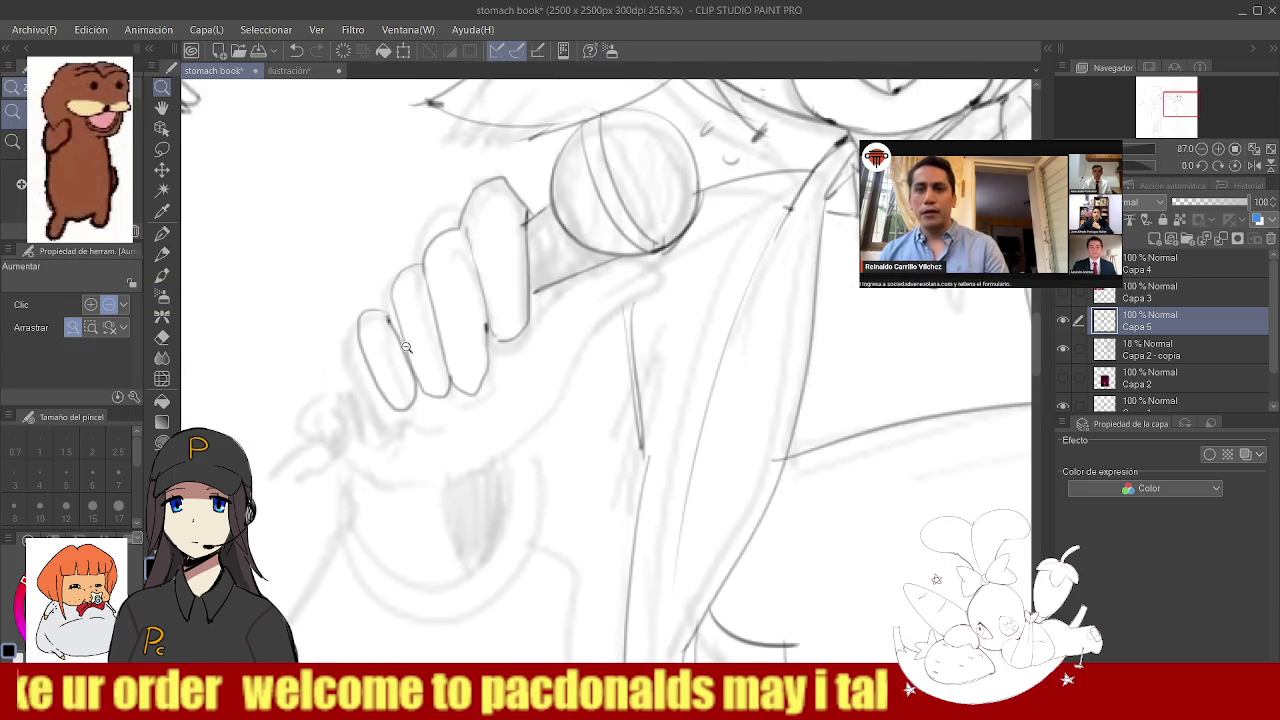
scroll(383, 325, up, 4)
- Switch back to the soft pencil and zoom in on the hand holding the microphone
key(p)
scroll(388, 310, down, 3)
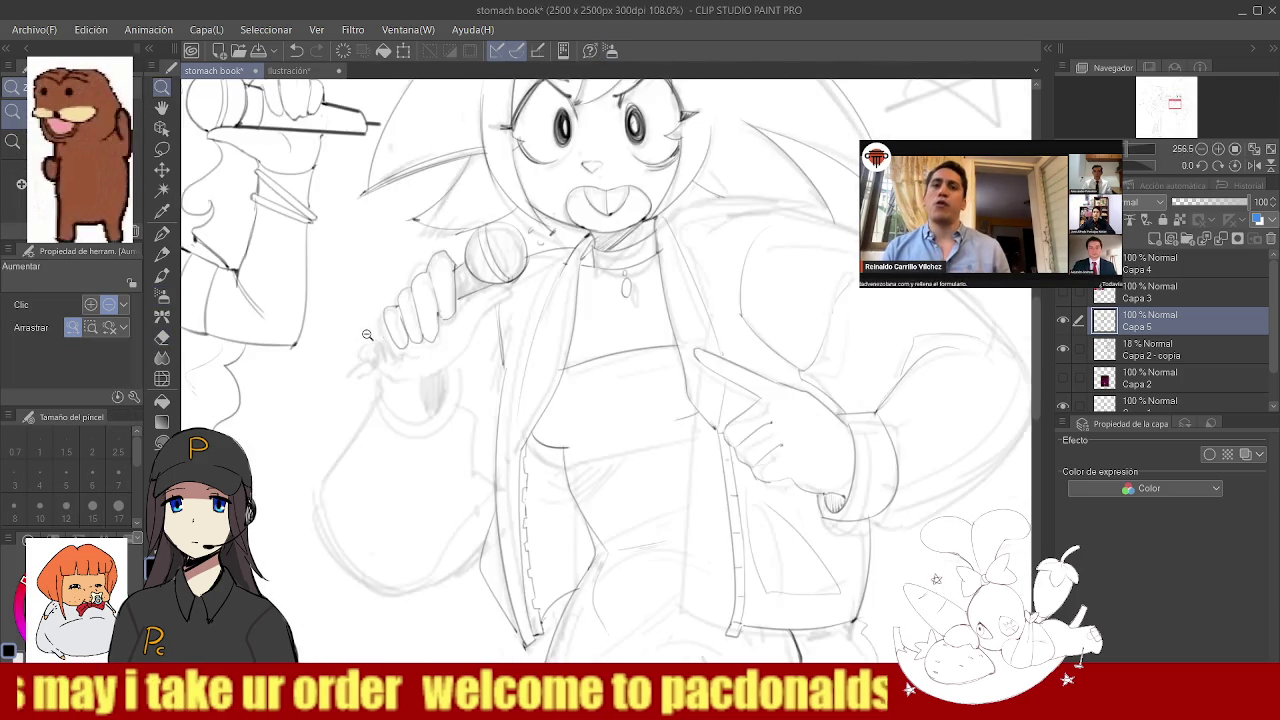
scroll(388, 310, down, 2)
click(505, 333)
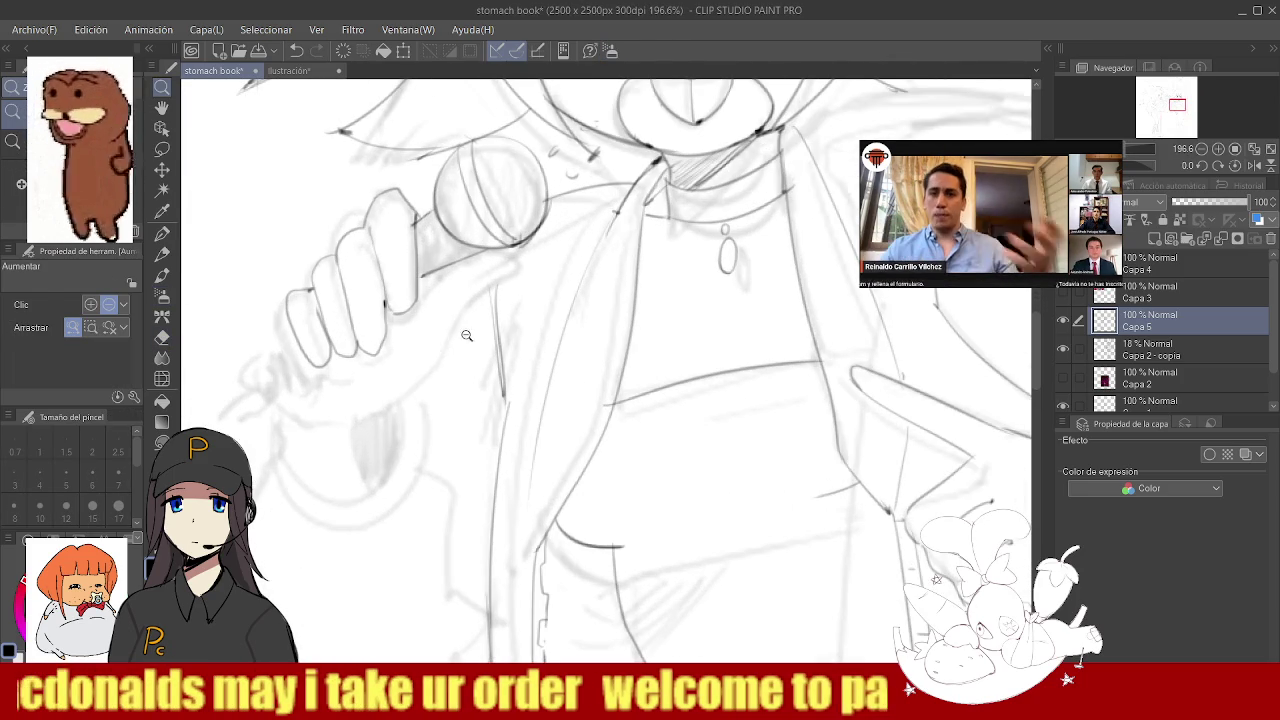
key(p)
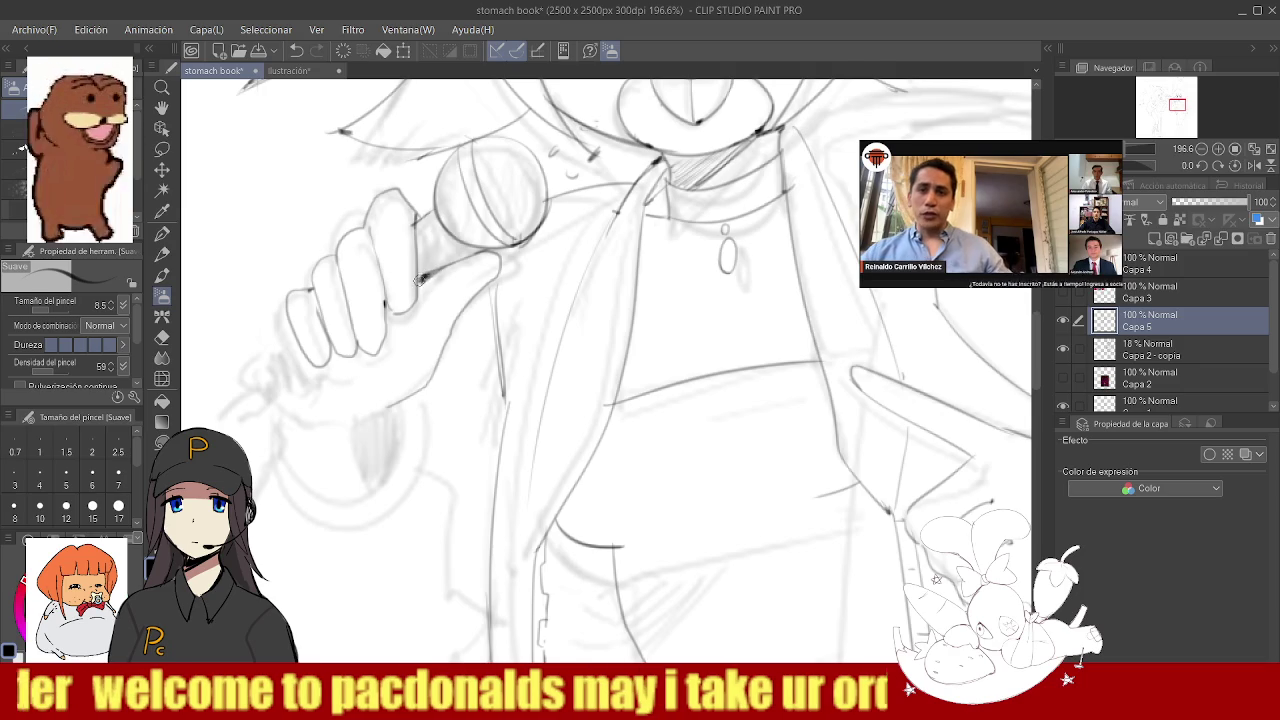
scroll(420, 281, down, 3)
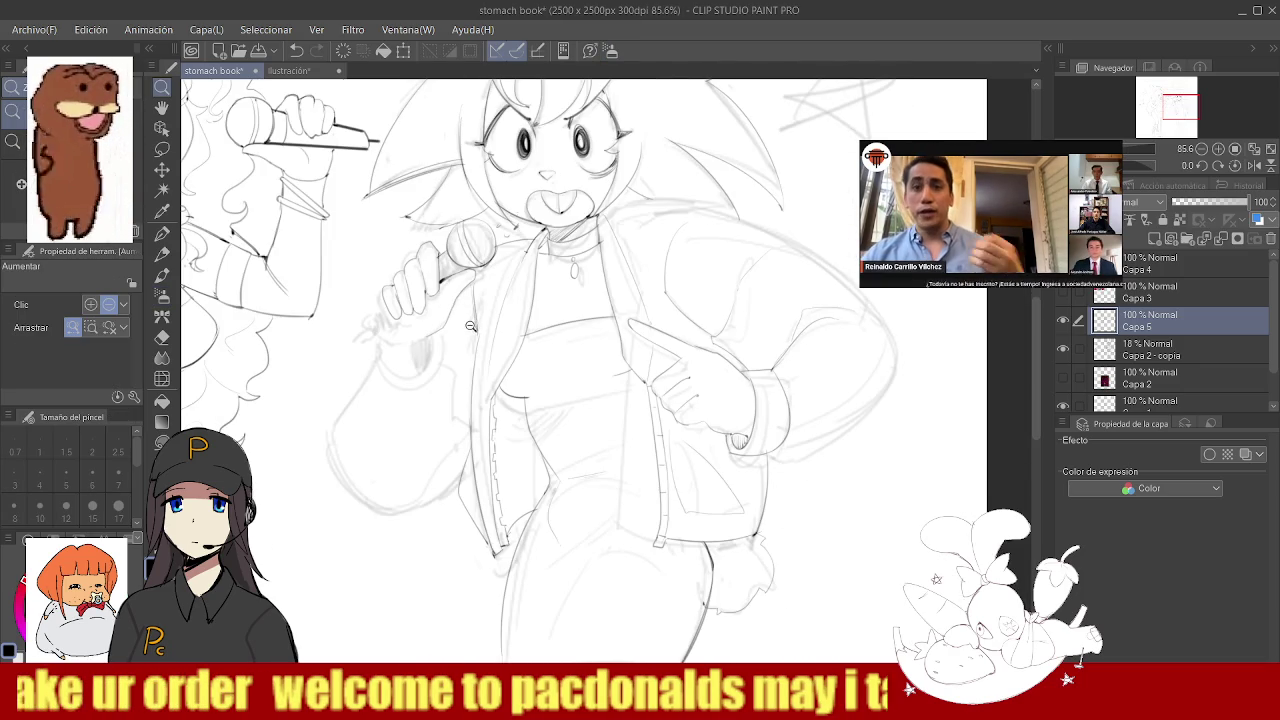
scroll(470, 326, down, 2)
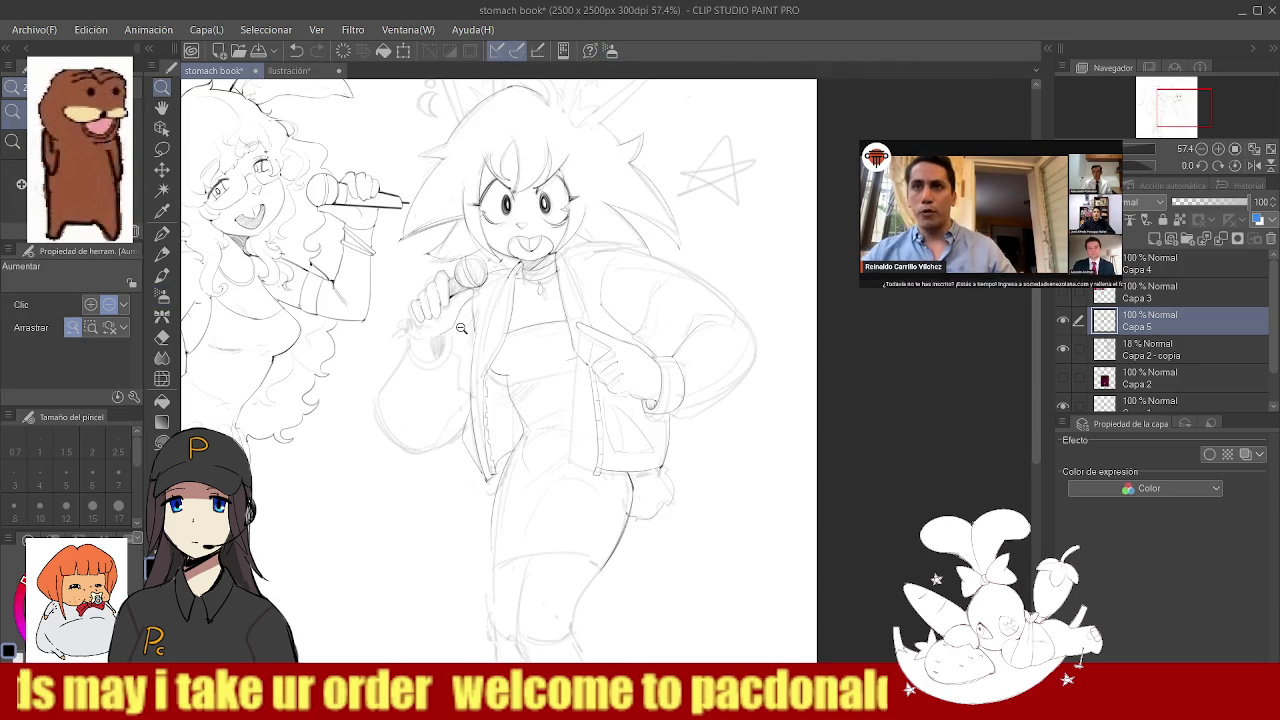
scroll(446, 325, up, 1)
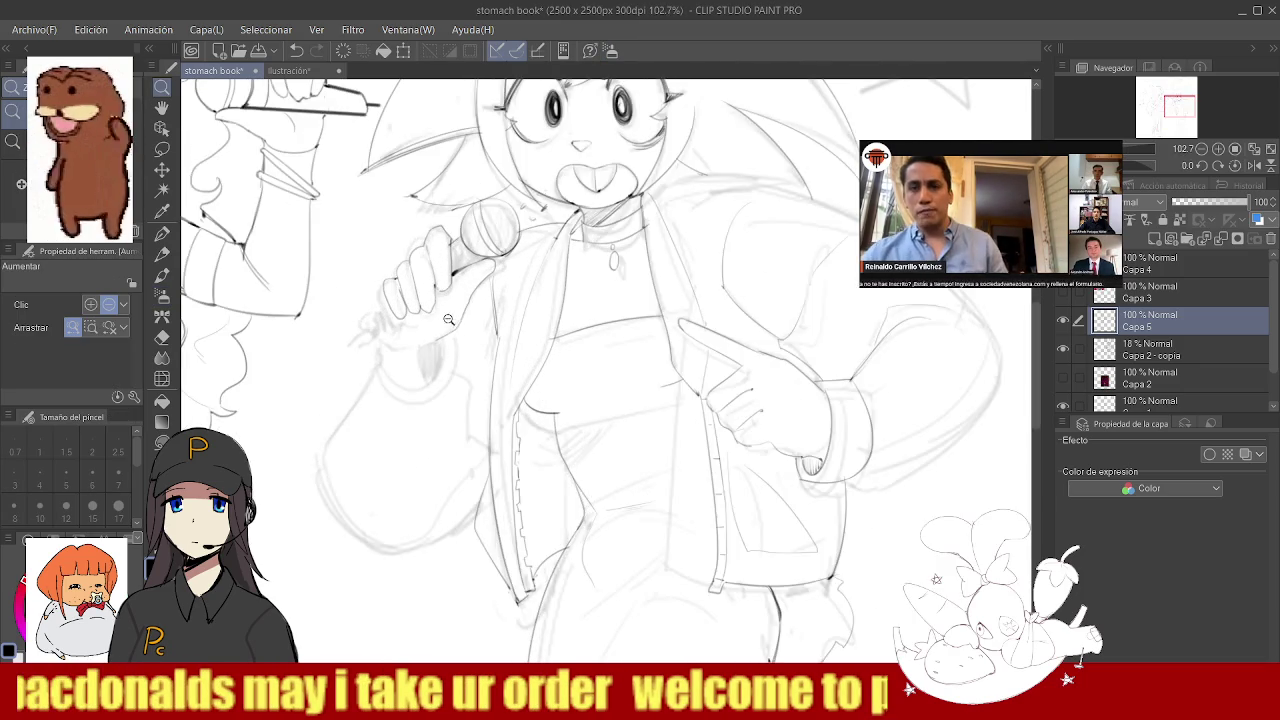
scroll(420, 315, up, 1)
scroll(390, 305, up, 1)
scroll(345, 293, up, 1)
scroll(350, 286, up, 2)
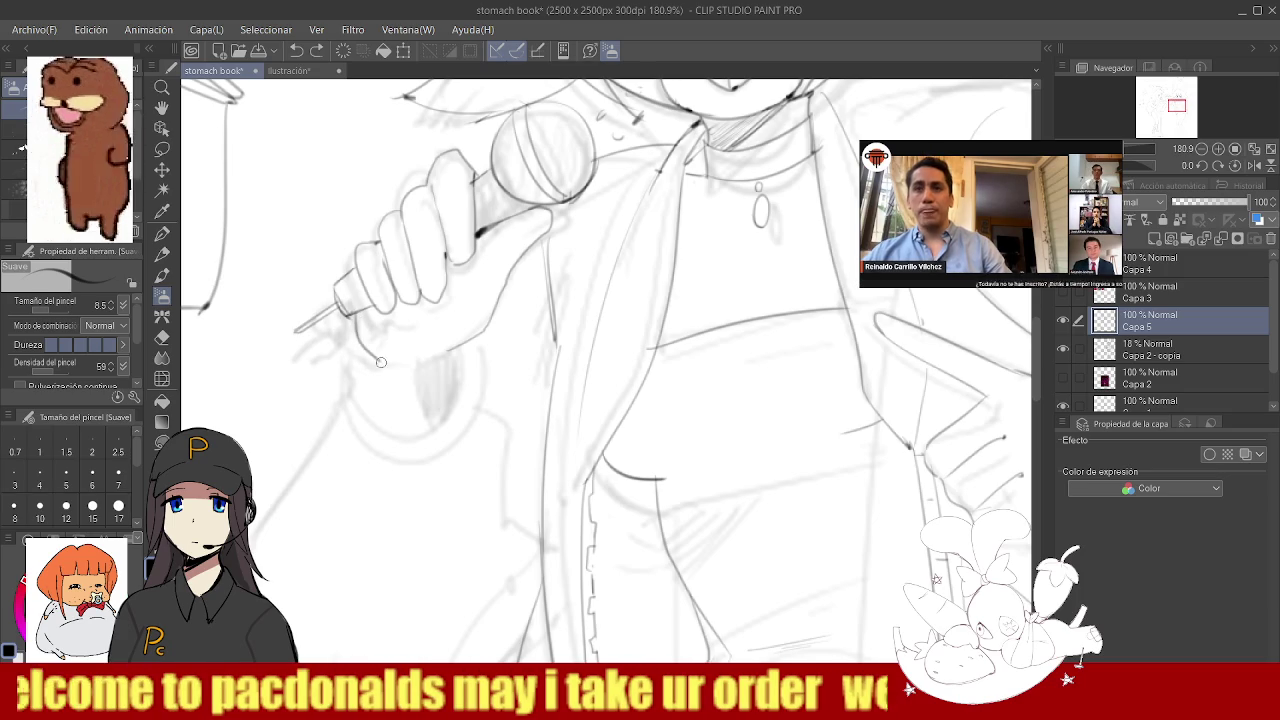
- Ink the wrist and sleeve cuff lines below the microphone fist, redrawing the cuff curve once
drag(373, 358, 360, 406)
drag(456, 386, 457, 352)
mouse_move(358, 404)
mouse_down()
mouse_move(450, 398)
mouse_move(460, 372)
mouse_move(422, 460)
mouse_up()
key(ctrl+z)
mouse_move(466, 386)
mouse_down()
mouse_move(414, 468)
mouse_move(347, 422)
mouse_move(362, 362)
mouse_up()
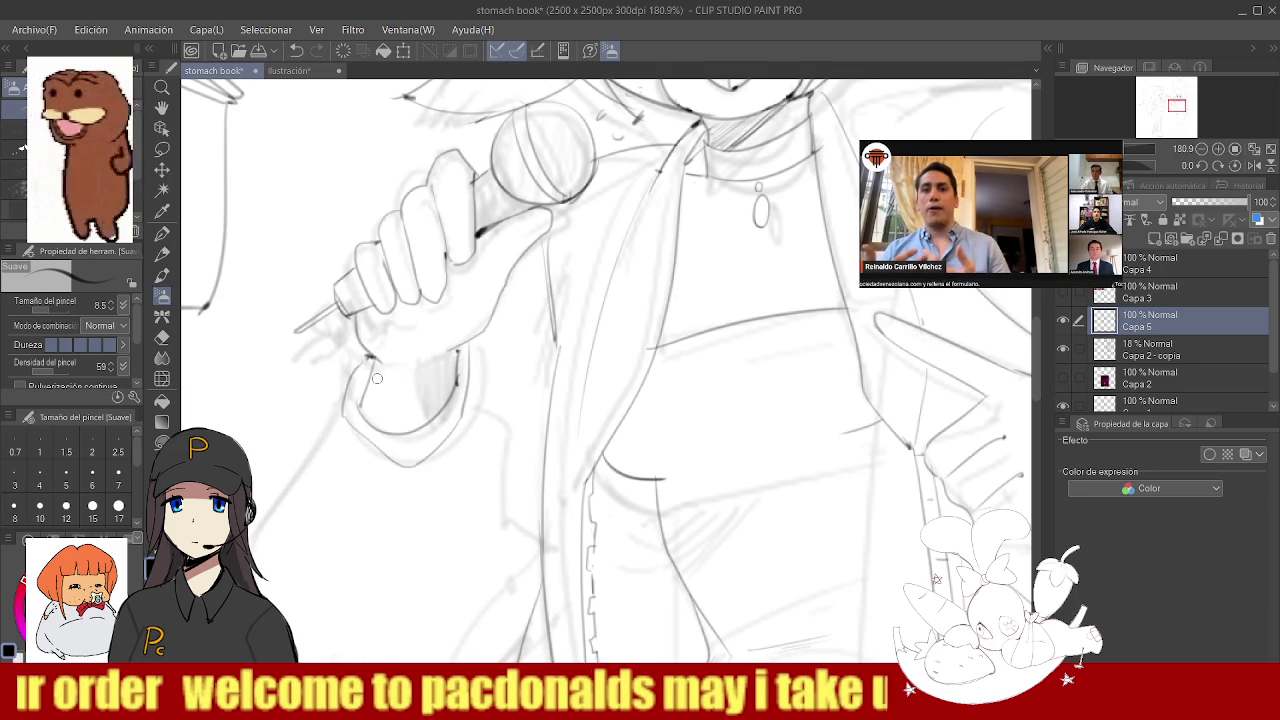
drag(371, 364, 381, 414)
scroll(388, 427, down, 5)
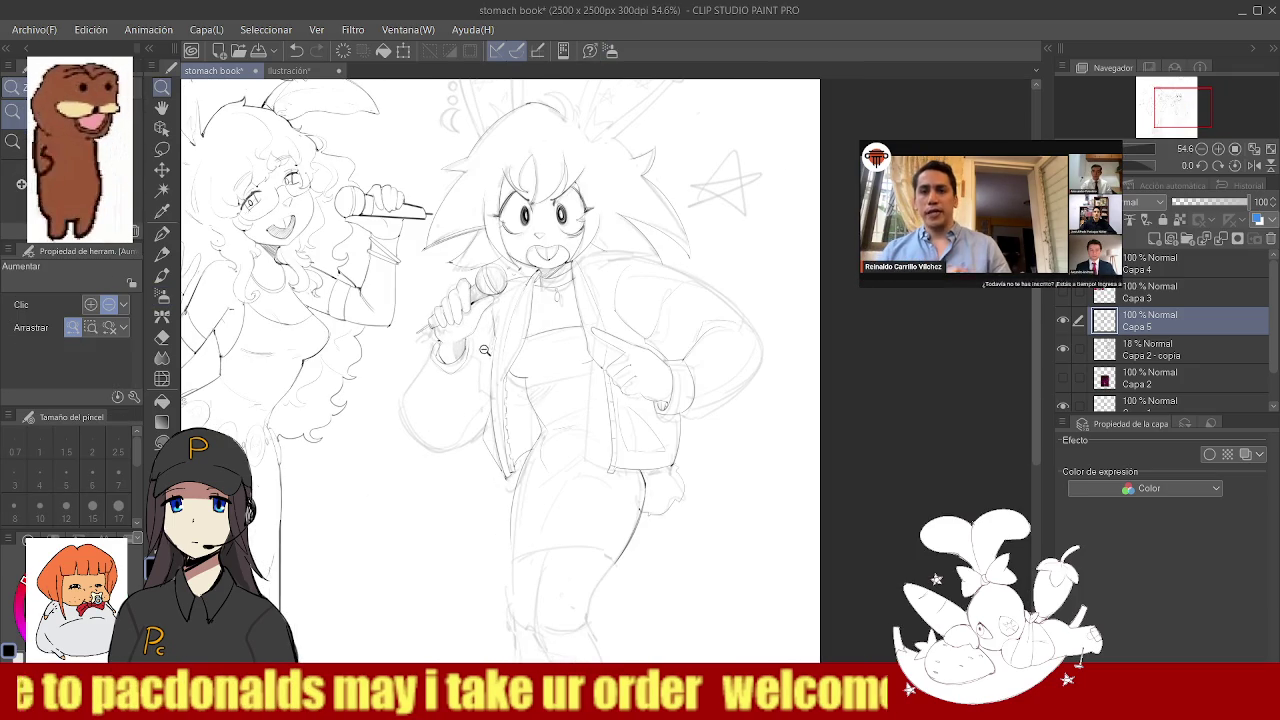
- Scribble densely over the circle above the bunny ears to darken it, then zoom out to check
scroll(425, 322, down, 2)
scroll(445, 295, up, 3)
scroll(465, 265, down, 2)
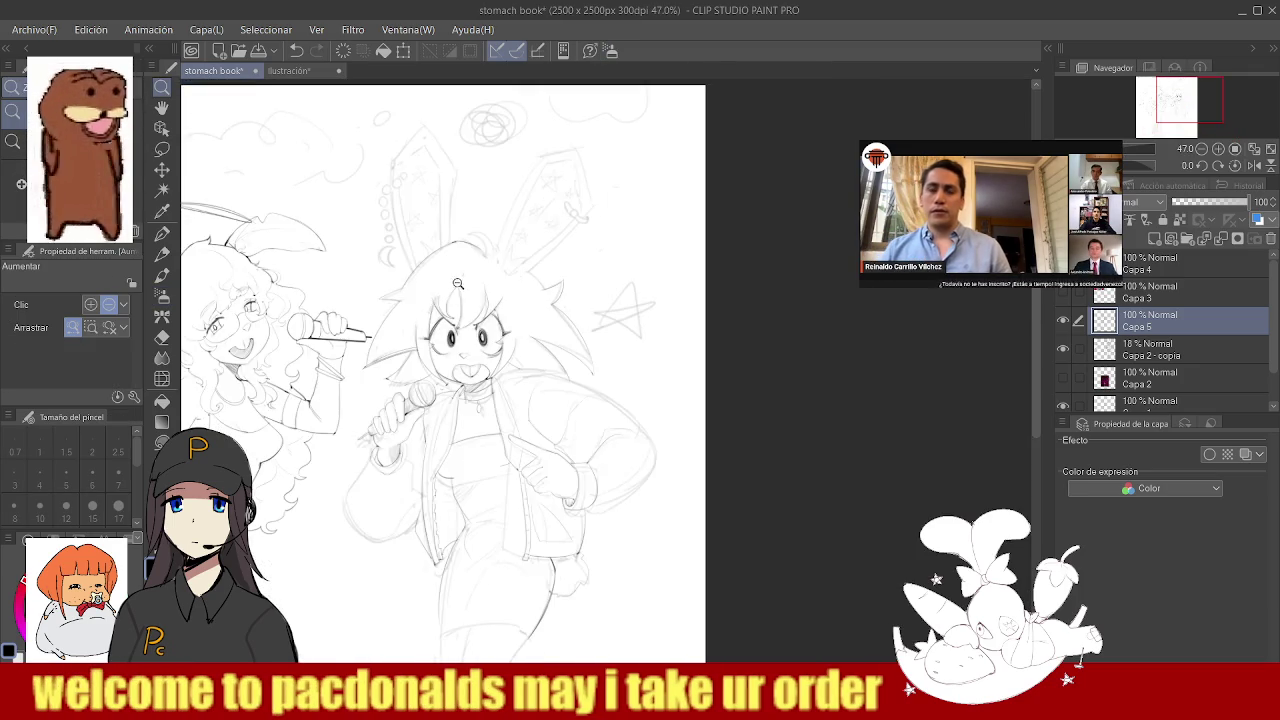
scroll(486, 235, down, 2)
scroll(485, 150, up, 5)
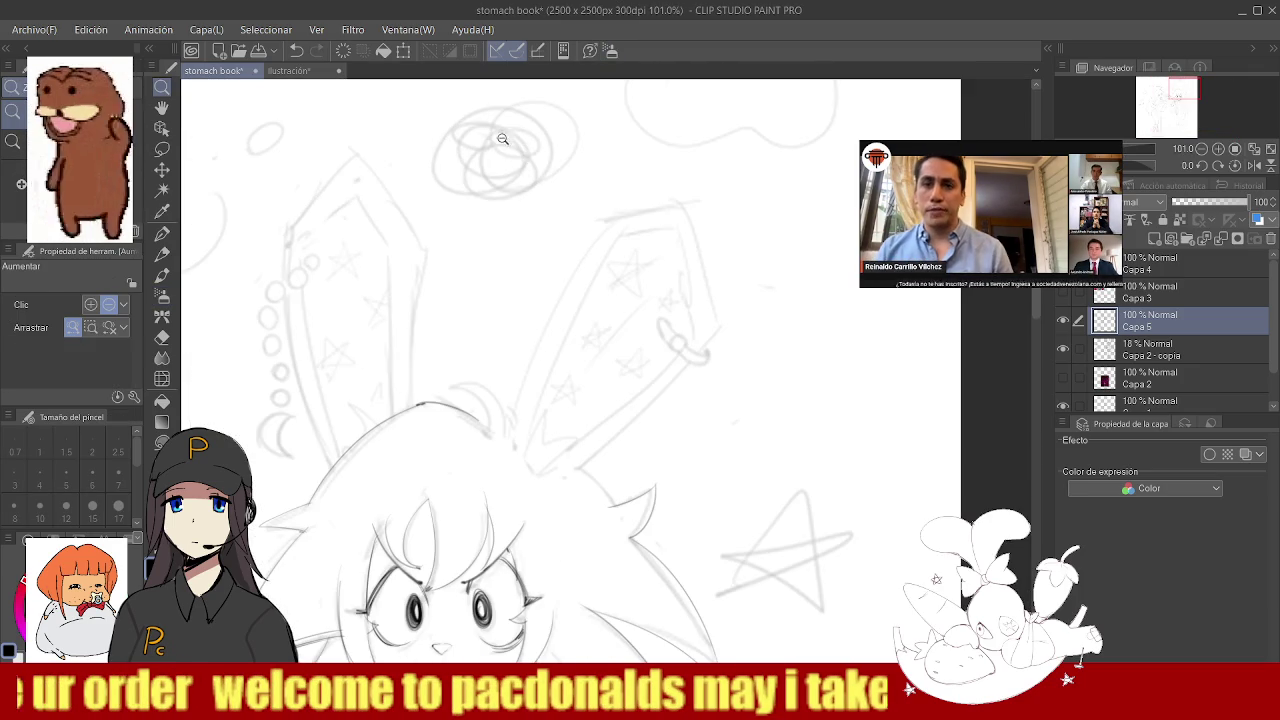
mouse_move(479, 130)
mouse_down()
mouse_move(551, 121)
mouse_move(517, 171)
mouse_up()
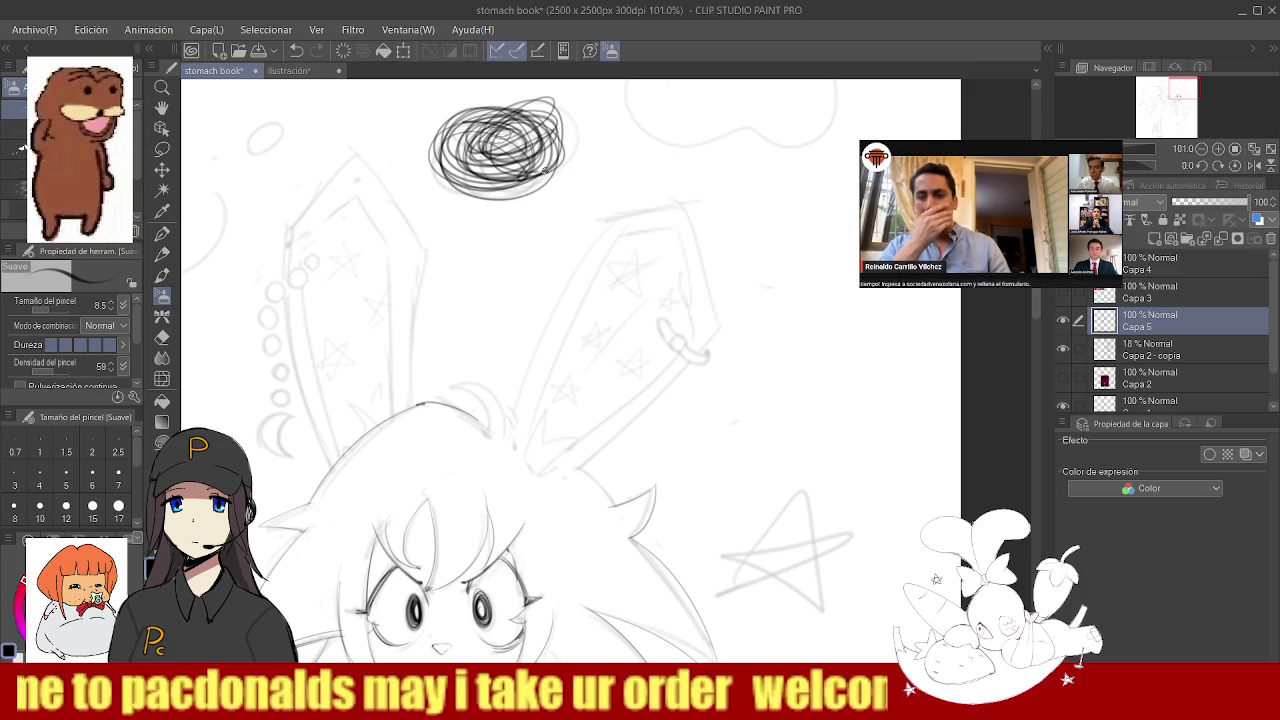
scroll(511, 186, down, 5)
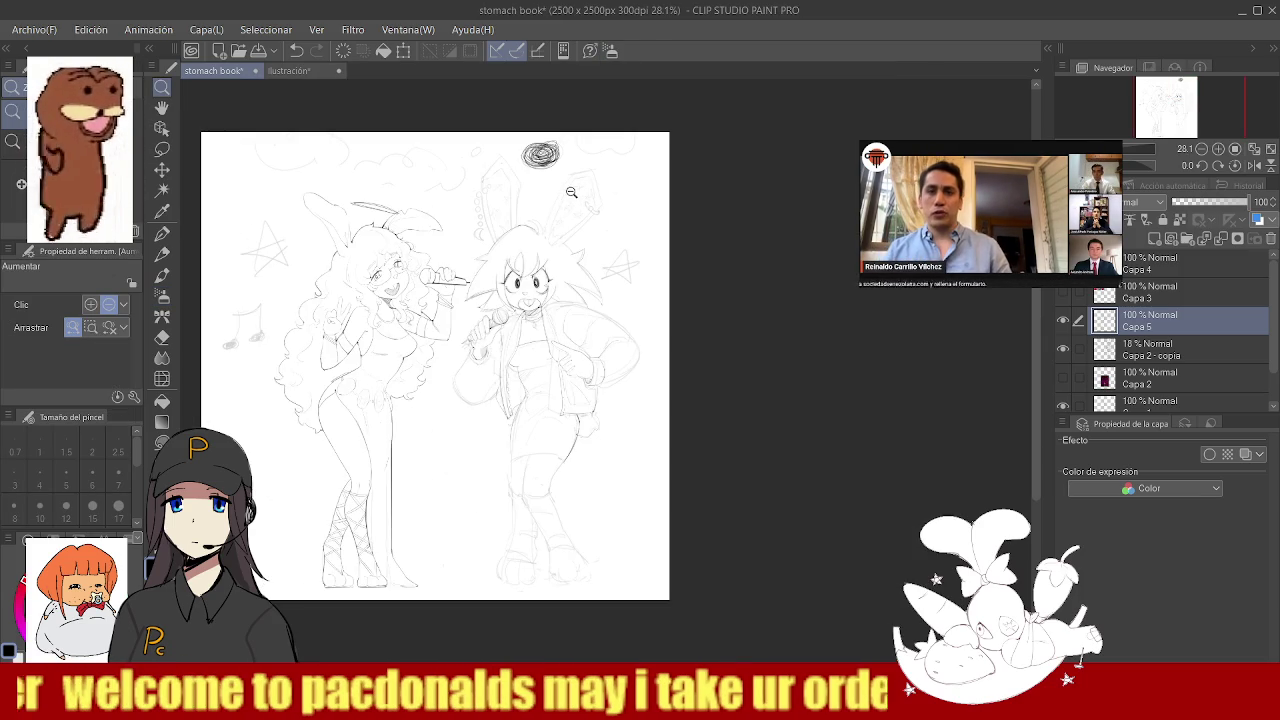
scroll(527, 233, down, 1)
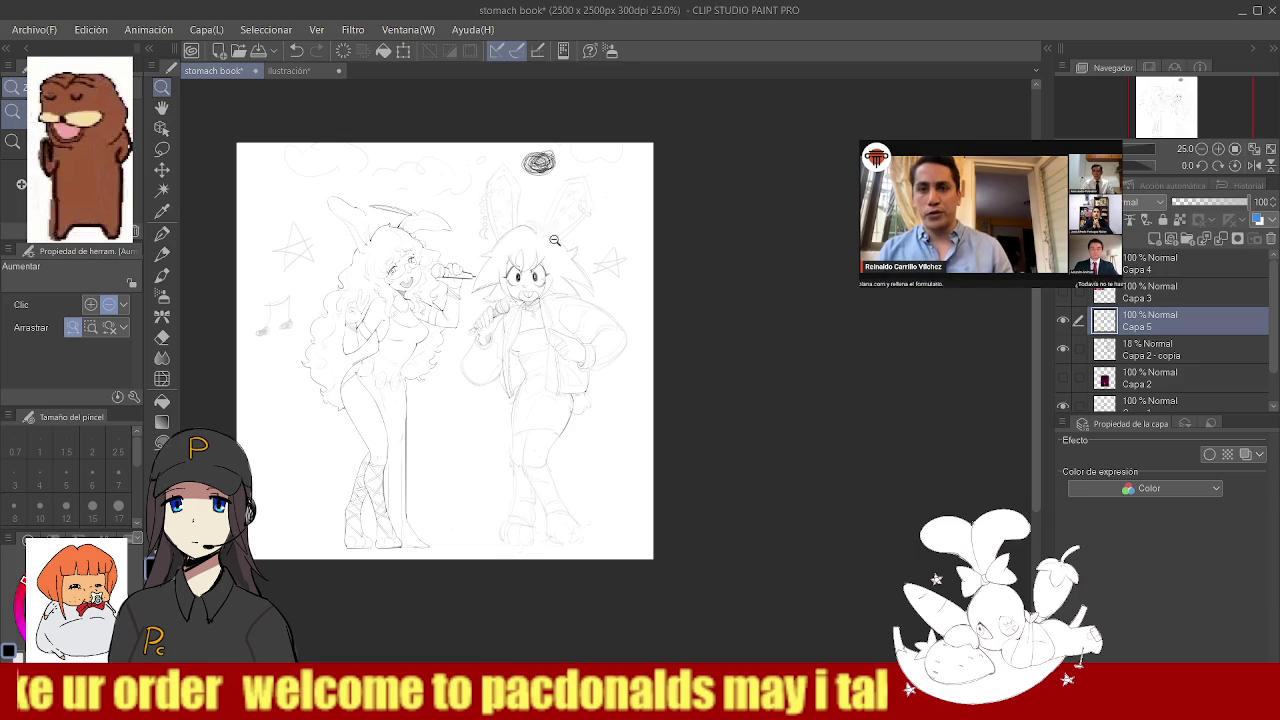
scroll(607, 262, up, 5)
scroll(549, 287, up, 2)
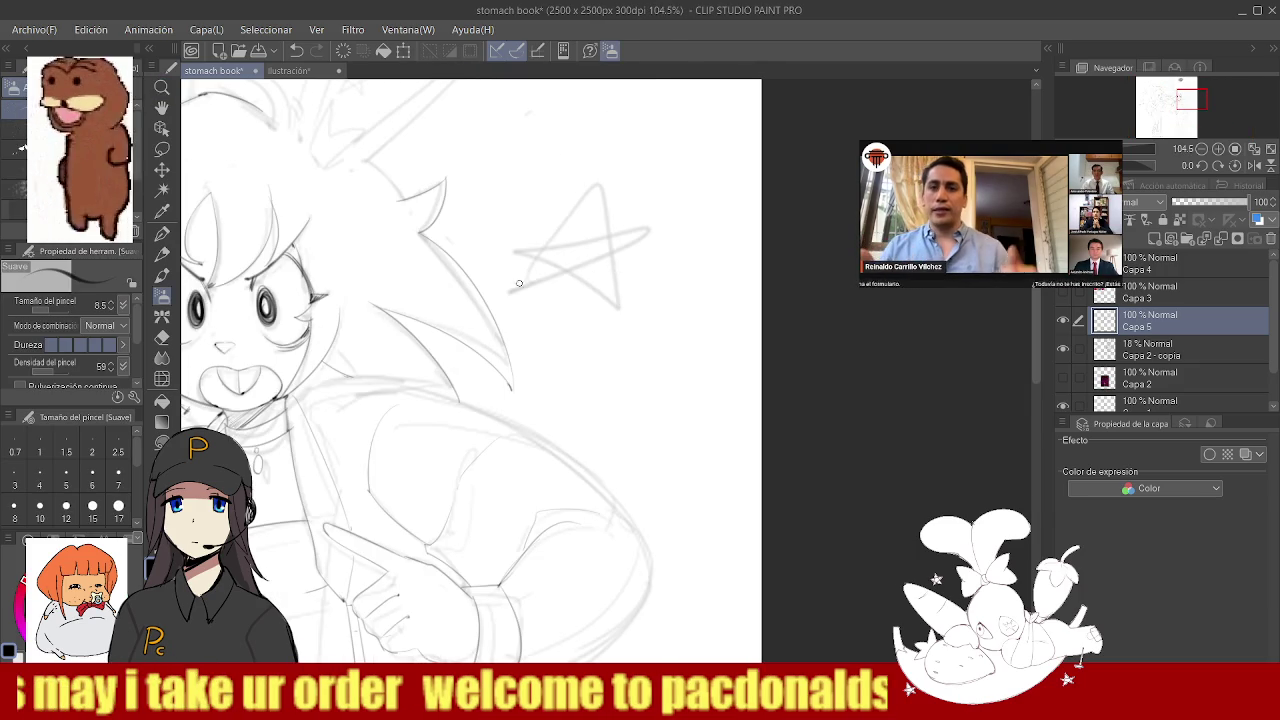
- Sketch a star beside the girl's head, undo the rough attempt and redraw it larger
mouse_move(605, 162)
mouse_down()
mouse_move(503, 300)
mouse_move(630, 236)
mouse_up()
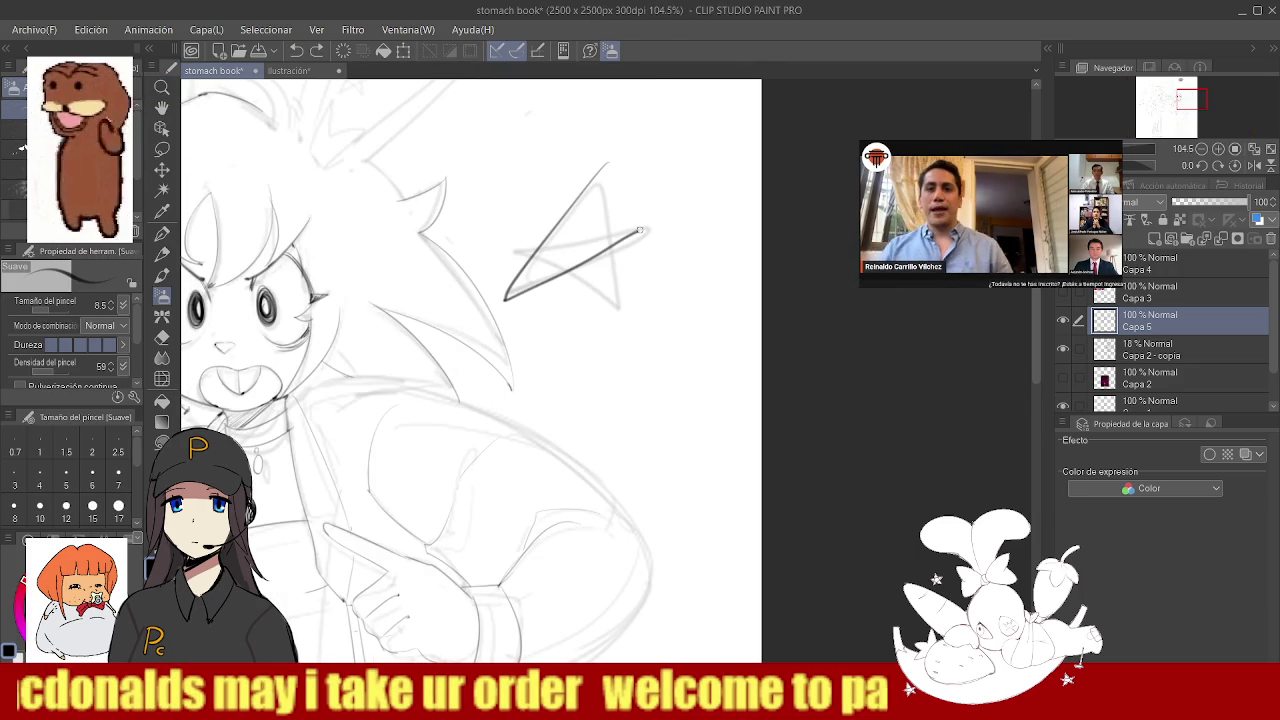
drag(501, 203, 610, 302)
key(ctrl+z)
key(ctrl+z)
key(ctrl+z)
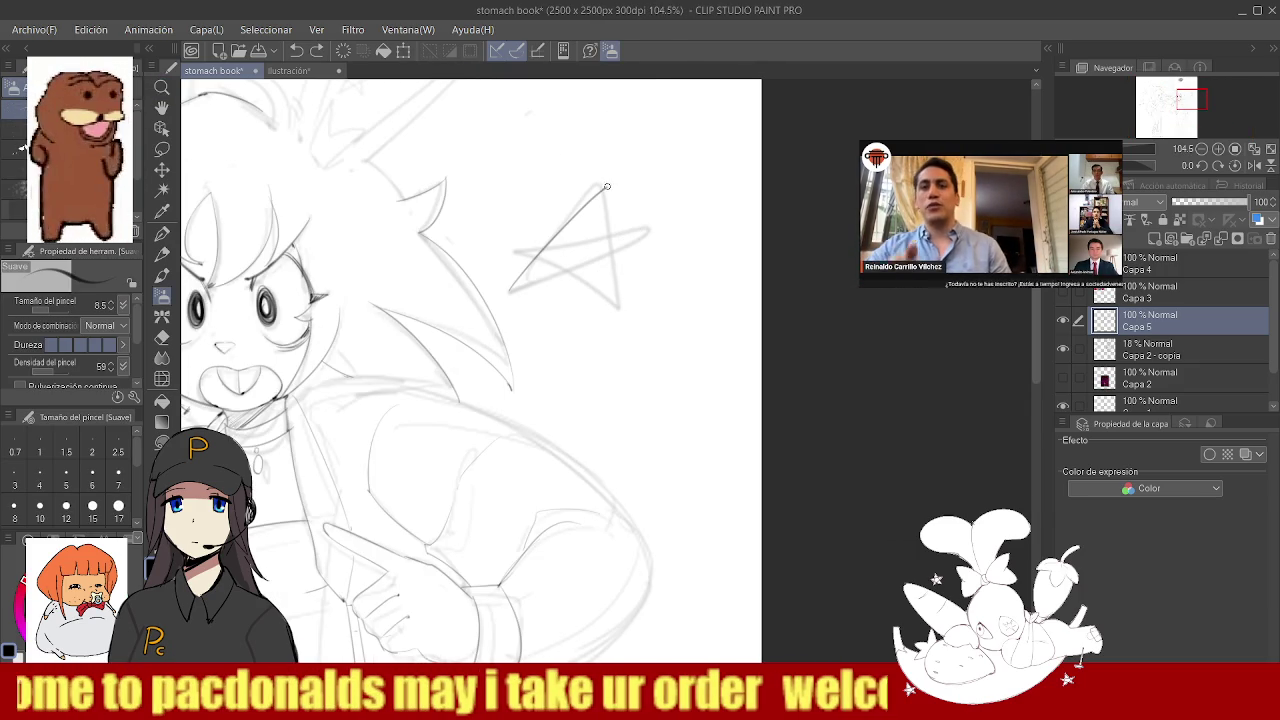
key(ctrl+z)
mouse_move(510, 290)
mouse_down()
mouse_move(626, 250)
mouse_move(527, 215)
mouse_move(520, 291)
mouse_move(563, 316)
mouse_up()
- Switch between Eraser and brush, settling on the Eraser, then zoom out to the whole page
key(e)
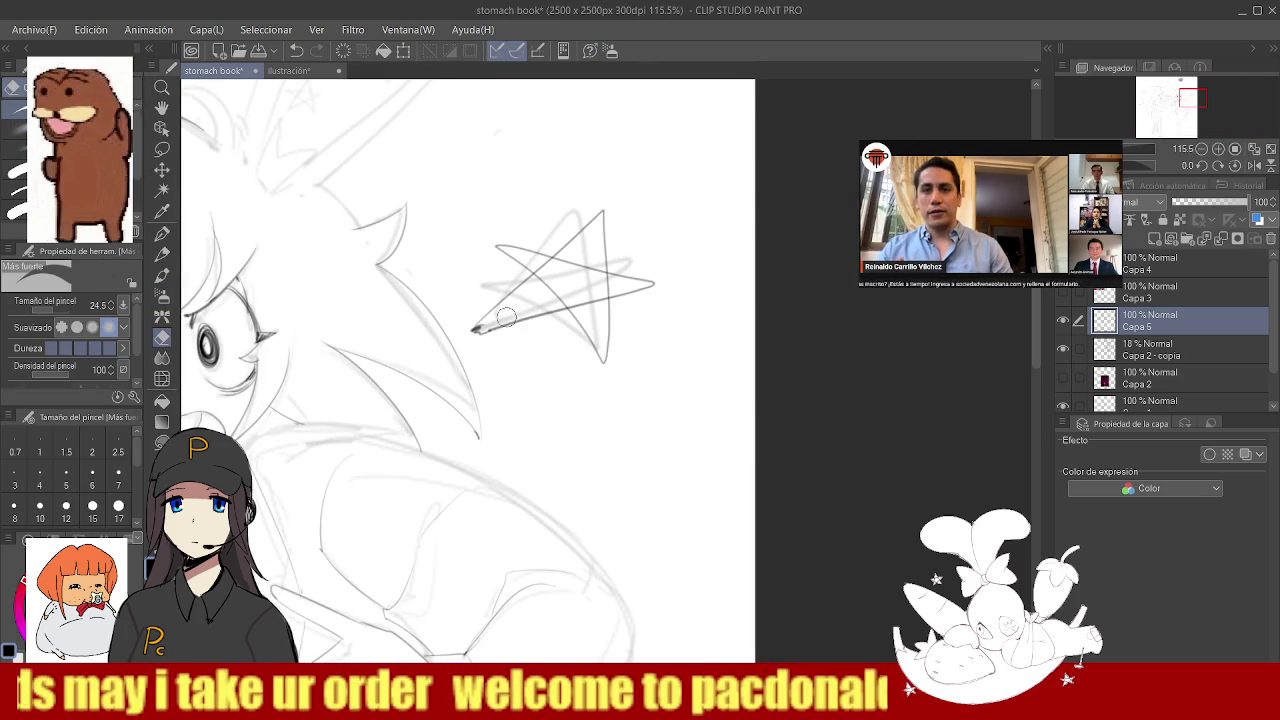
key(b)
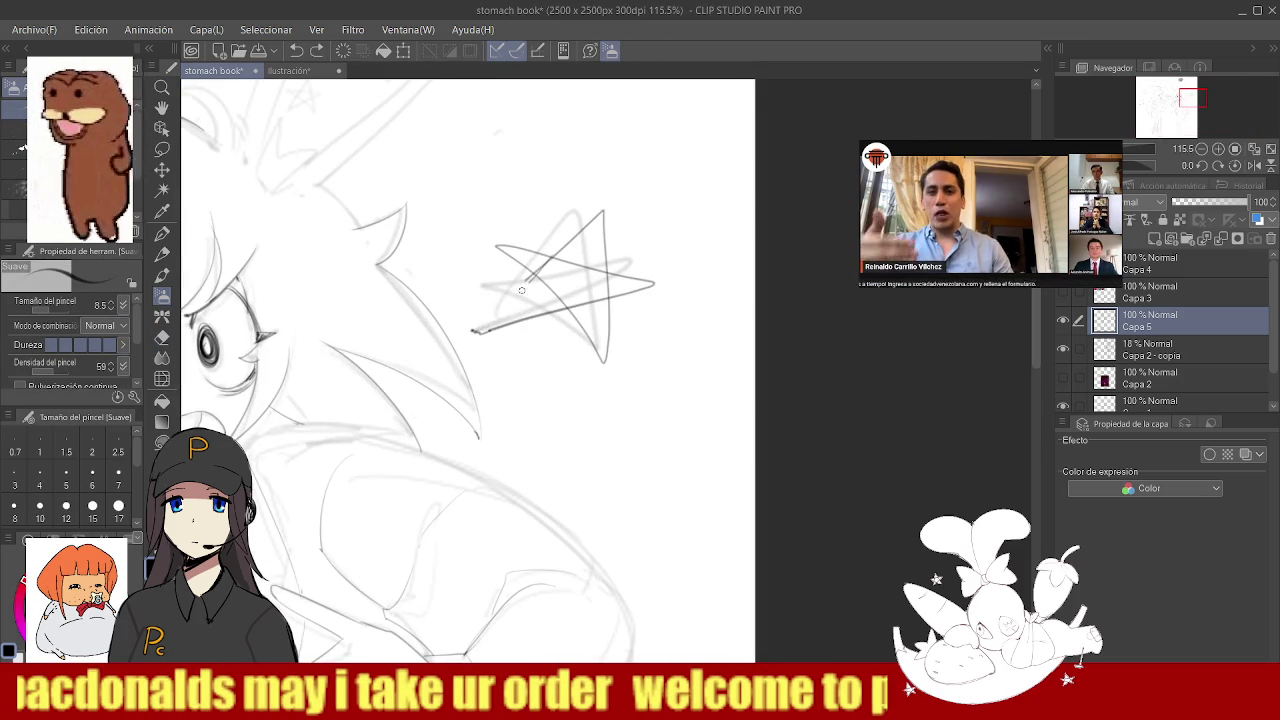
key(e)
drag(476, 329, 557, 286)
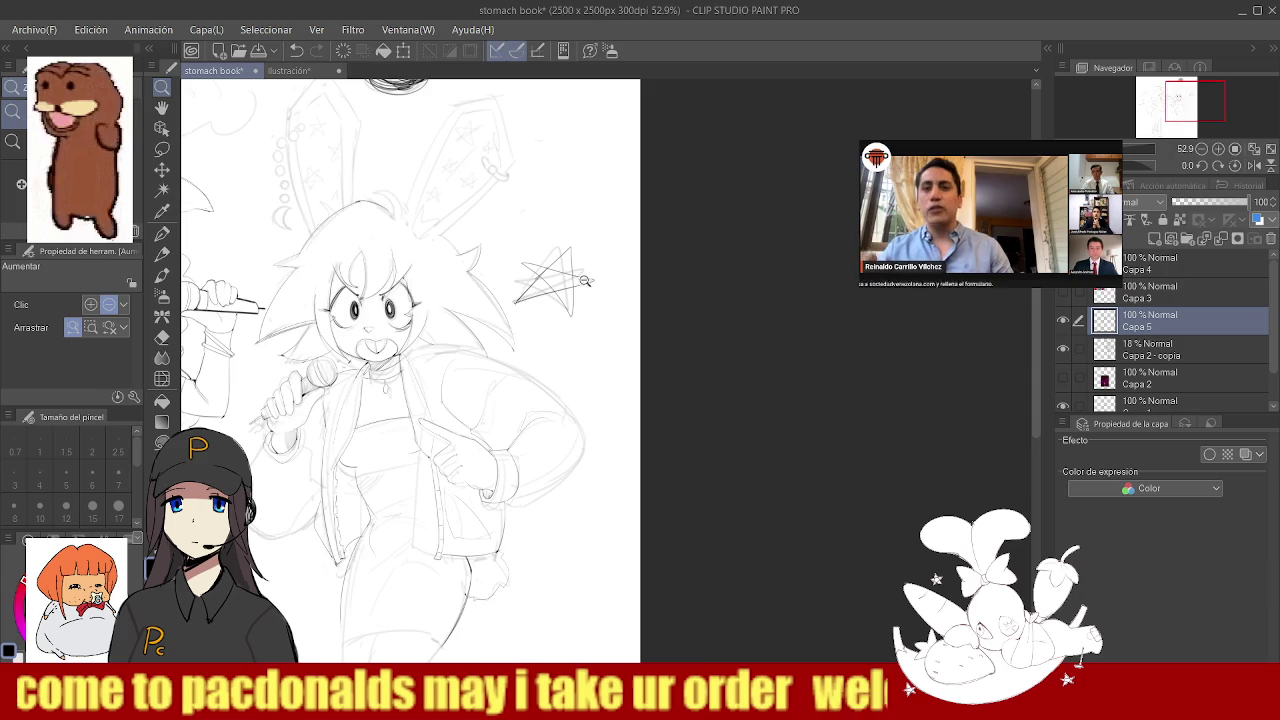
- Zoom in on the left ear and ink the hoop curve under the bead
click(456, 197)
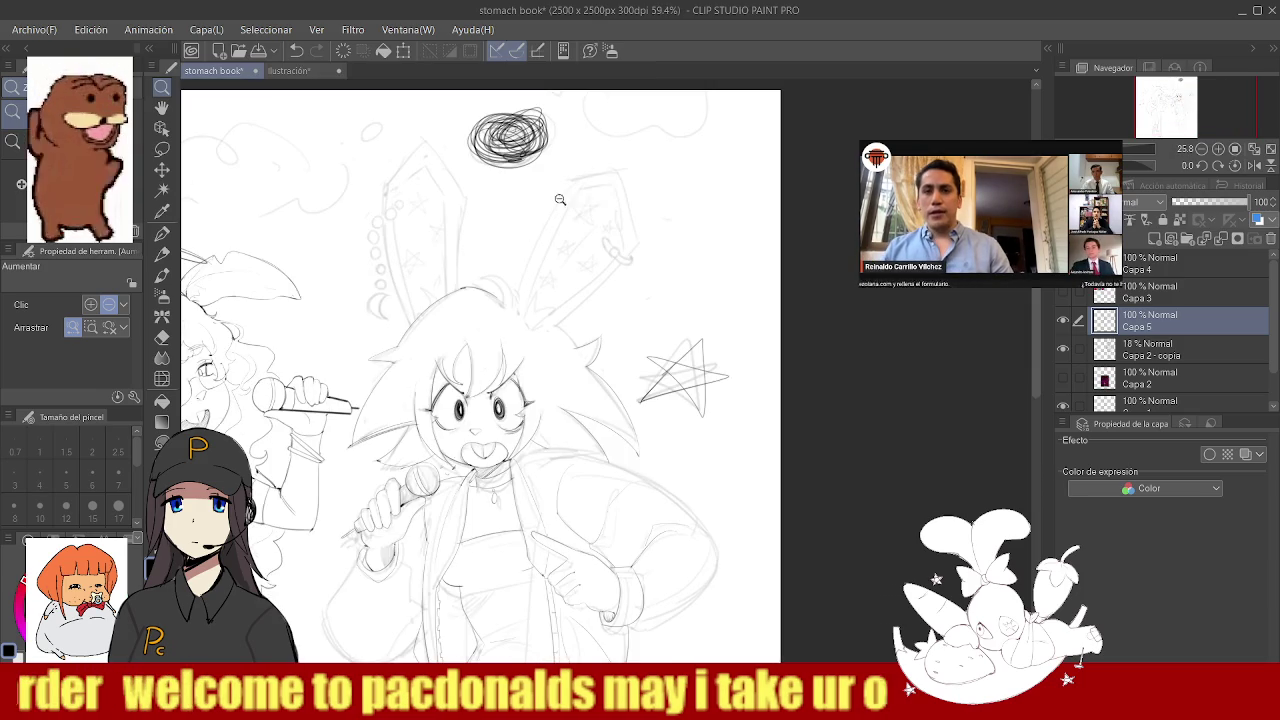
drag(605, 246, 600, 254)
click(600, 254)
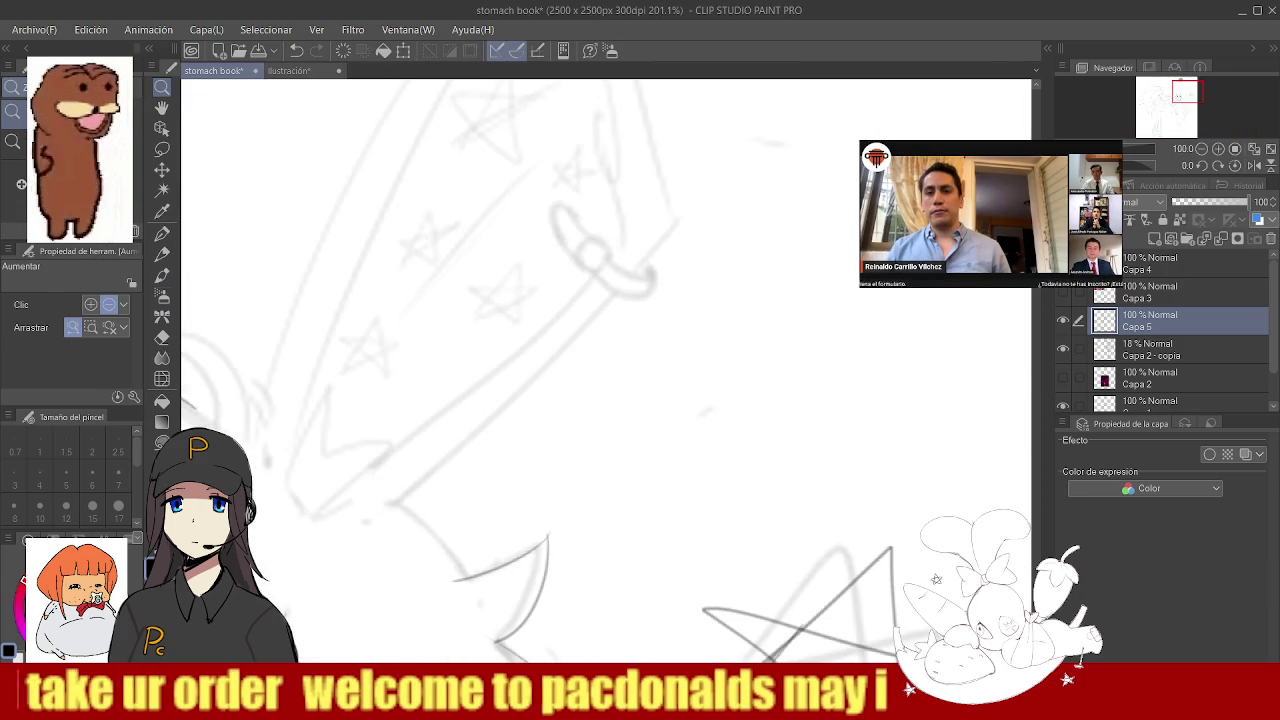
key(e)
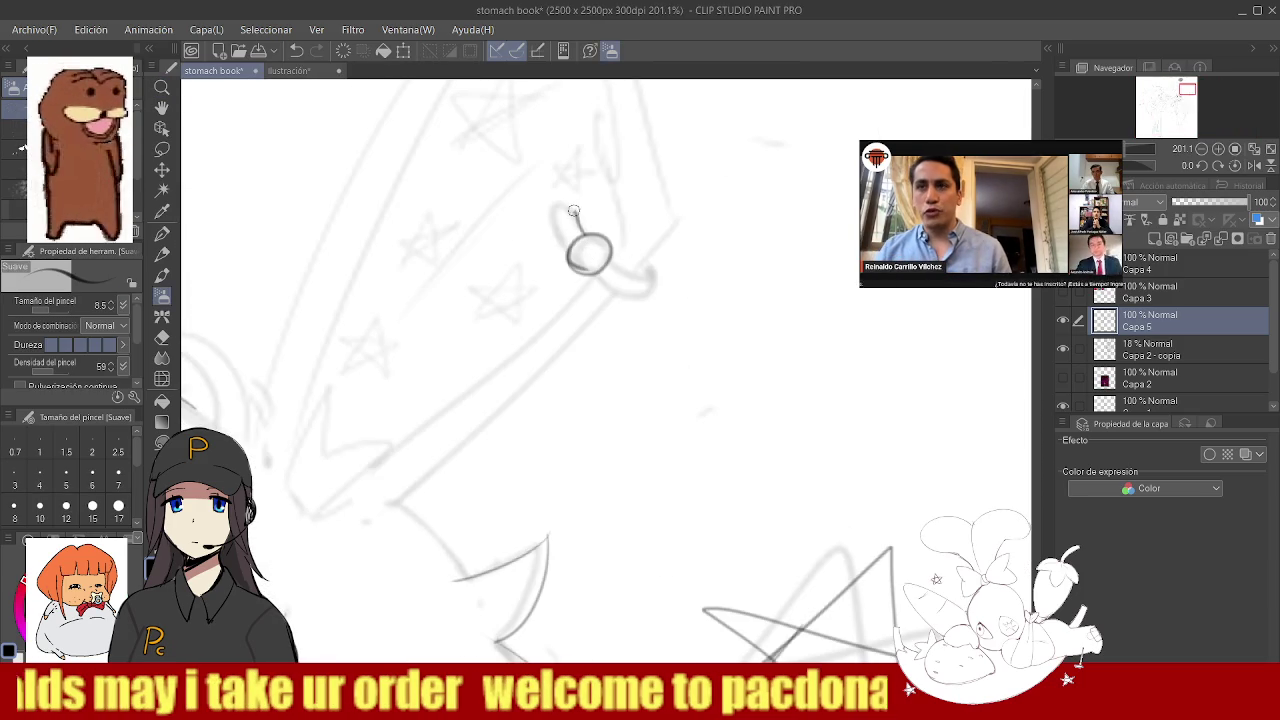
mouse_move(598, 276)
mouse_down()
mouse_move(648, 272)
mouse_move(534, 300)
mouse_up()
key(z)
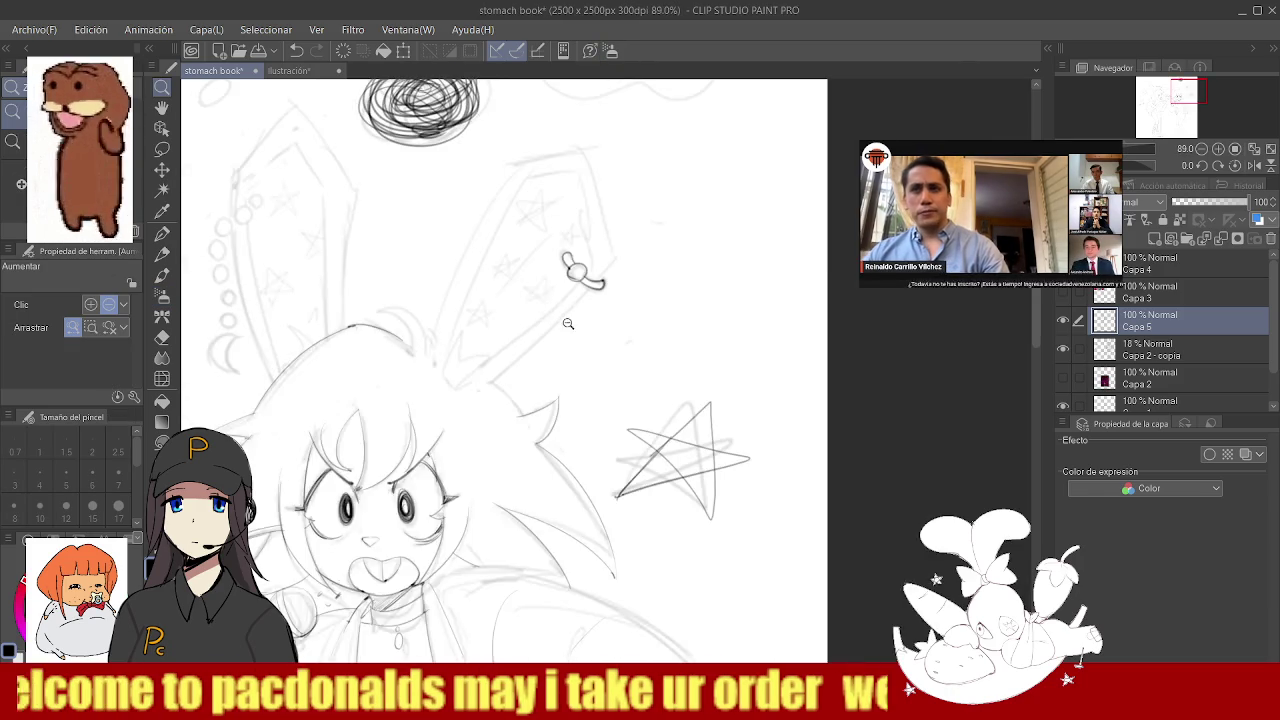
- Flip the canvas view to check proportions, then flip it back near the left ear
click(1252, 165)
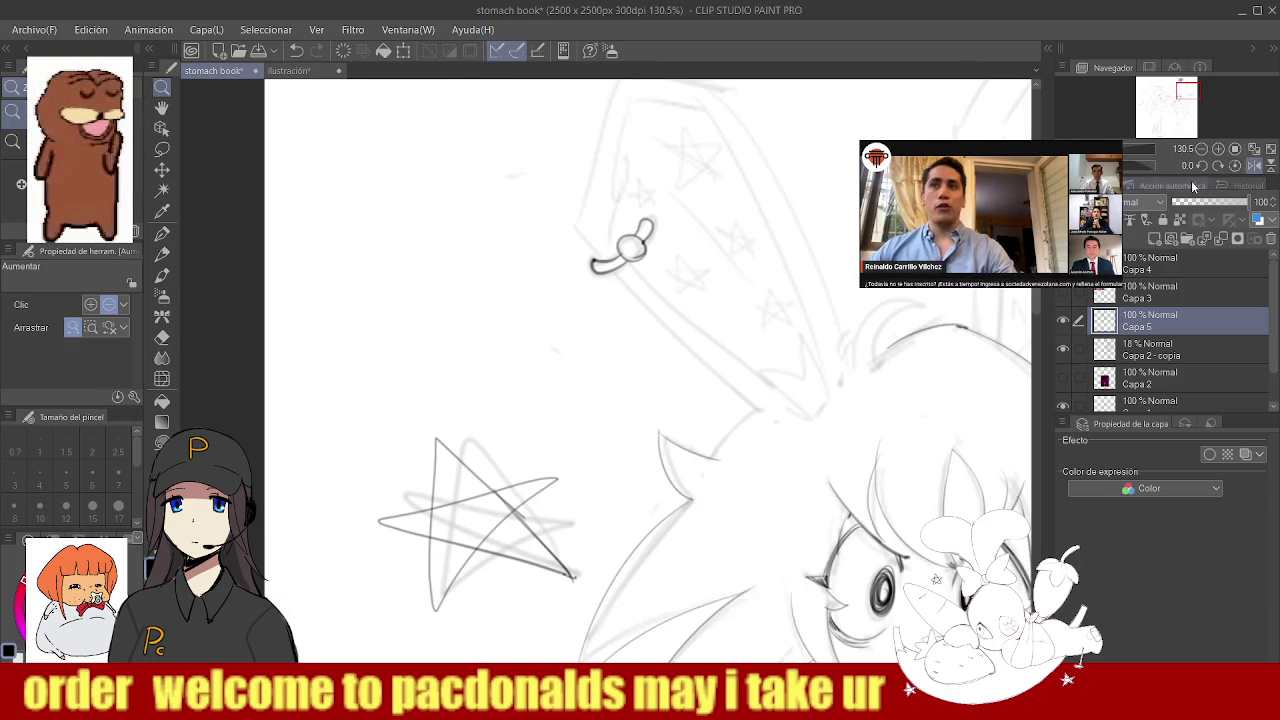
key(ctrl+0)
click(557, 330)
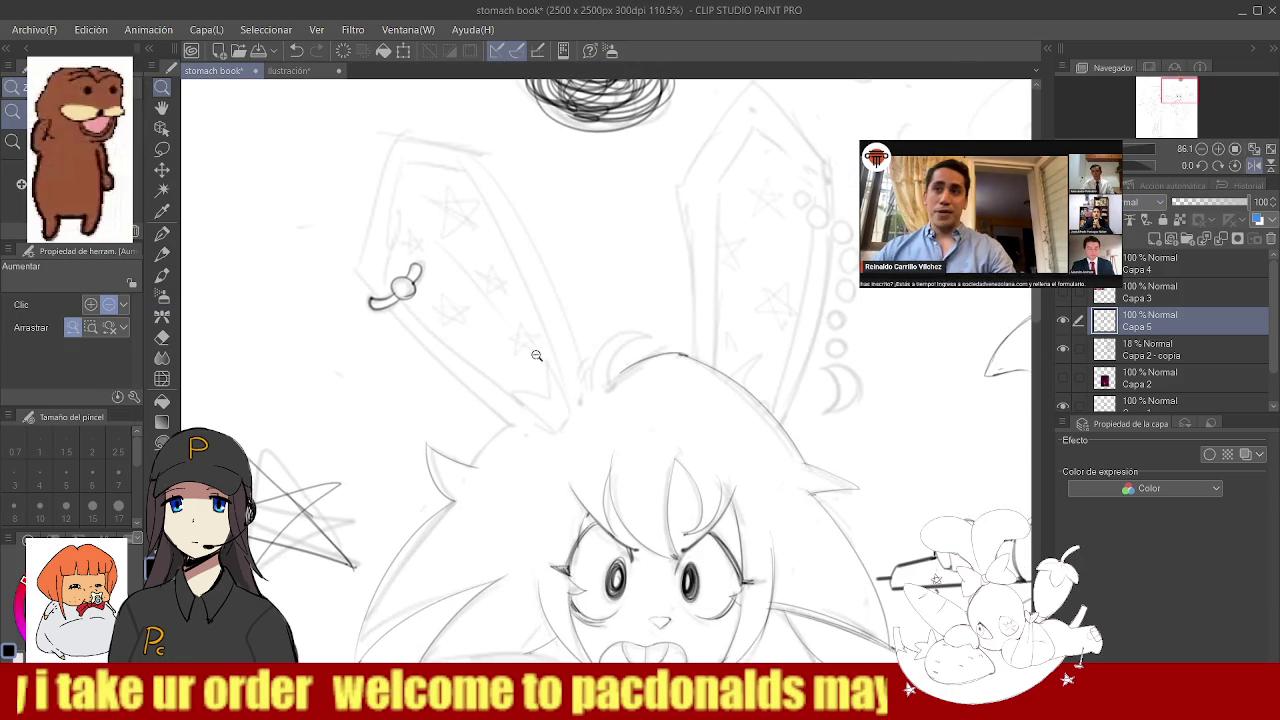
key(b)
- Ink the ear edge down from the piercing, redrawing the second ear line once
drag(392, 315, 510, 424)
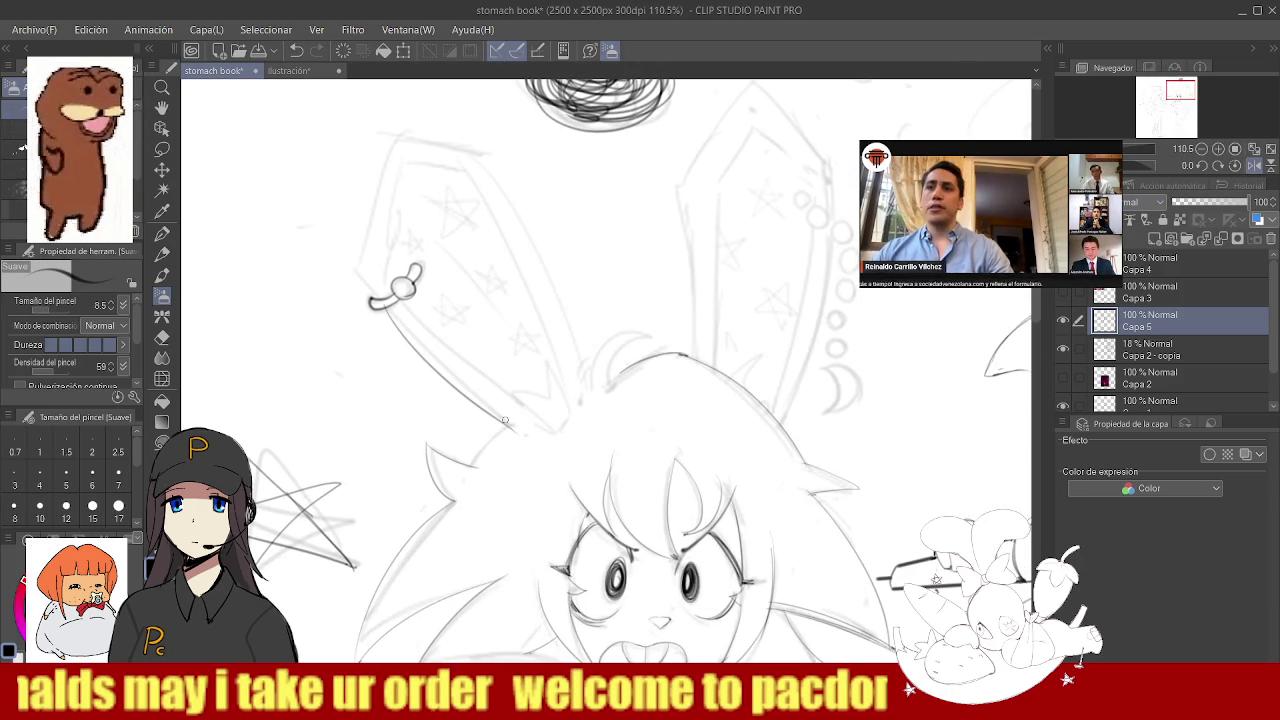
scroll(508, 426, up, 3)
drag(535, 372, 445, 474)
key(ctrl+z)
drag(535, 372, 447, 476)
scroll(450, 462, down, 5)
scroll(330, 260, up, 3)
- Ink the ear edge from the piercing toward the head, undoing the stray arc and zig-zag
drag(329, 257, 494, 414)
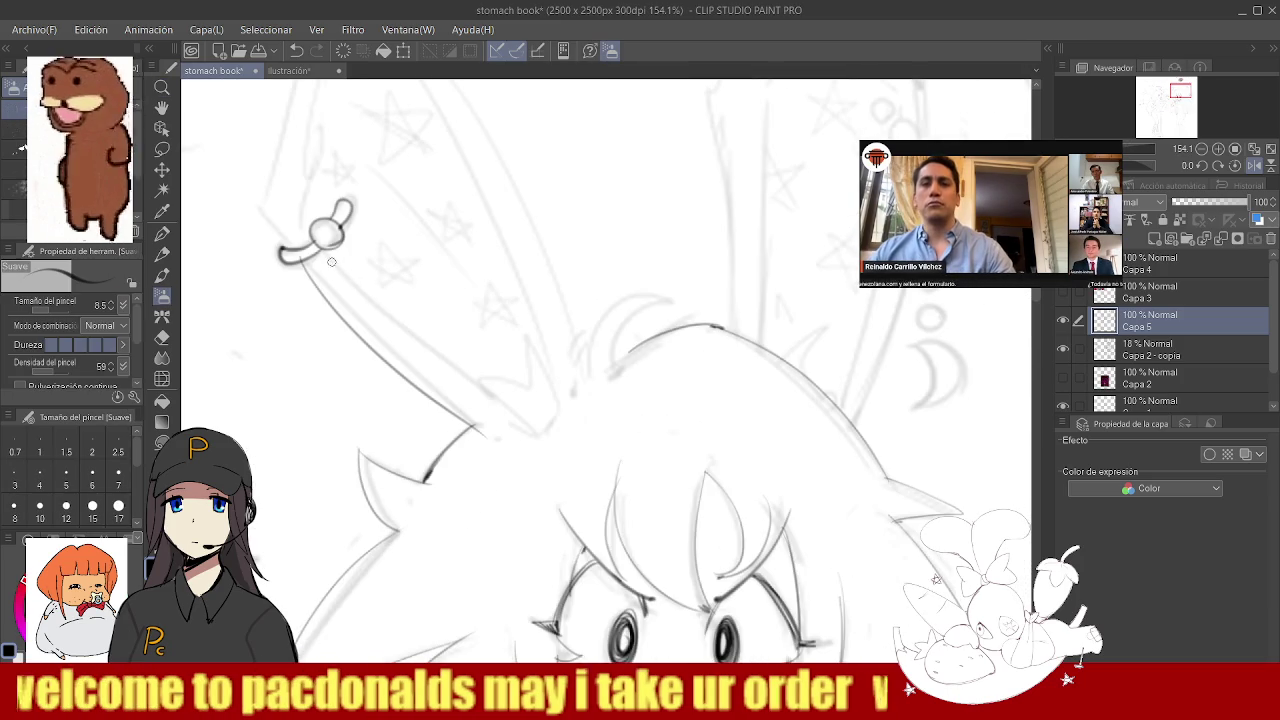
key(ctrl+z)
drag(322, 250, 478, 420)
key(ctrl+z)
drag(322, 250, 478, 412)
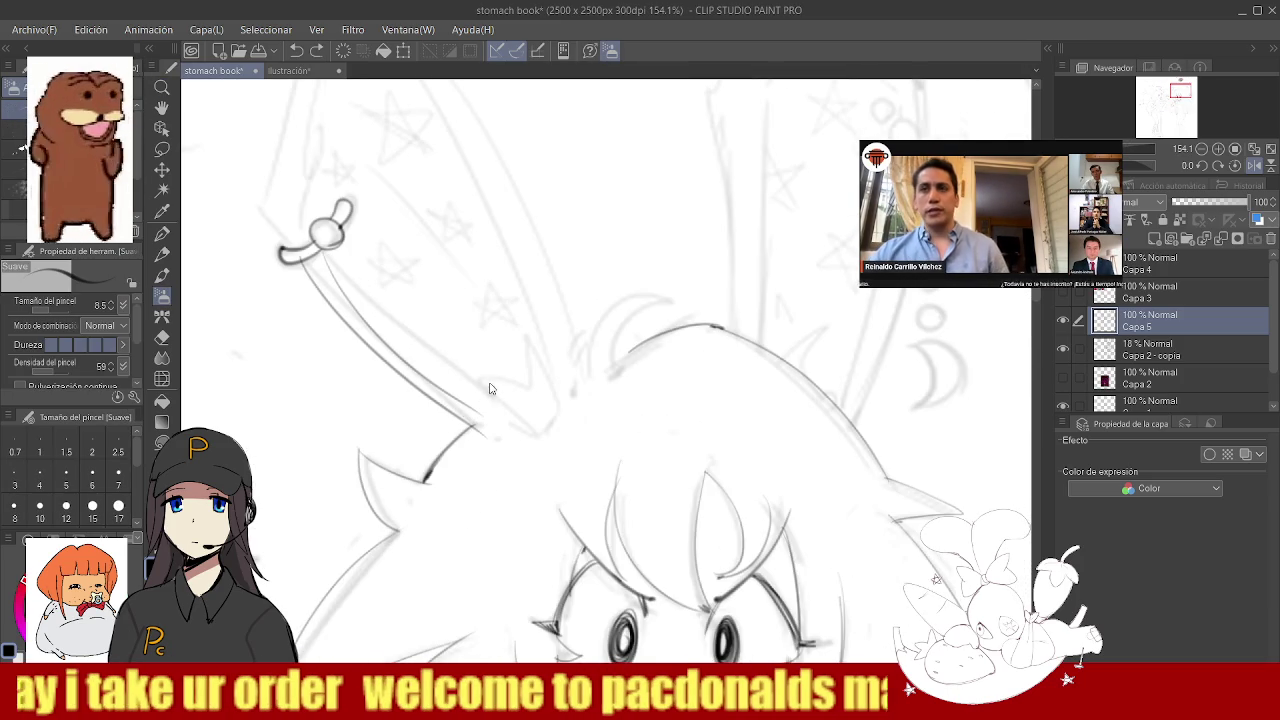
key(ctrl+z)
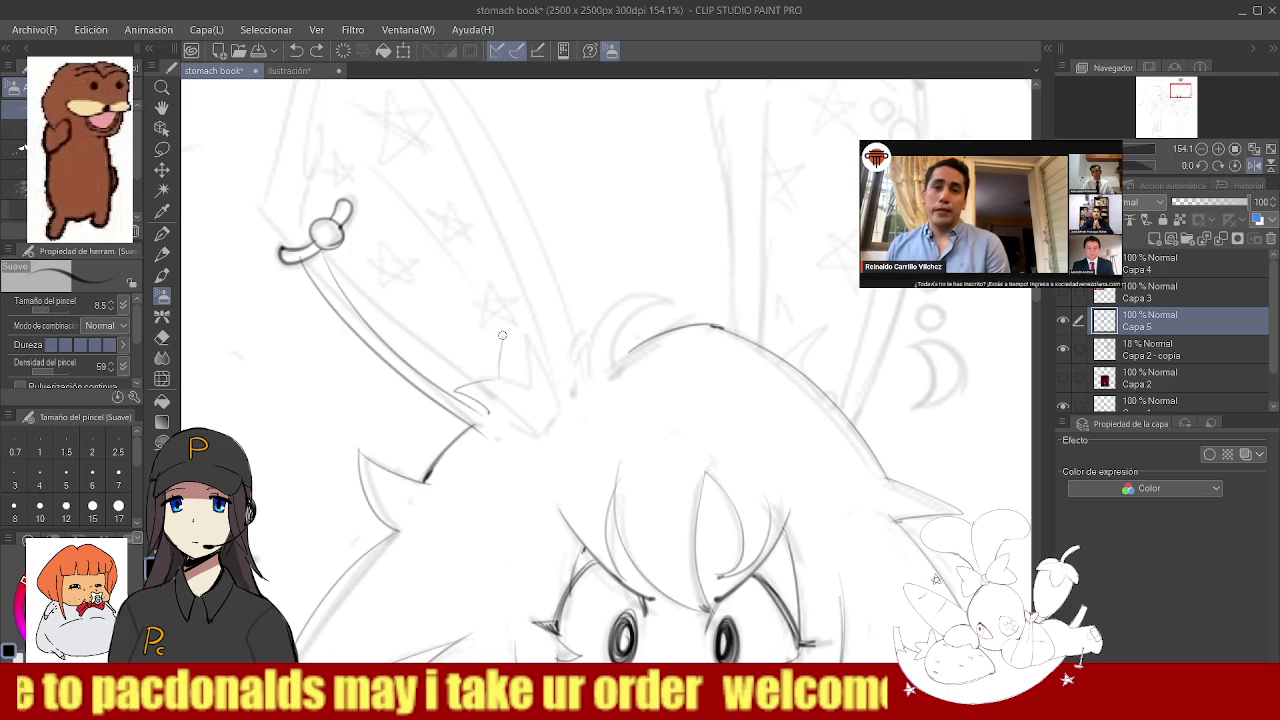
key(ctrl+z)
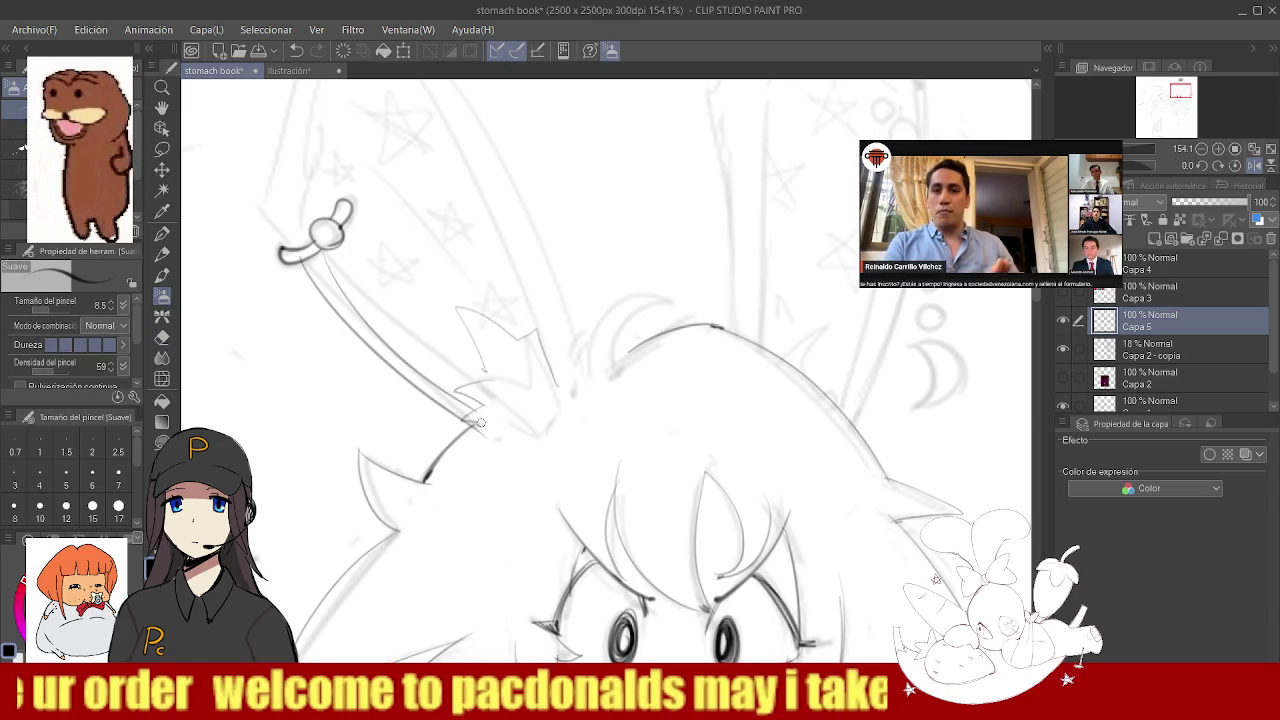
- Ink the spiky hair tufts at the base of the left ear
key(e)
key(b)
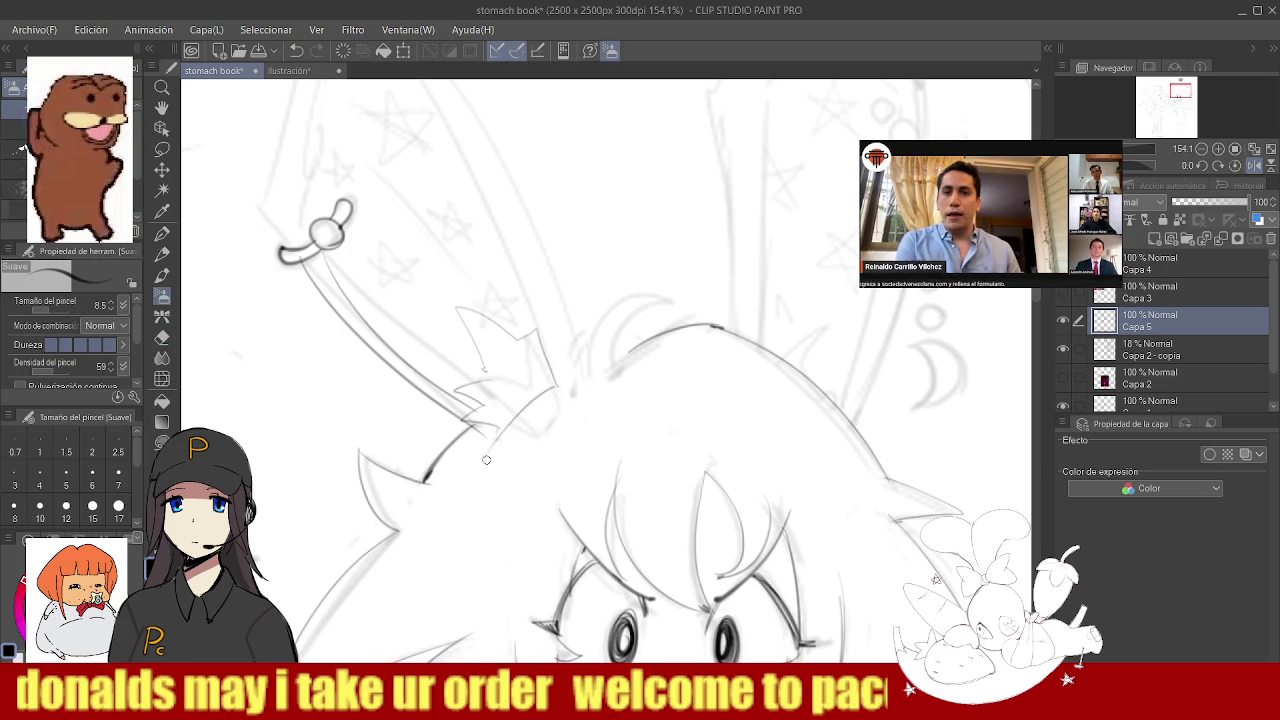
drag(490, 465, 555, 384)
scroll(505, 408, down, 6)
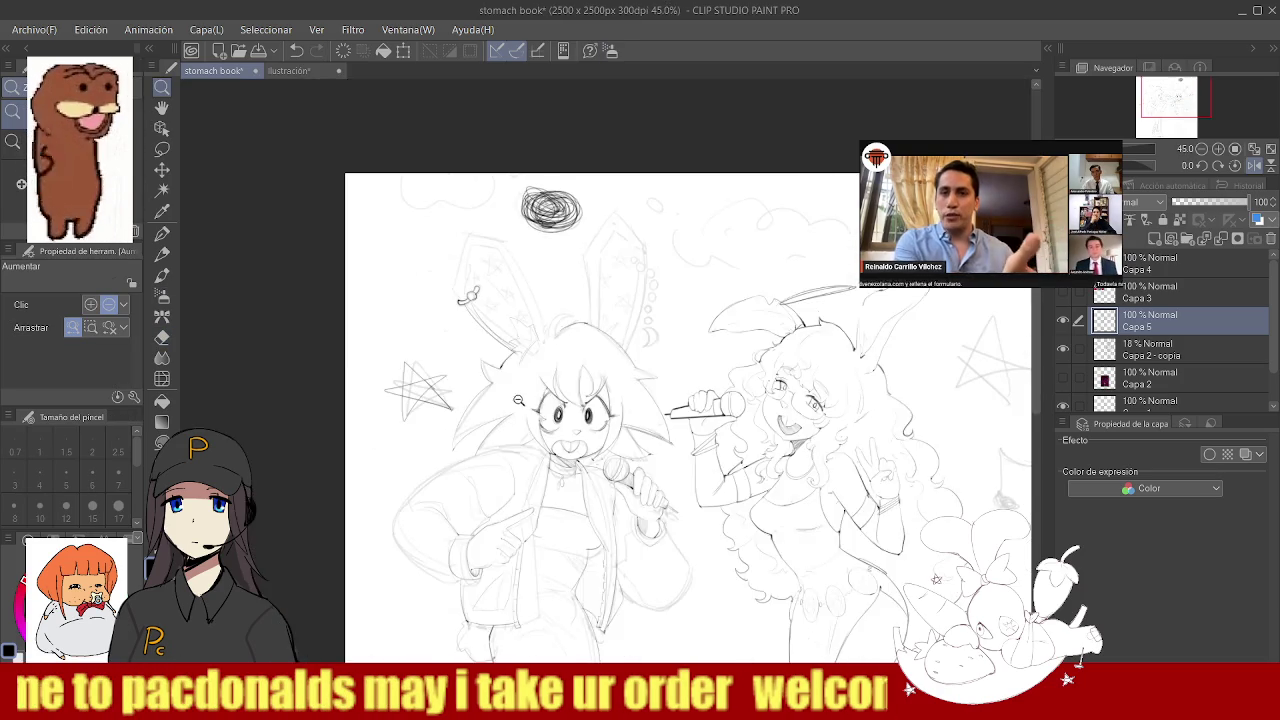
- Reframe the view on the left ear and ink the line down from the hoop piercing
scroll(517, 317, up, 5)
key(/)
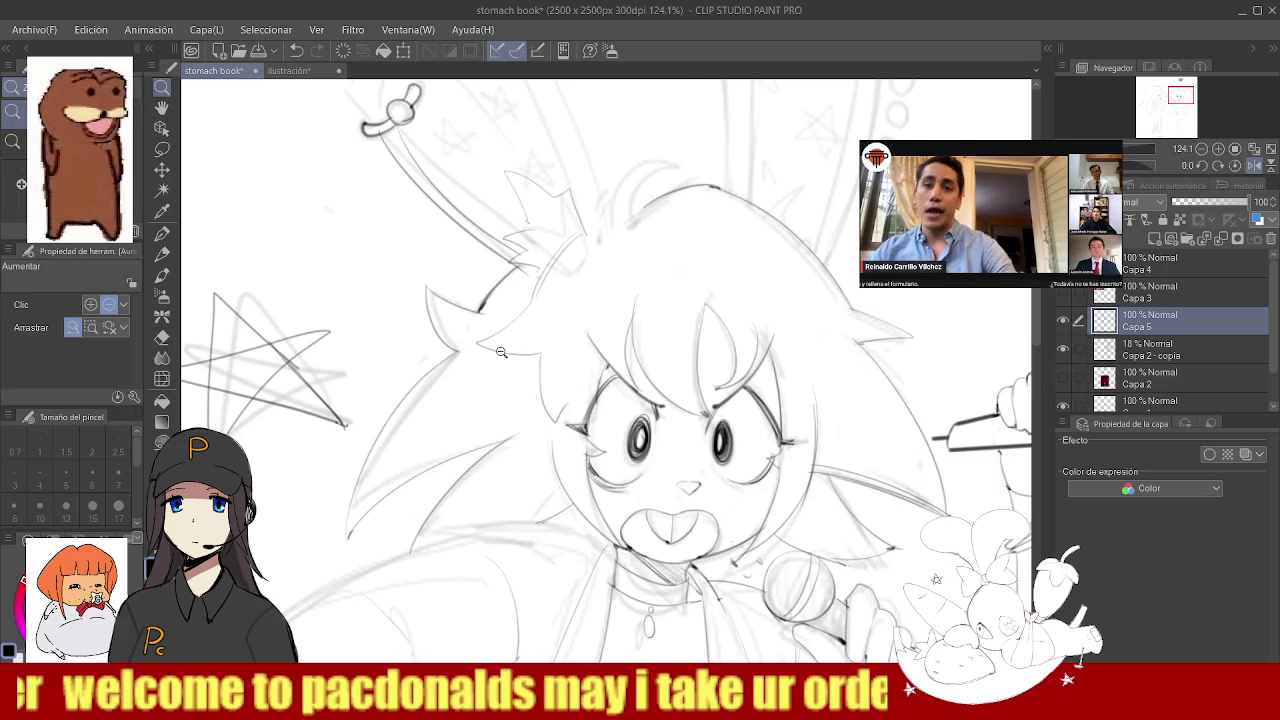
scroll(560, 390, down, 4)
scroll(600, 361, up, 2)
key(b)
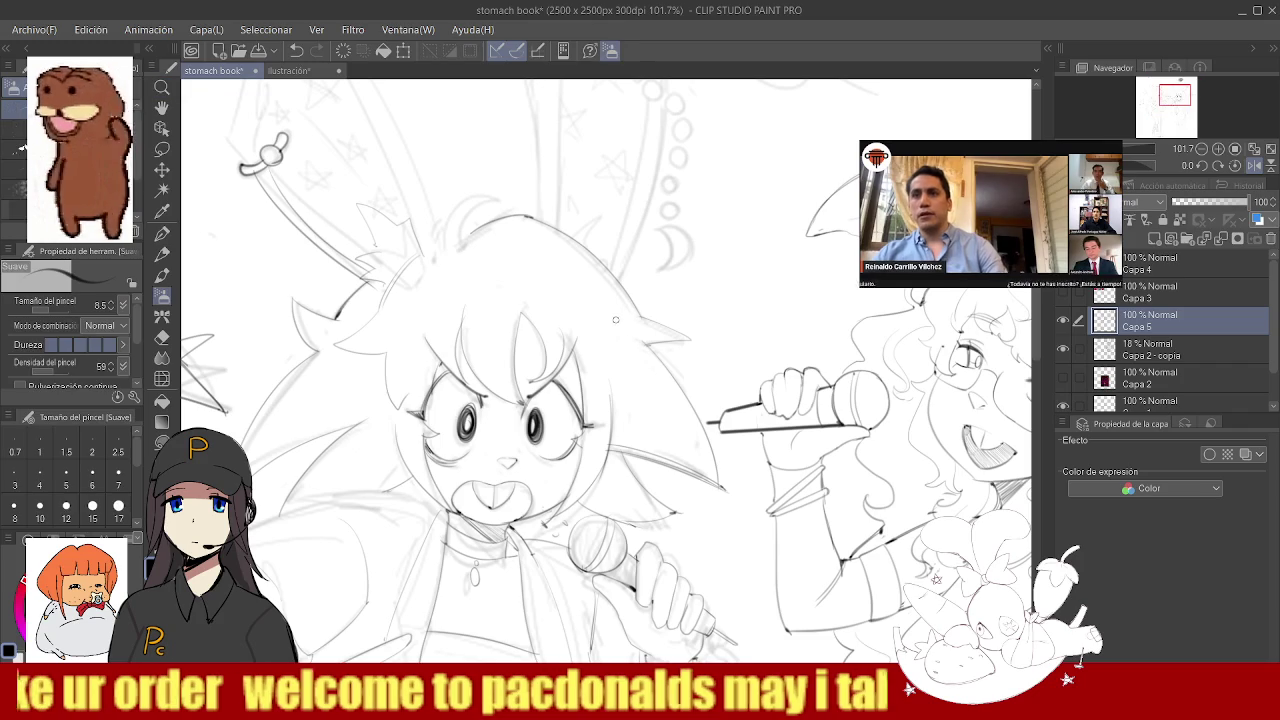
key(slash)
alt+click(609, 320)
scroll(528, 249, up, 5)
scroll(530, 250, down, 3)
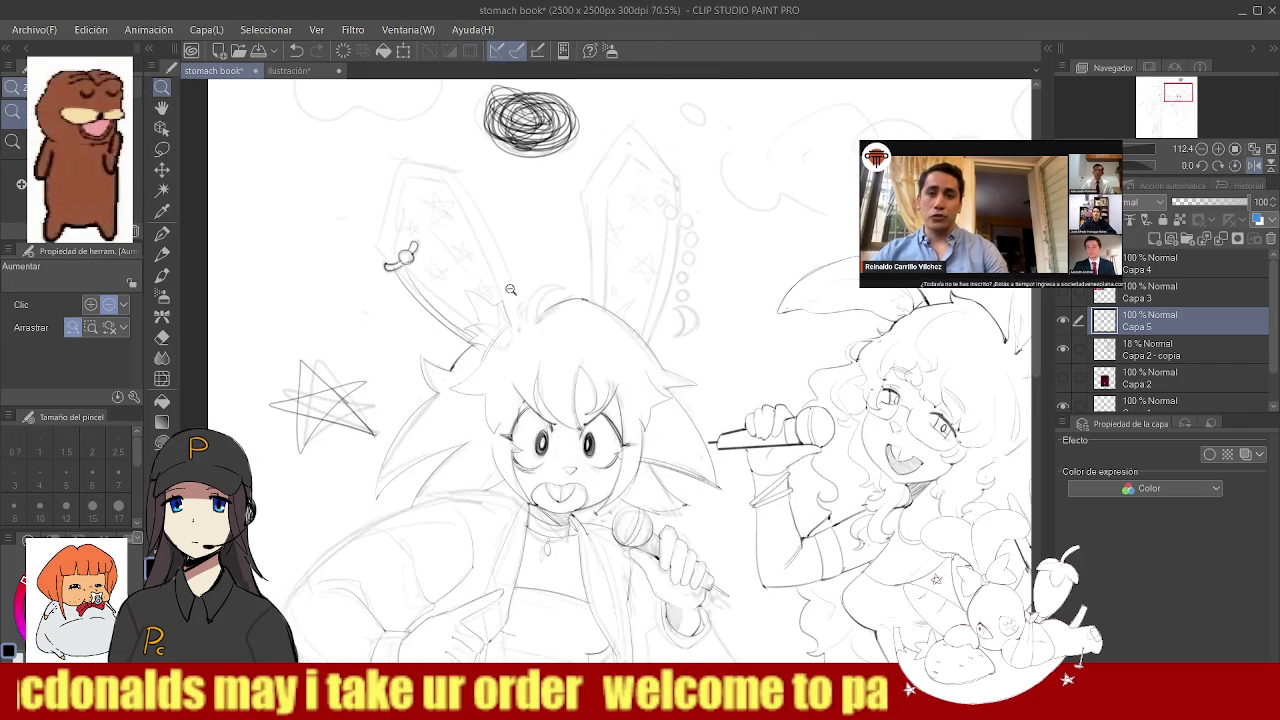
scroll(427, 257, up, 3)
key(b)
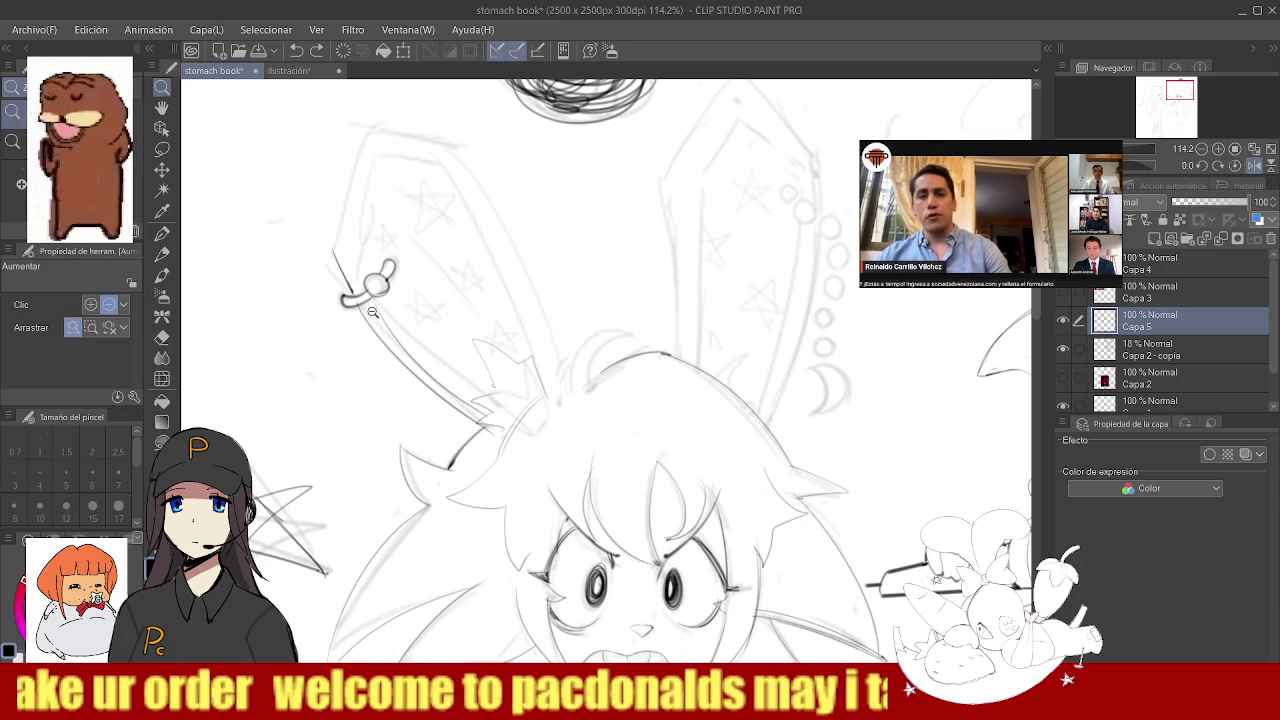
scroll(367, 320, up, 3)
drag(366, 285, 362, 336)
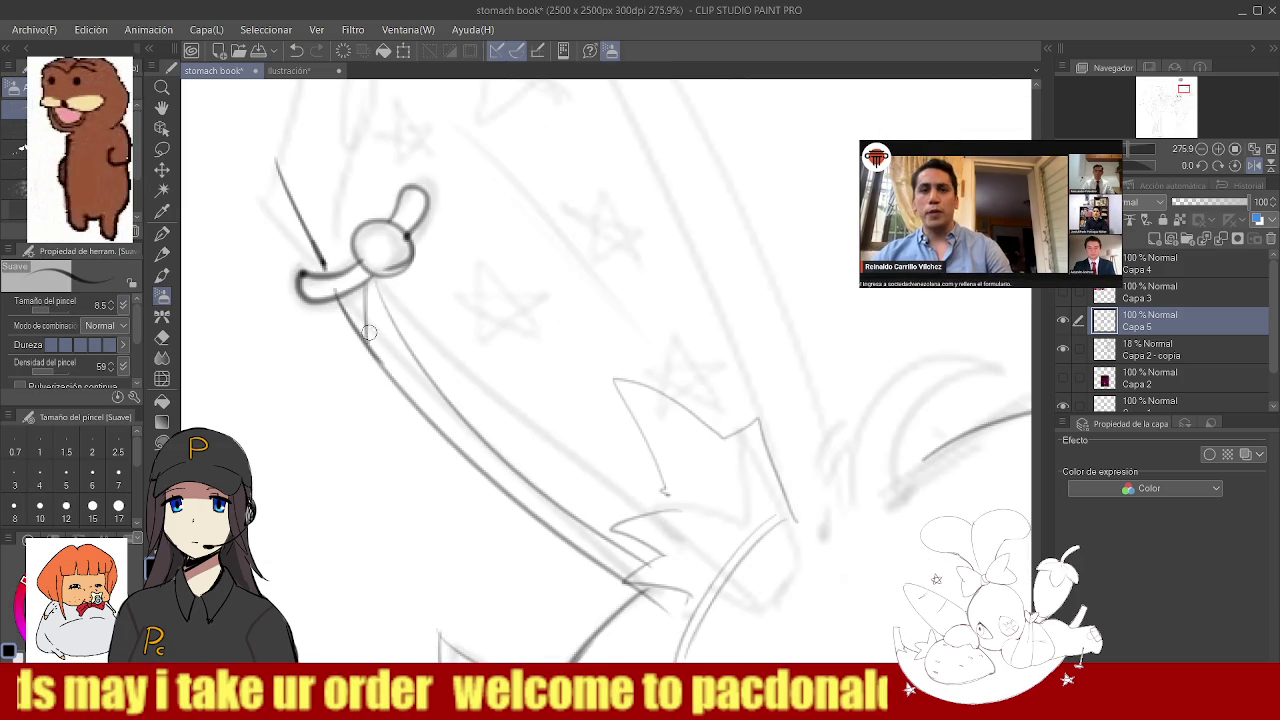
- Zoom out to review the whole character, toggling between Eraser and brush
key(/)
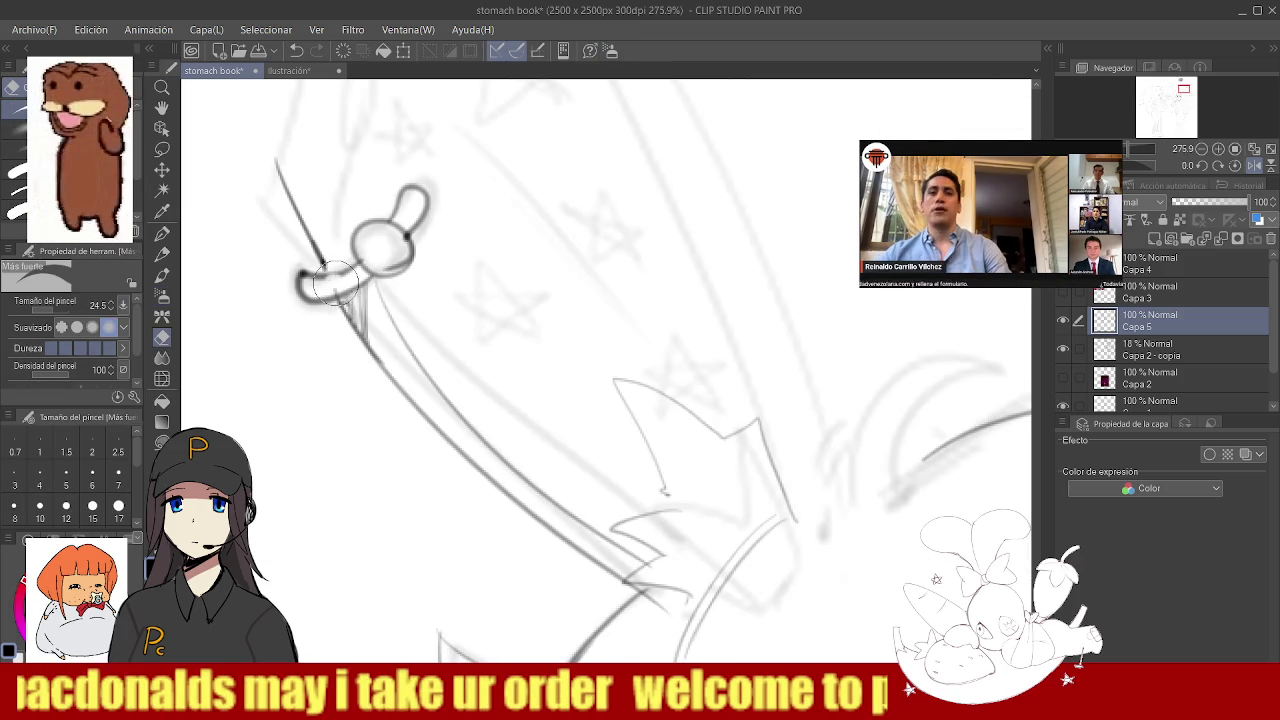
scroll(392, 305, down, 3)
scroll(392, 305, up, 3)
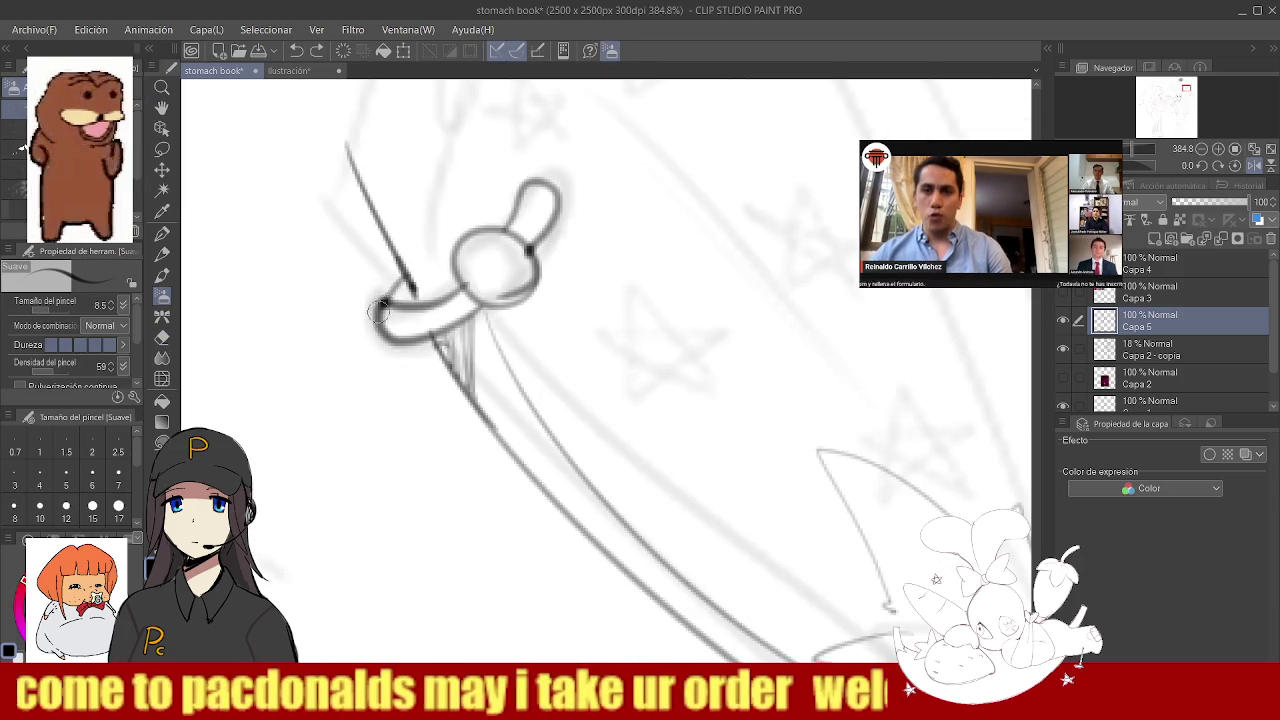
scroll(437, 327, down, 2)
scroll(437, 327, down, 2)
scroll(437, 327, up, 1)
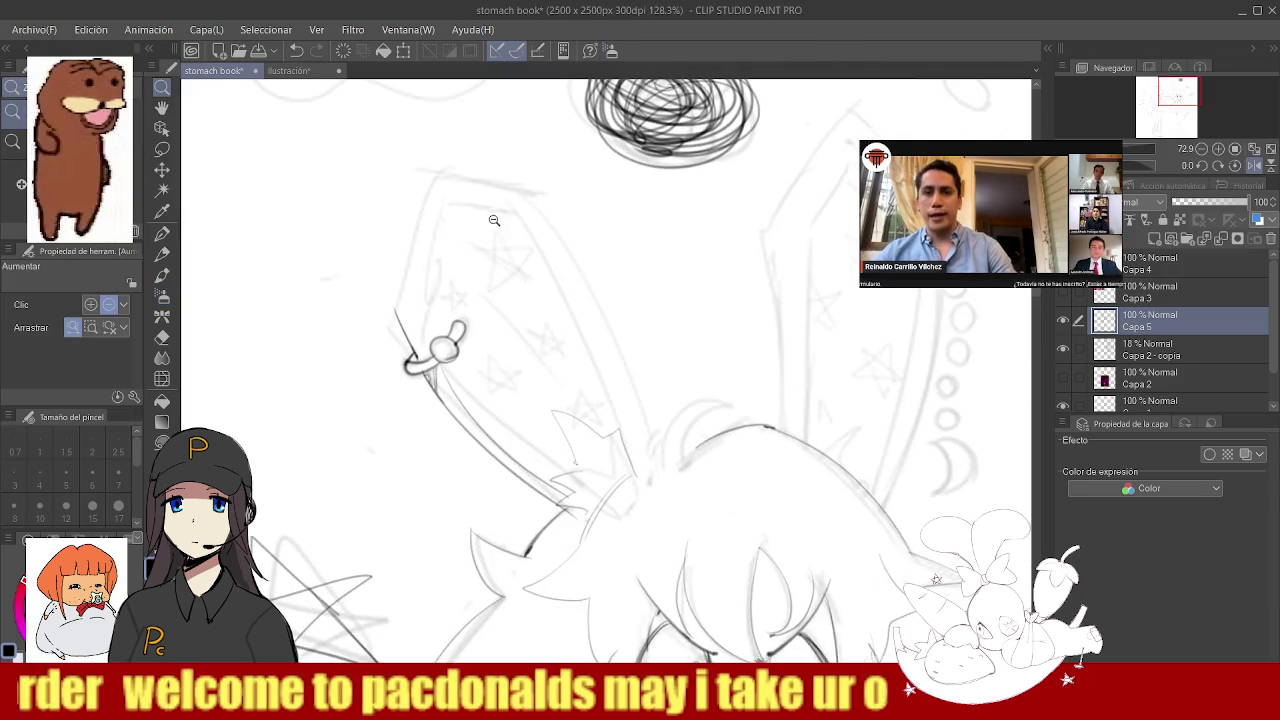
scroll(450, 320, up, 3)
key(e)
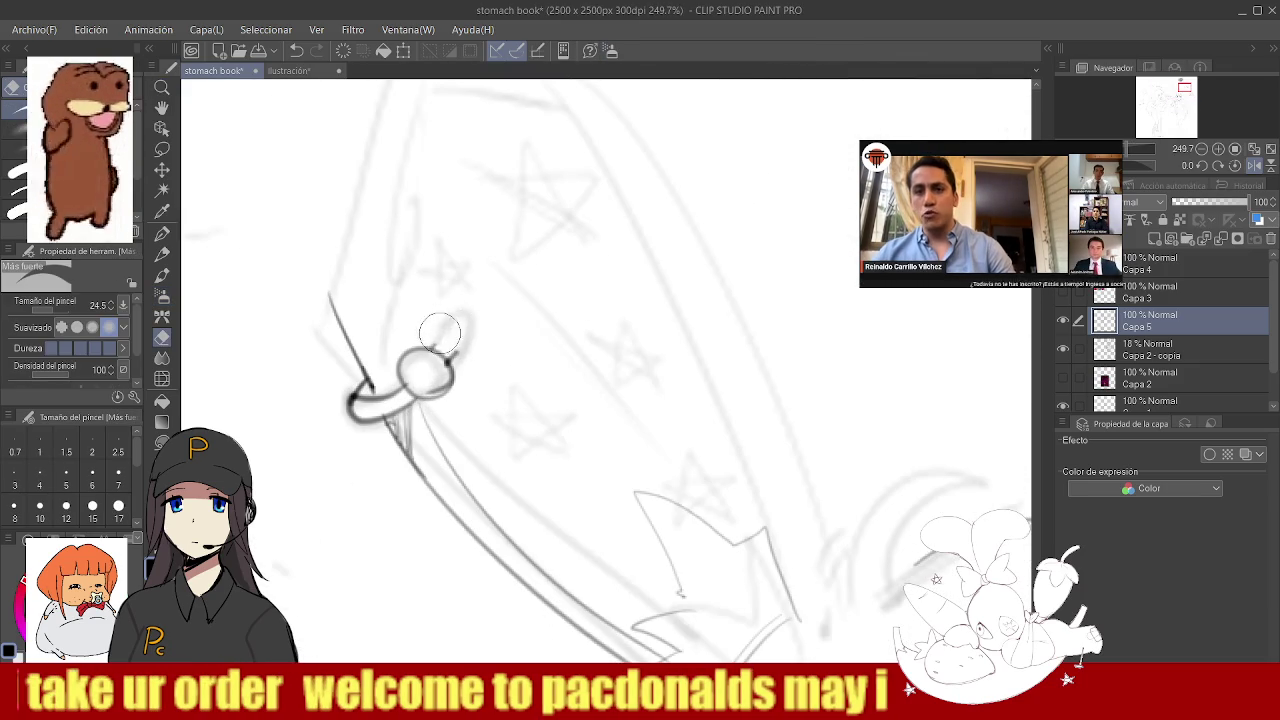
key(b)
scroll(453, 346, down, 3)
scroll(420, 340, up, 2)
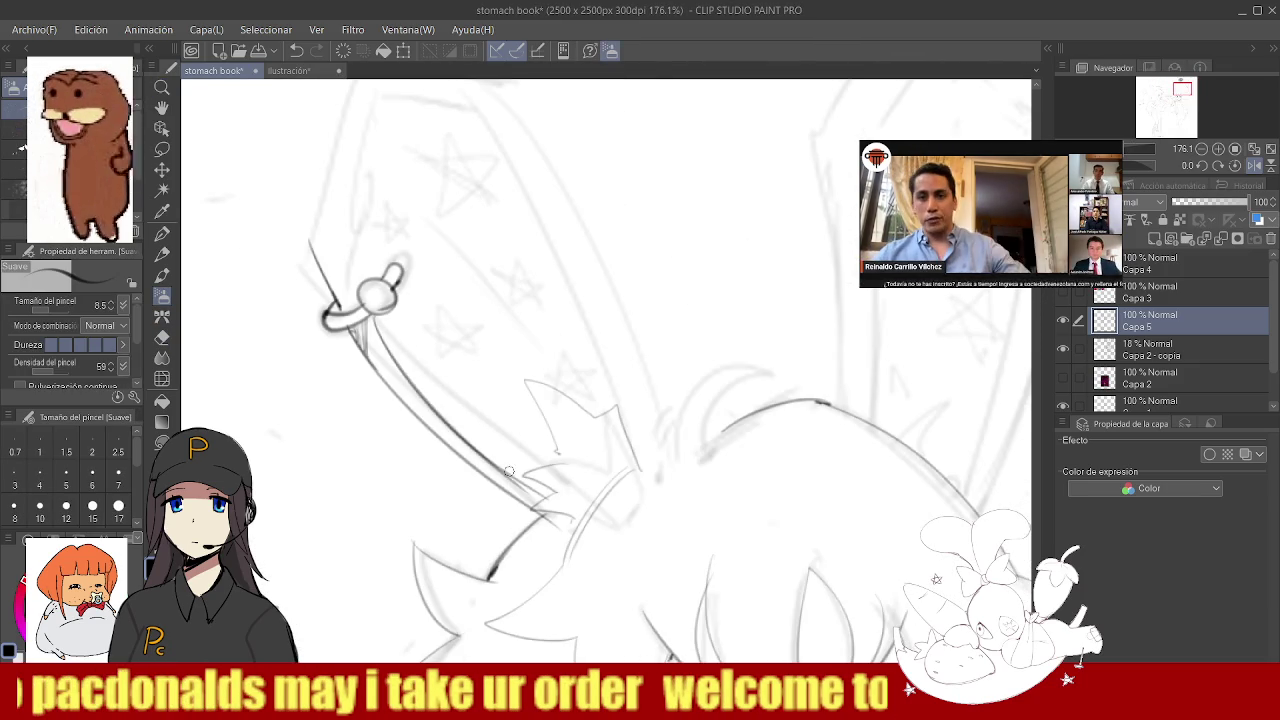
key(e)
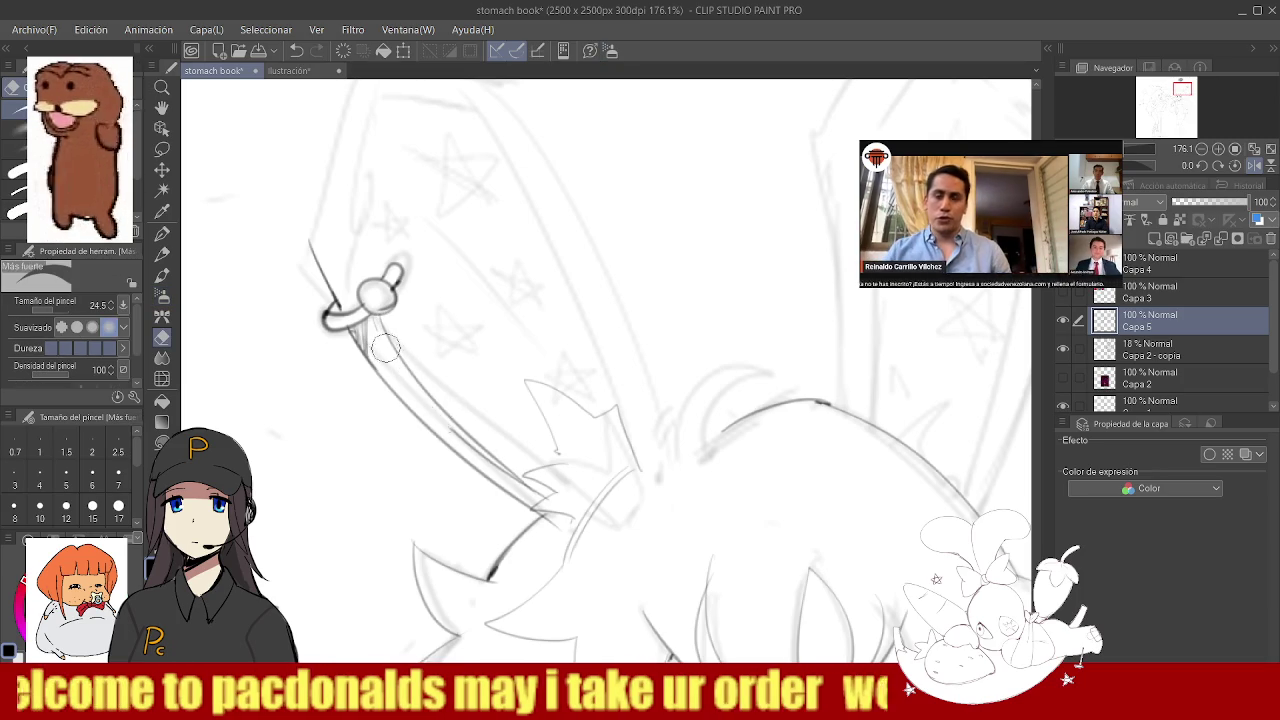
scroll(453, 419, down, 3)
scroll(434, 297, up, 2)
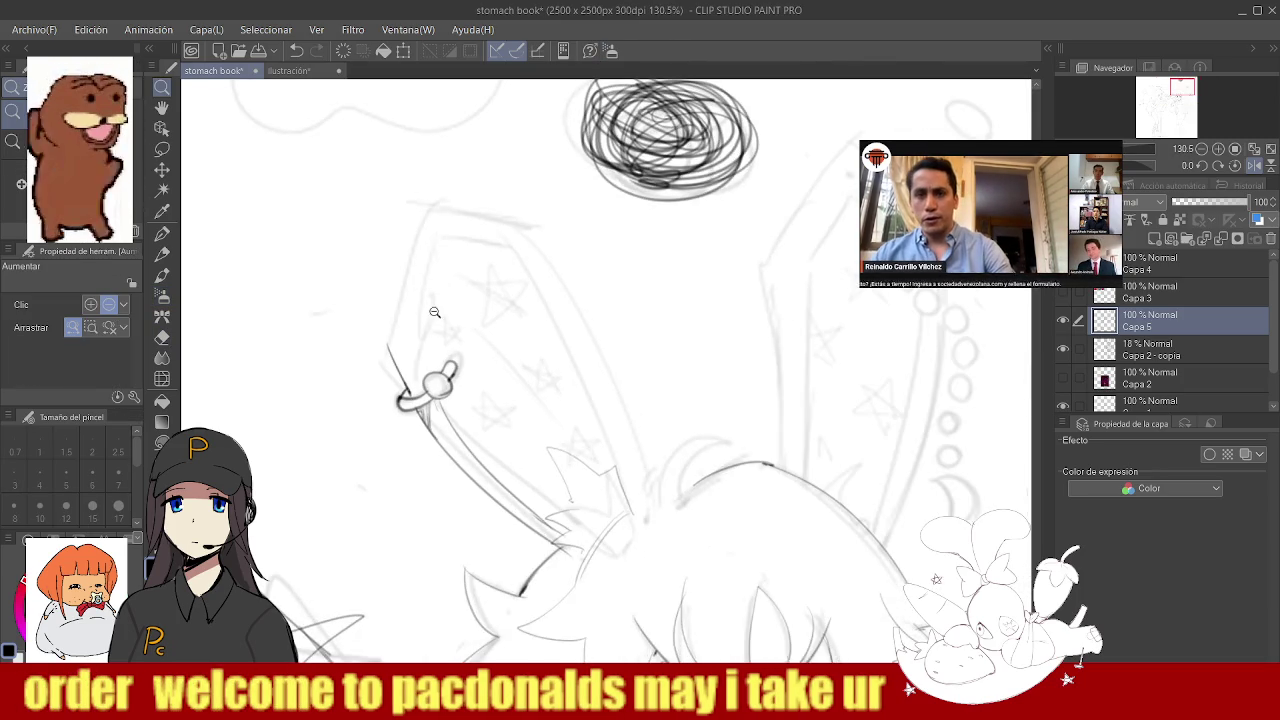
scroll(420, 334, up, 1)
key(b)
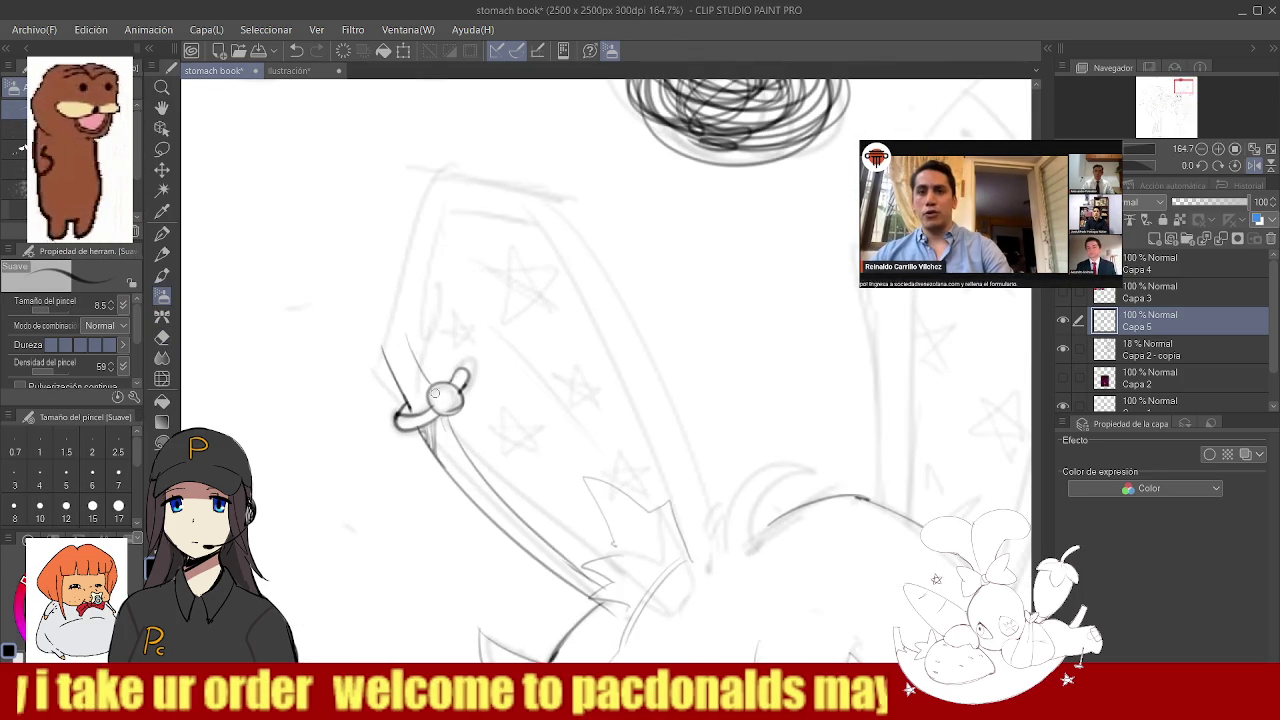
- Undo the recent ear strokes and a stray ear-tip stroke, then zoom back out
key(ctrl+z)
key(ctrl+z)
key(ctrl+z)
key(ctrl+z)
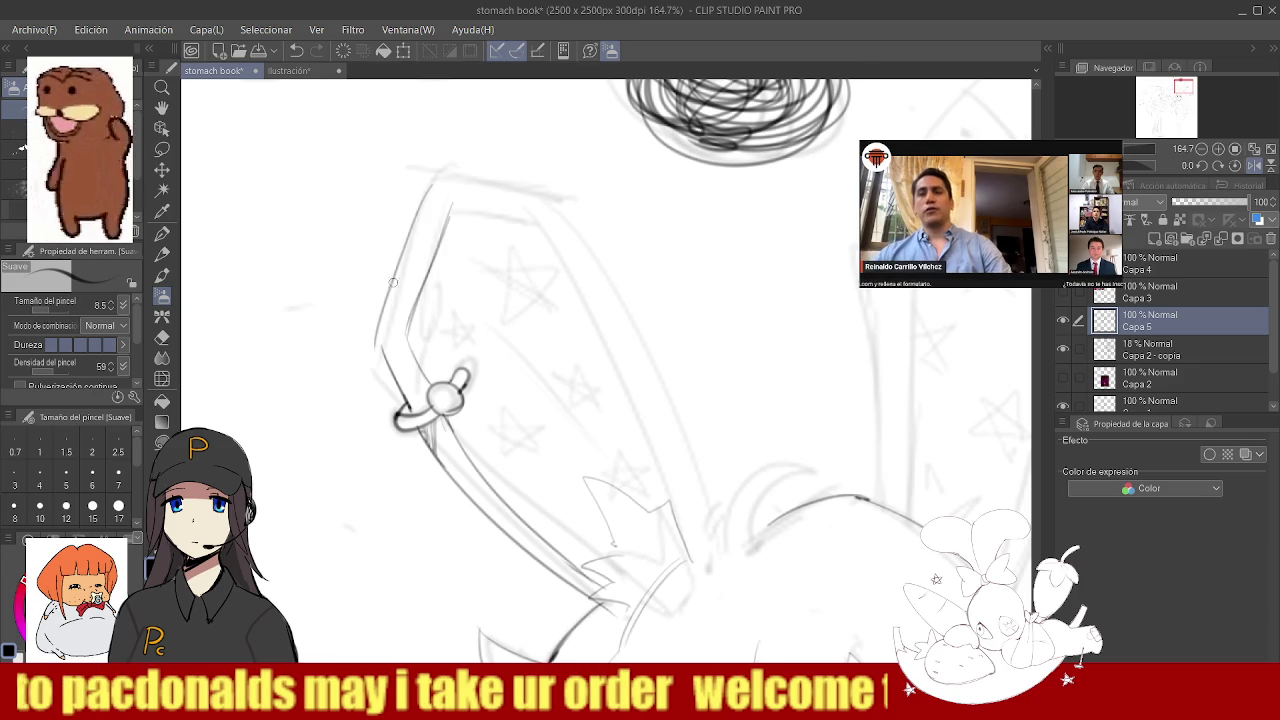
key(ctrl+z)
key(ctrl+z)
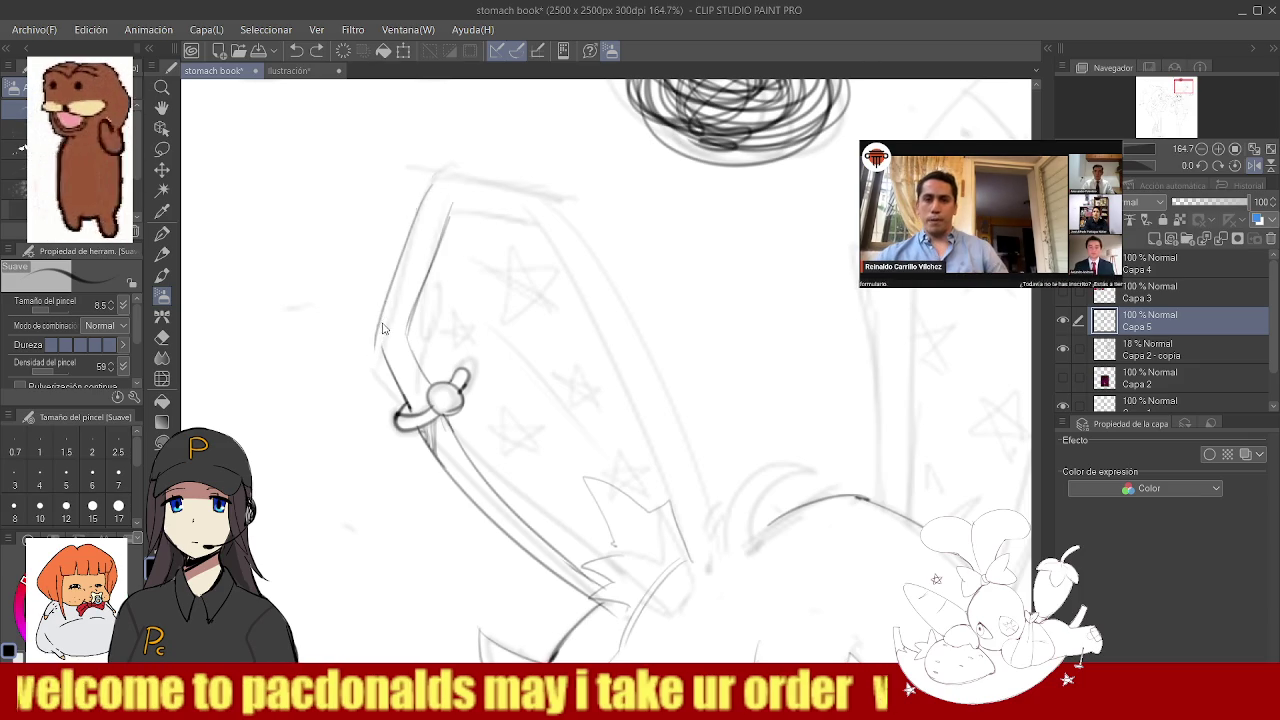
key(e)
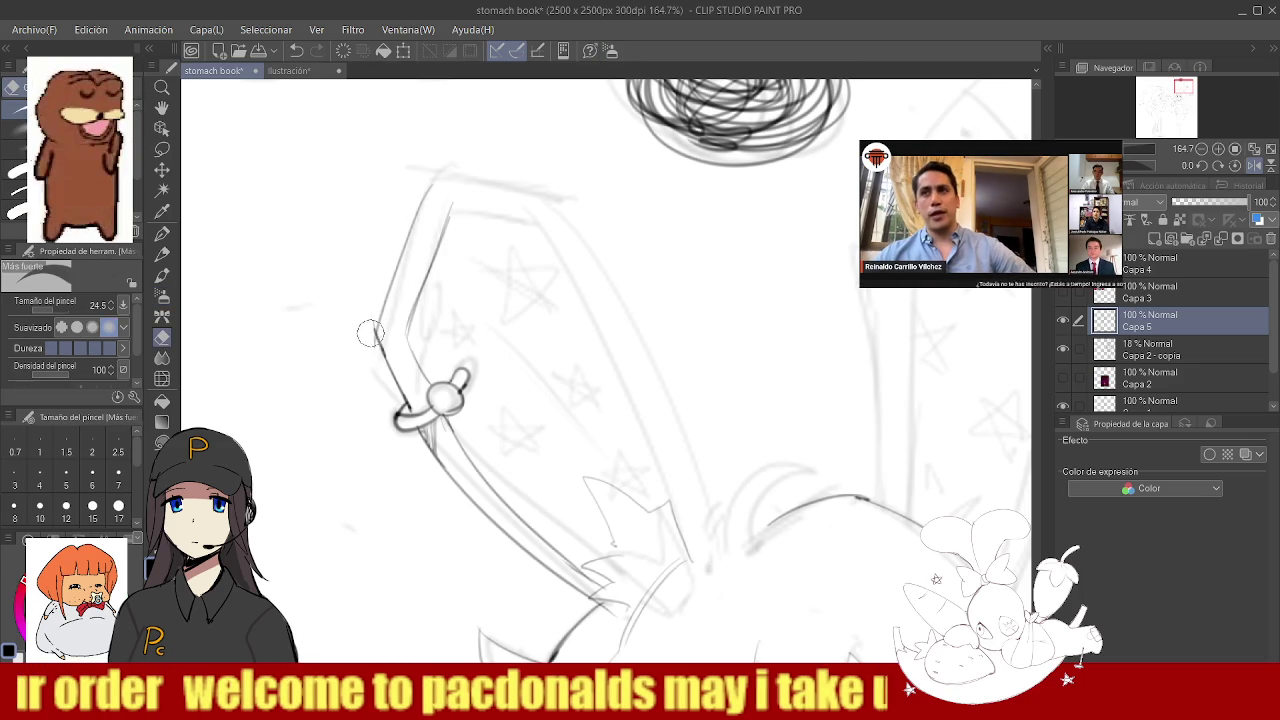
ctrl+alt+click(372, 336)
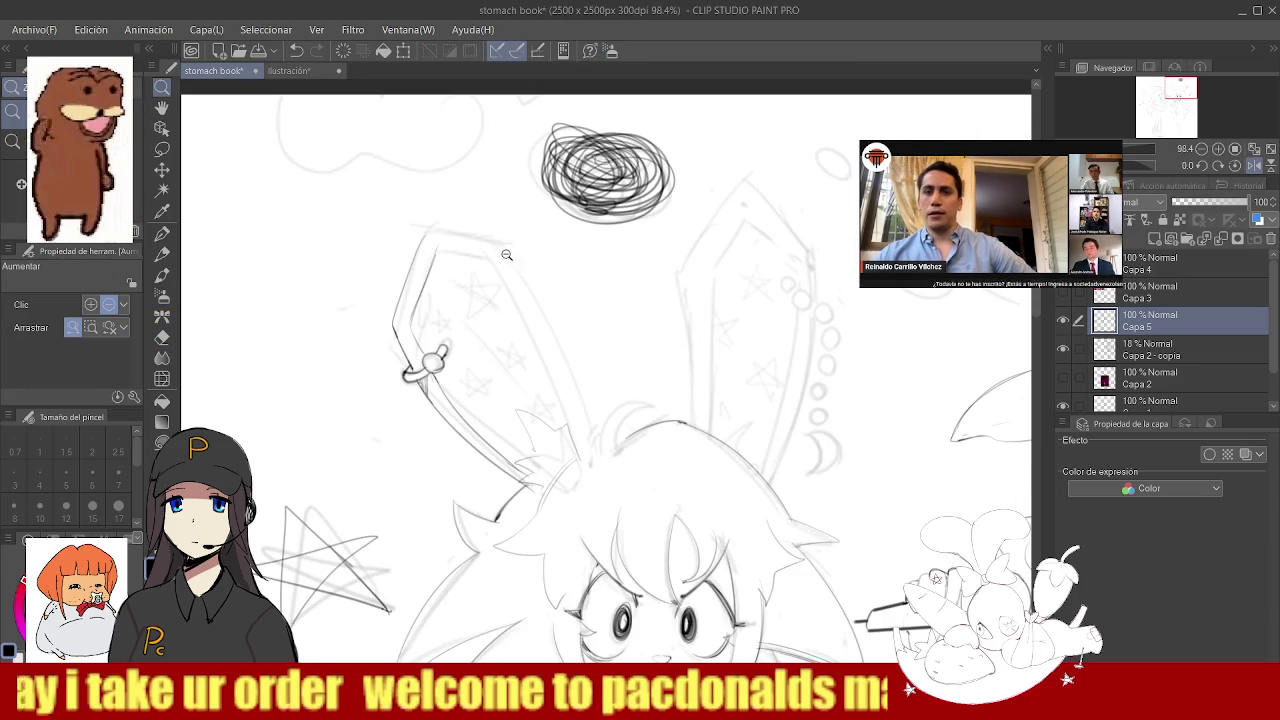
ctrl+click(445, 243)
key(b)
drag(378, 213, 407, 212)
key(ctrl+z)
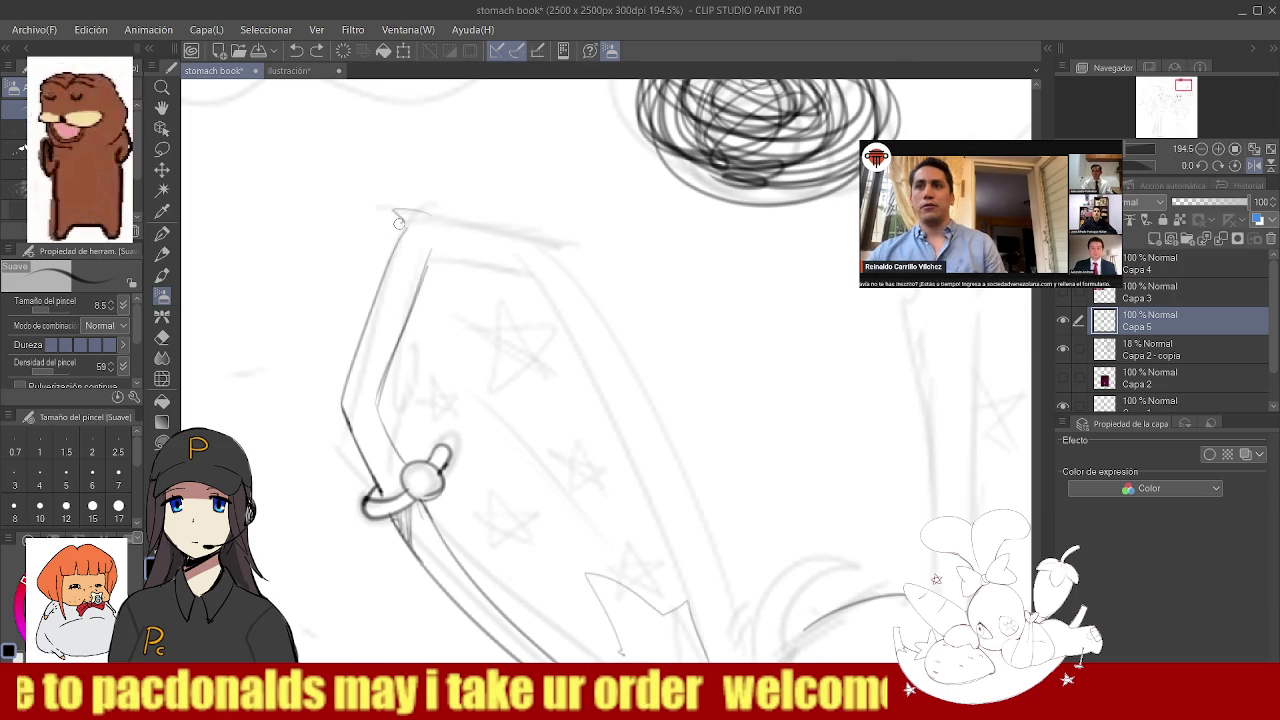
ctrl+alt+click(405, 240)
ctrl+alt+click(440, 252)
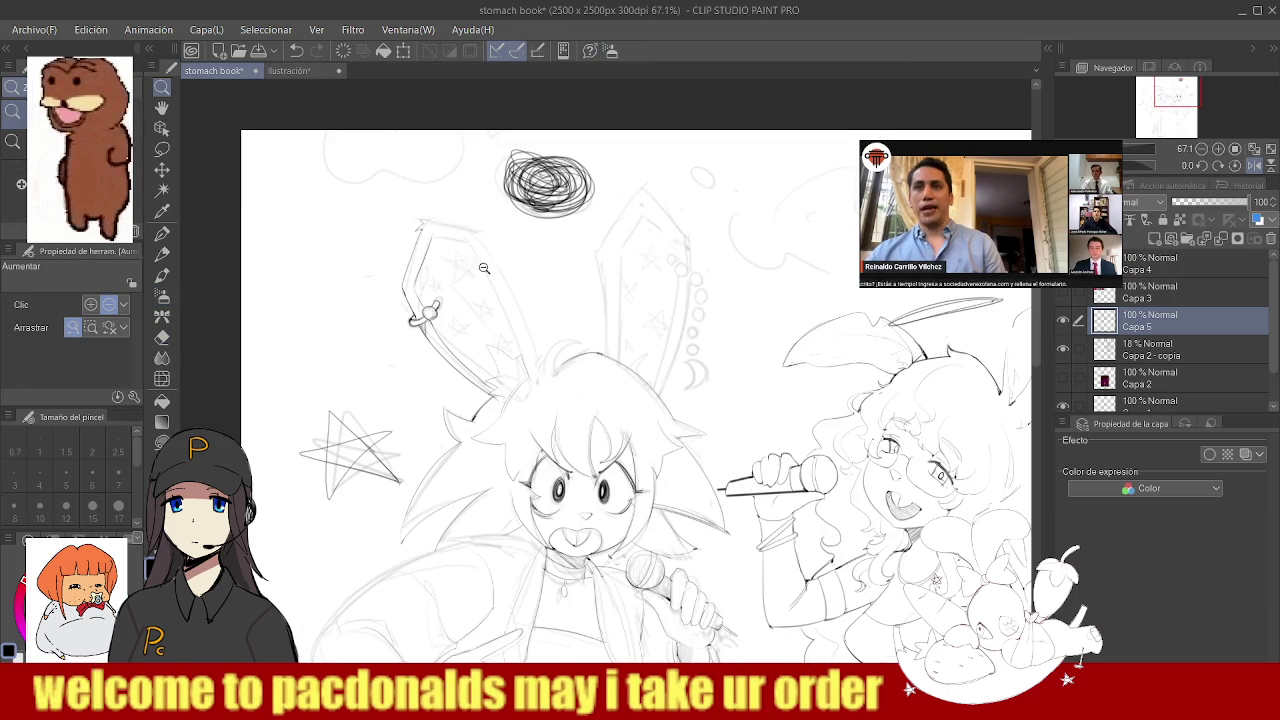
ctrl+alt+click(483, 268)
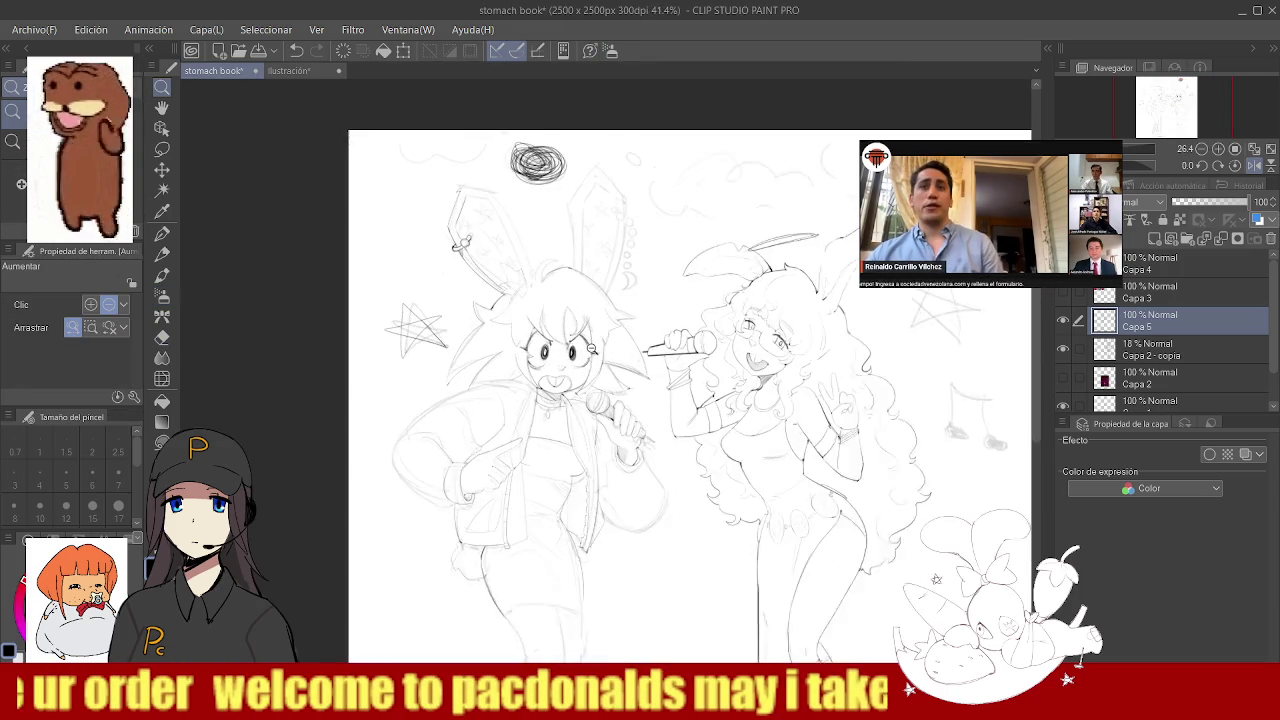
- Zoom in on the pointing hand and ink its outline down and to the left
drag(575, 256, 493, 244)
click(493, 244)
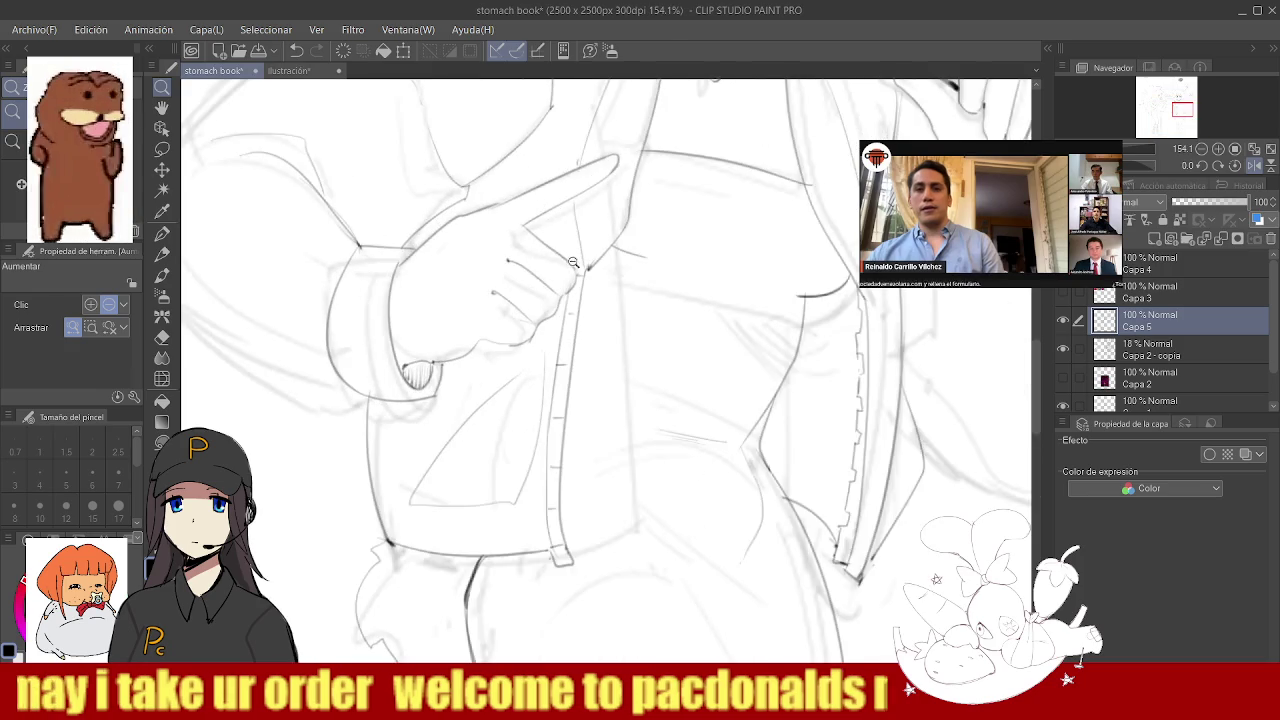
mouse_move(509, 217)
mouse_down()
mouse_move(576, 292)
mouse_move(527, 352)
mouse_up()
key(ctrl+z)
mouse_move(560, 310)
mouse_down()
mouse_move(483, 398)
mouse_move(428, 388)
mouse_up()
- Reframe the view and ink a short chest curve inside the open jacket
scroll(419, 397, down, 3)
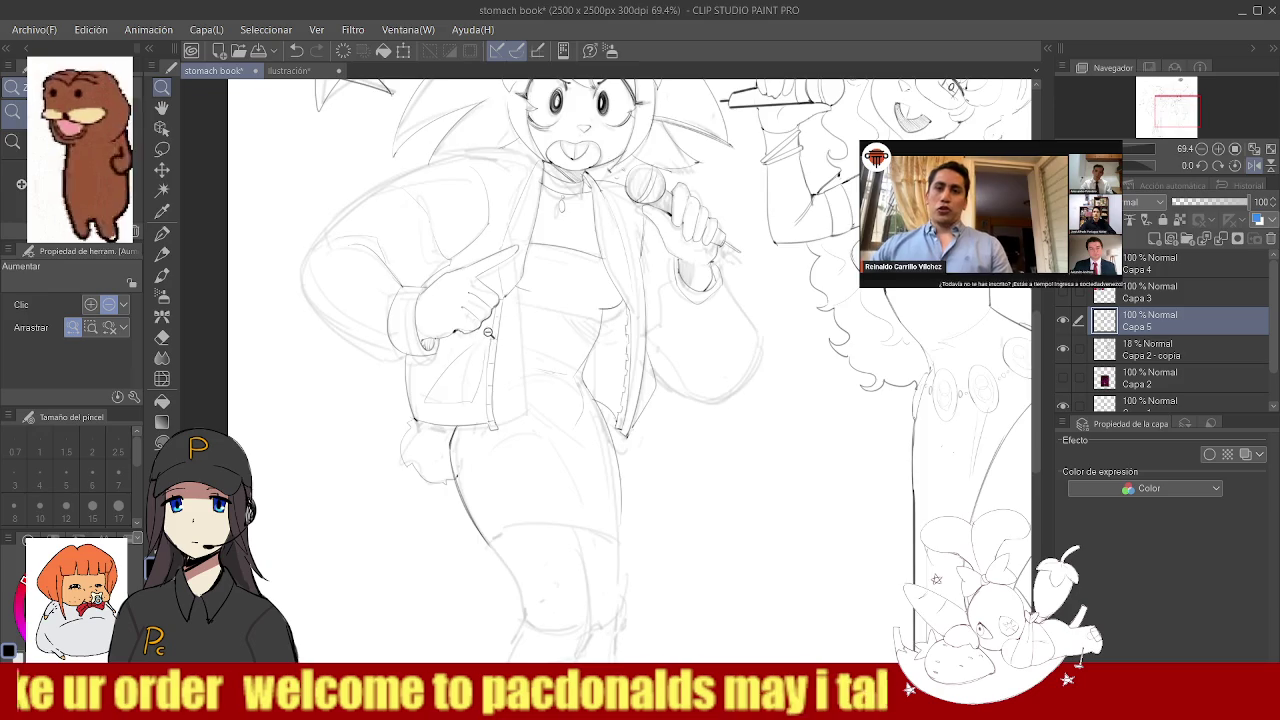
scroll(476, 325, up, 4)
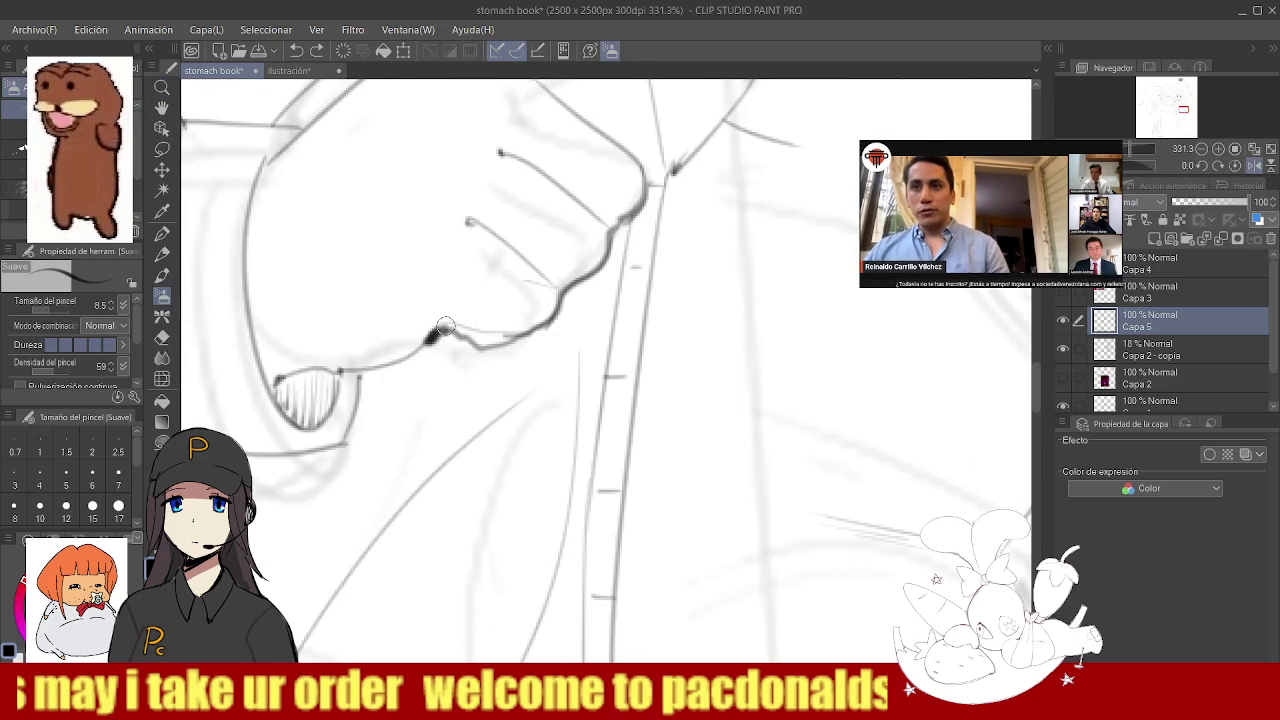
scroll(472, 330, down, 5)
scroll(472, 335, down, 2)
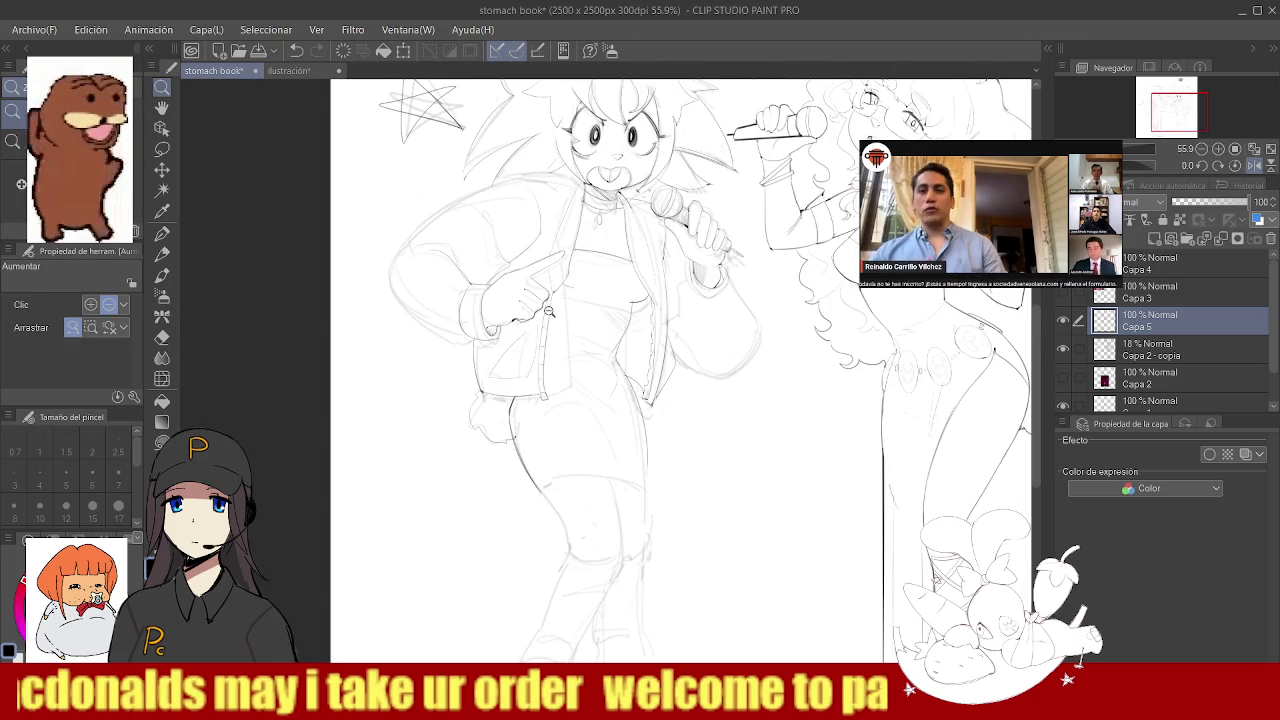
scroll(555, 317, up, 4)
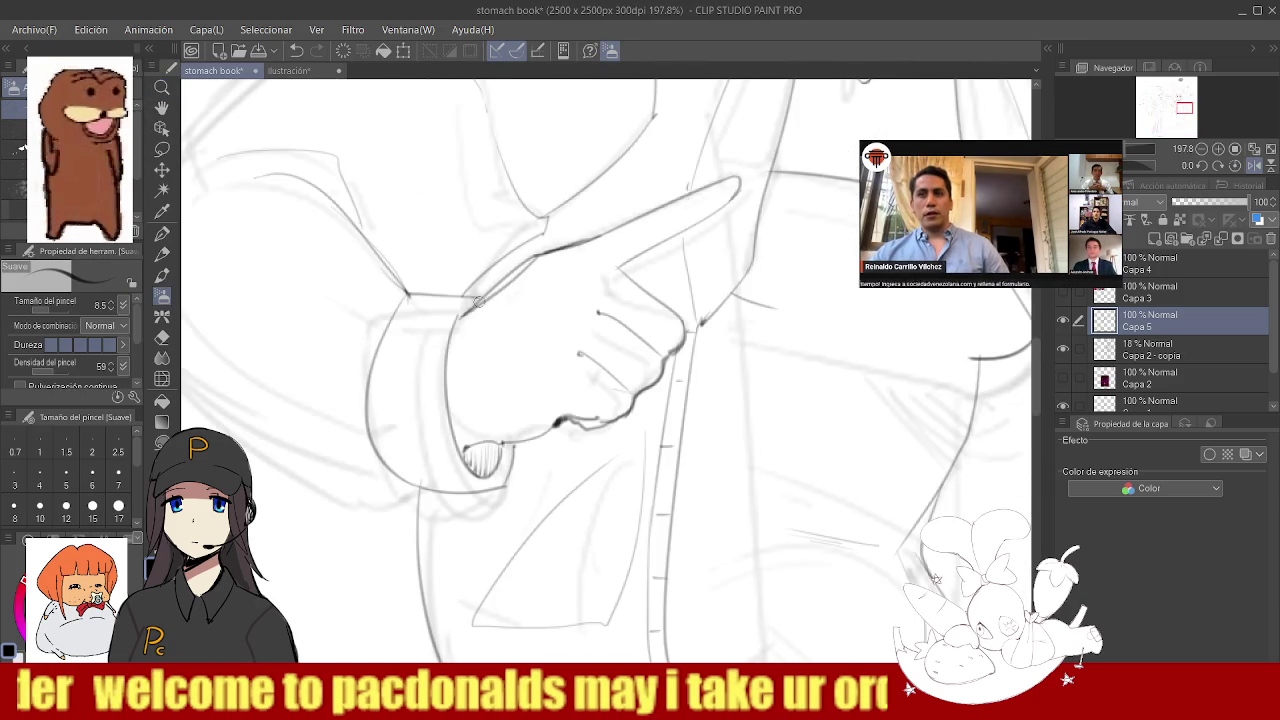
key(ctrl+space)
scroll(480, 297, down, 2)
scroll(480, 297, down, 1)
scroll(600, 310, up, 2)
scroll(638, 312, up, 2)
scroll(638, 312, up, 1)
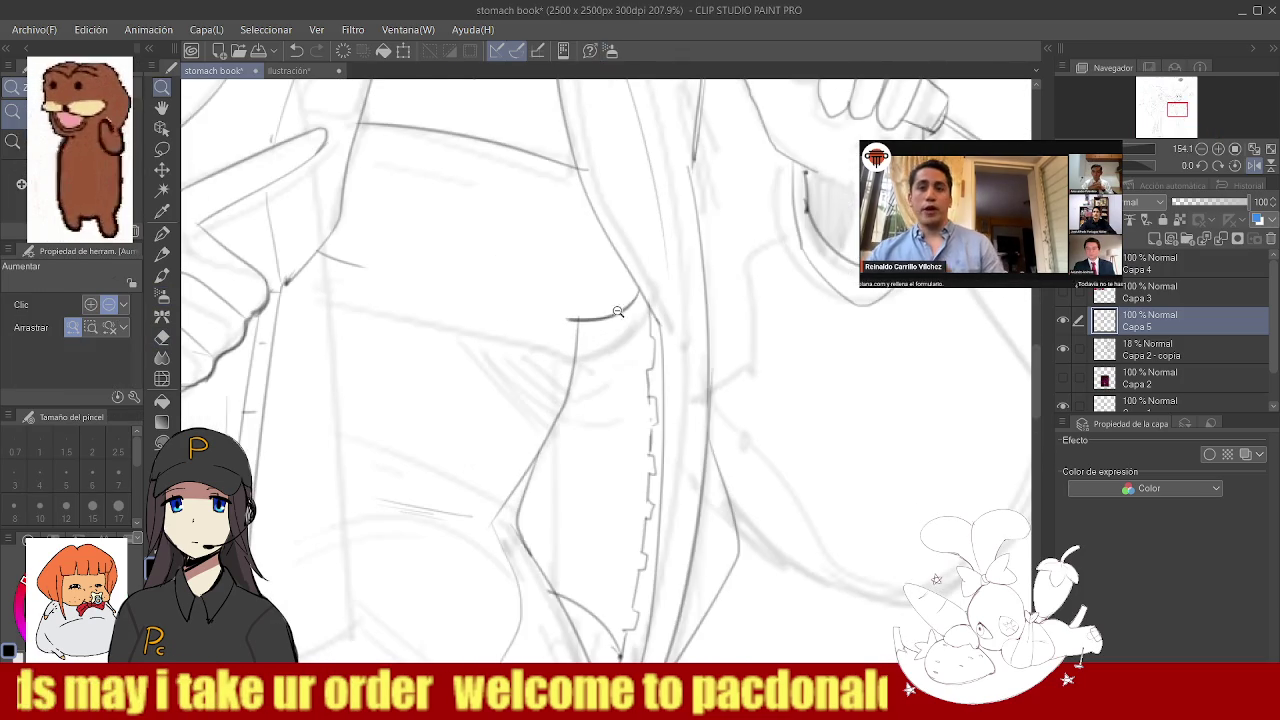
drag(632, 301, 548, 307)
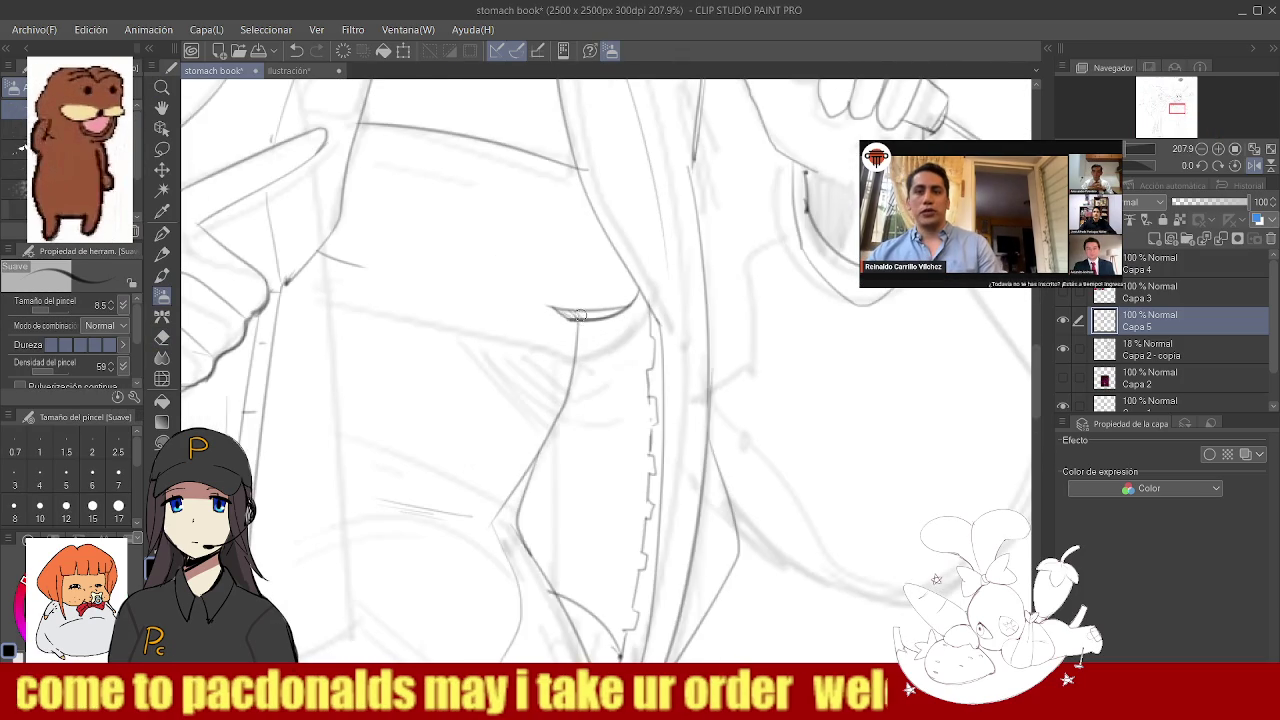
- Switch to the Eraser, review the chest area and undo the last stroke
scroll(608, 313, down, 2)
scroll(480, 290, up, 1)
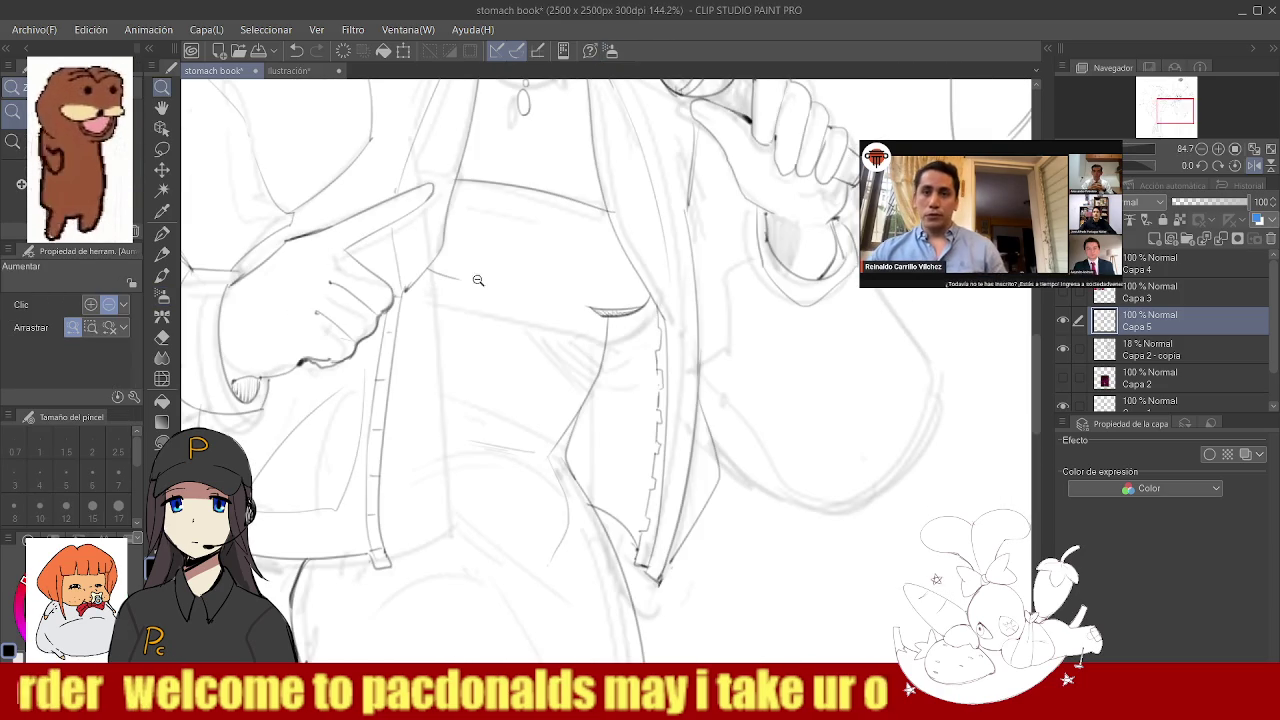
key(e)
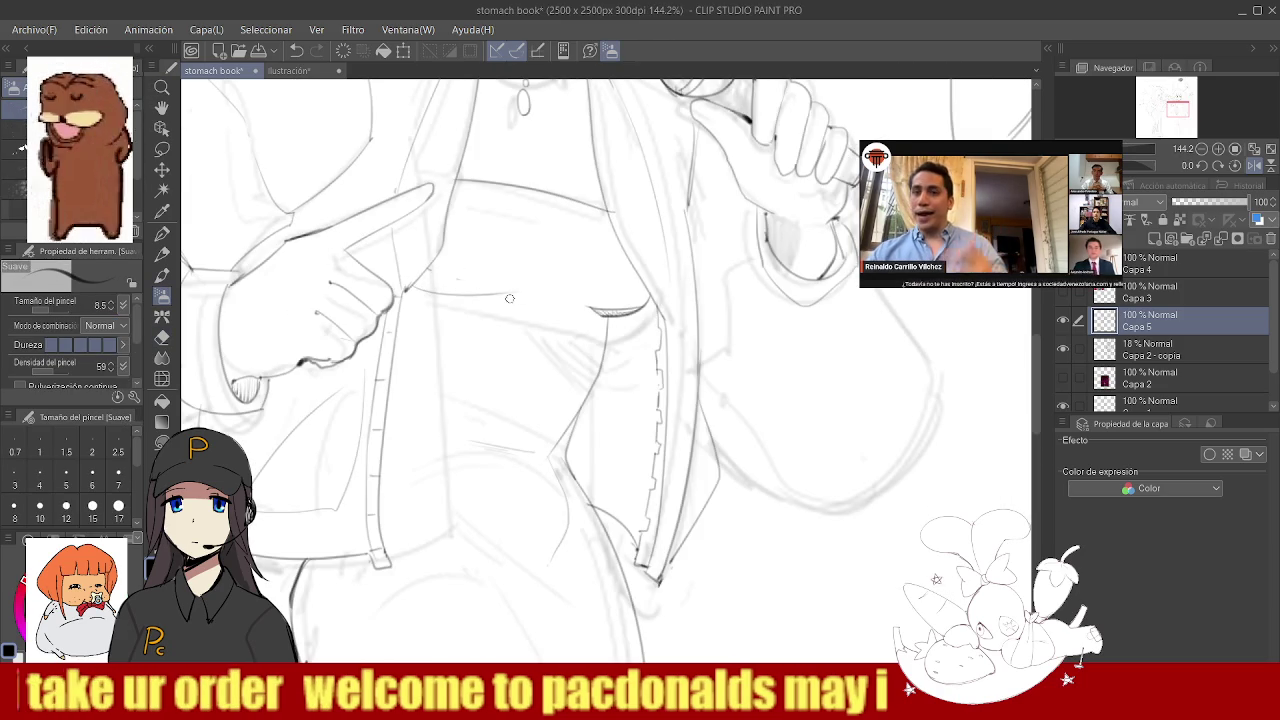
scroll(565, 327, down, 4)
scroll(487, 293, up, 4)
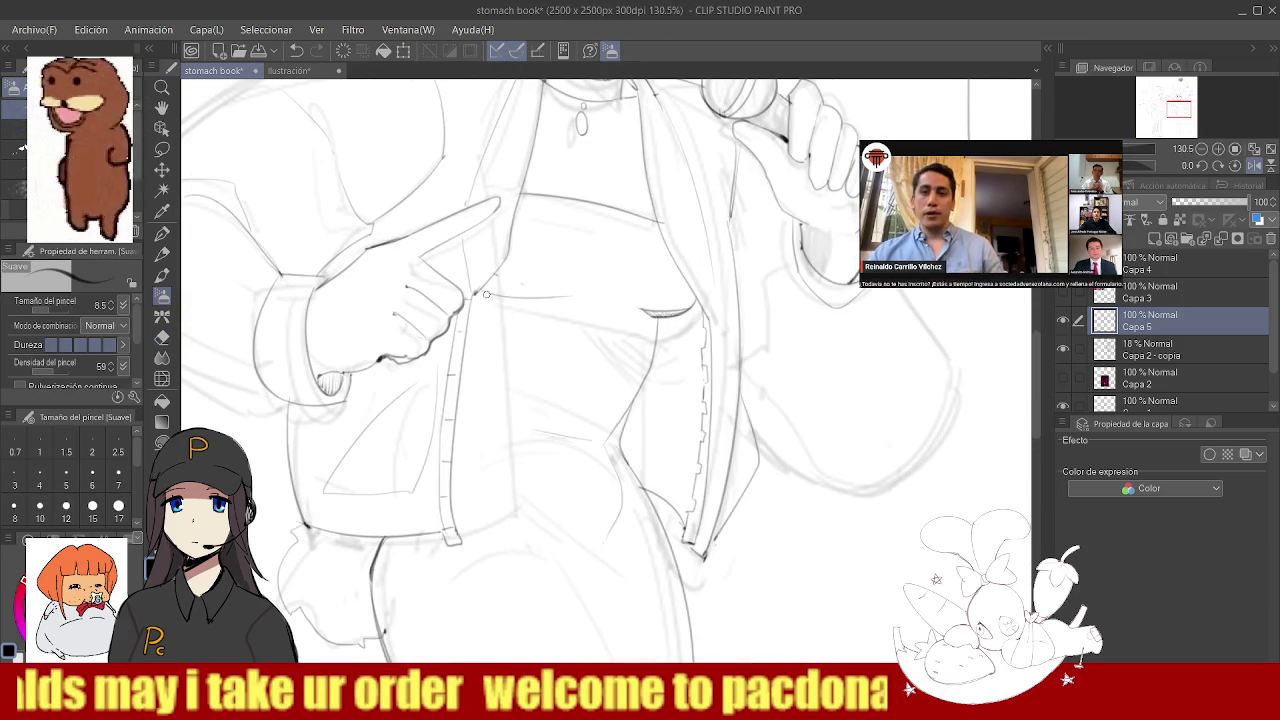
key(ctrl+z)
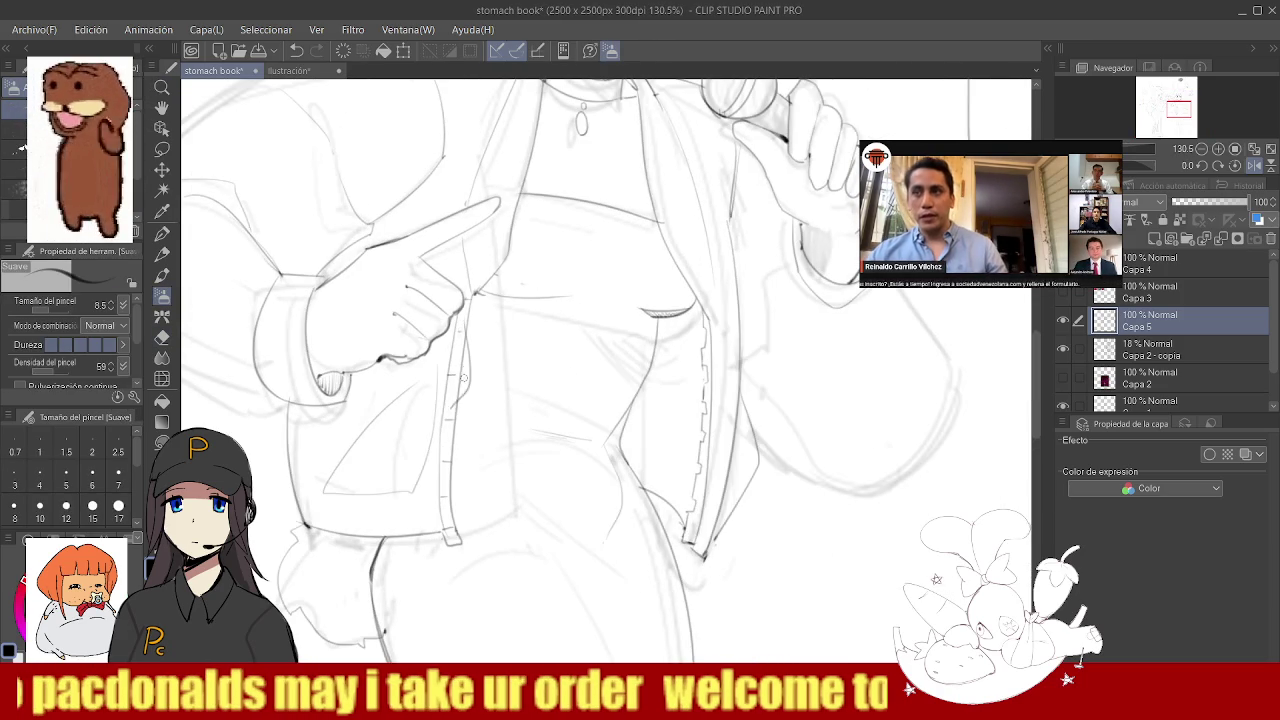
scroll(458, 398, down, 3)
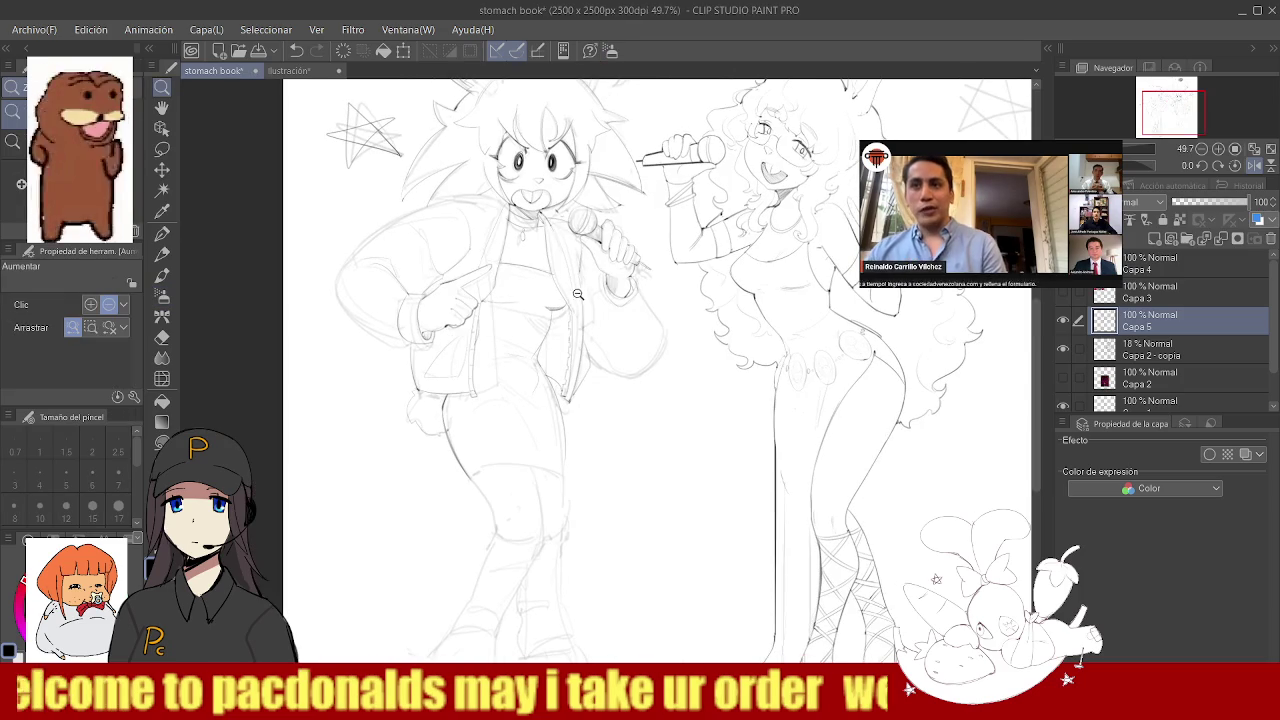
- Ink two hair-spike strokes fanning out from one point beside the face
scroll(560, 340, down, 2)
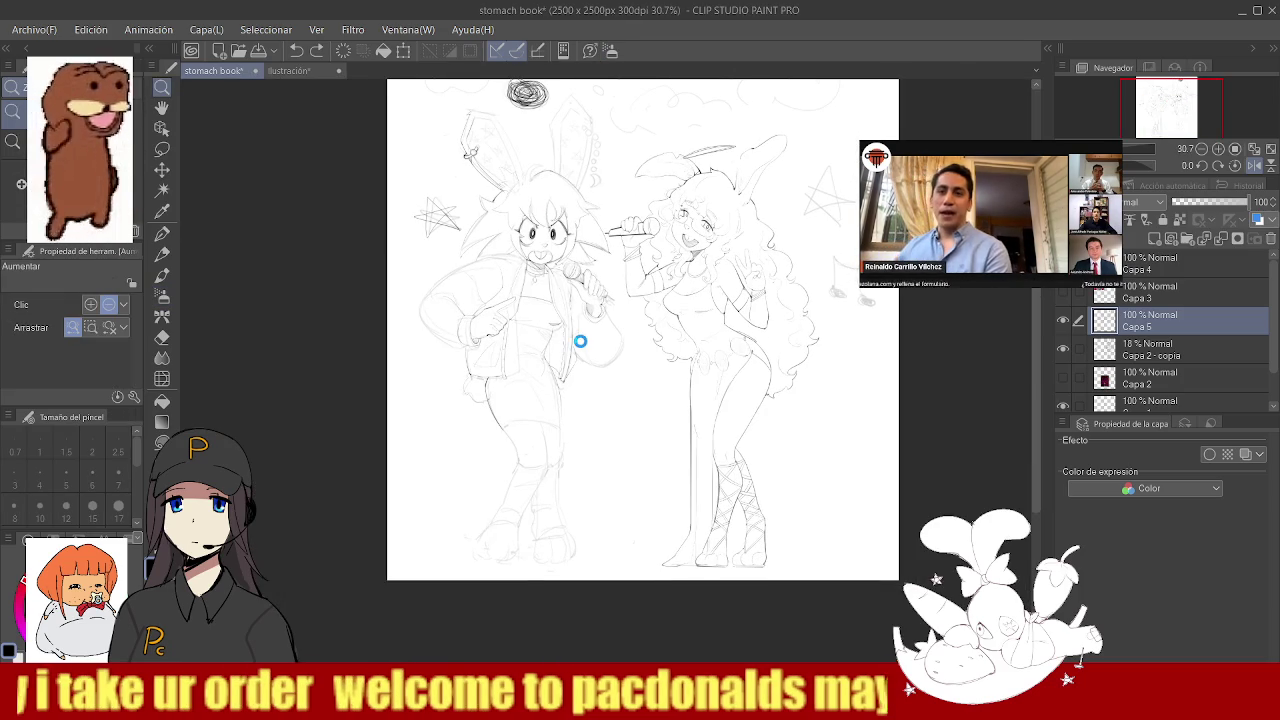
scroll(481, 222, up, 4)
scroll(481, 222, up, 1)
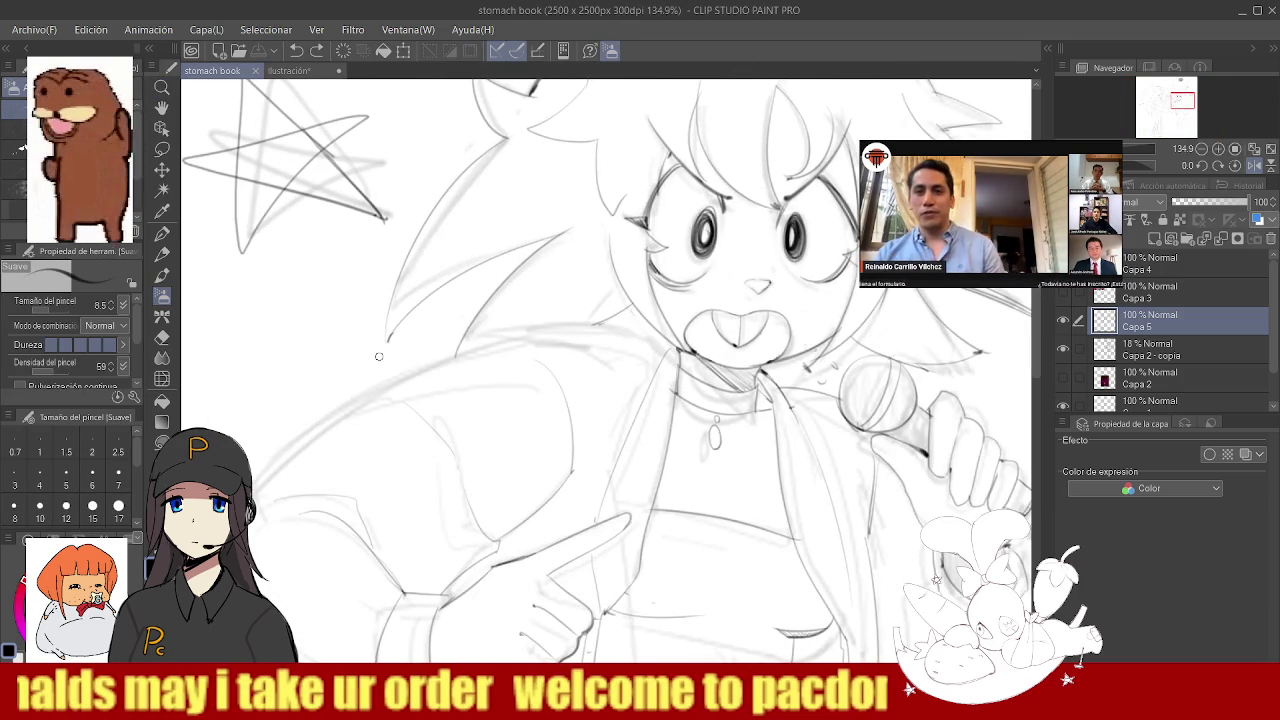
drag(376, 348, 572, 230)
drag(378, 346, 480, 160)
scroll(464, 189, down, 3)
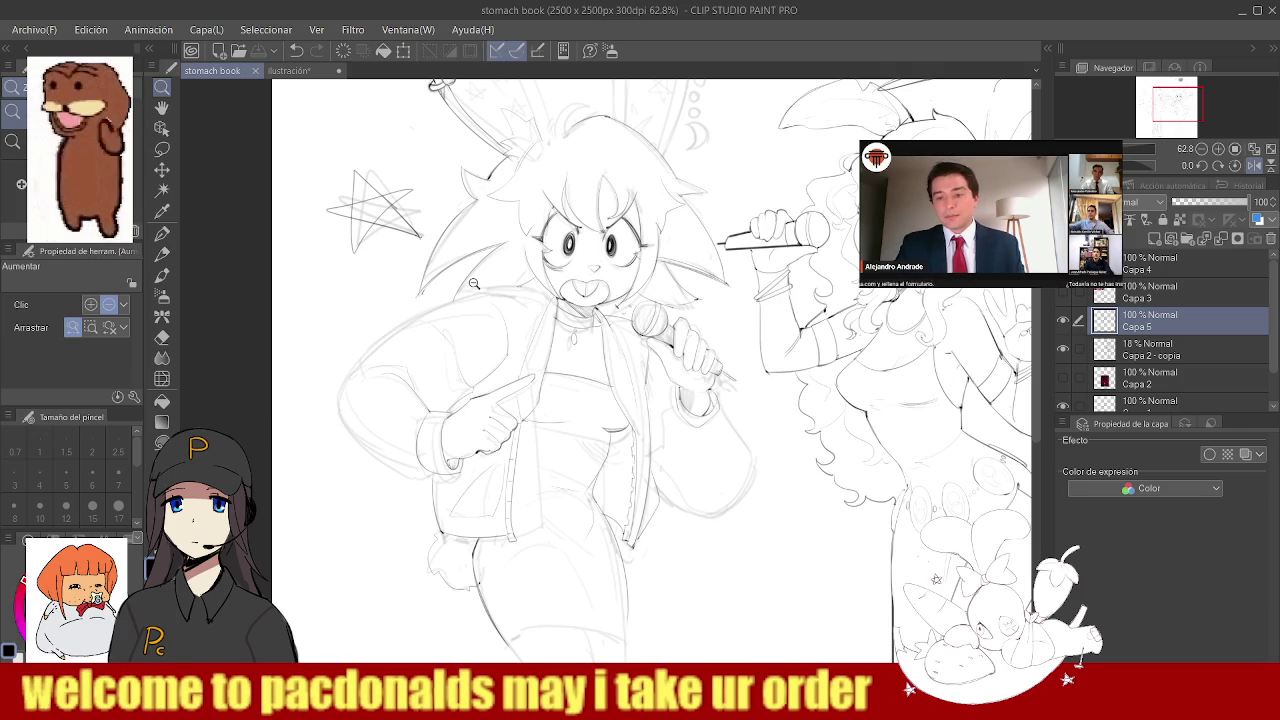
- Zoom in on the chest and replace the short stroke below the face with a longer line
scroll(414, 378, up, 2)
scroll(386, 352, up, 3)
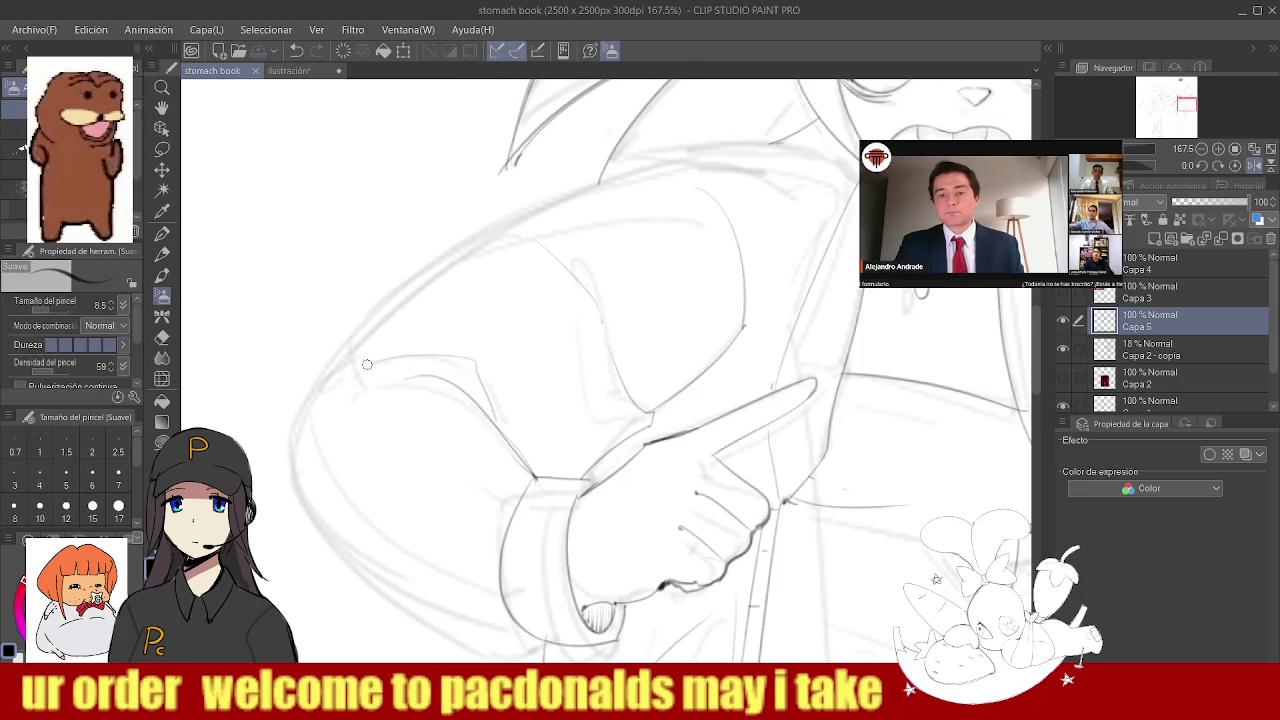
scroll(394, 359, down, 3)
click(476, 297)
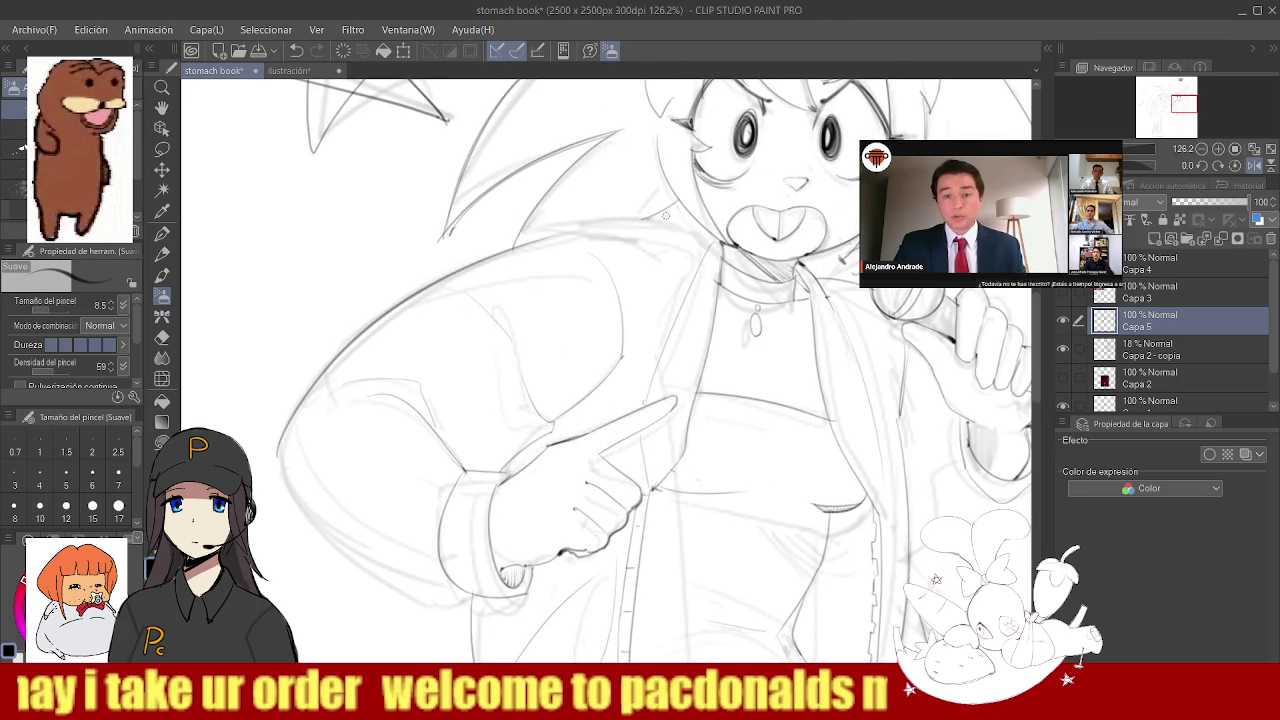
scroll(500, 280, down, 4)
scroll(470, 300, up, 5)
scroll(450, 320, up, 1)
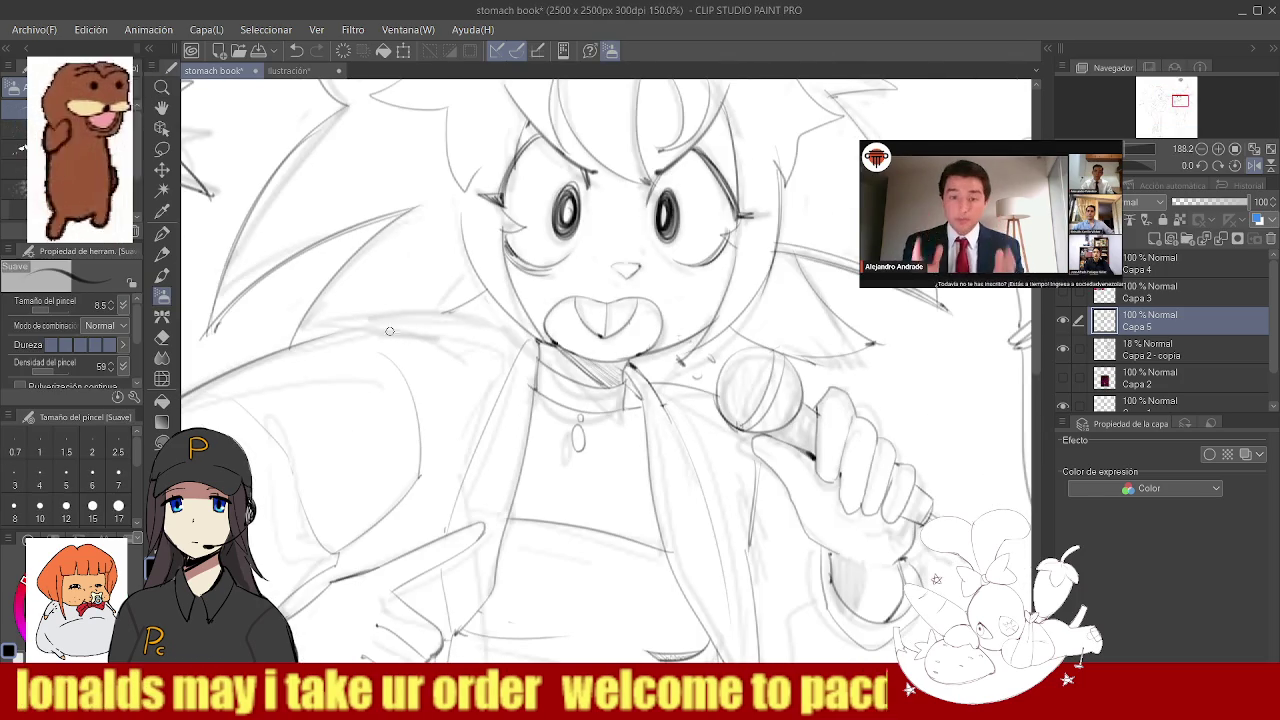
key(ctrl+z)
drag(336, 330, 519, 347)
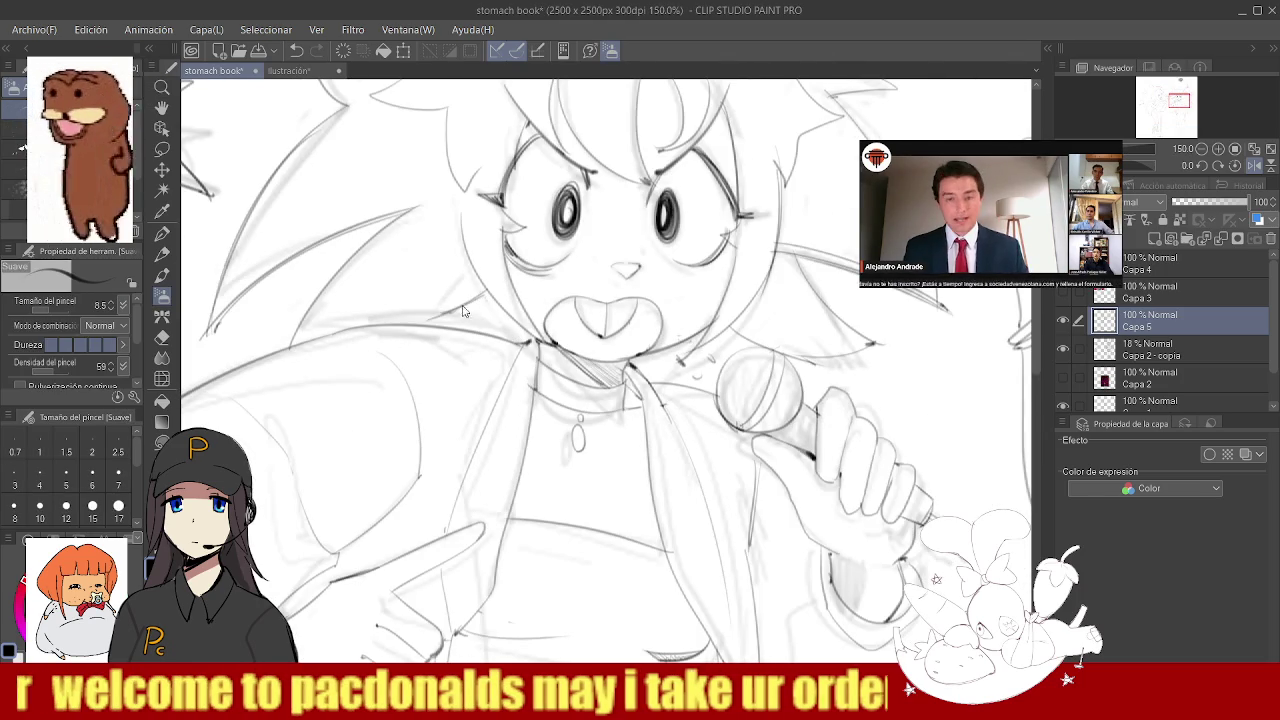
- Ink the microphone's left edge, discarding a faint stroke on the mic head
key(e)
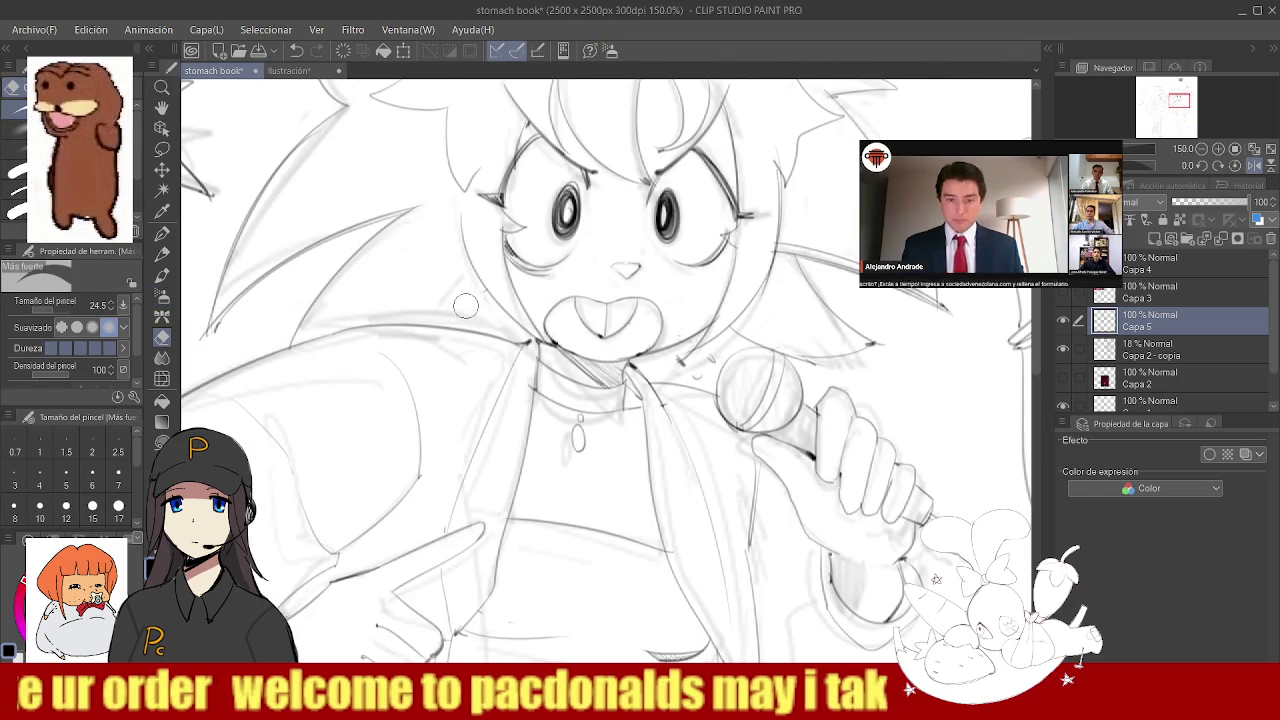
key(b)
mouse_move(477, 323)
mouse_down()
mouse_move(510, 326)
mouse_move(481, 361)
mouse_up()
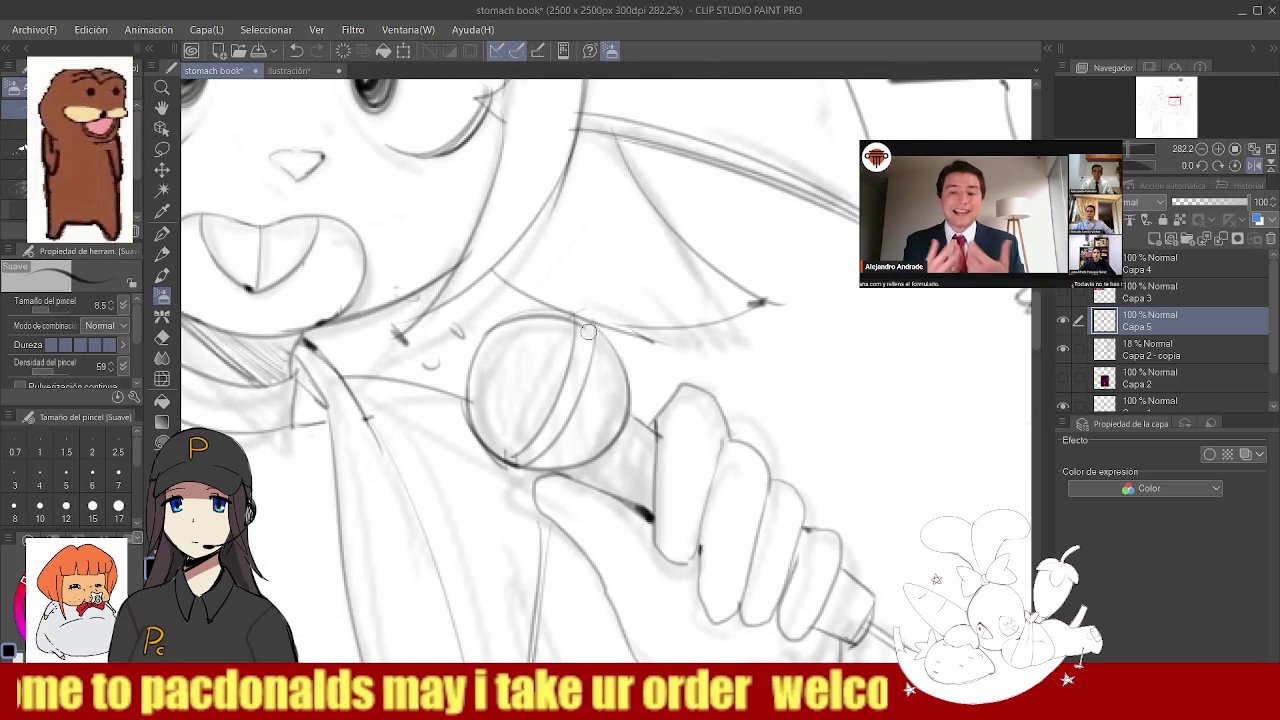
drag(478, 356, 516, 334)
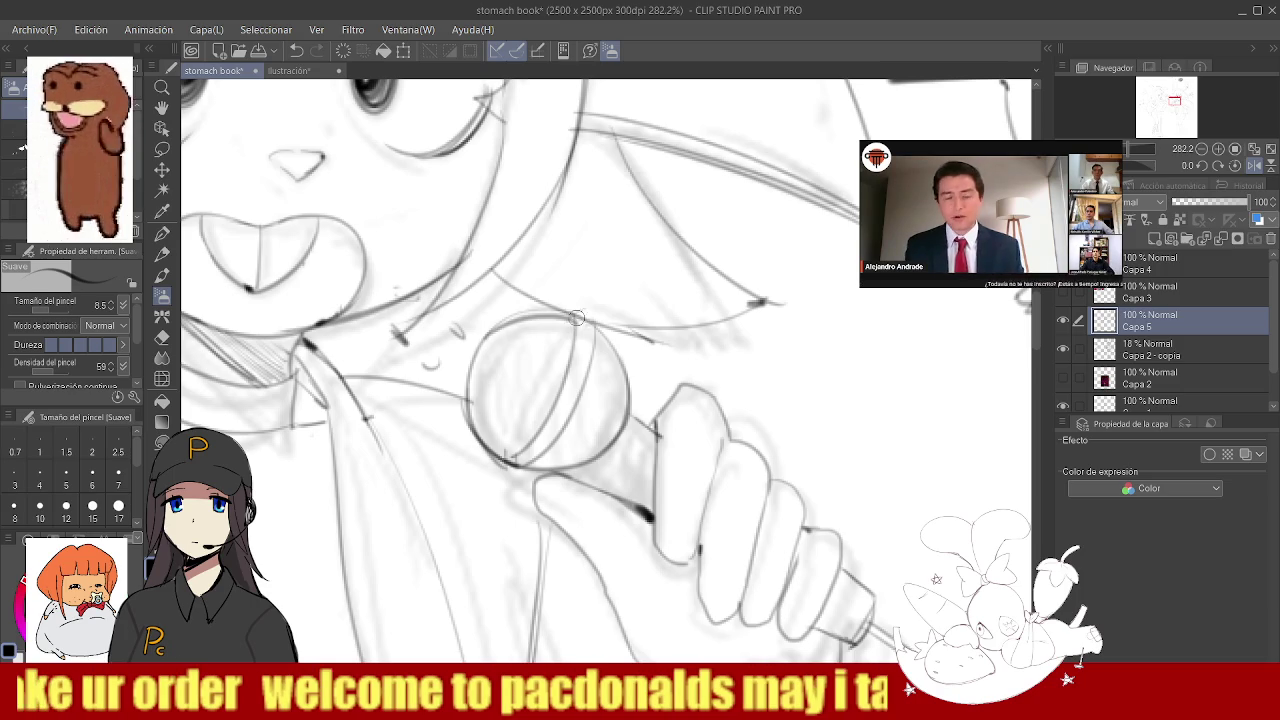
scroll(583, 318, down, 5)
scroll(540, 370, up, 6)
key(ctrl+z)
drag(500, 420, 520, 334)
- Adjust the view toward the hair top, toggling between Eraser and inking brush
scroll(520, 334, down, 5)
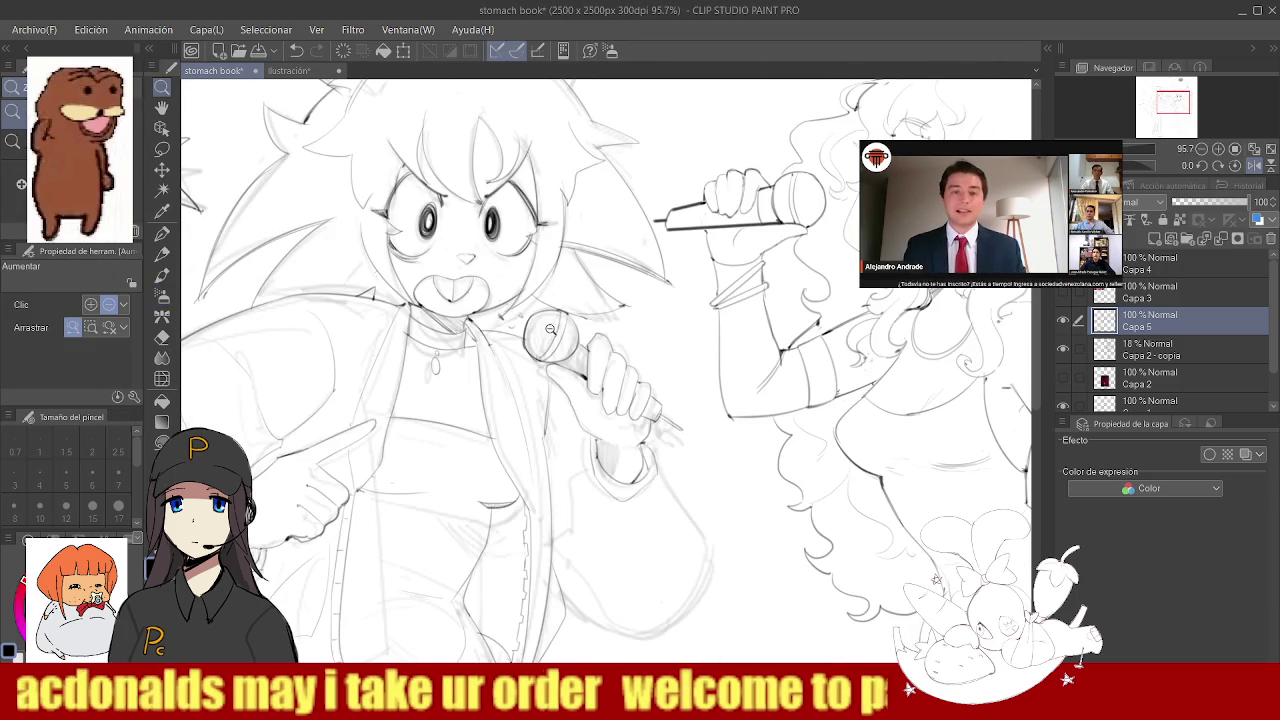
scroll(537, 311, up, 4)
key(b)
scroll(550, 310, down, 5)
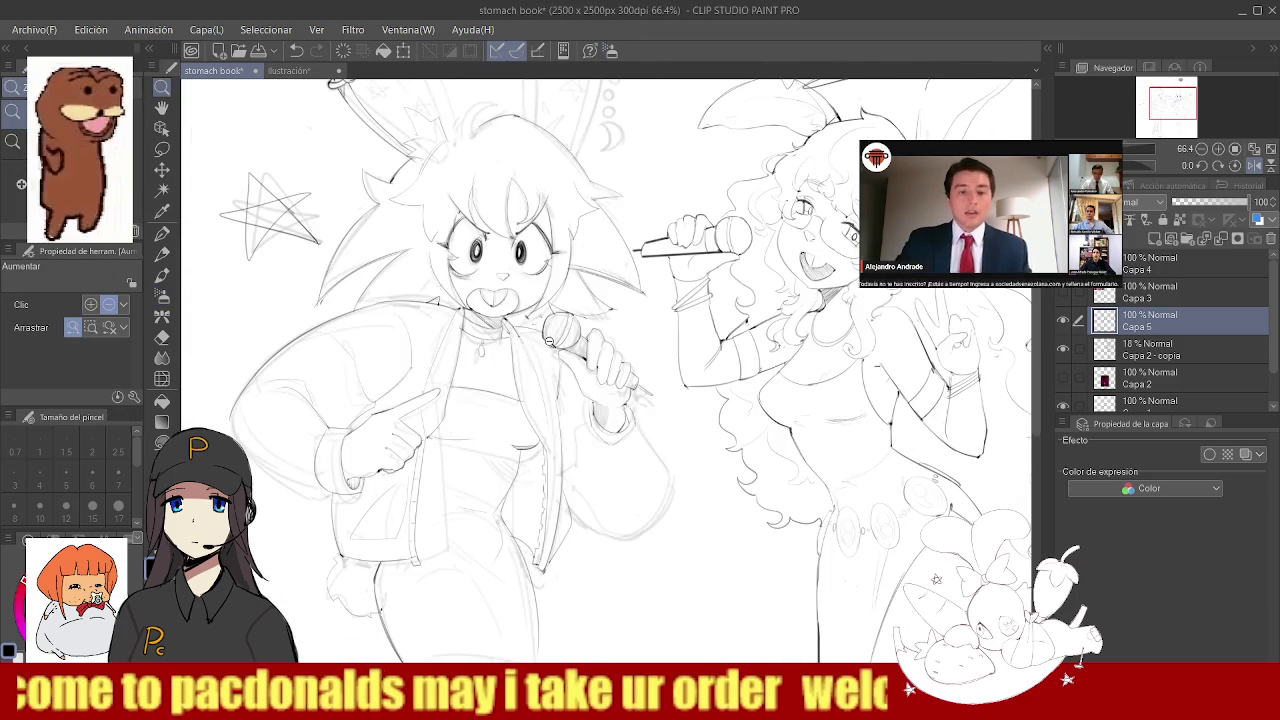
scroll(540, 320, up, 5)
scroll(515, 348, down, 5)
scroll(515, 348, up, 4)
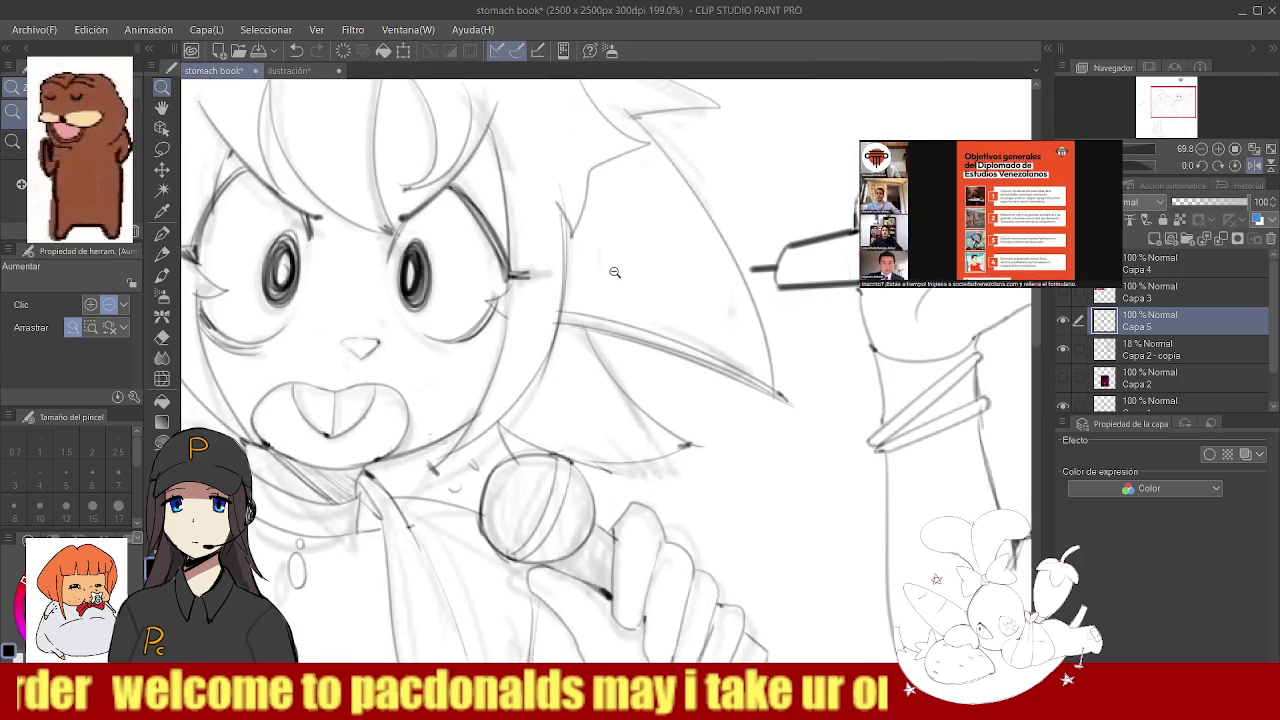
key(e)
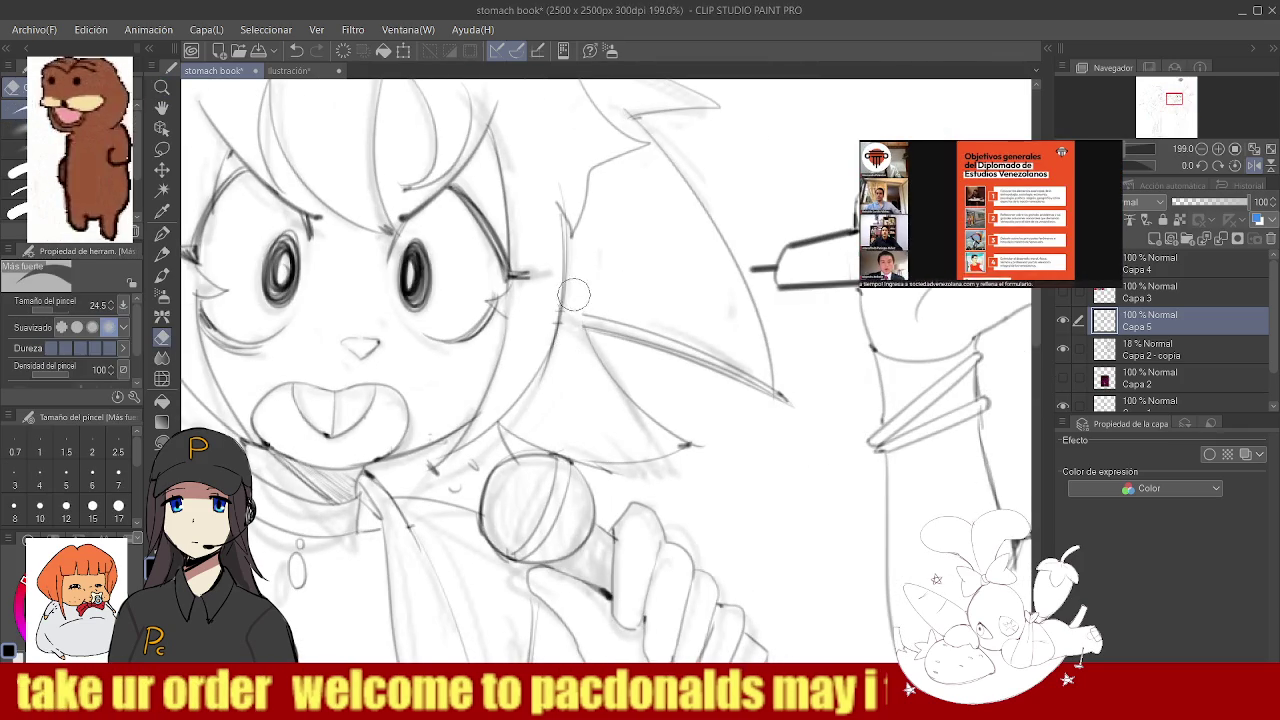
scroll(573, 298, down, 4)
scroll(403, 176, up, 3)
scroll(403, 176, up, 2)
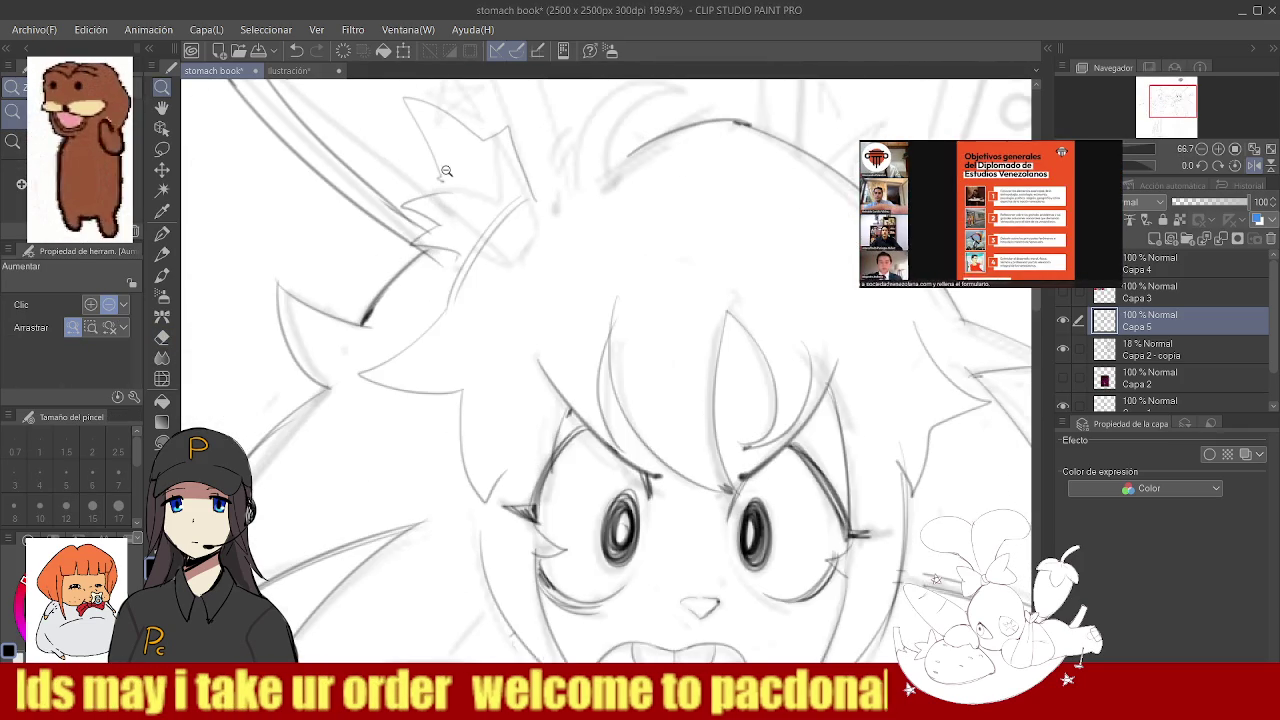
key(b)
scroll(546, 189, down, 4)
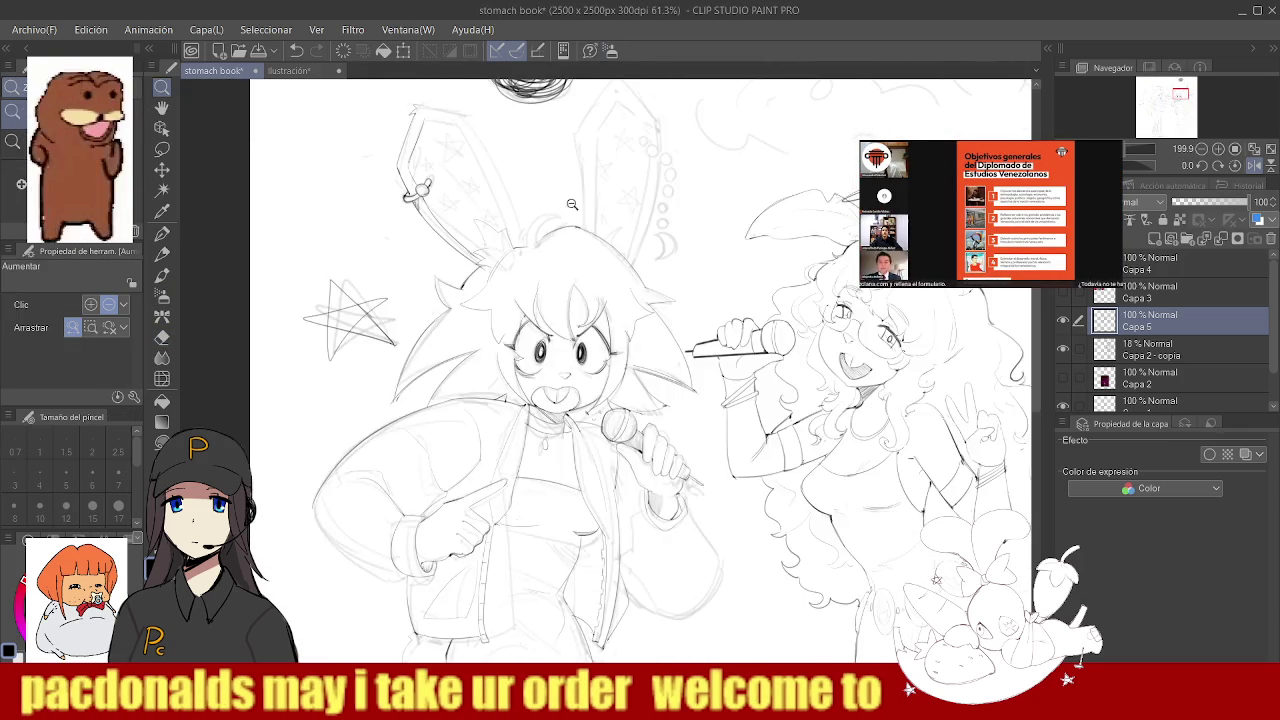
scroll(467, 302, up, 4)
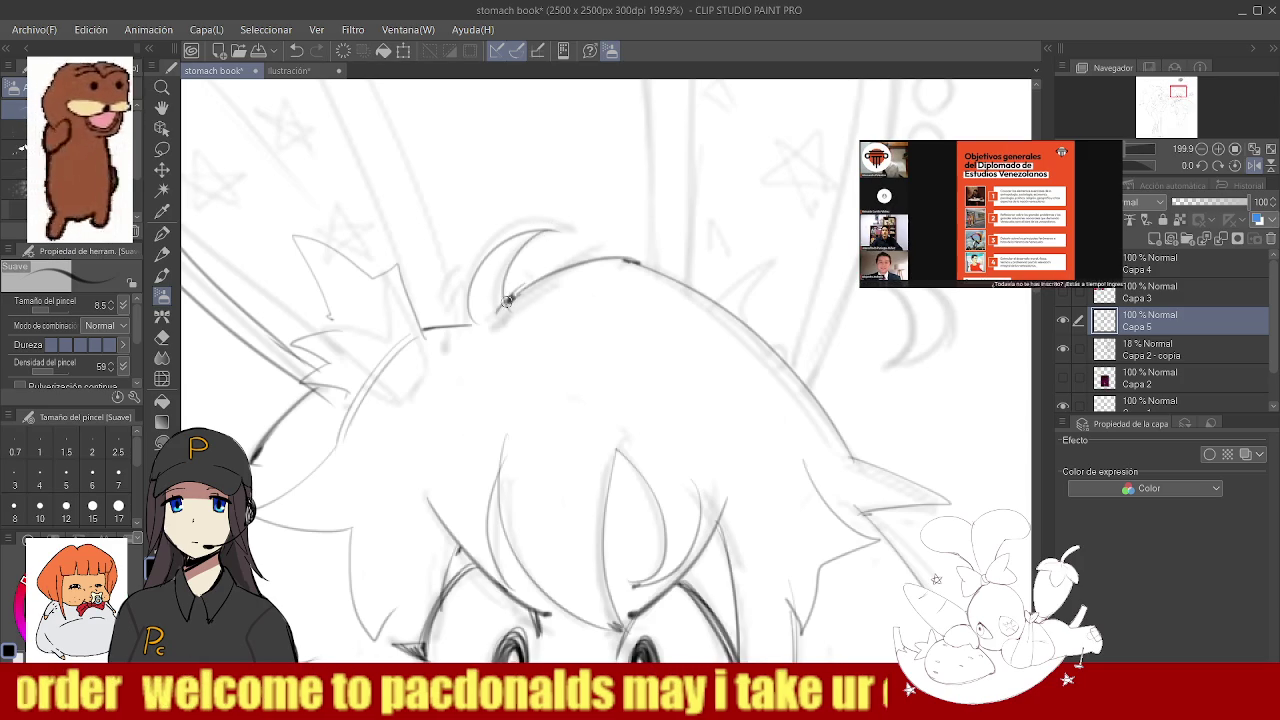
- Frame the right ear on screen and undo the earlier ear outline strokes
key(e)
mouse_move(498, 330)
mouse_down()
mouse_move(478, 217)
mouse_move(518, 261)
mouse_up()
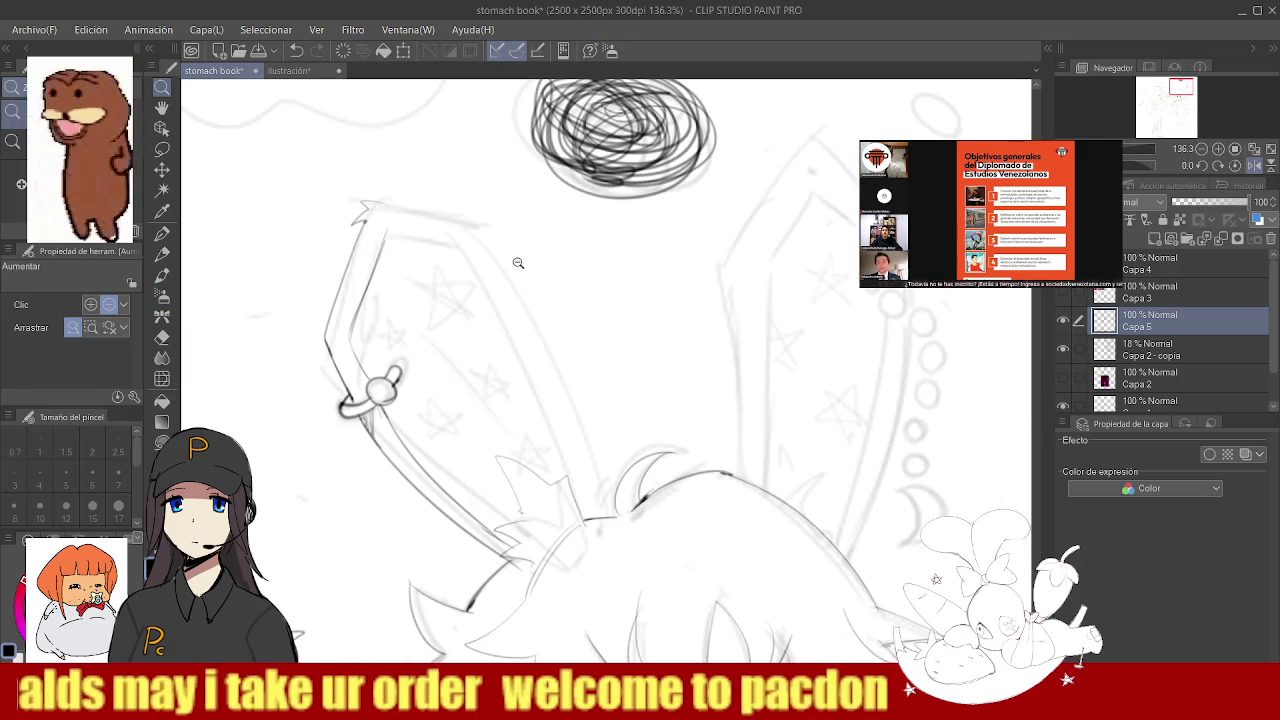
mouse_move(645, 193)
mouse_down()
mouse_move(456, 333)
mouse_move(483, 302)
mouse_move(626, 237)
mouse_up()
key(ctrl+z)
drag(473, 309, 612, 228)
key(ctrl+z)
drag(540, 268, 502, 363)
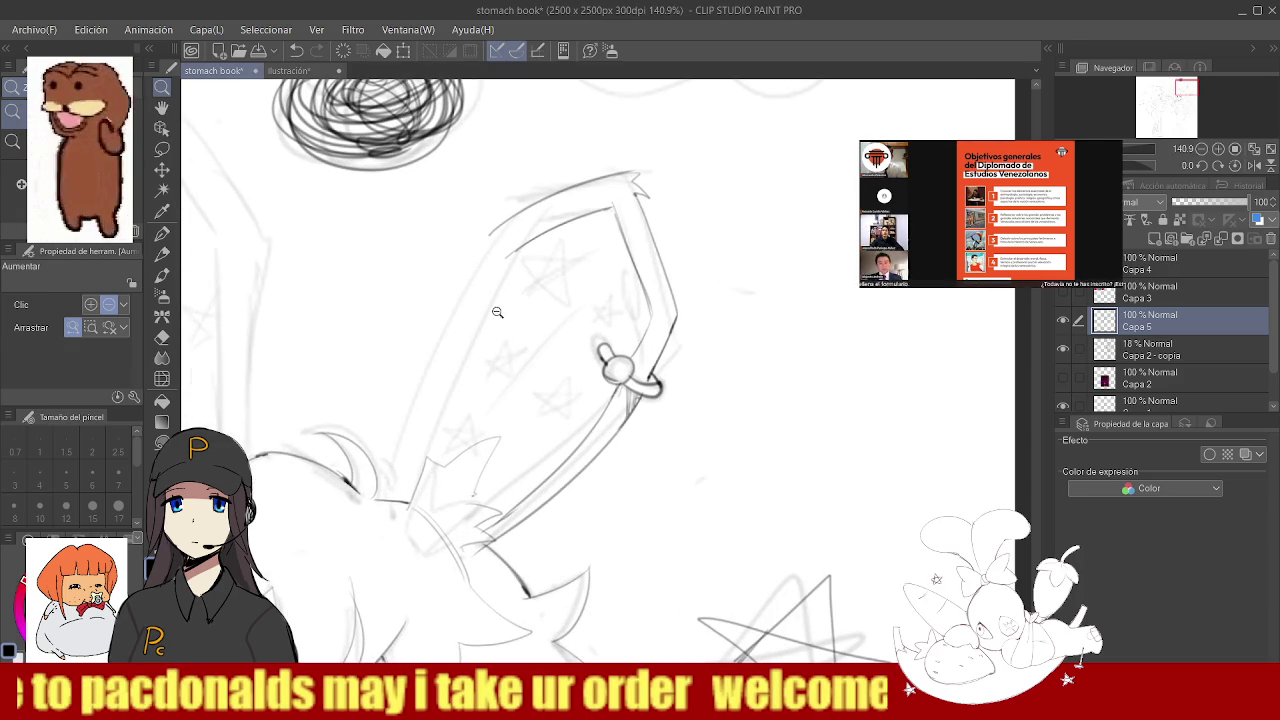
- Ink the left edge of the pierced ear with the pen, retrying until it runs cleanly
key(b)
key(ctrl+z)
drag(513, 253, 433, 456)
drag(509, 260, 439, 445)
mouse_move(497, 230)
mouse_down()
mouse_move(410, 474)
mouse_move(416, 438)
mouse_up()
key(ctrl+z)
key(ctrl+z)
drag(501, 237, 407, 495)
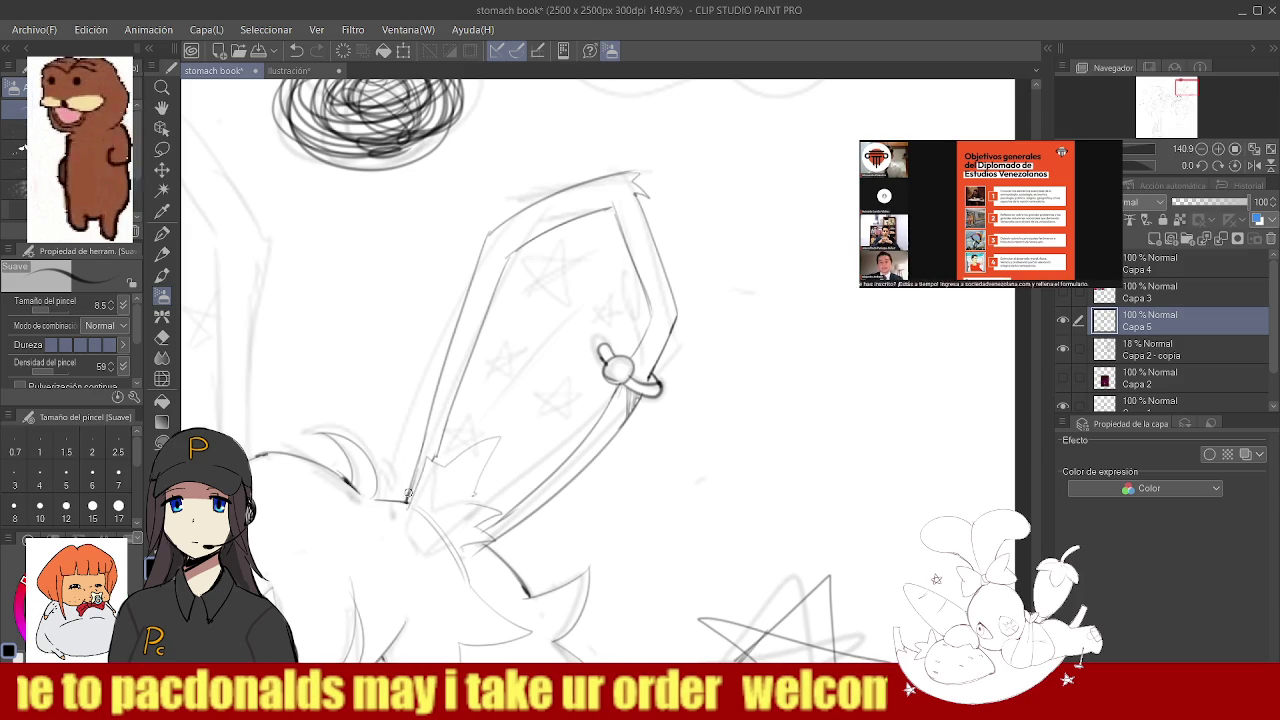
- Redraw the inner left line of the ear through several undone attempts
scroll(407, 495, down, 5)
key(e)
scroll(476, 335, up, 5)
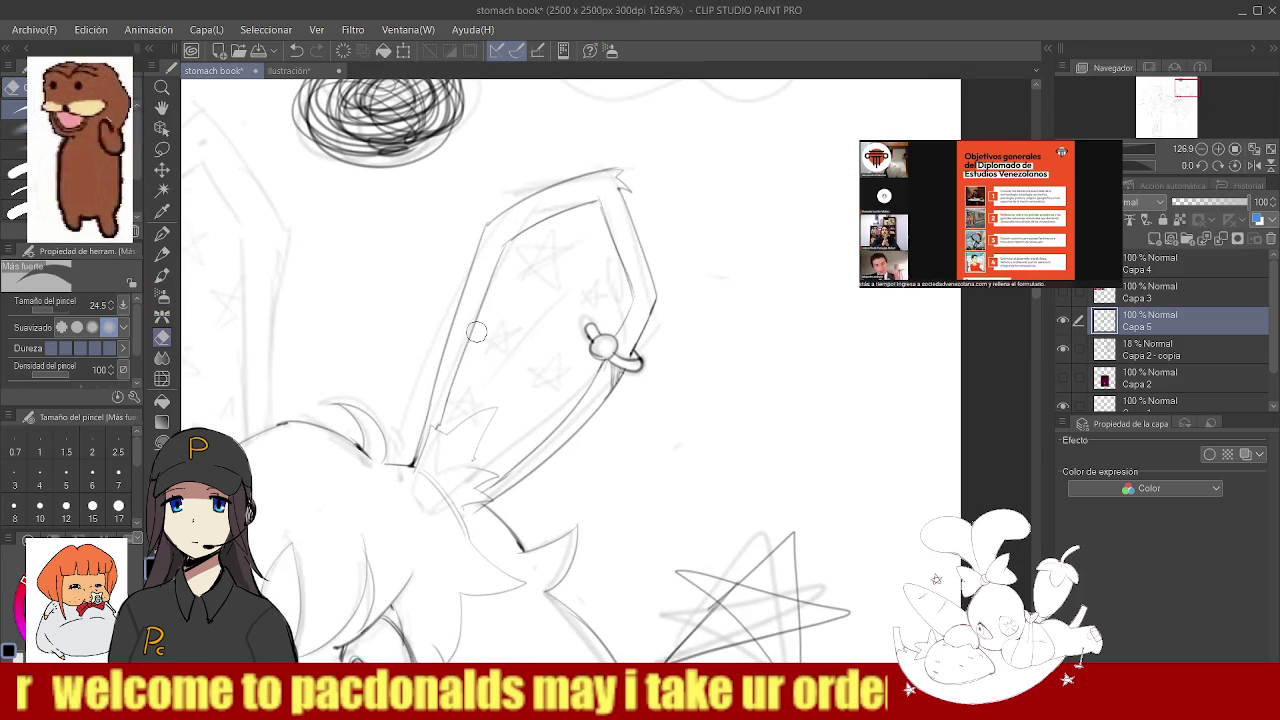
key(b)
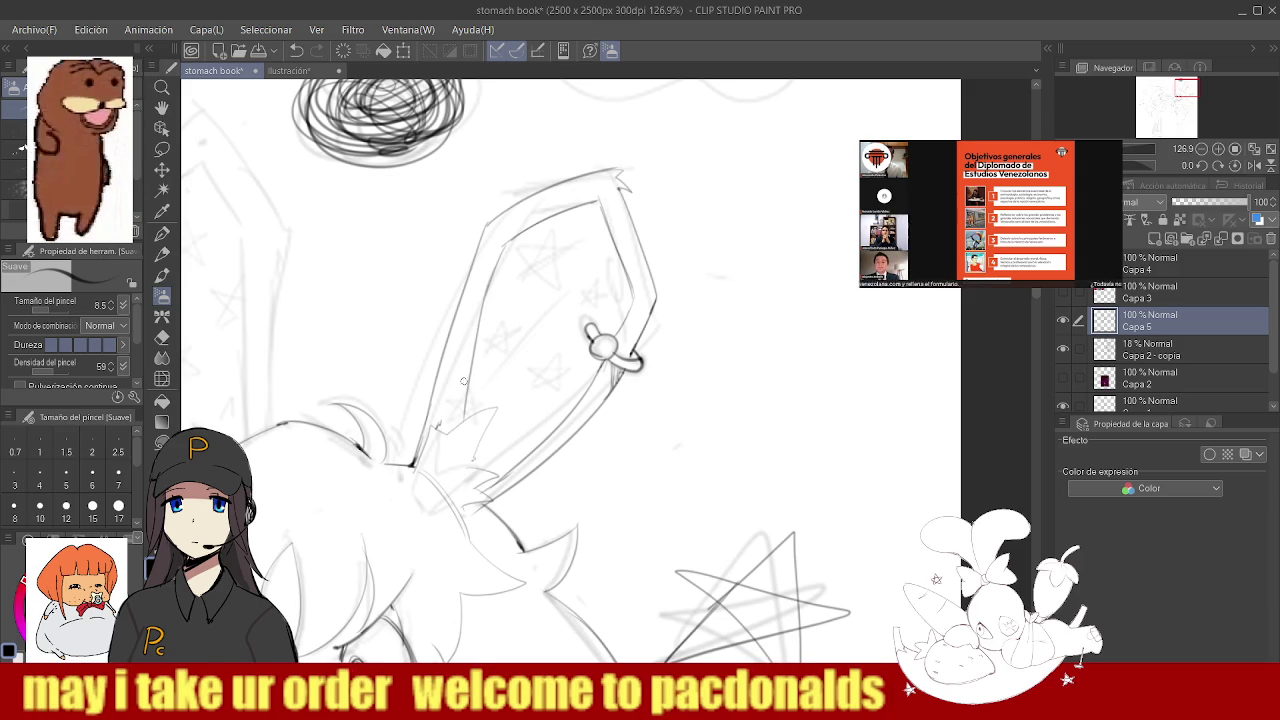
scroll(465, 385, down, 5)
scroll(517, 257, up, 6)
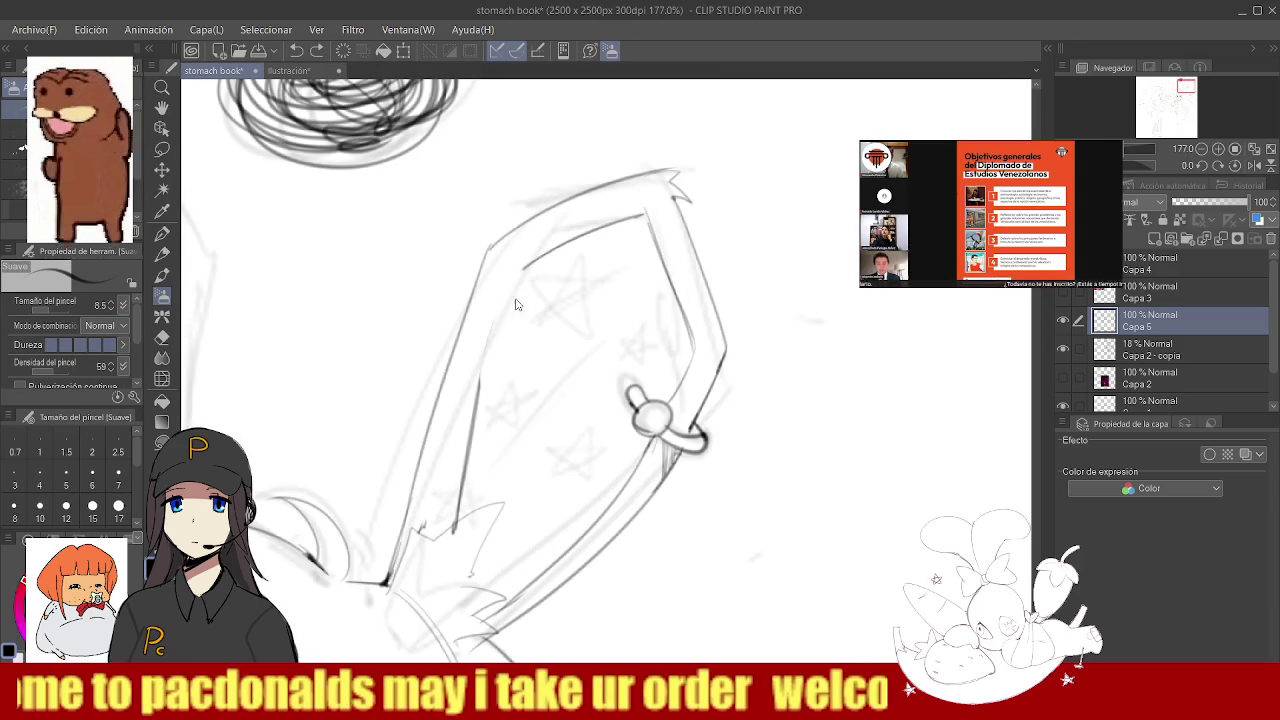
key(ctrl+z)
drag(522, 266, 479, 414)
key(ctrl+z)
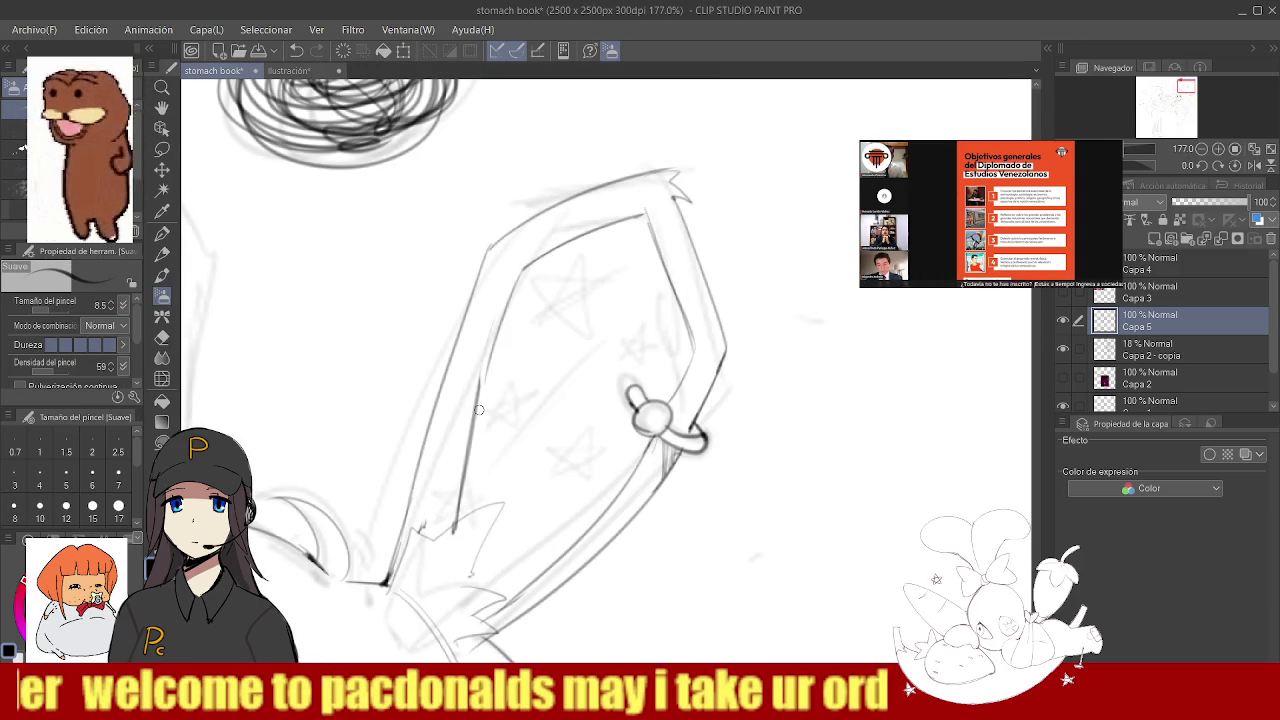
key(ctrl+z)
drag(521, 266, 482, 381)
key(ctrl+z)
drag(520, 268, 477, 405)
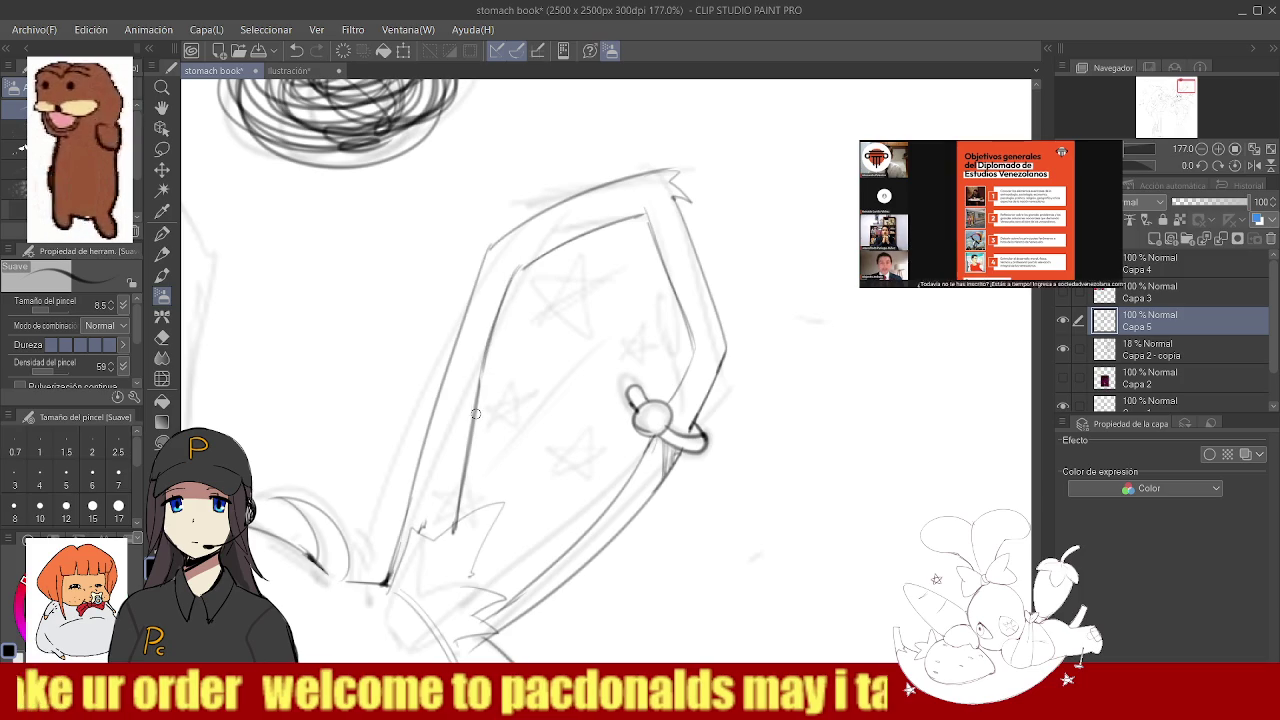
- Switch between eraser and pen and undo the recent strokes near the ear base
key(e)
scroll(539, 400, down, 5)
scroll(539, 400, up, 4)
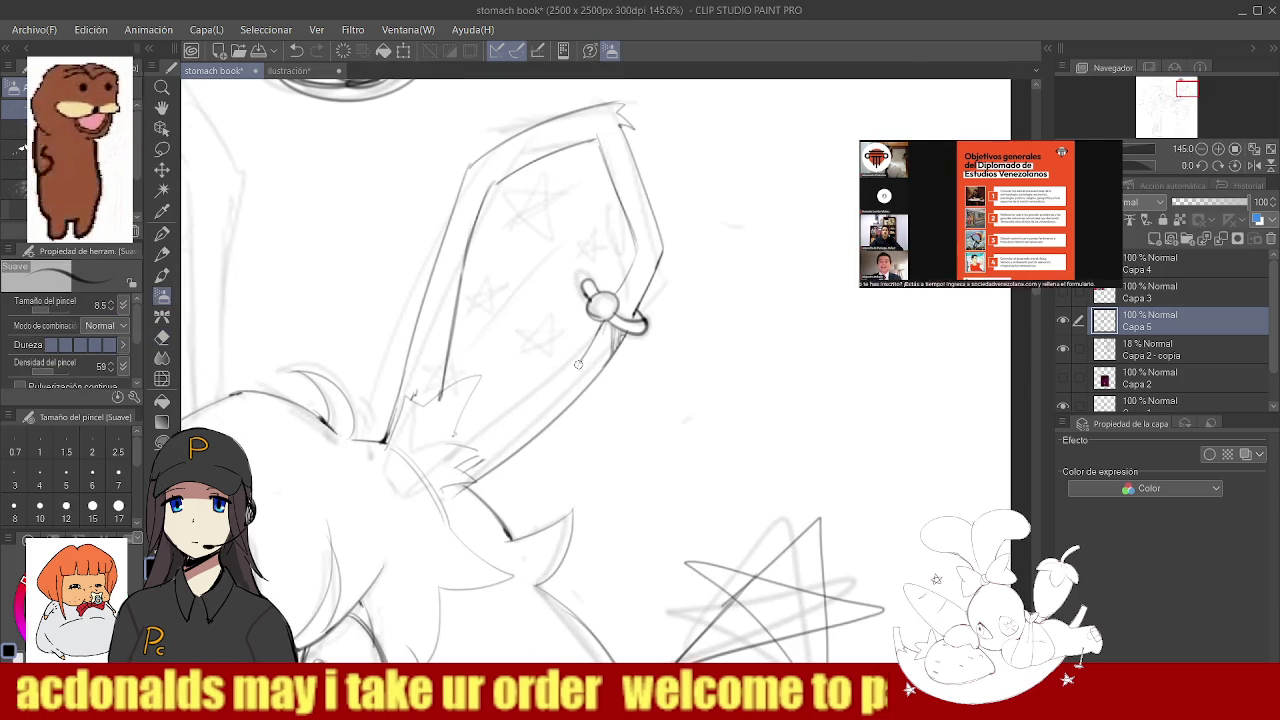
key(b)
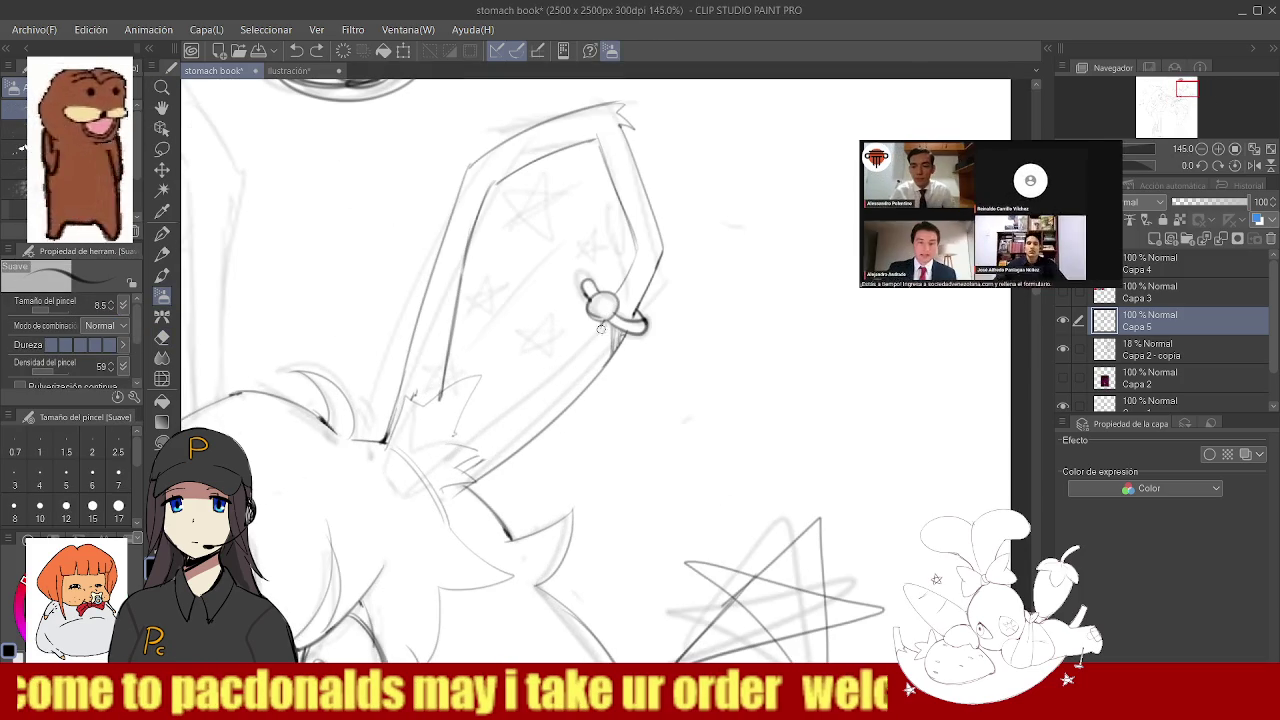
key(e)
scroll(477, 455, down, 5)
scroll(506, 377, up, 5)
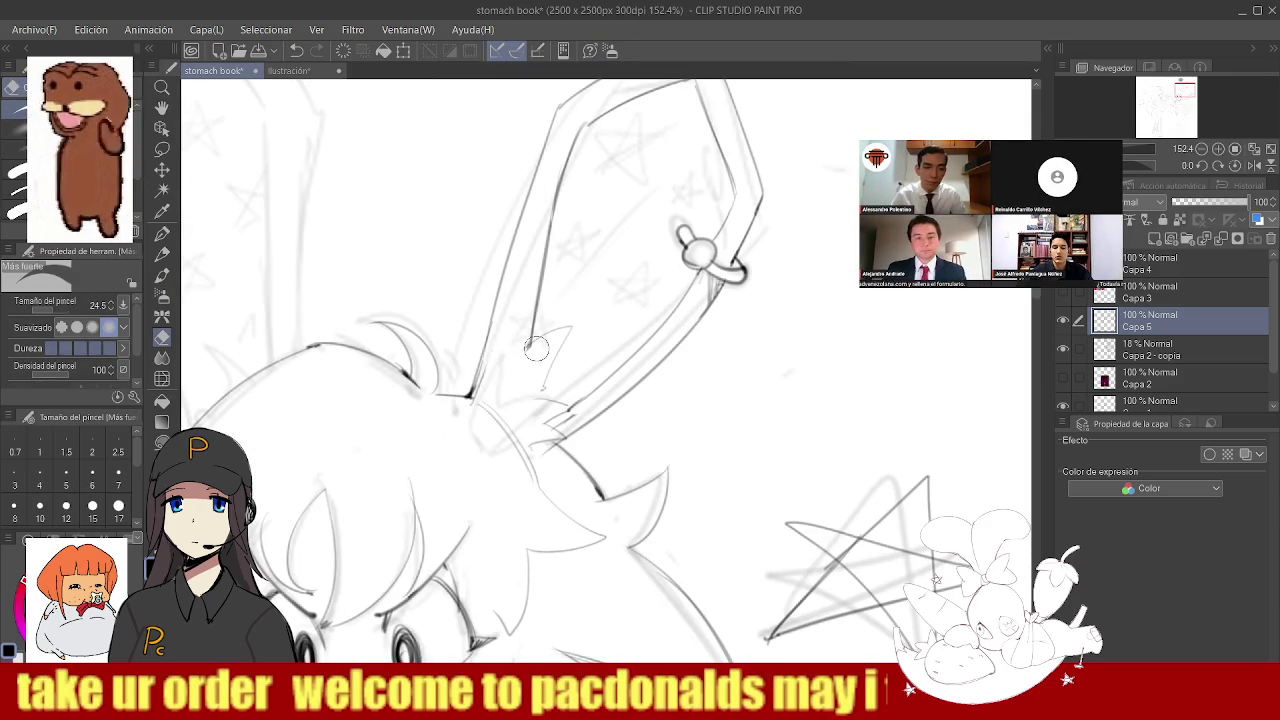
key(b)
key(ctrl+z)
key(ctrl+z)
key(ctrl+z)
scroll(559, 403, down, 5)
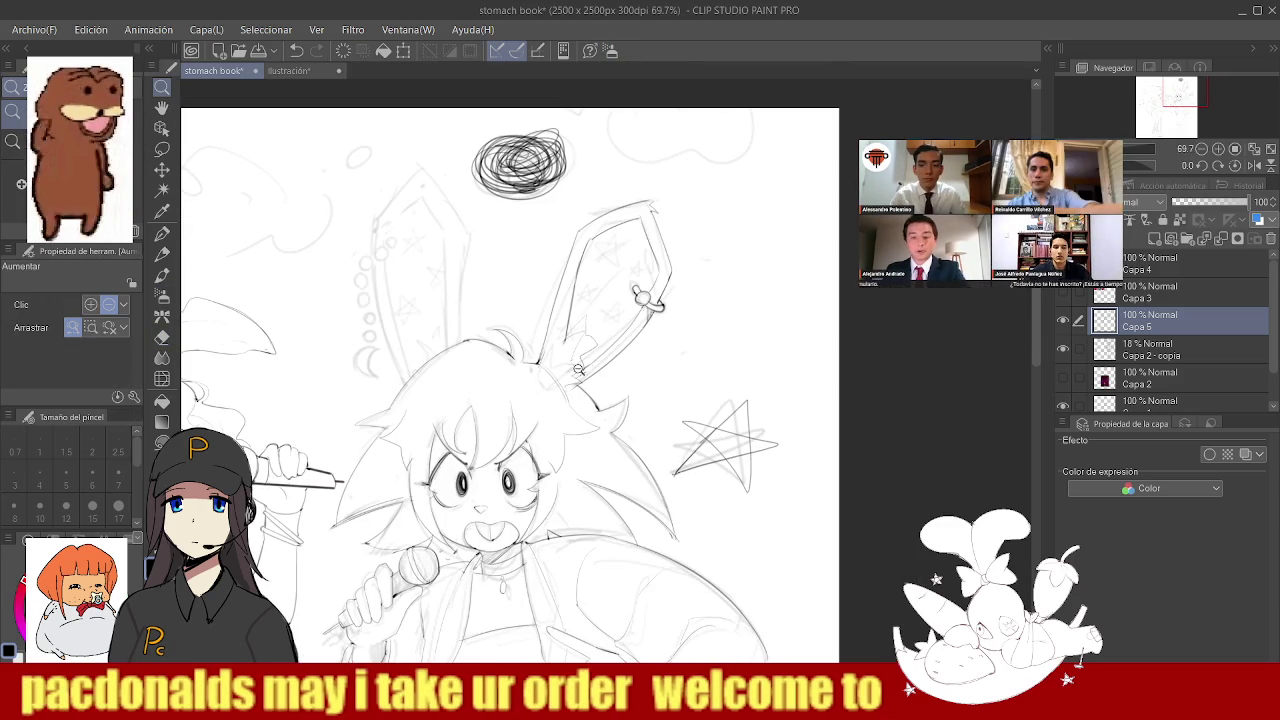
scroll(576, 343, up, 6)
- Toggle eraser and pen while zooming the view back in on the ear base
key(e)
key(b)
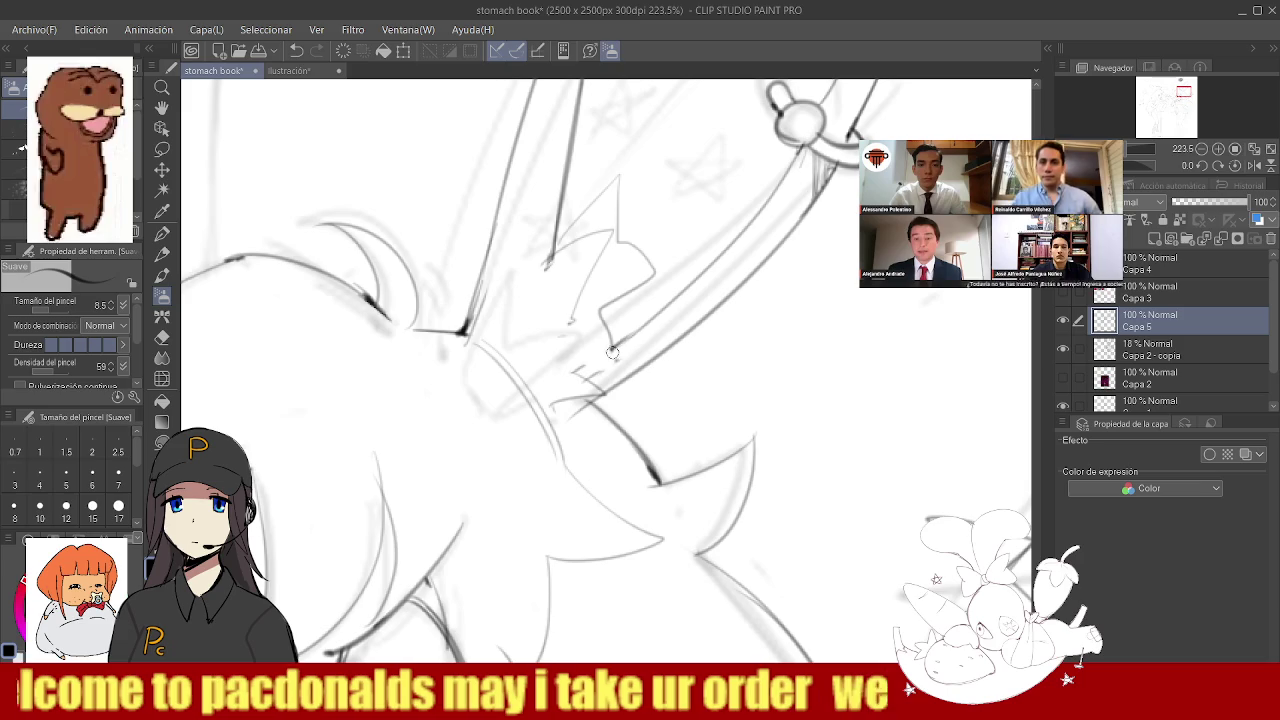
scroll(590, 368, down, 5)
scroll(560, 360, up, 2)
key(slash)
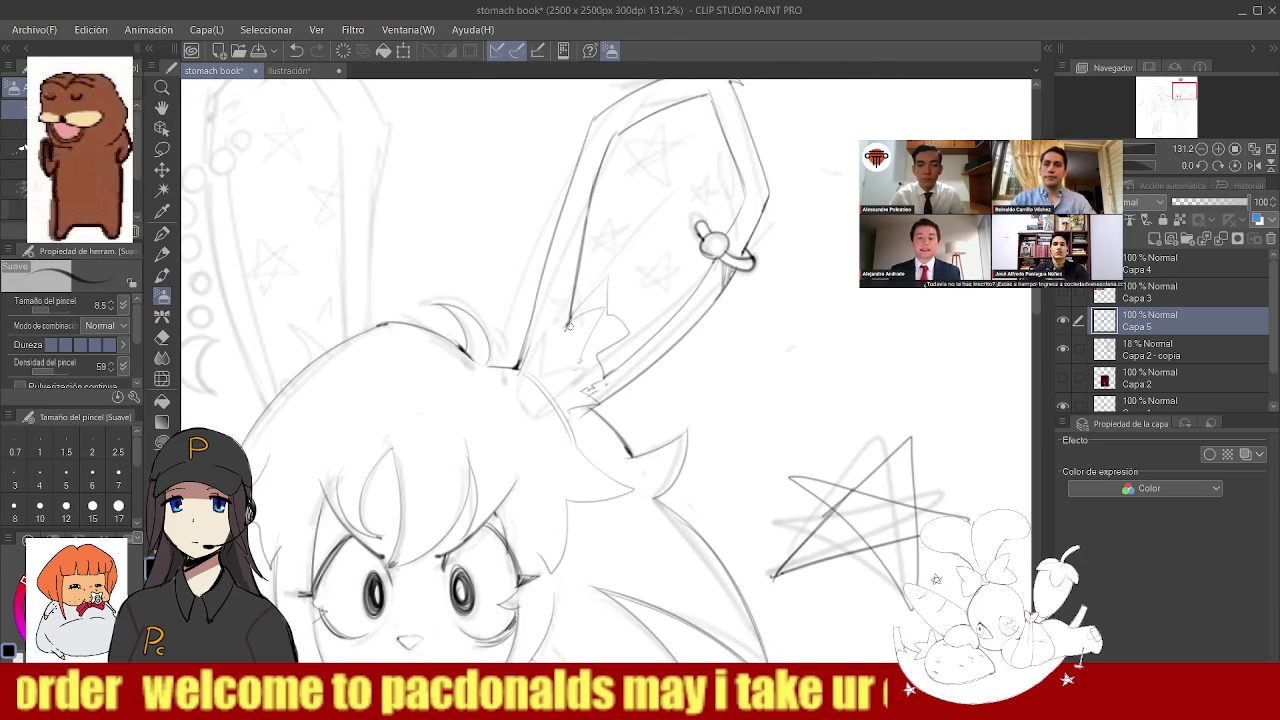
scroll(542, 356, down, 2)
scroll(542, 356, up, 2)
scroll(545, 320, up, 2)
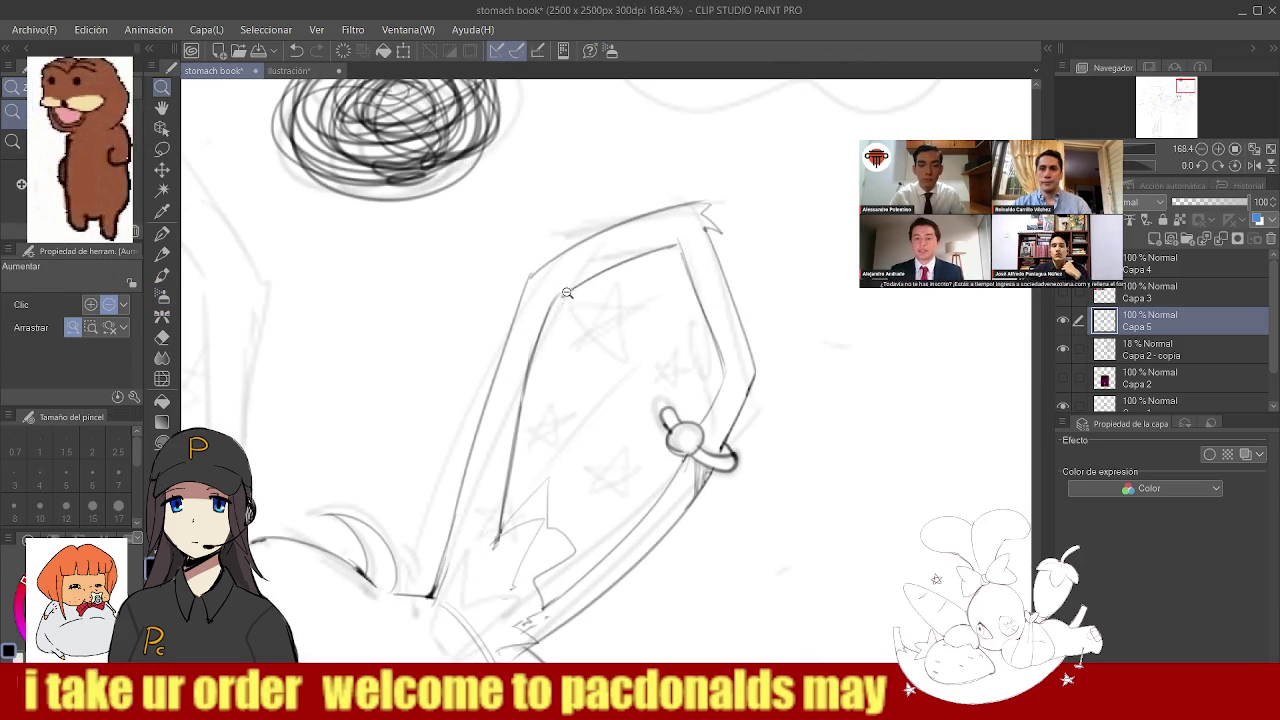
key(e)
key(b)
scroll(550, 310, down, 3)
scroll(559, 326, up, 2)
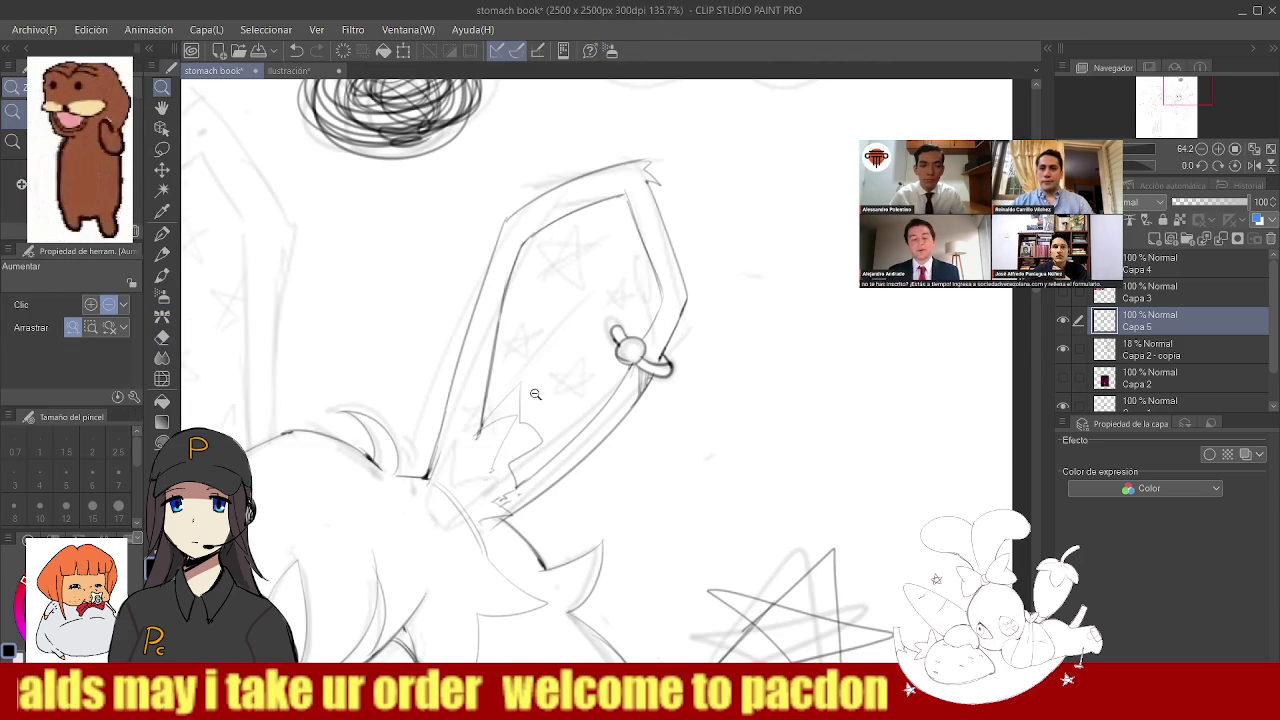
scroll(566, 314, down, 3)
scroll(575, 280, up, 3)
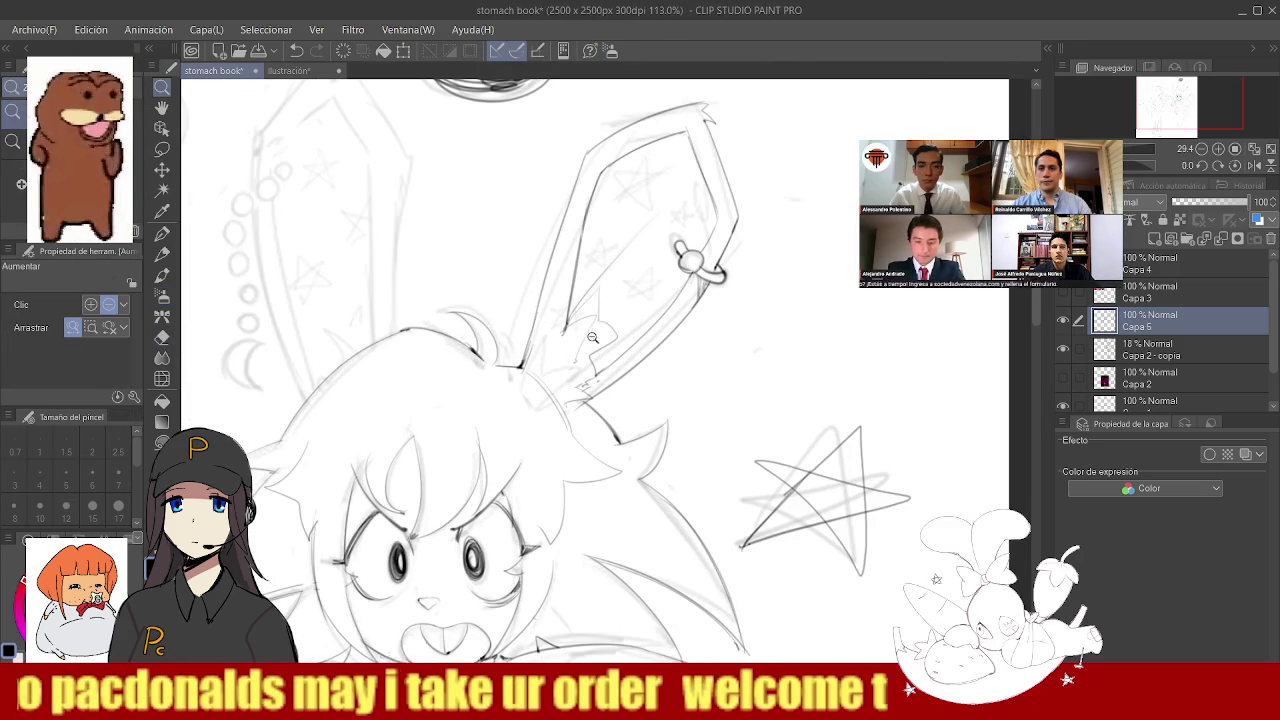
key(e)
key(b)
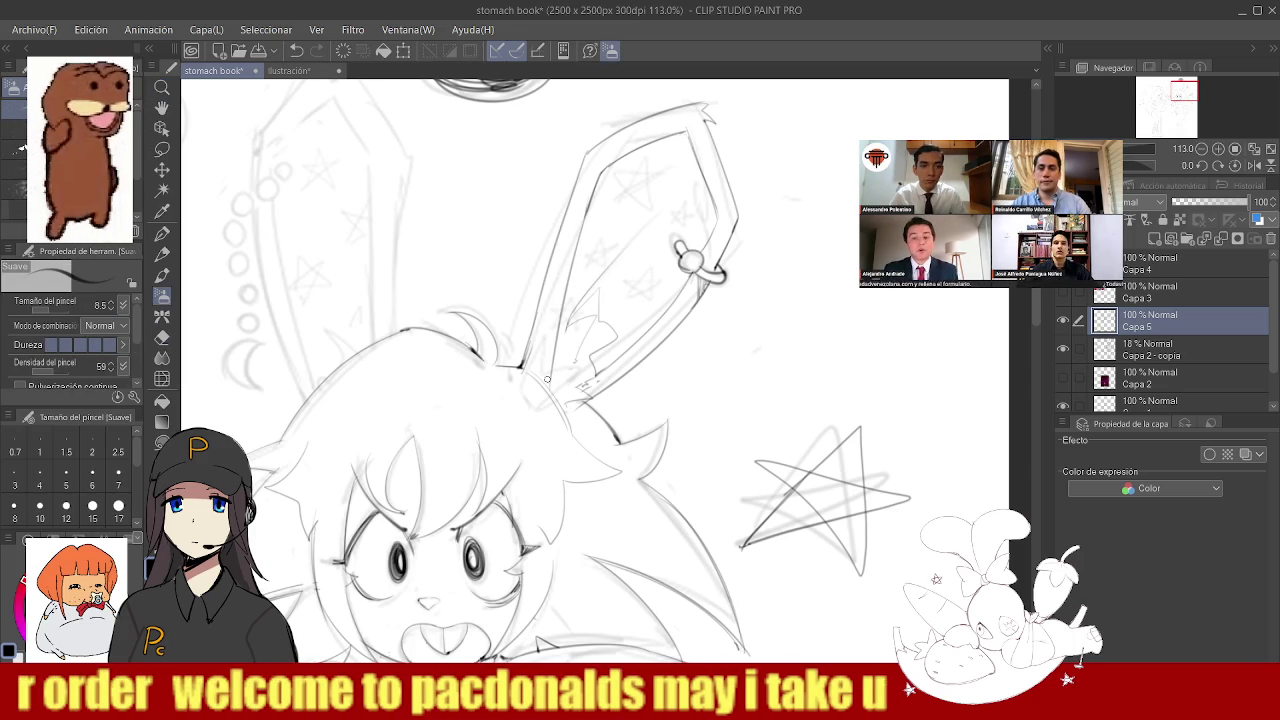
- Ink a darker inner ear outline, redrawing the first attempt
drag(562, 290, 549, 362)
key(ctrl+z)
drag(566, 290, 549, 400)
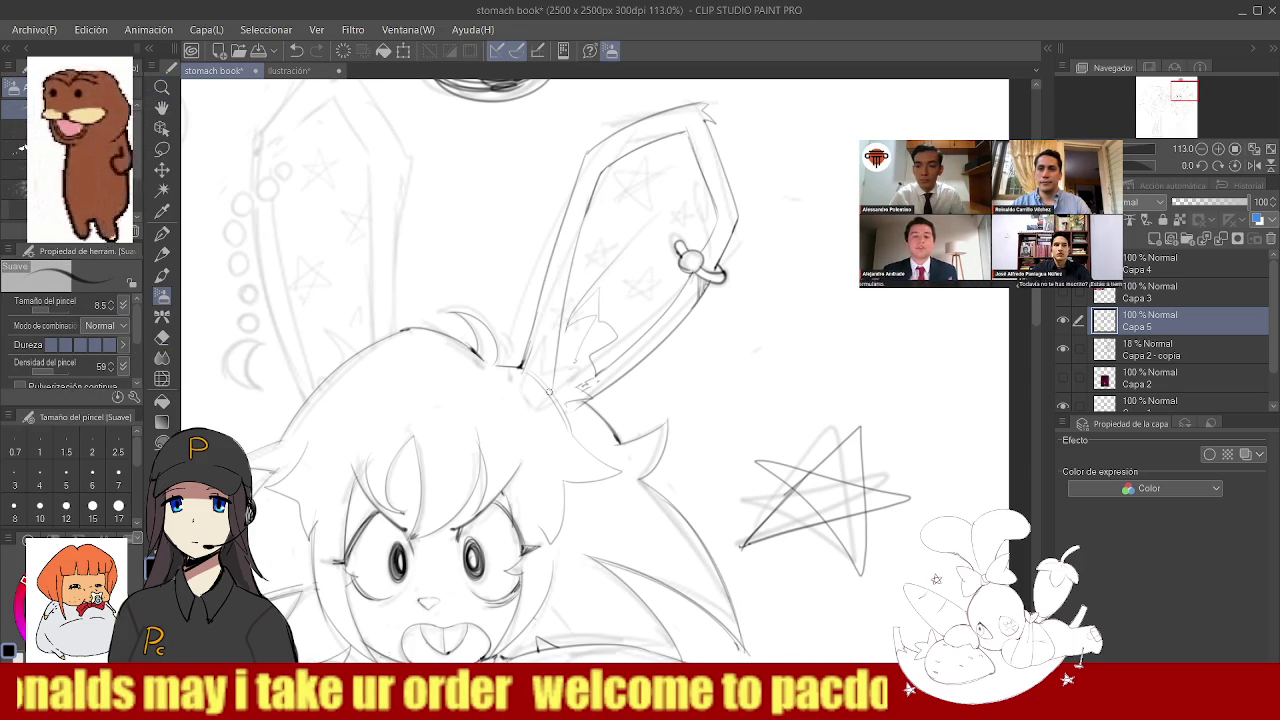
drag(564, 290, 545, 393)
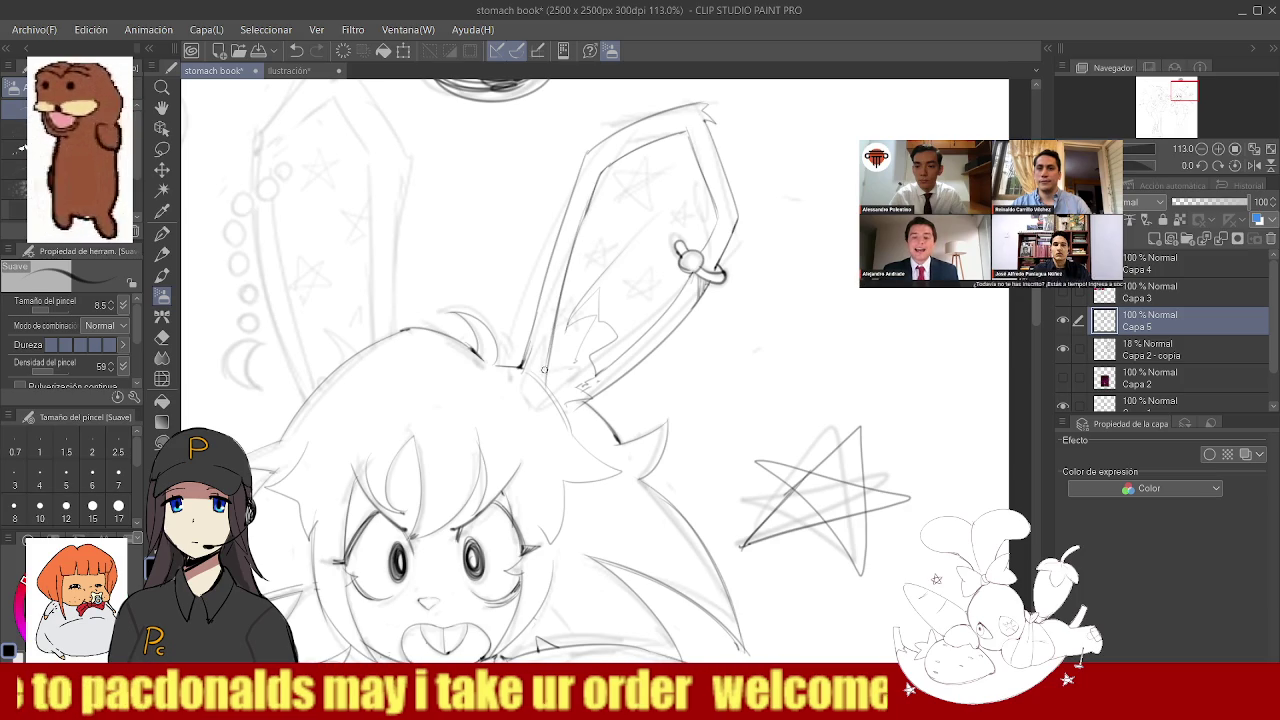
scroll(548, 378, down, 2)
scroll(566, 329, up, 1)
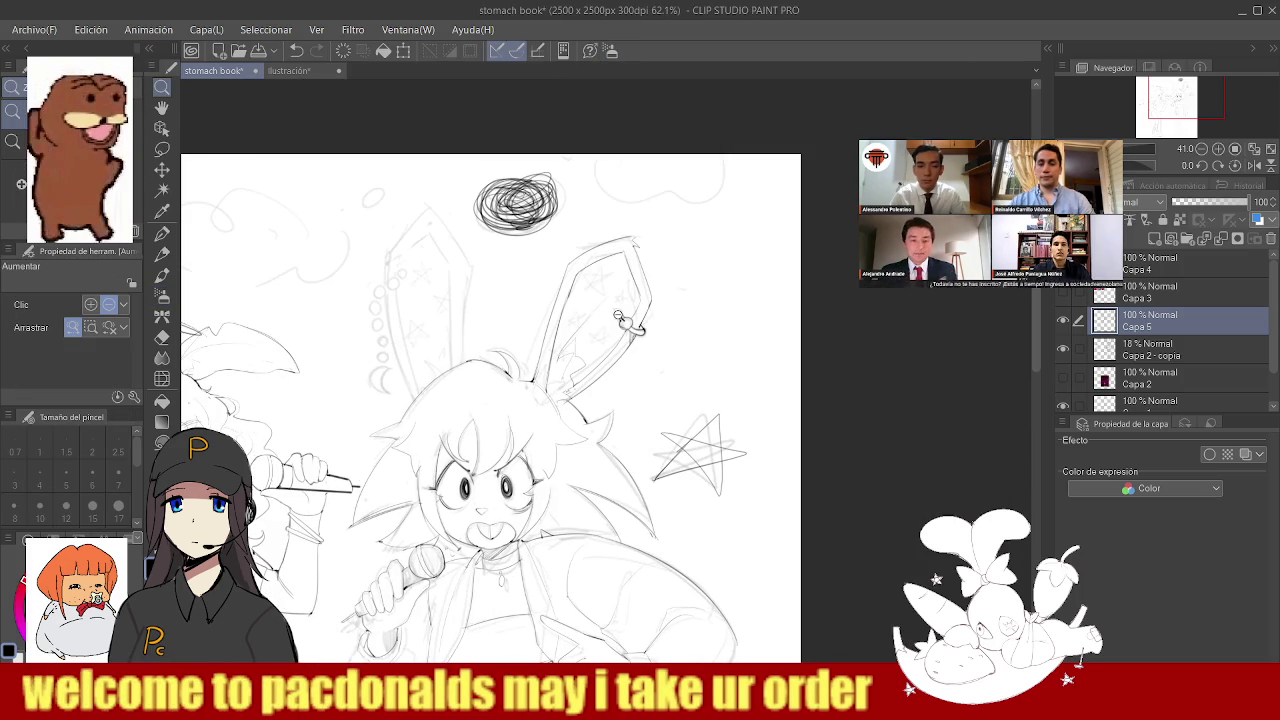
scroll(567, 294, up, 2)
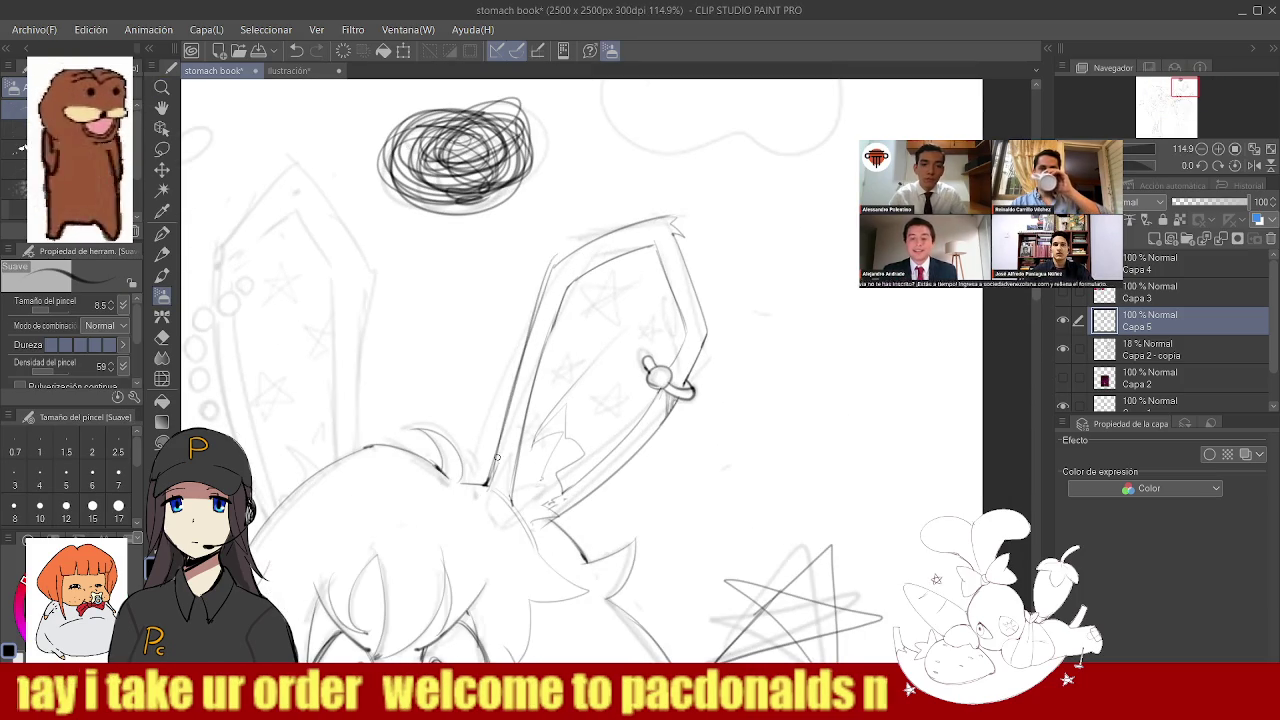
- Ink the outer left line of the ear down to its base
drag(550, 265, 485, 485)
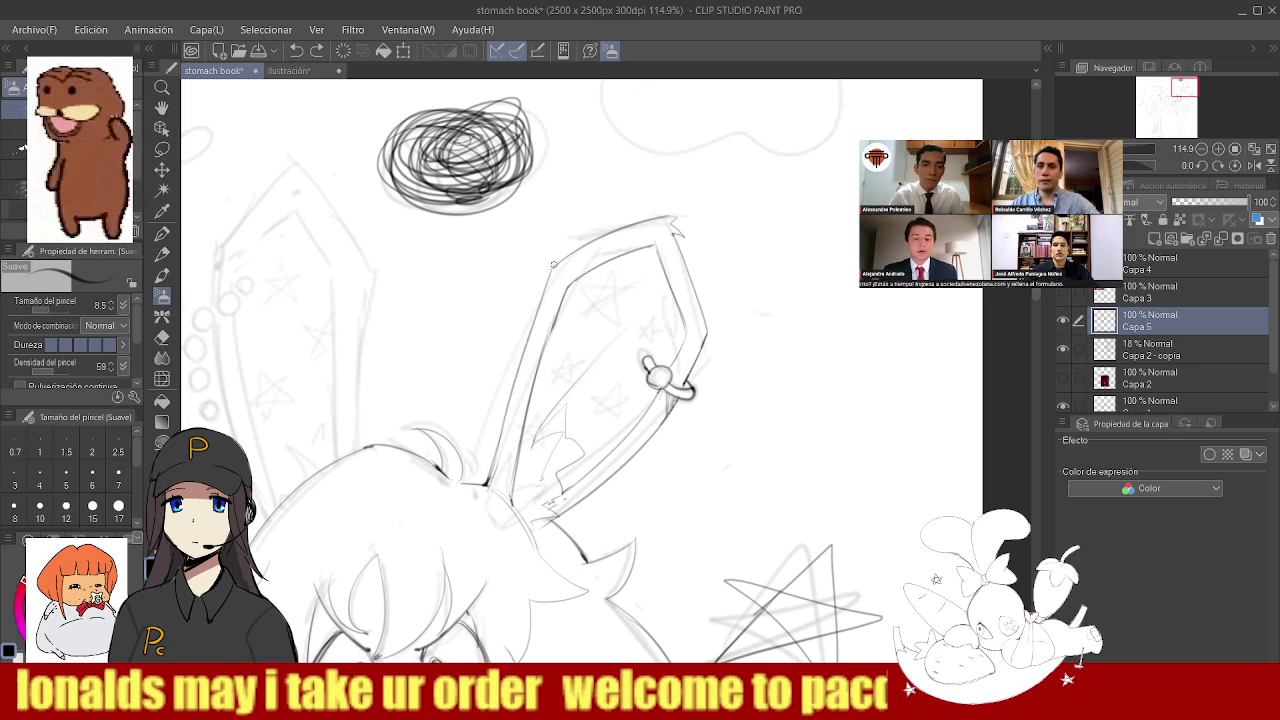
key(e)
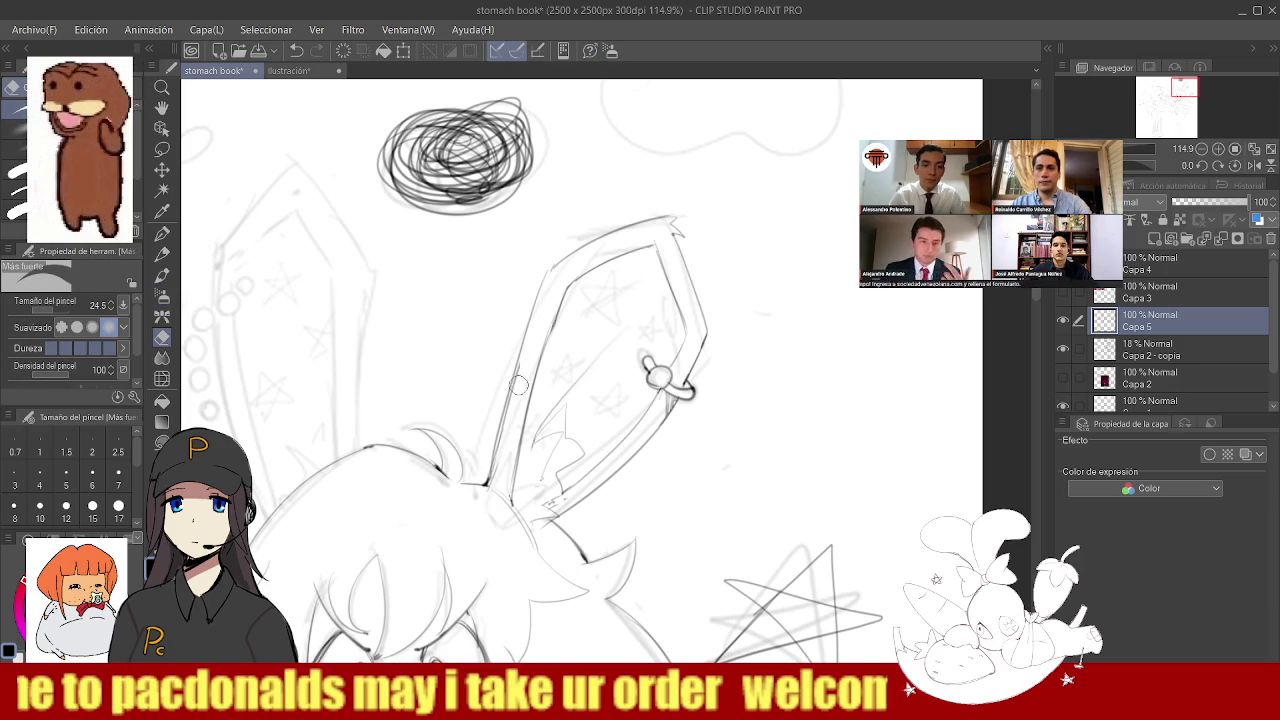
key(b)
scroll(496, 472, up, 3)
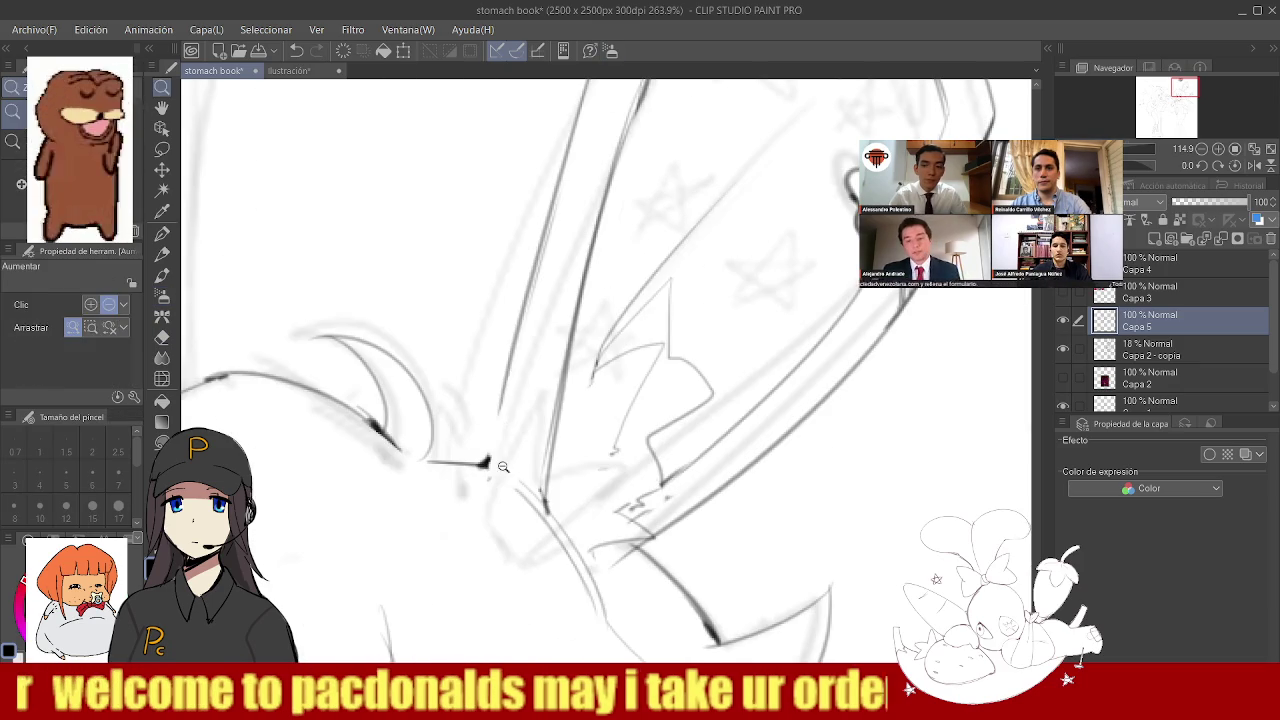
scroll(489, 442, down, 3)
- Ink the lower arm outline beside the hand gripping the mic
scroll(542, 407, down, 1)
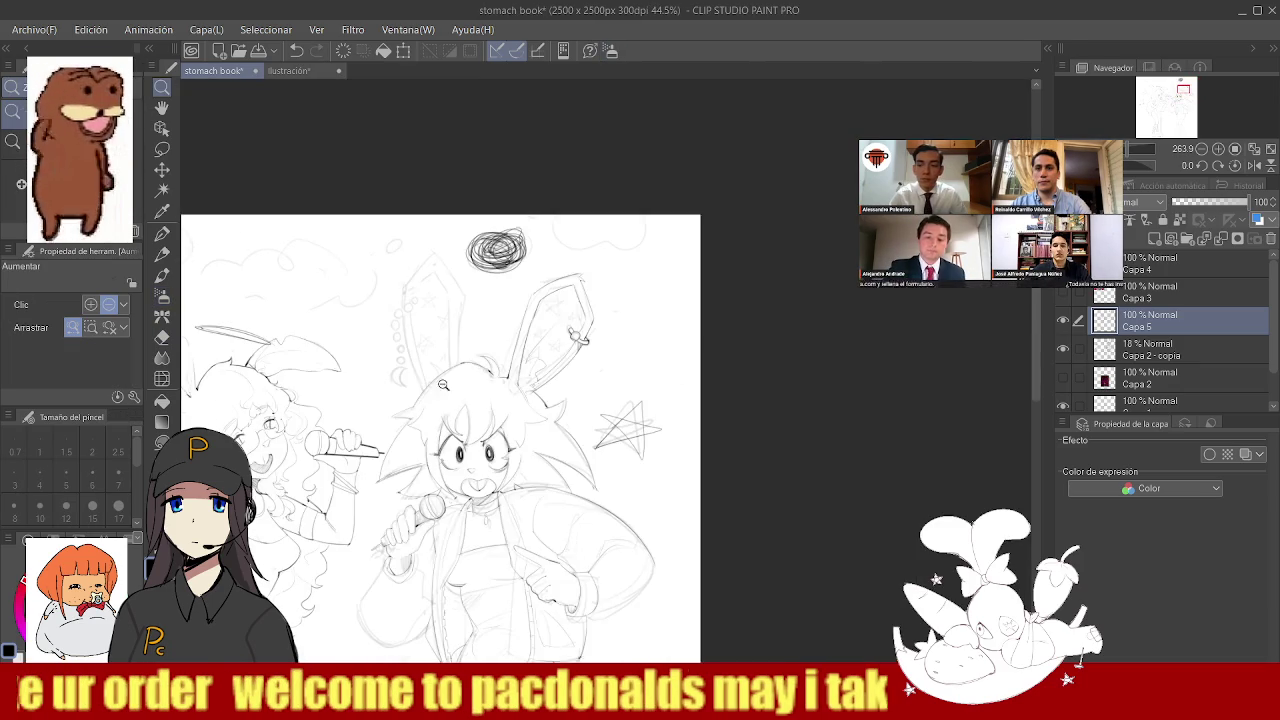
scroll(542, 407, down, 1)
scroll(471, 411, up, 4)
scroll(490, 381, up, 1)
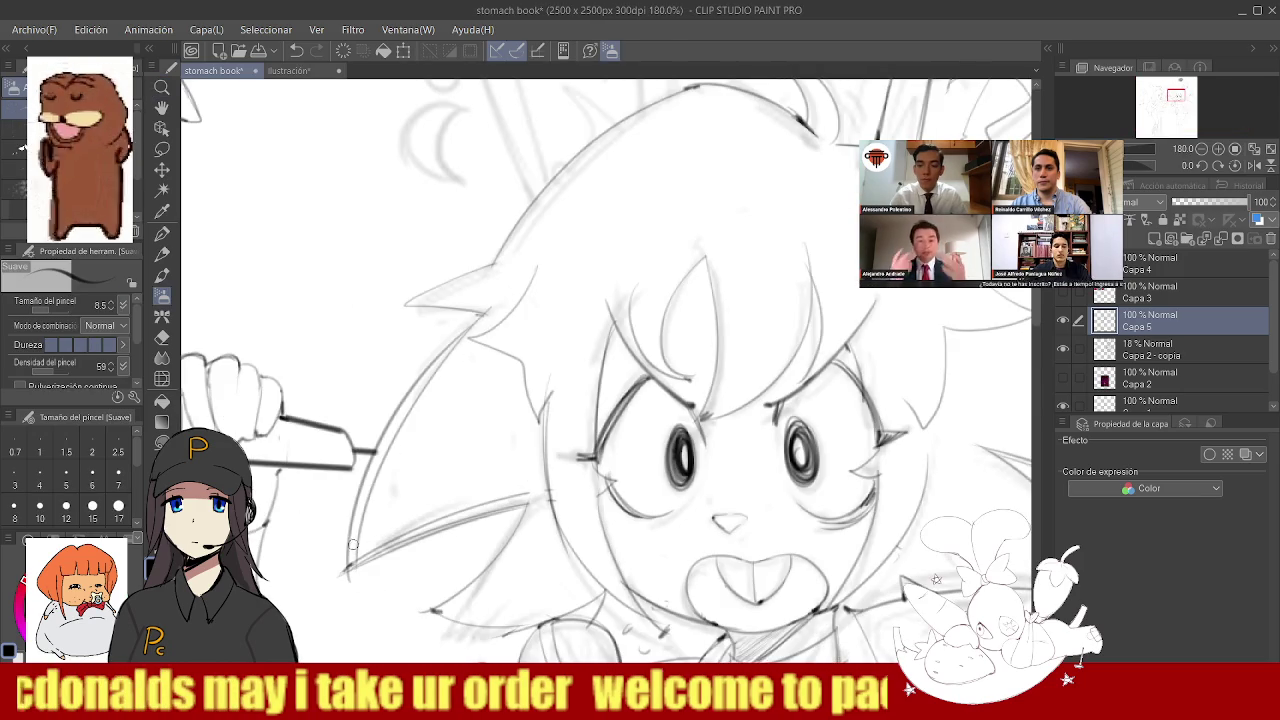
key(e)
scroll(500, 360, down, 3)
scroll(558, 318, down, 1)
scroll(589, 330, up, 2)
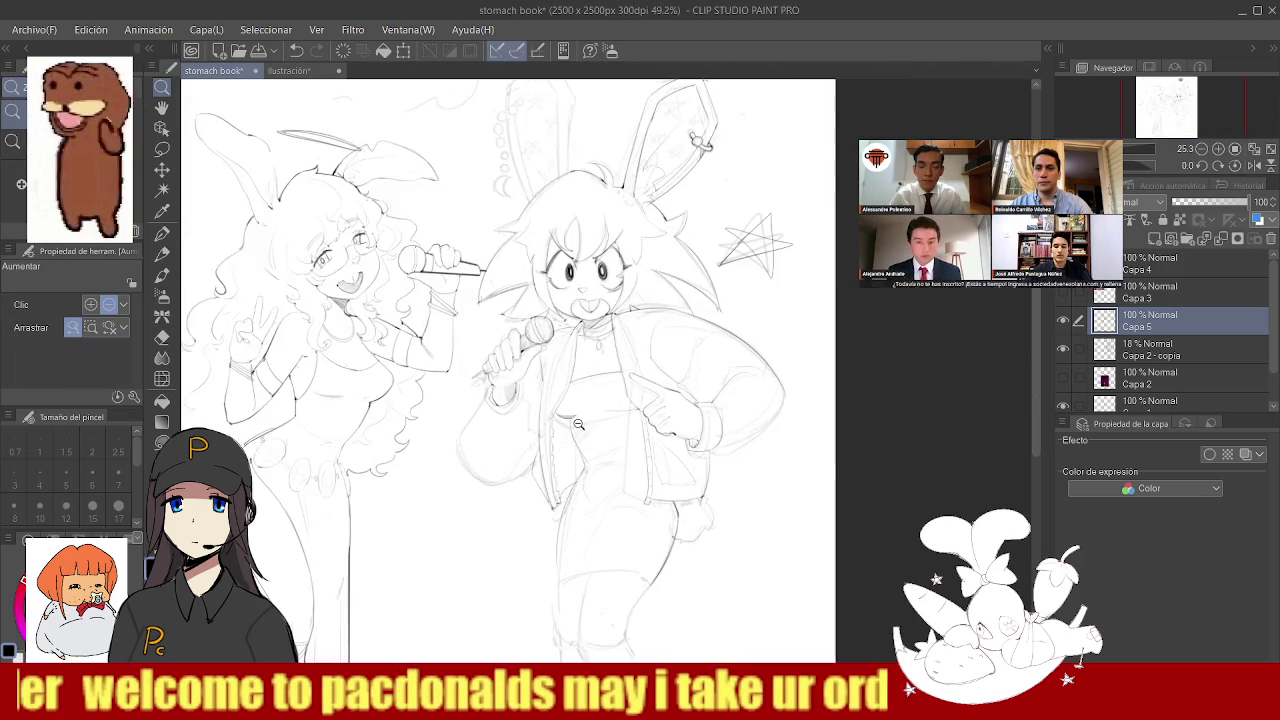
scroll(445, 371, up, 2)
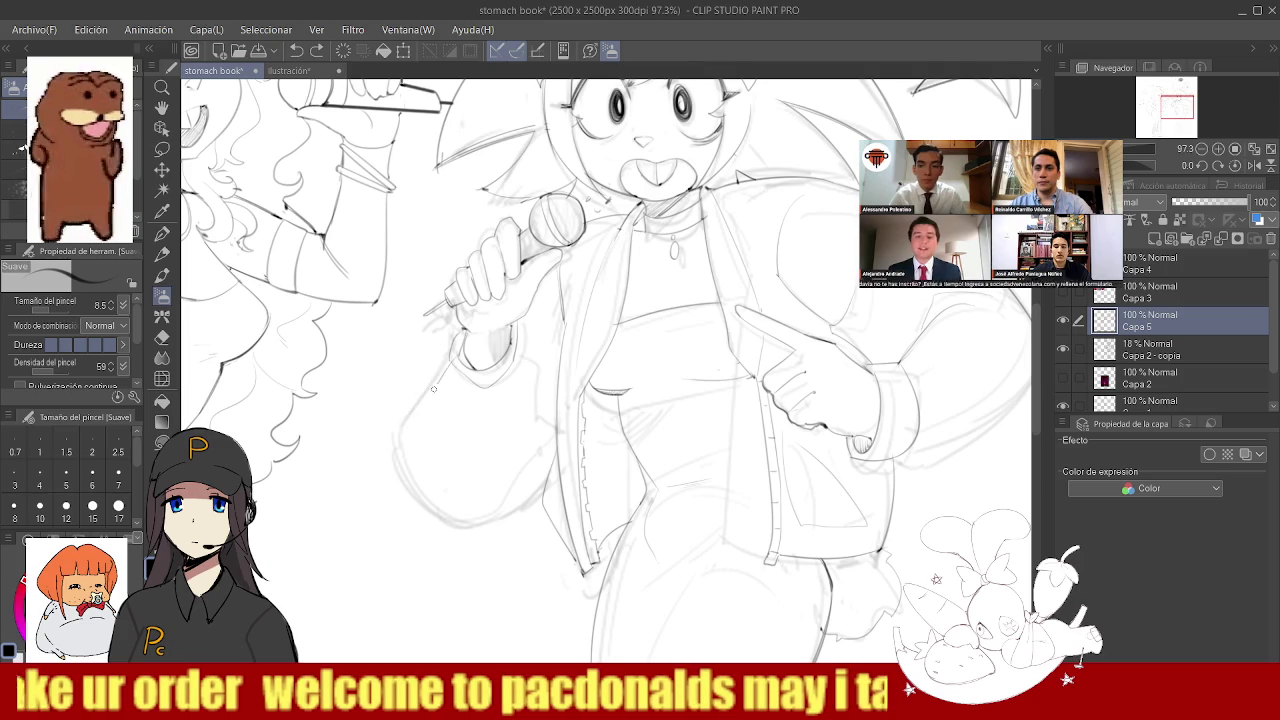
drag(457, 508, 556, 469)
key(e)
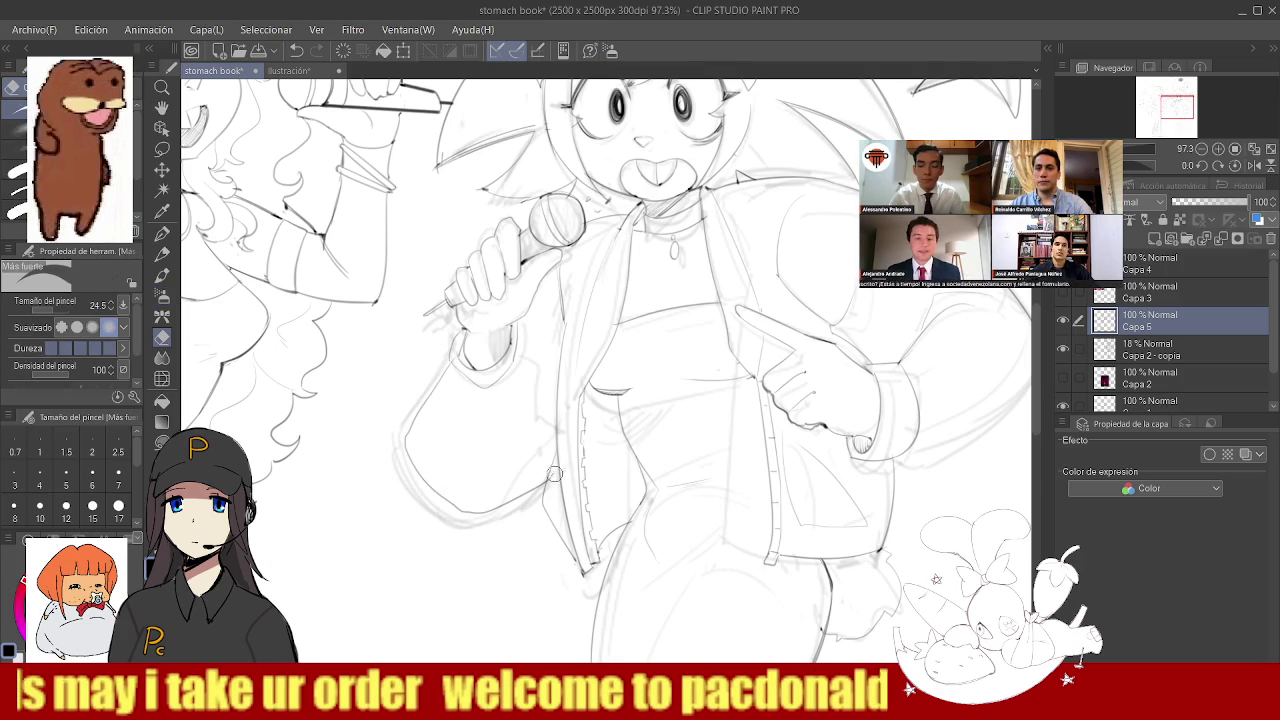
key(b)
- Zoom the view out to see both characters
scroll(522, 355, up, 3)
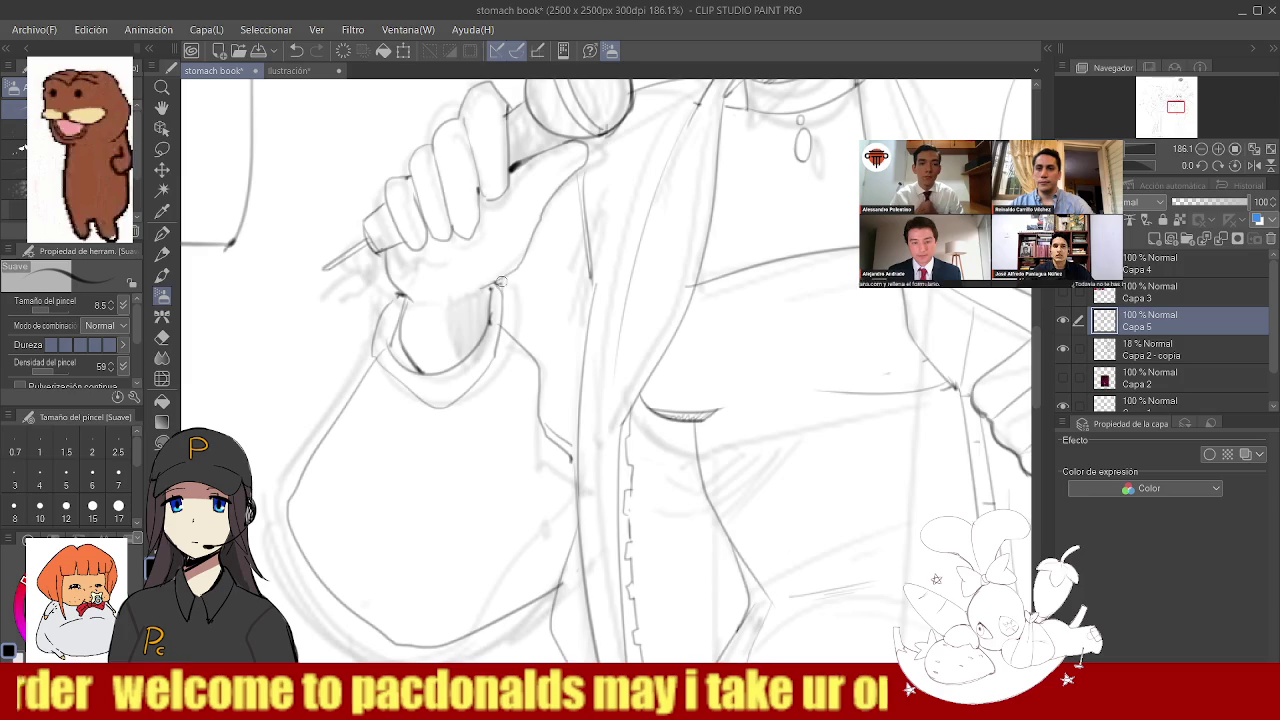
scroll(520, 265, down, 3)
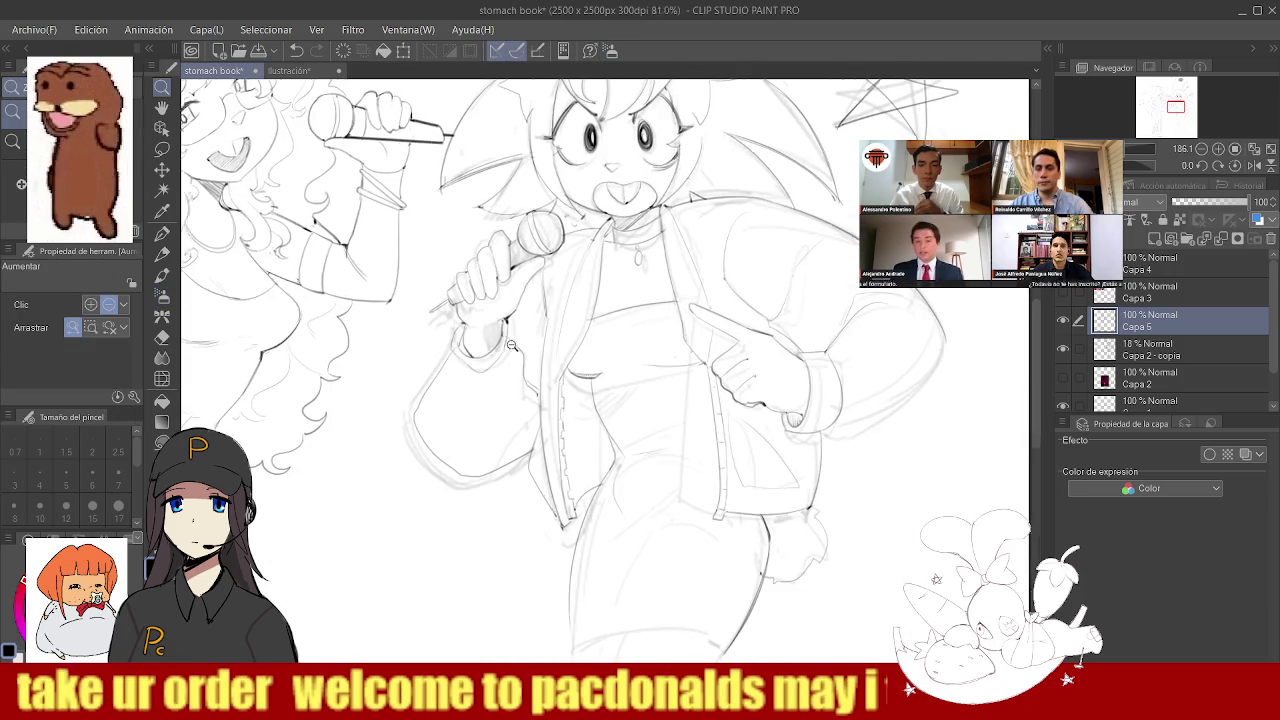
scroll(550, 305, up, 2)
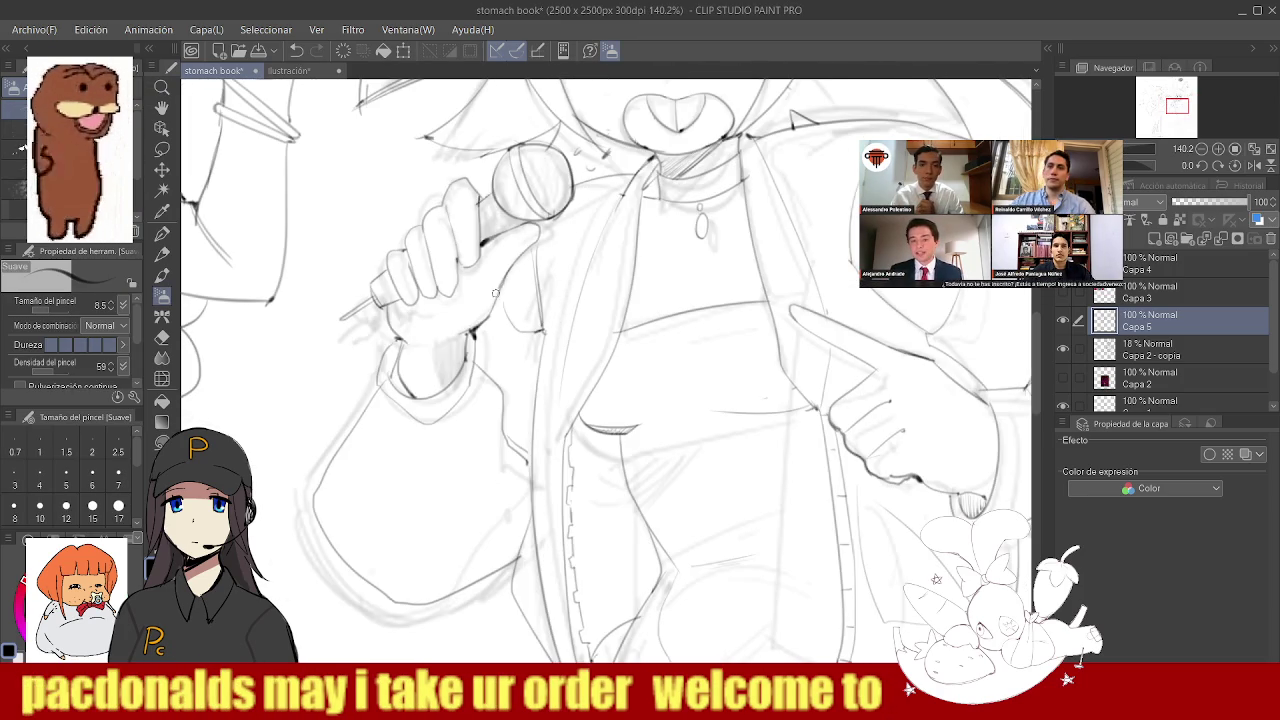
scroll(531, 256, up, 5)
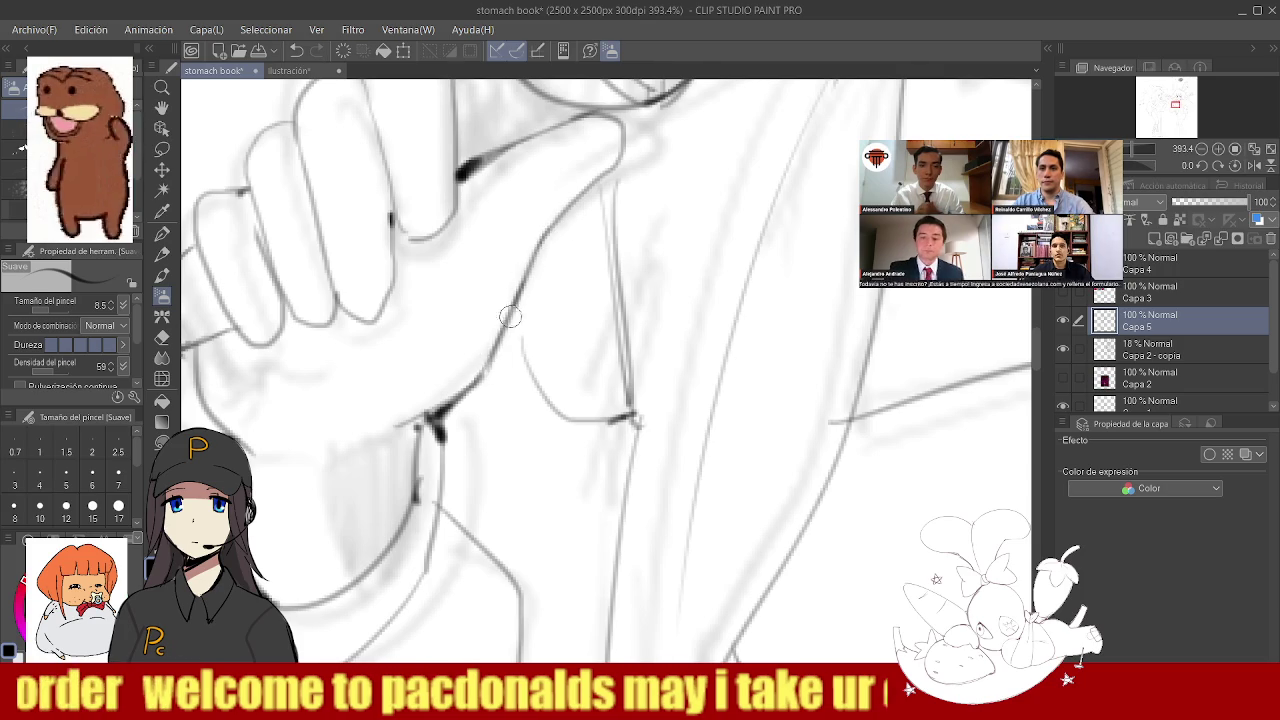
scroll(466, 371, down, 4)
scroll(489, 278, up, 3)
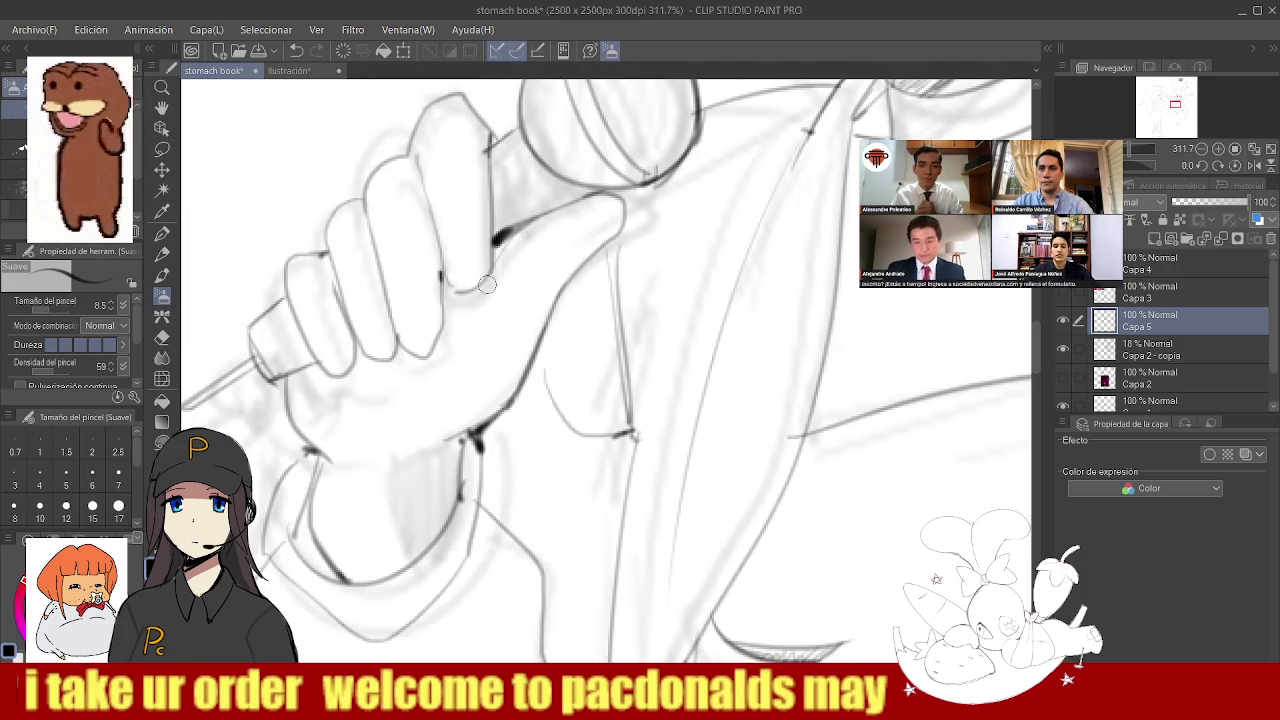
scroll(445, 350, down, 8)
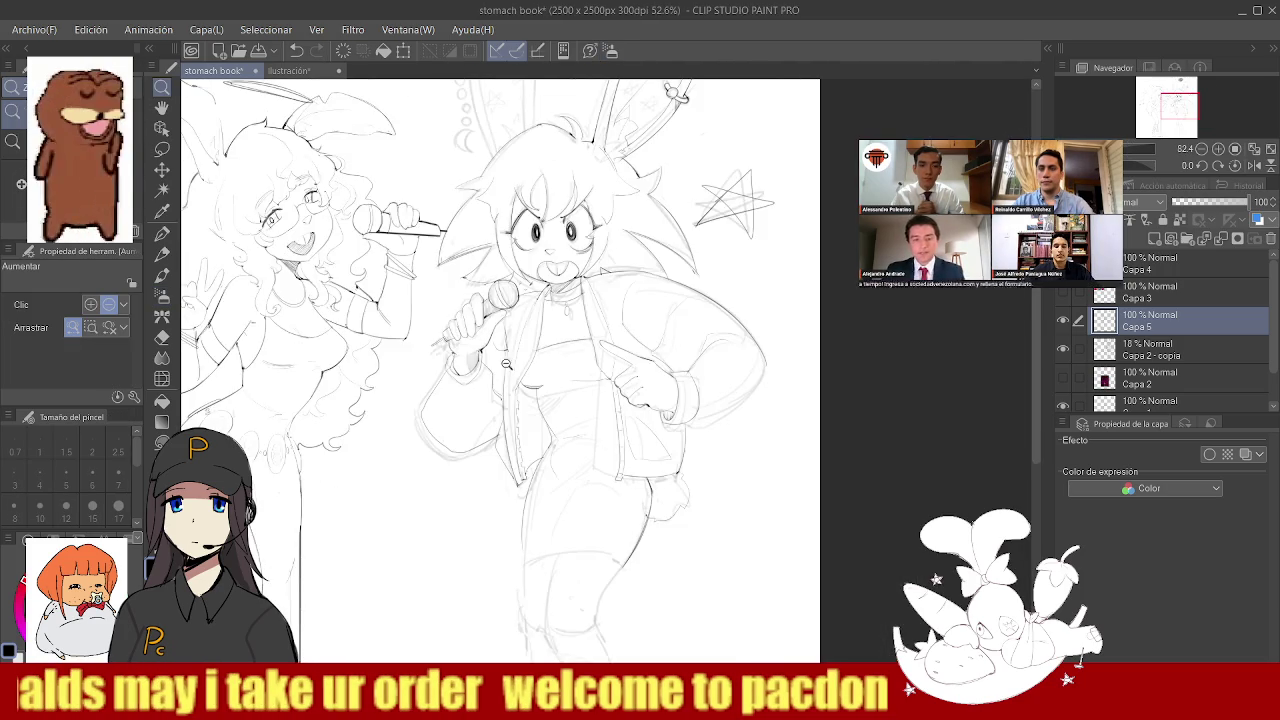
scroll(498, 356, up, 2)
scroll(477, 490, up, 4)
- Ink the lower chest curve, redrawing it several times until it sits smoothly
key(ctrl+z)
drag(340, 335, 478, 492)
key(ctrl+z)
drag(350, 365, 537, 461)
key(ctrl+z)
drag(456, 492, 590, 428)
key(ctrl+z)
drag(456, 492, 586, 430)
key(ctrl+z)
mouse_move(456, 492)
mouse_down()
mouse_move(600, 428)
mouse_move(537, 376)
mouse_move(523, 283)
mouse_up()
- Ink the column of bead rings down the left bunny ear's edge
drag(527, 228, 537, 229)
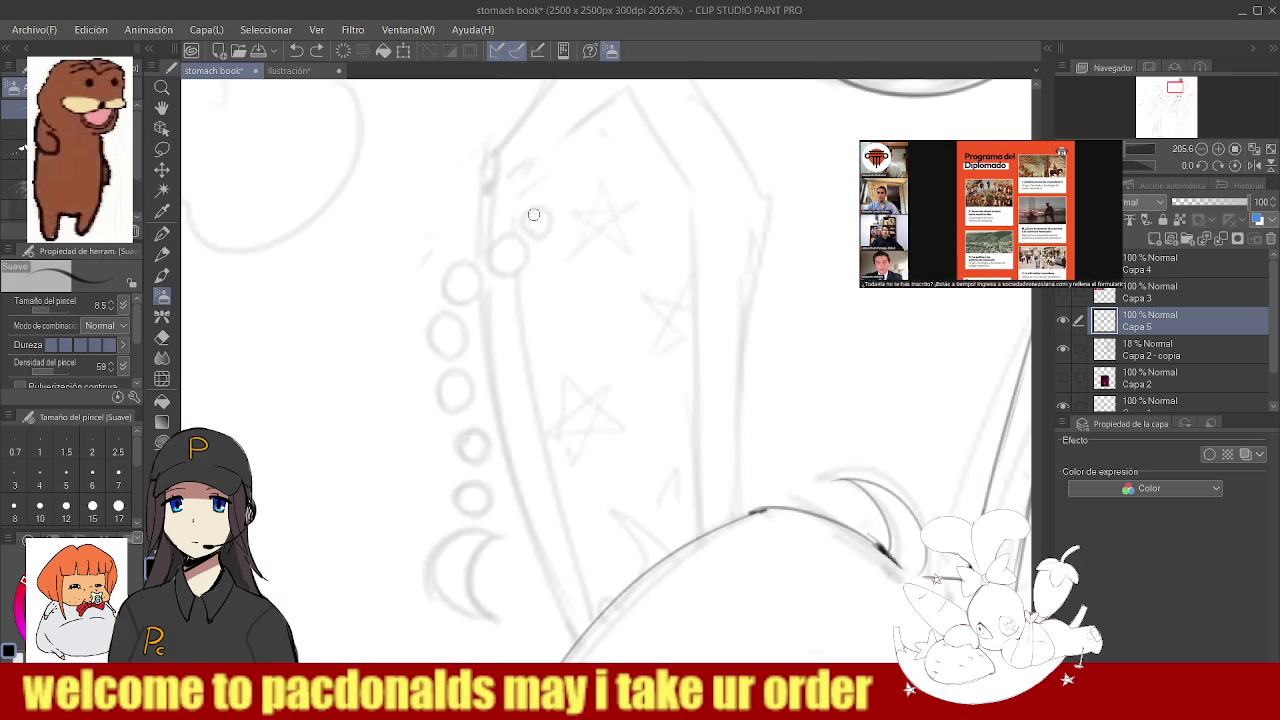
key(ctrl+z)
drag(512, 245, 476, 298)
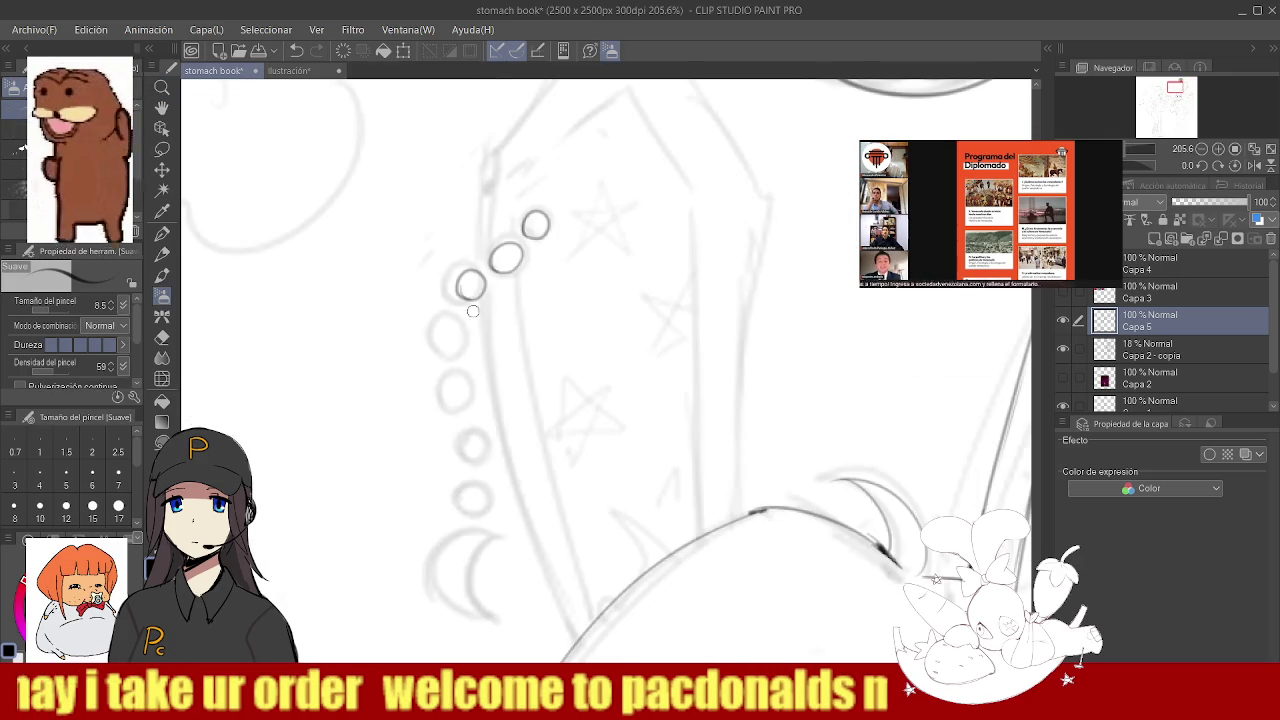
drag(458, 377, 463, 376)
drag(481, 430, 481, 455)
key(ctrl+z)
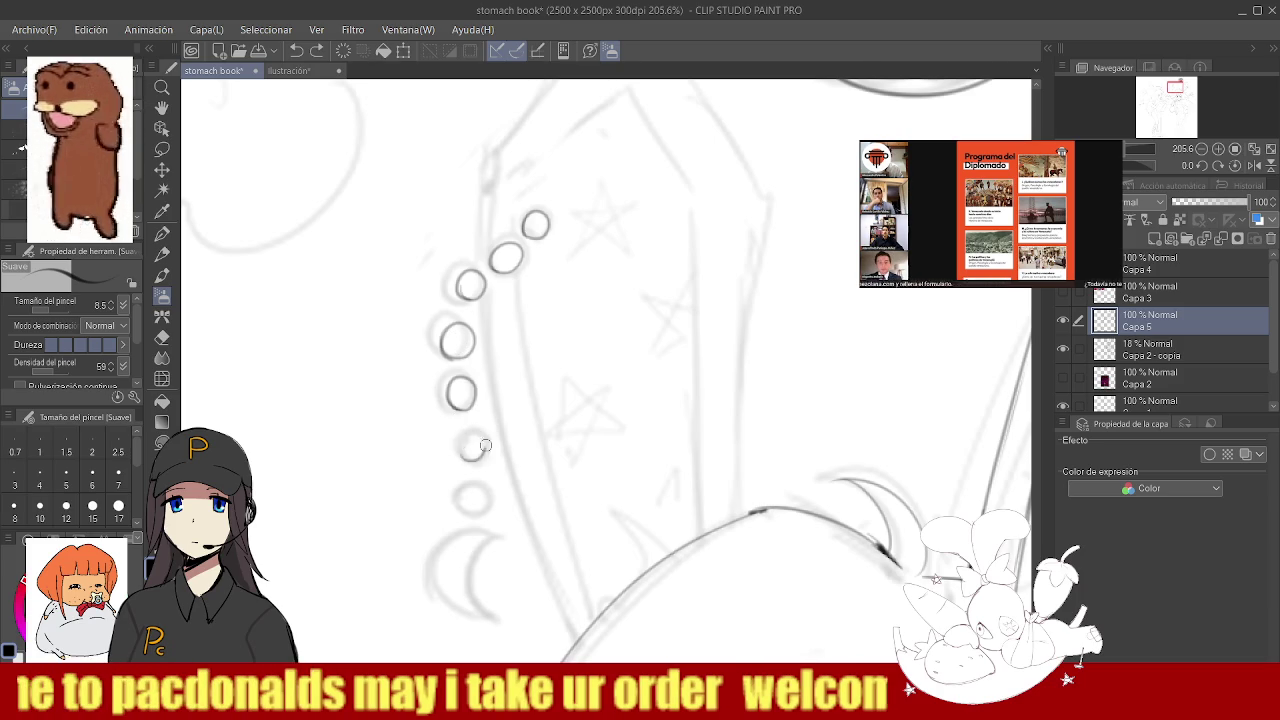
scroll(480, 490, down, 5)
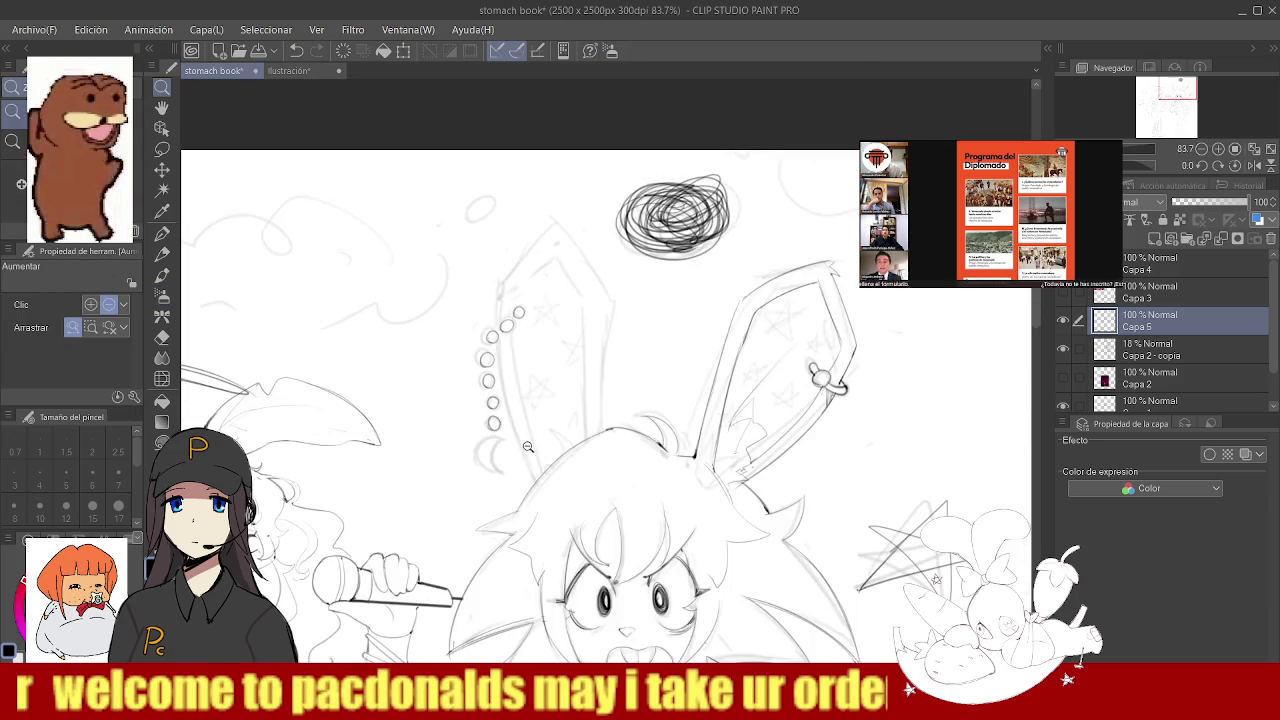
scroll(500, 500, up, 6)
- Ink the crescent moon charm below the beads and zoom out to check it
mouse_move(516, 517)
mouse_down()
mouse_move(540, 405)
mouse_move(543, 496)
mouse_up()
key(ctrl+z)
drag(509, 406, 540, 494)
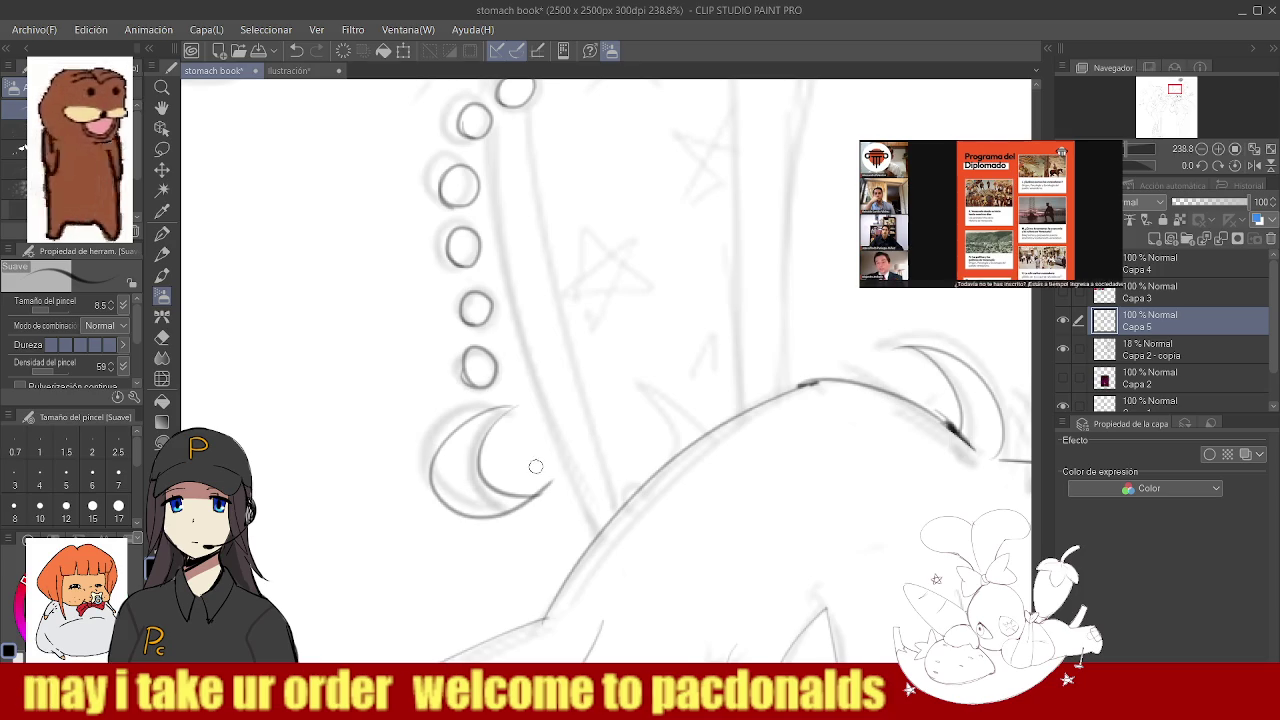
ctrl+alt+click(509, 411)
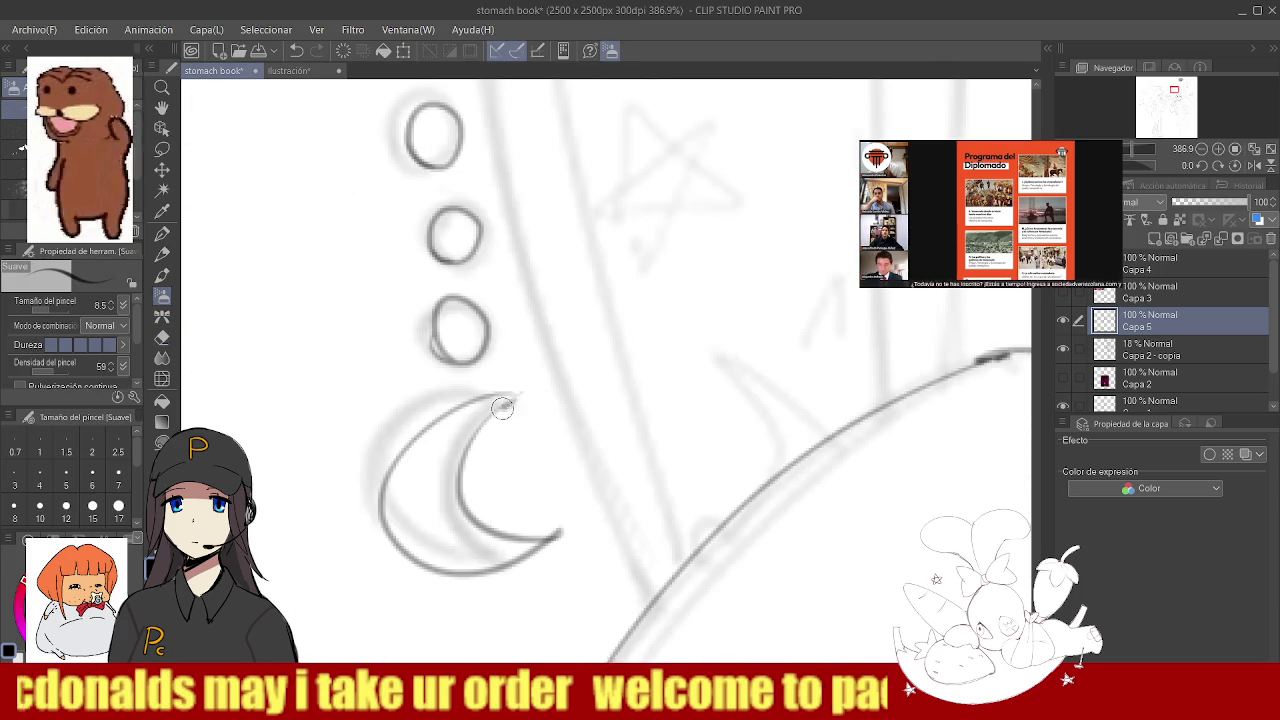
drag(501, 398, 529, 363)
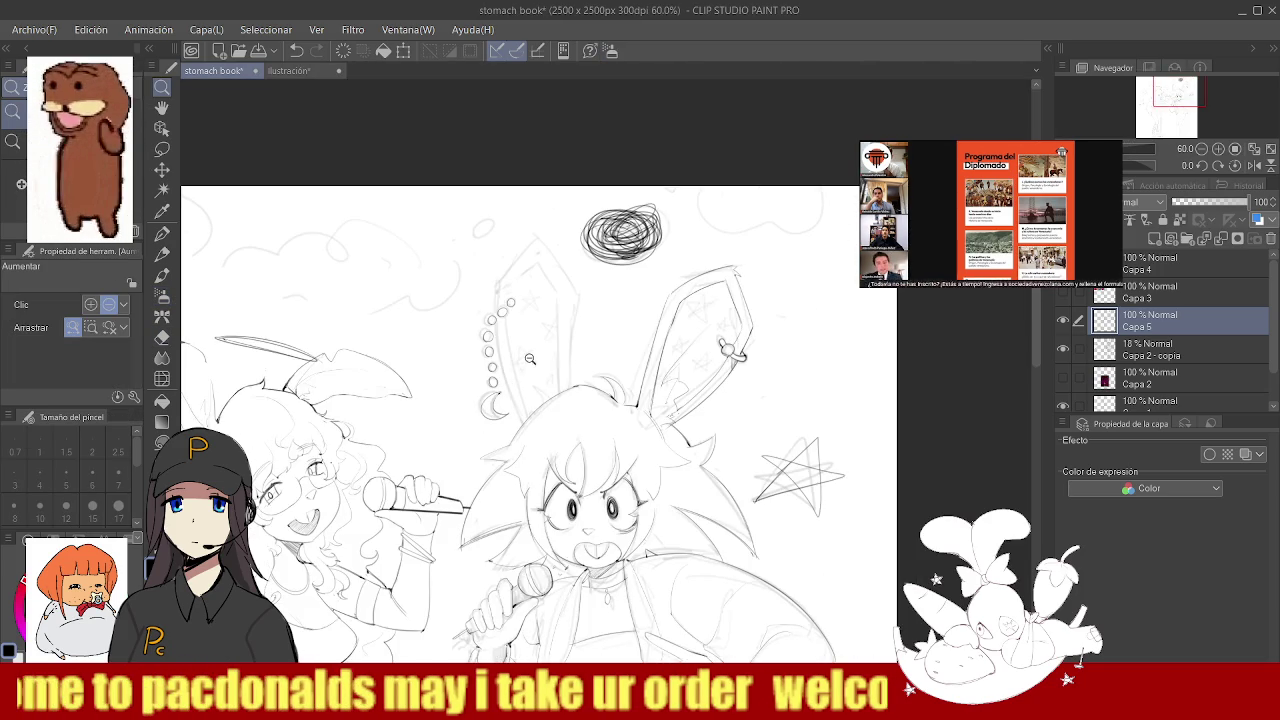
click(551, 356)
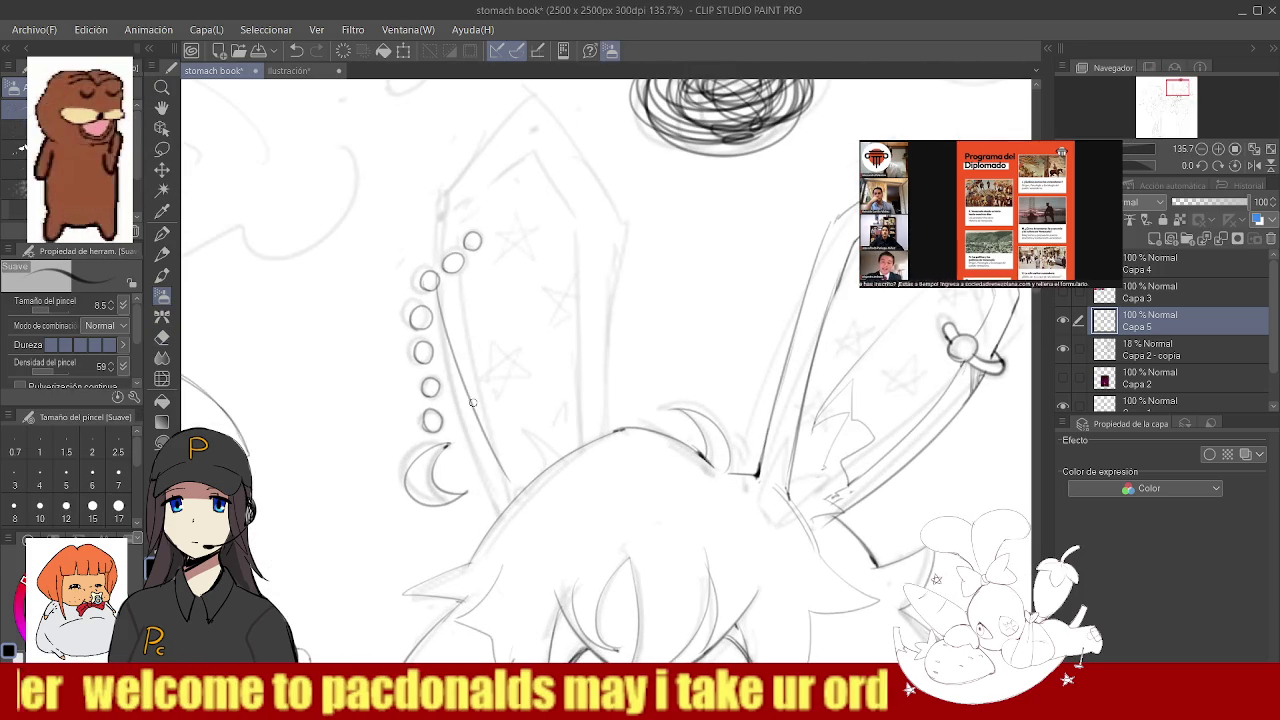
- Ink the ear's outer edge, the pointed base tuft and two inner fold lines
drag(436, 284, 513, 487)
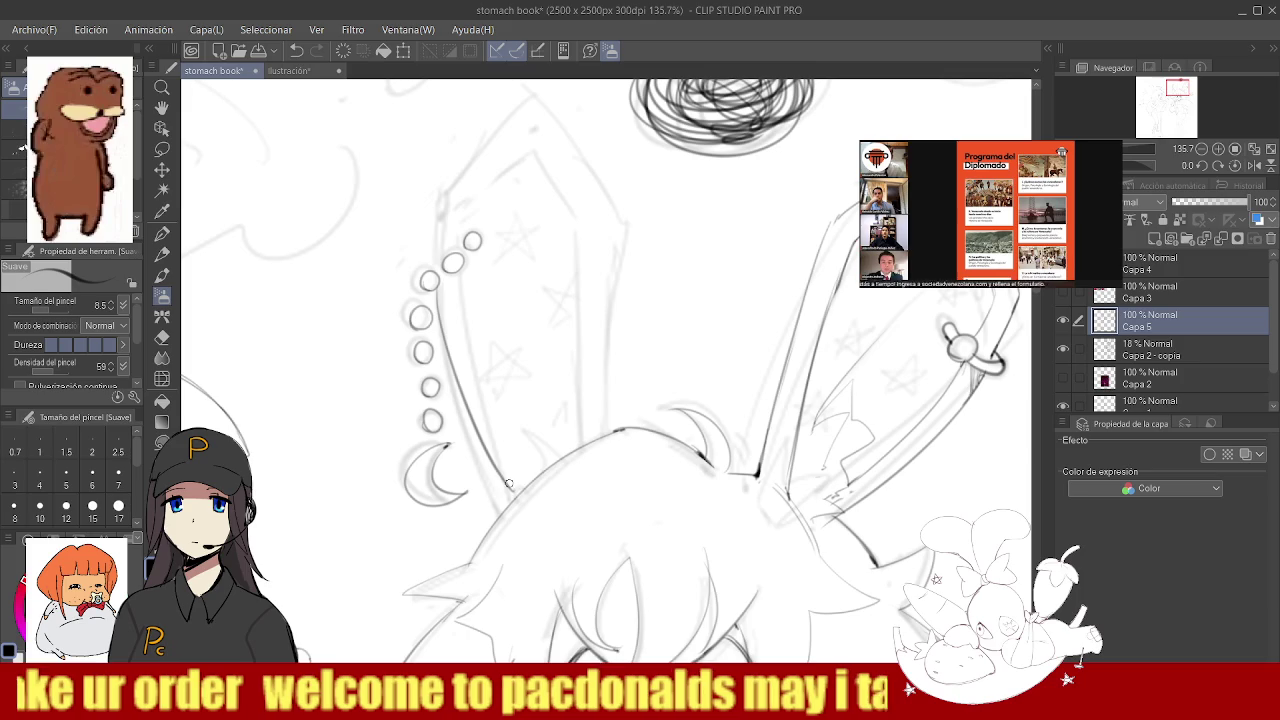
key(ctrl+z)
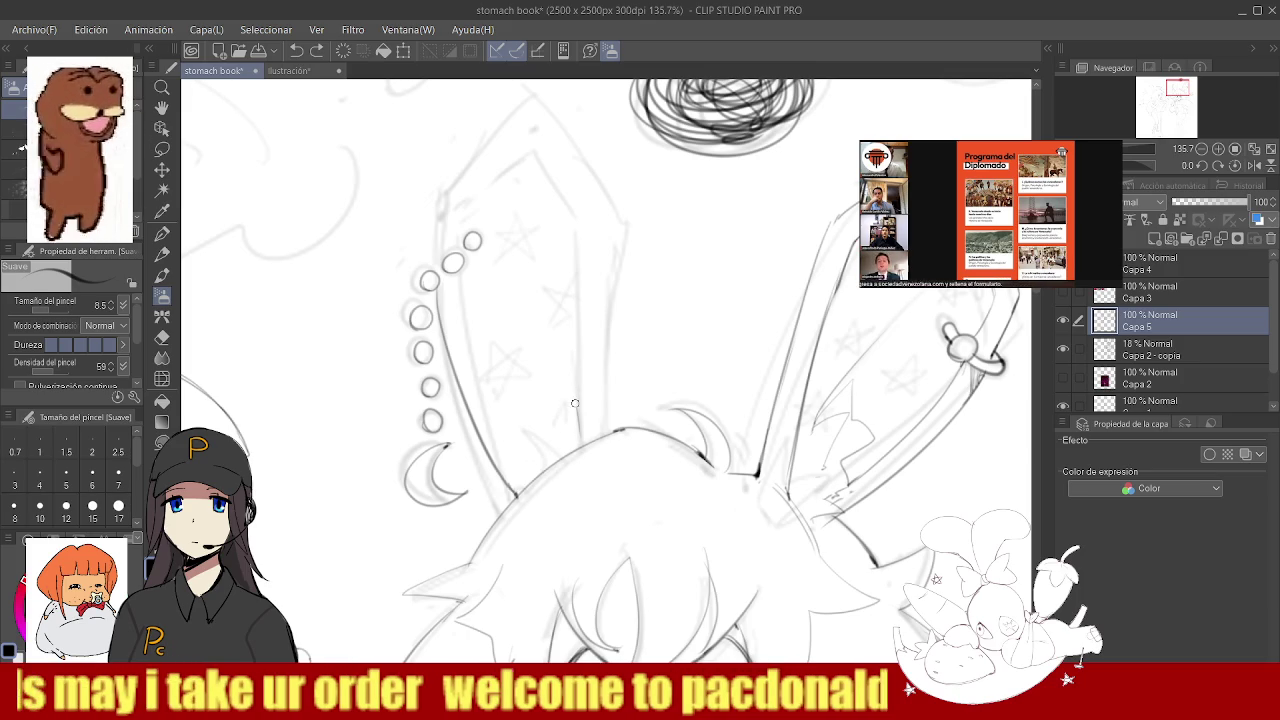
drag(508, 390, 531, 467)
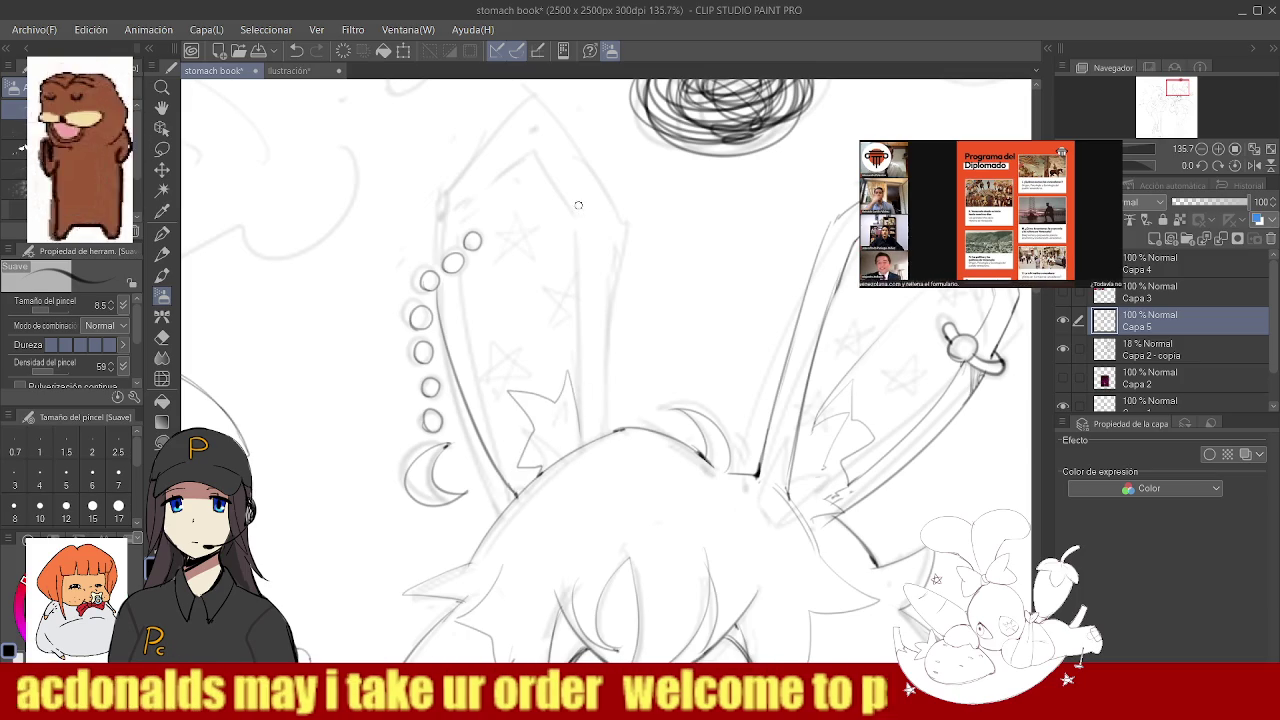
drag(572, 214, 575, 420)
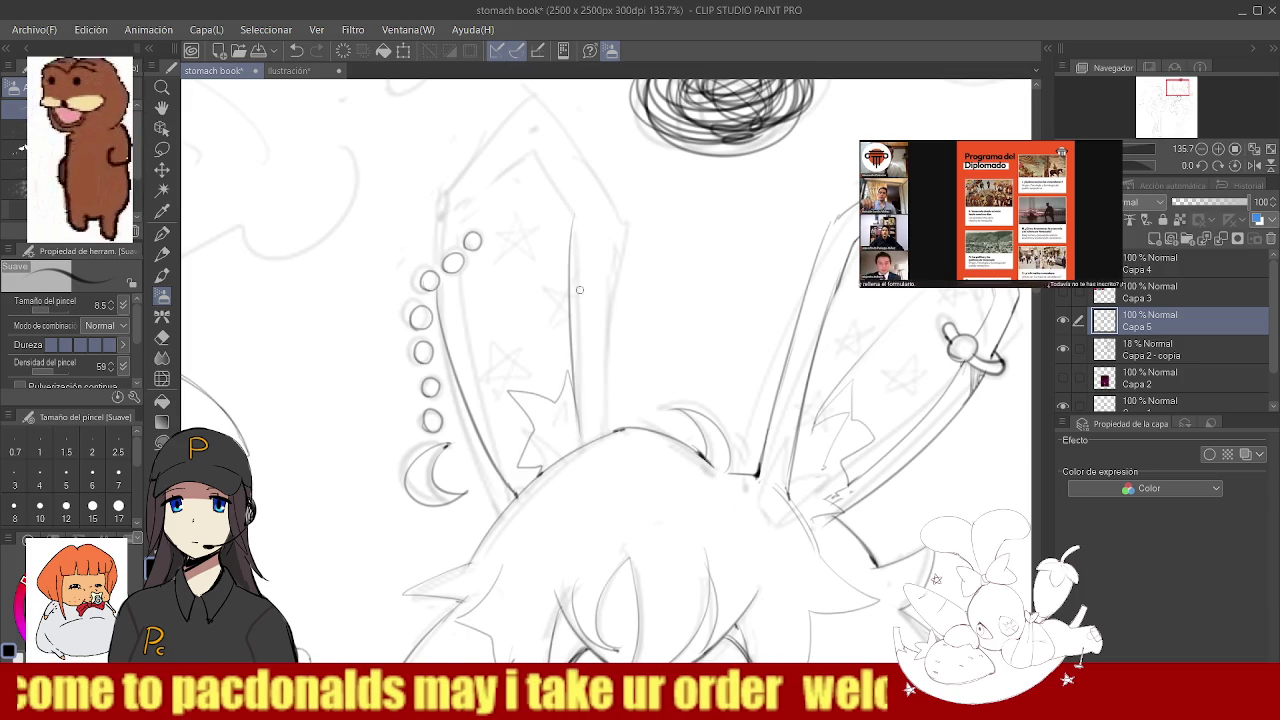
drag(604, 205, 594, 419)
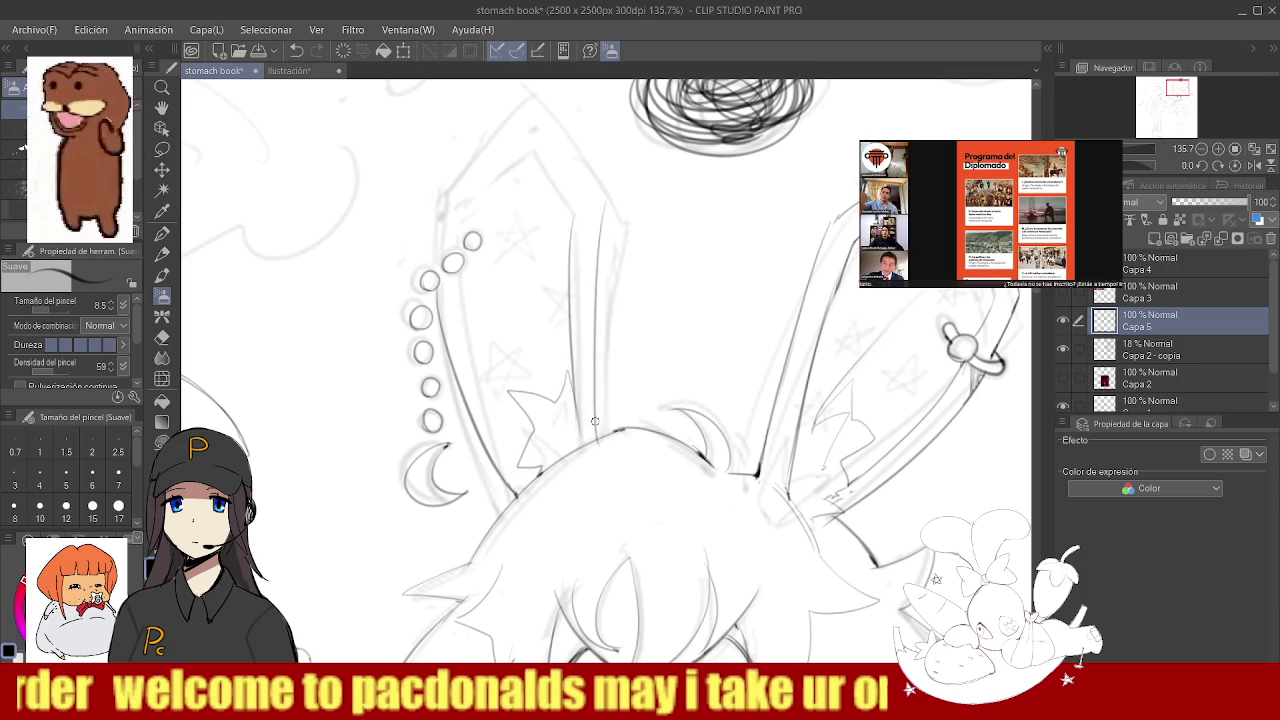
scroll(598, 437, down, 3)
scroll(465, 377, up, 4)
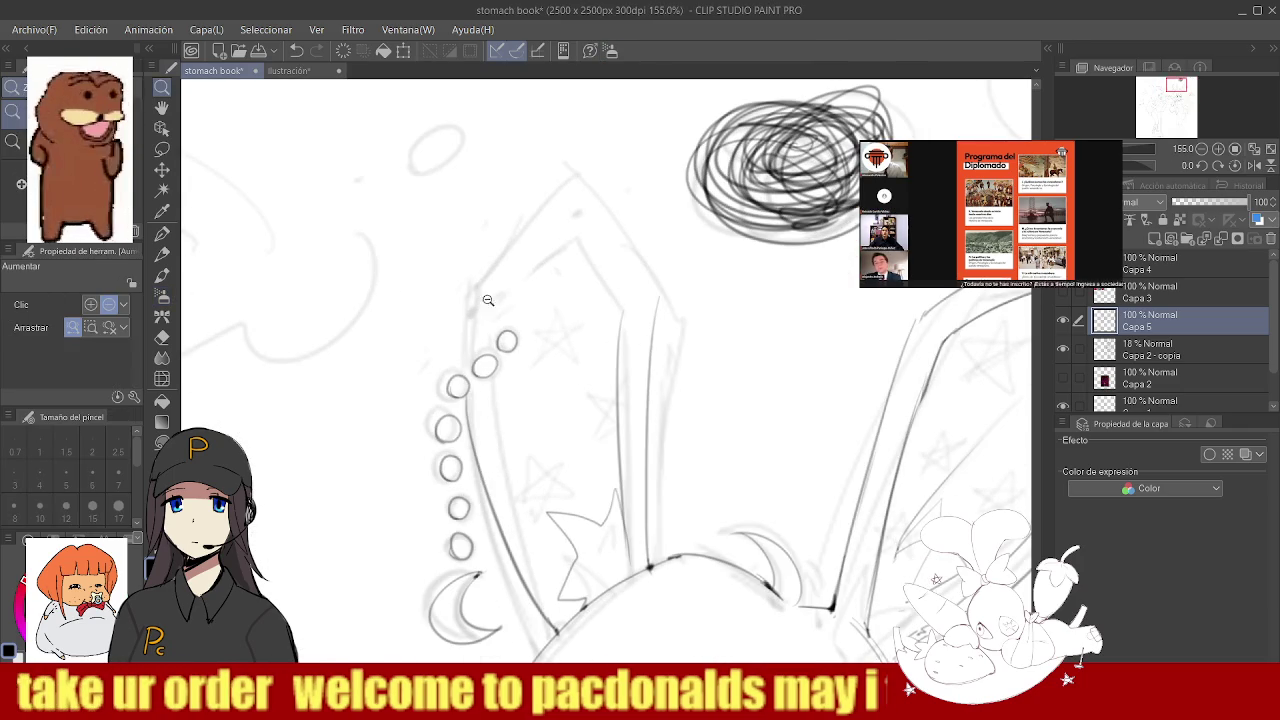
- Ink the ear's upper outline toward the tip, mirroring the canvas to check it
key(ctrl+z)
drag(468, 295, 592, 179)
key(ctrl+z)
key(ctrl+z)
drag(468, 295, 594, 178)
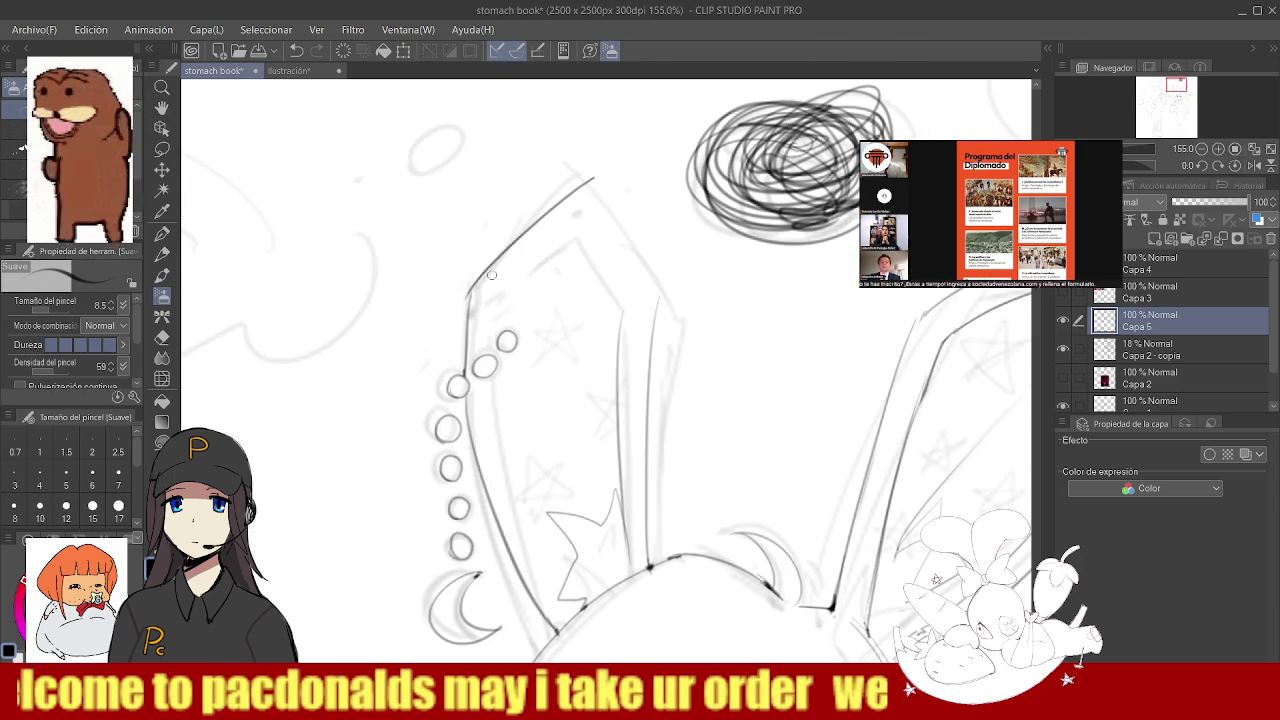
key(h)
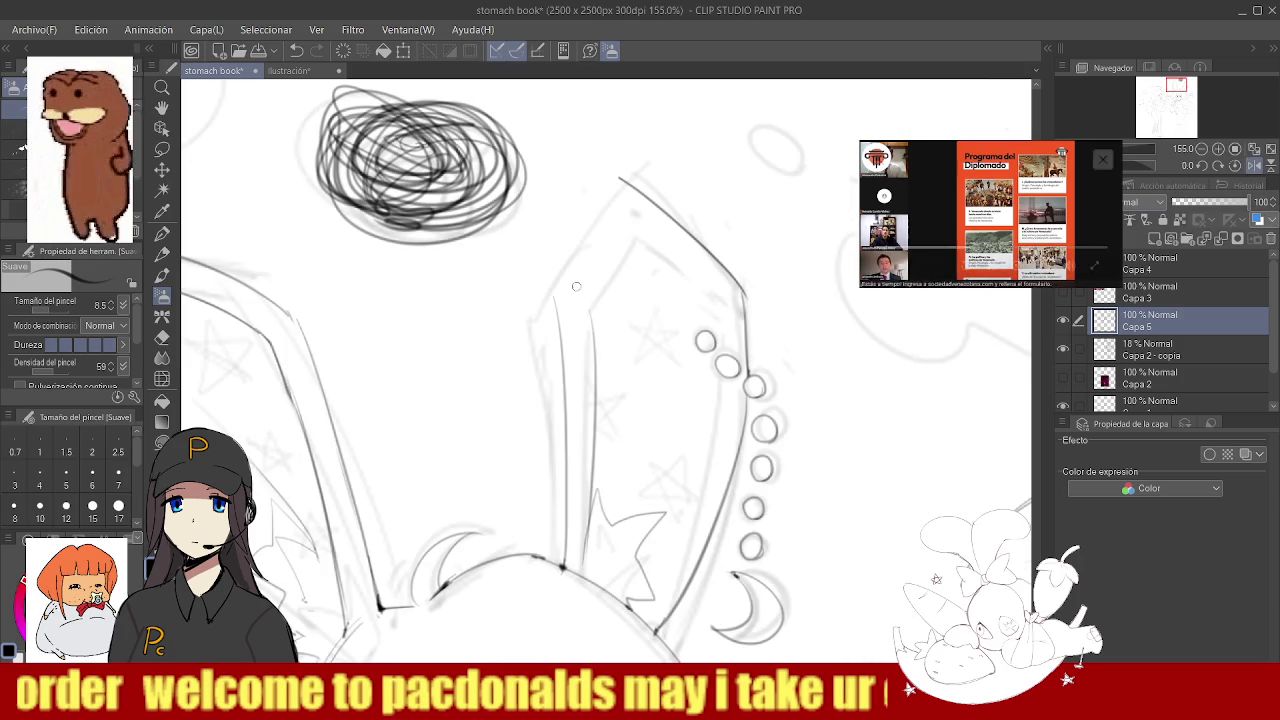
key(ctrl+z)
drag(556, 293, 620, 179)
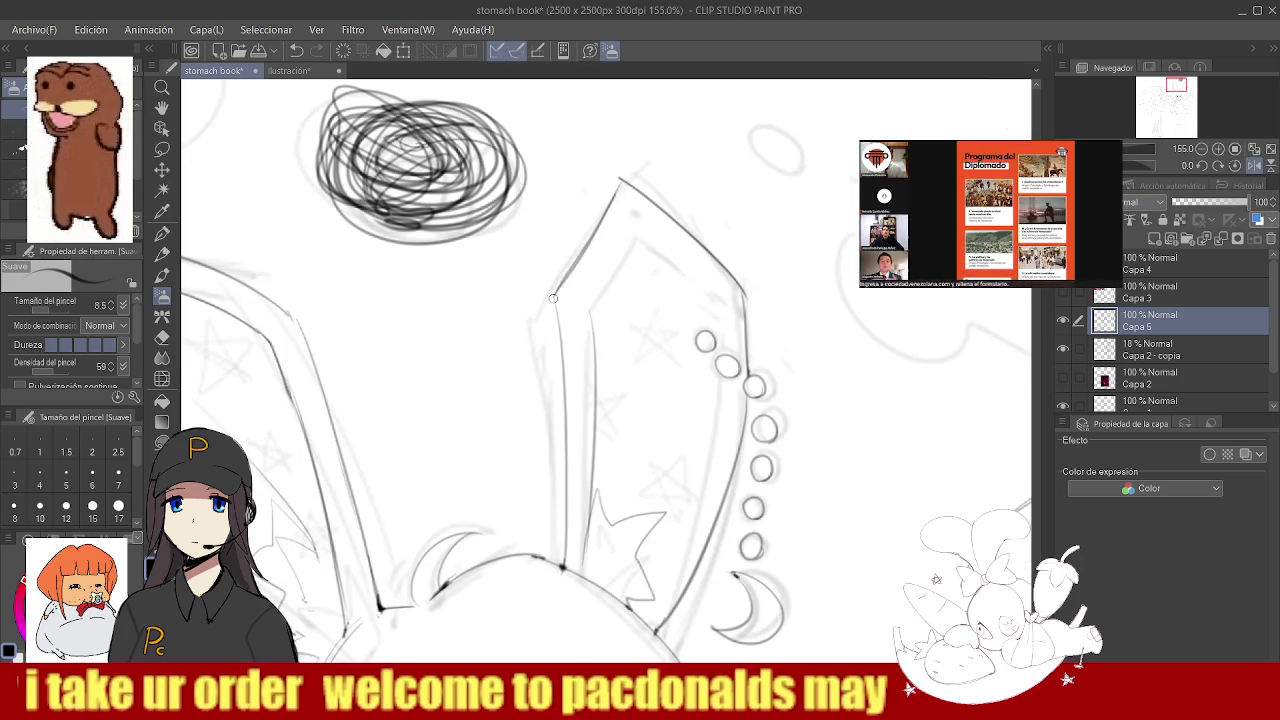
- Retry the edge line beside the beads, removing the last attempt
scroll(553, 299, down, 5)
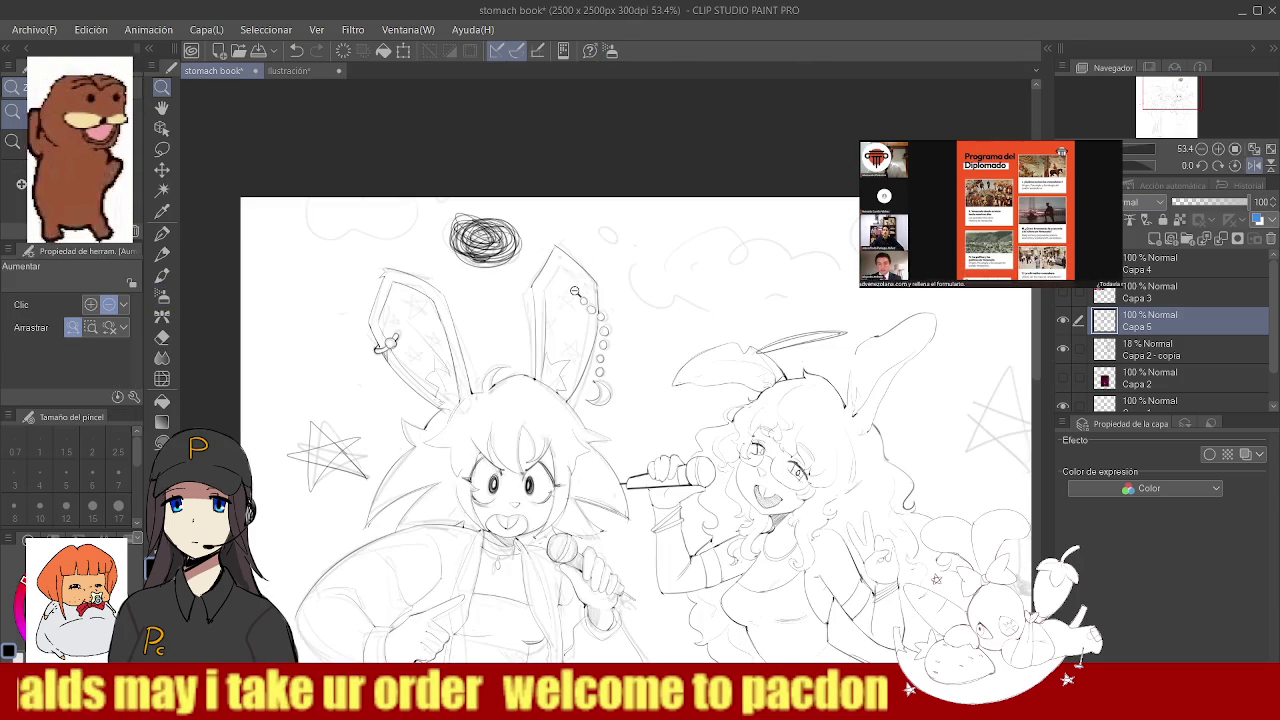
scroll(575, 289, up, 5)
key(ctrl+z)
drag(538, 338, 550, 470)
key(ctrl+z)
drag(538, 332, 552, 466)
key(ctrl+z)
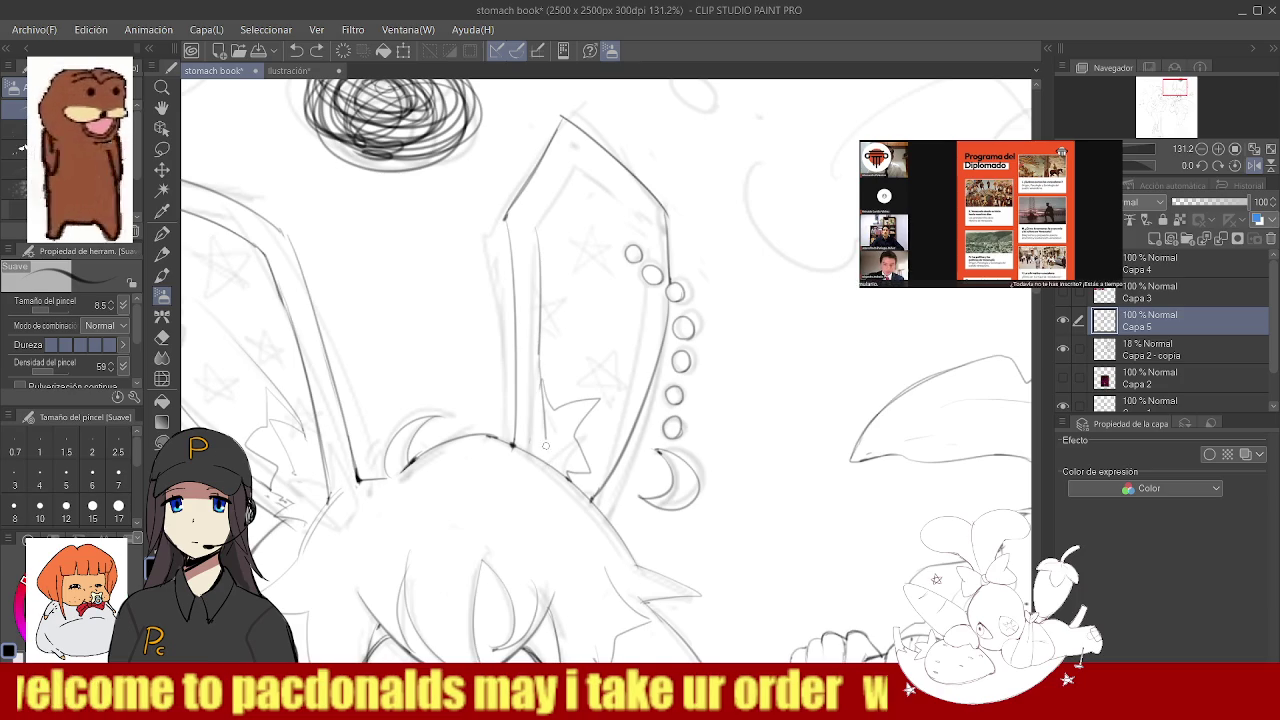
scroll(544, 413, down, 3)
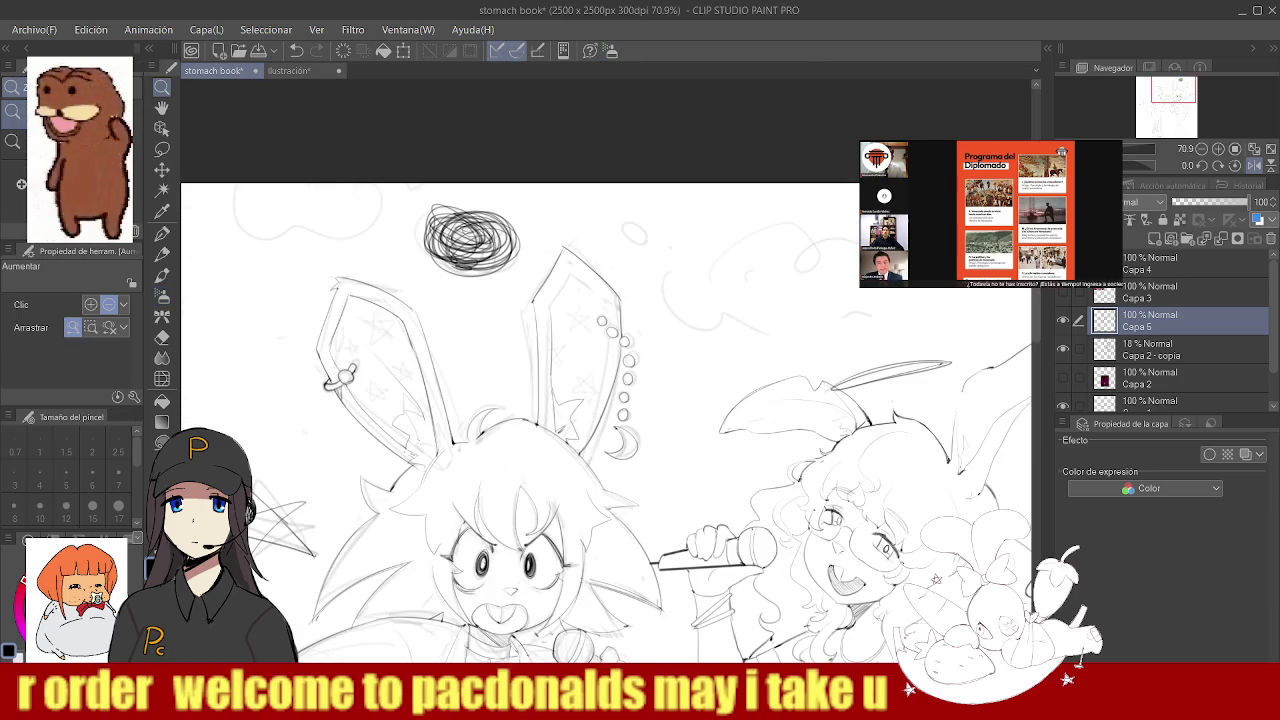
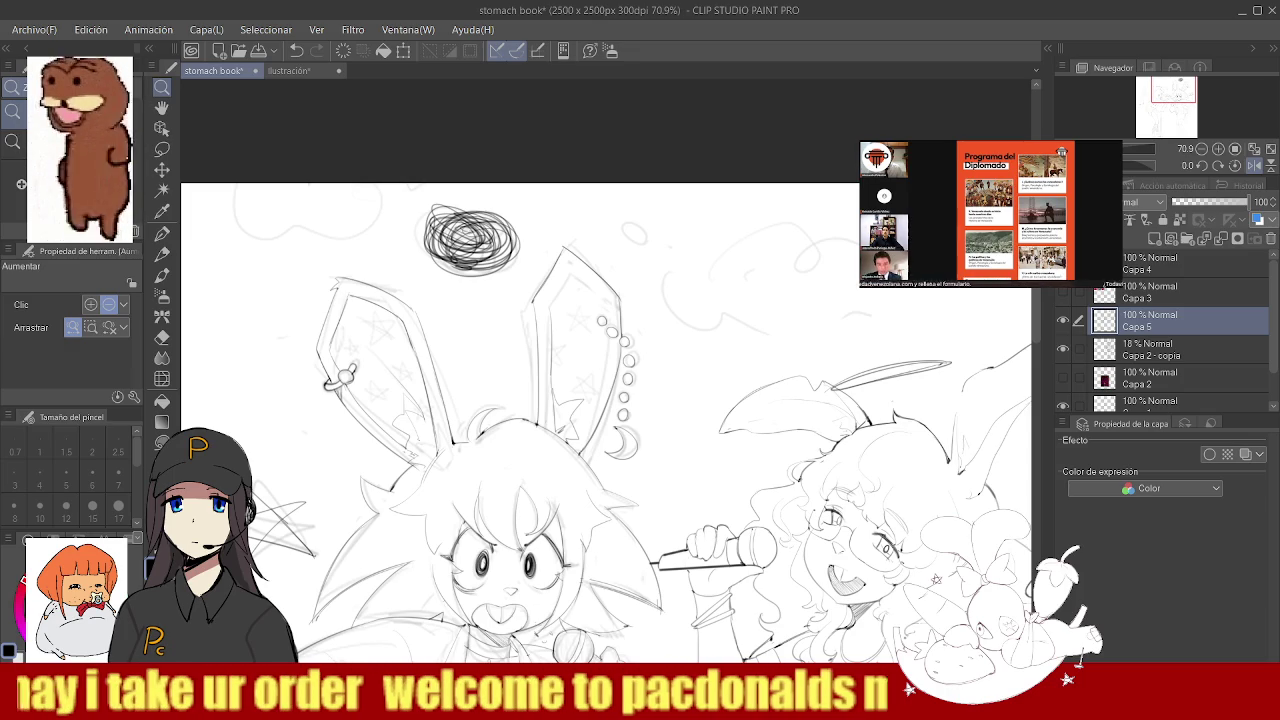
- Zoom onto the beaded bunny ear and darken its left edge line with the soft brush
click(527, 327)
key(b)
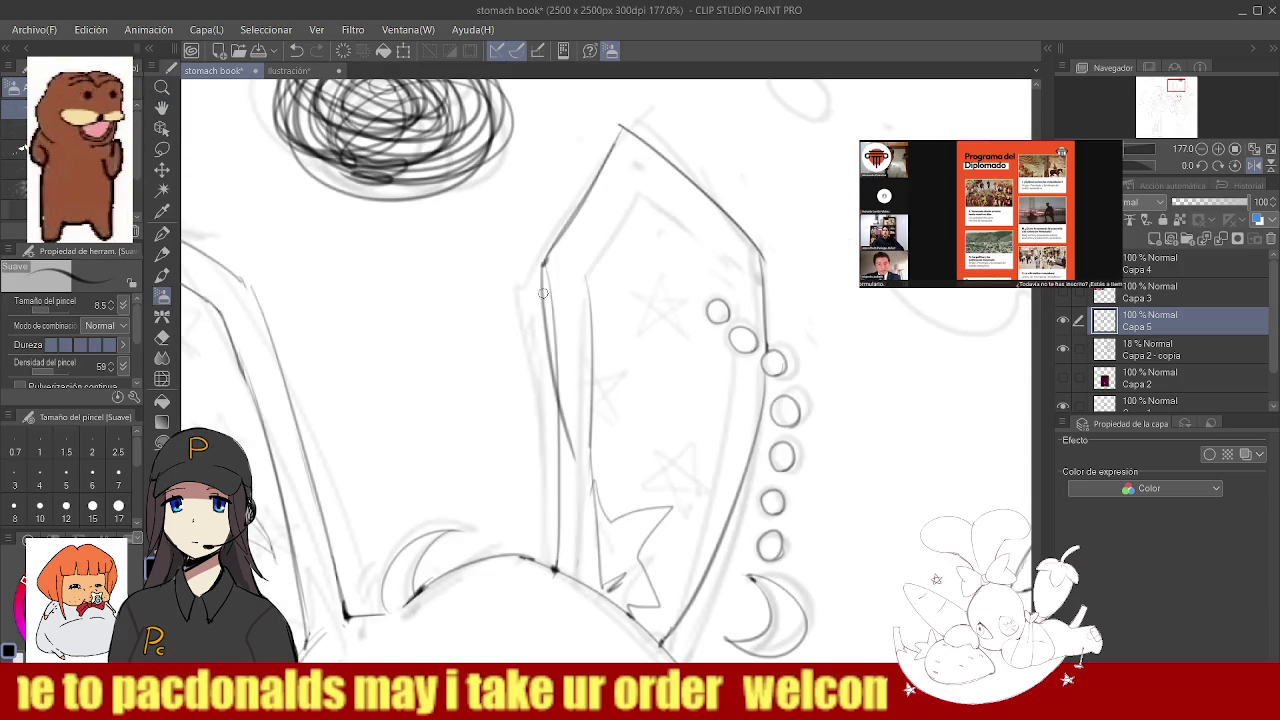
key(slash)
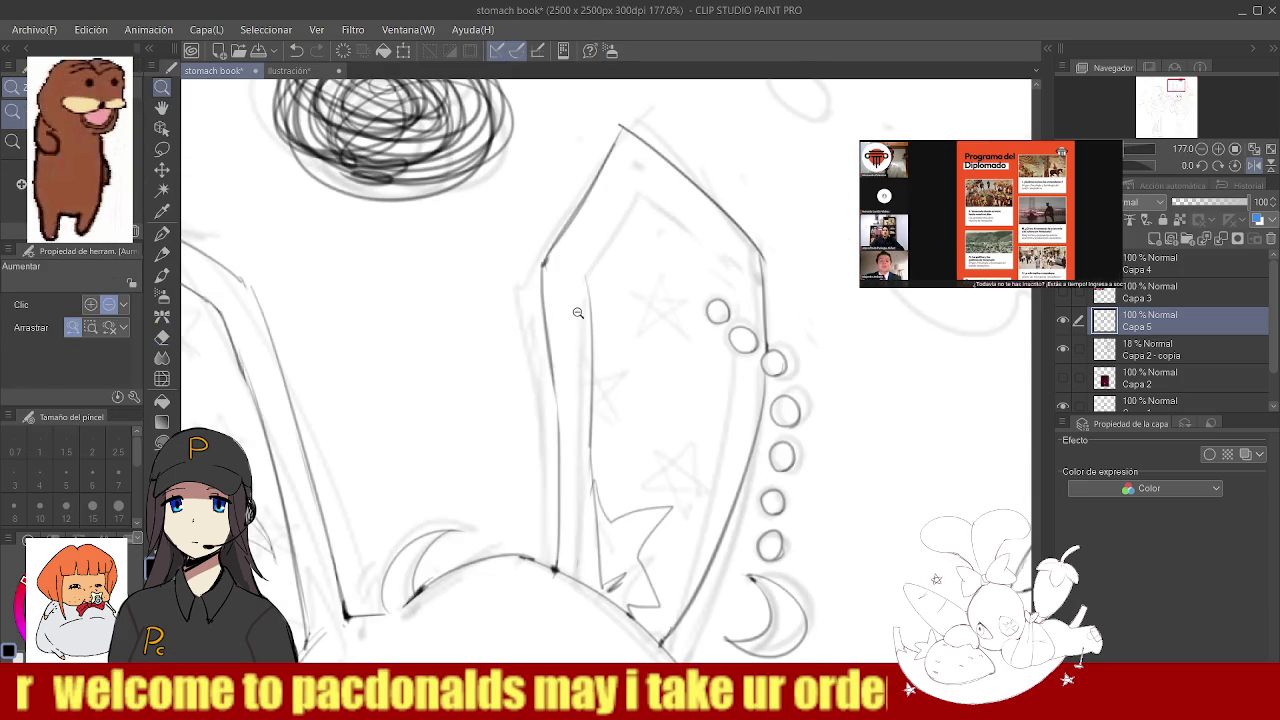
drag(579, 312, 579, 221)
key(b)
drag(556, 278, 563, 462)
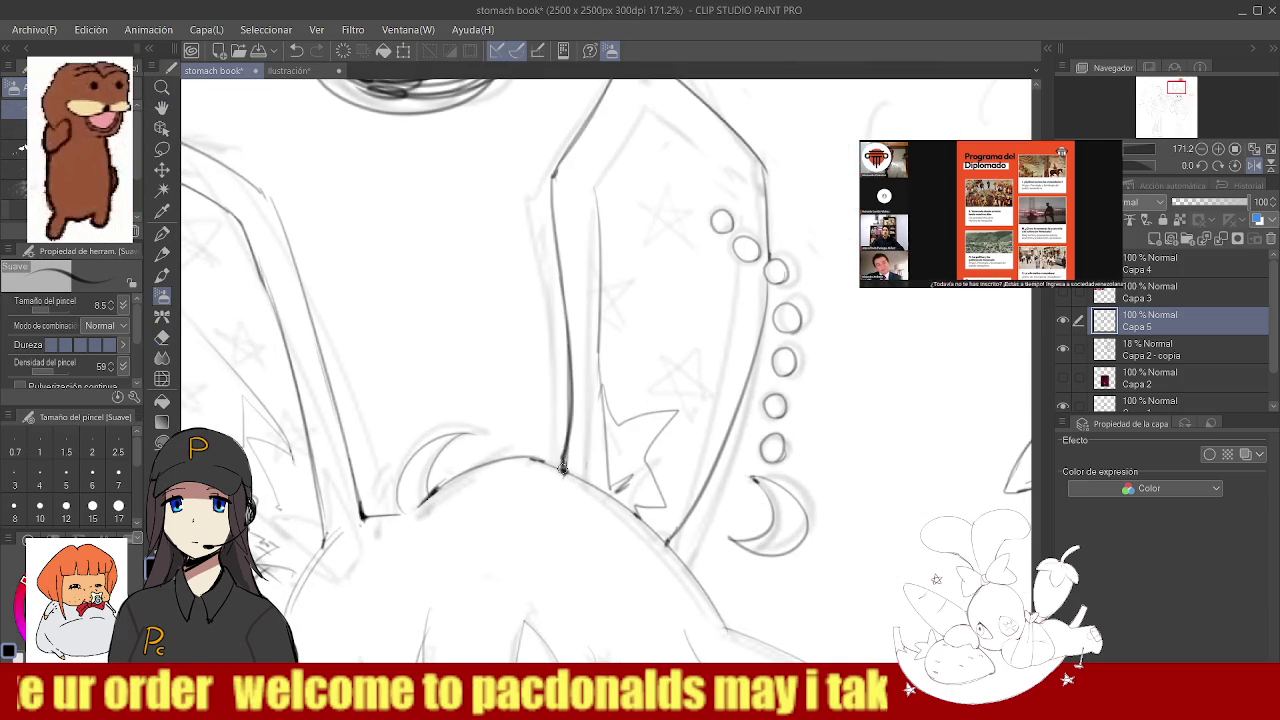
- Zoom out and back in around the bunny ear and crescent moon to check the line
key(slash)
alt+click(579, 354)
click(592, 398)
key(b)
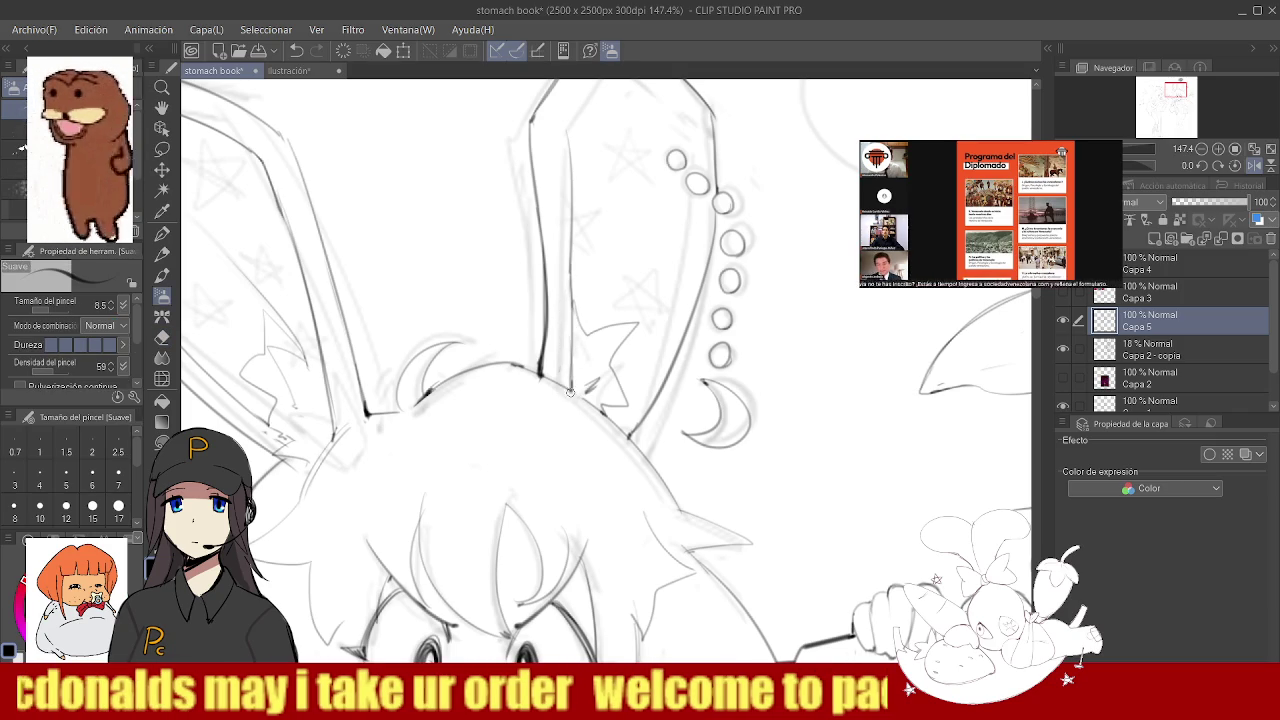
key(slash)
alt+click(561, 333)
click(634, 297)
key(b)
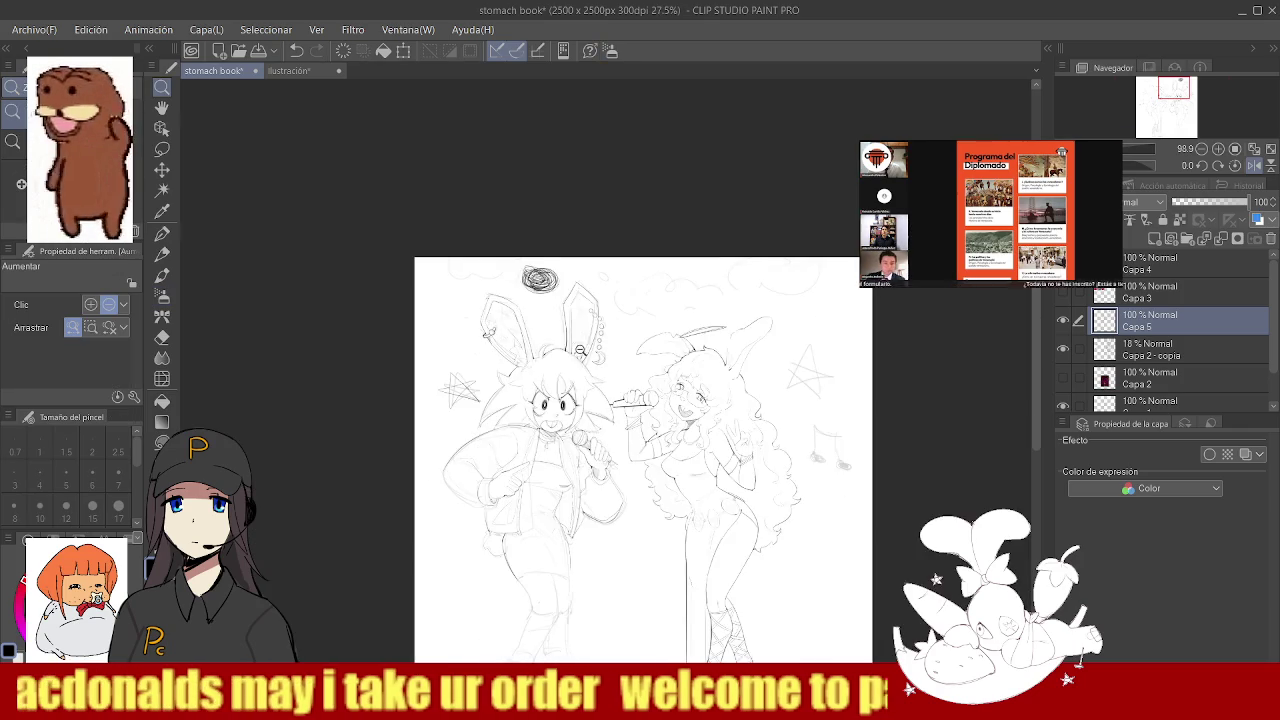
mouse_move(572, 457)
mouse_down()
mouse_move(611, 297)
mouse_move(641, 476)
mouse_up()
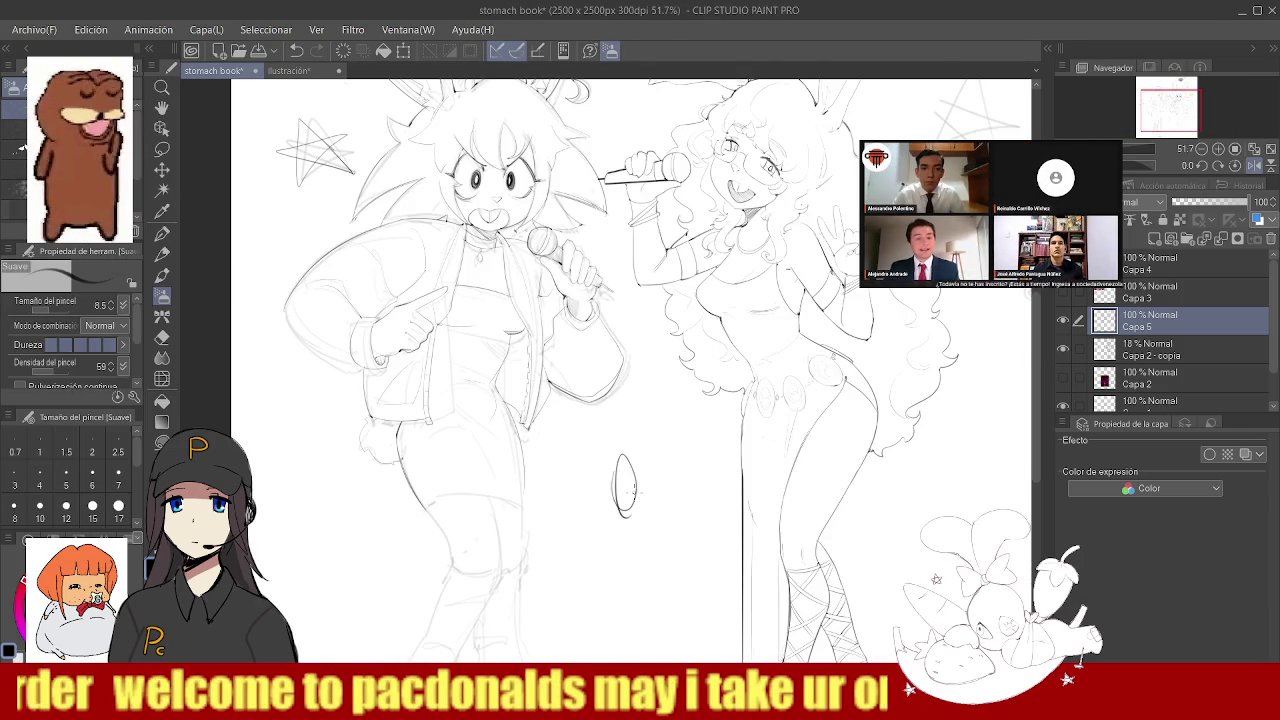
- Zoom onto the left character's thigh and draw the skirt hem line across it
scroll(608, 496, down, 3)
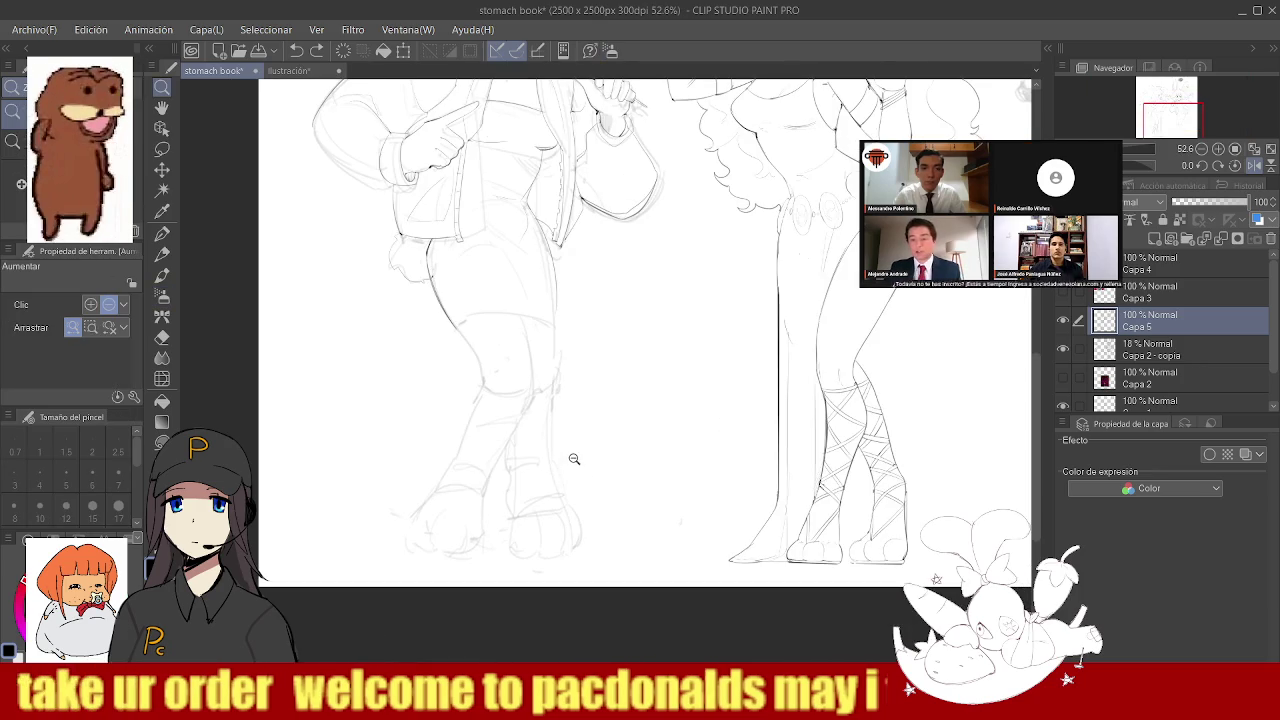
mouse_move(574, 461)
mouse_down()
mouse_move(485, 441)
mouse_move(555, 397)
mouse_up()
mouse_move(557, 320)
mouse_down()
mouse_move(600, 315)
mouse_move(573, 432)
mouse_up()
key(b)
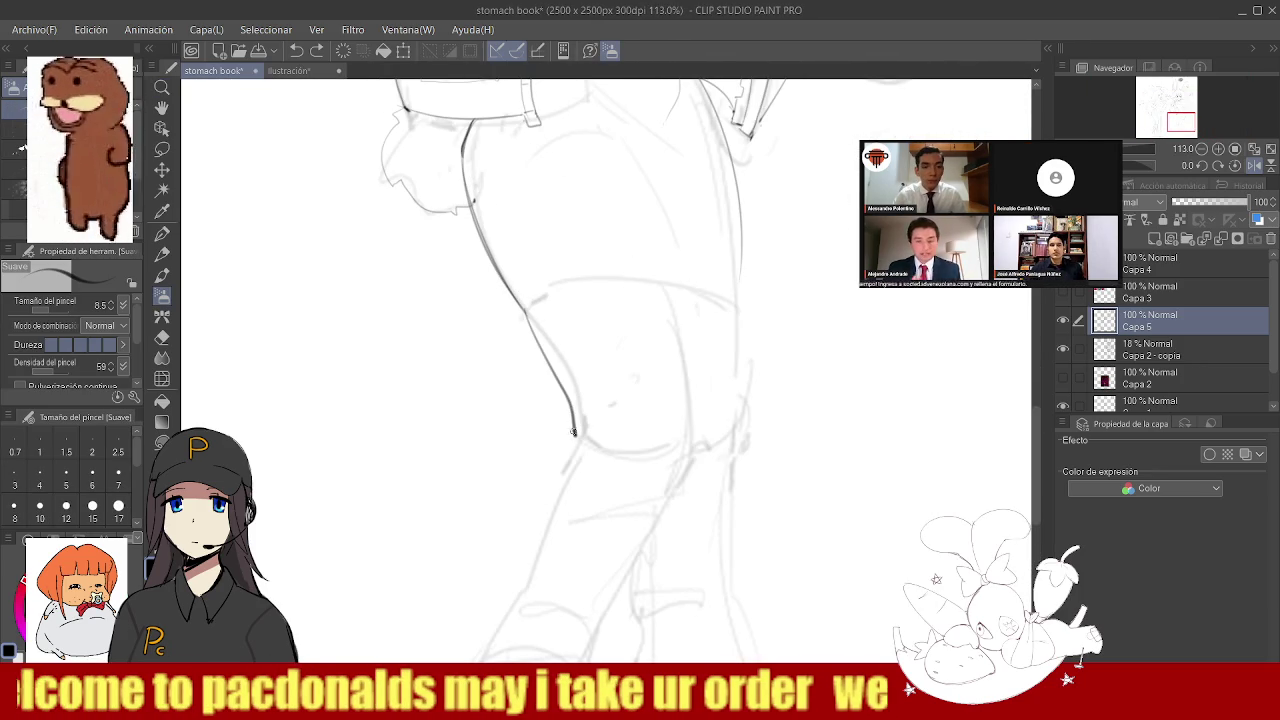
drag(565, 365, 609, 313)
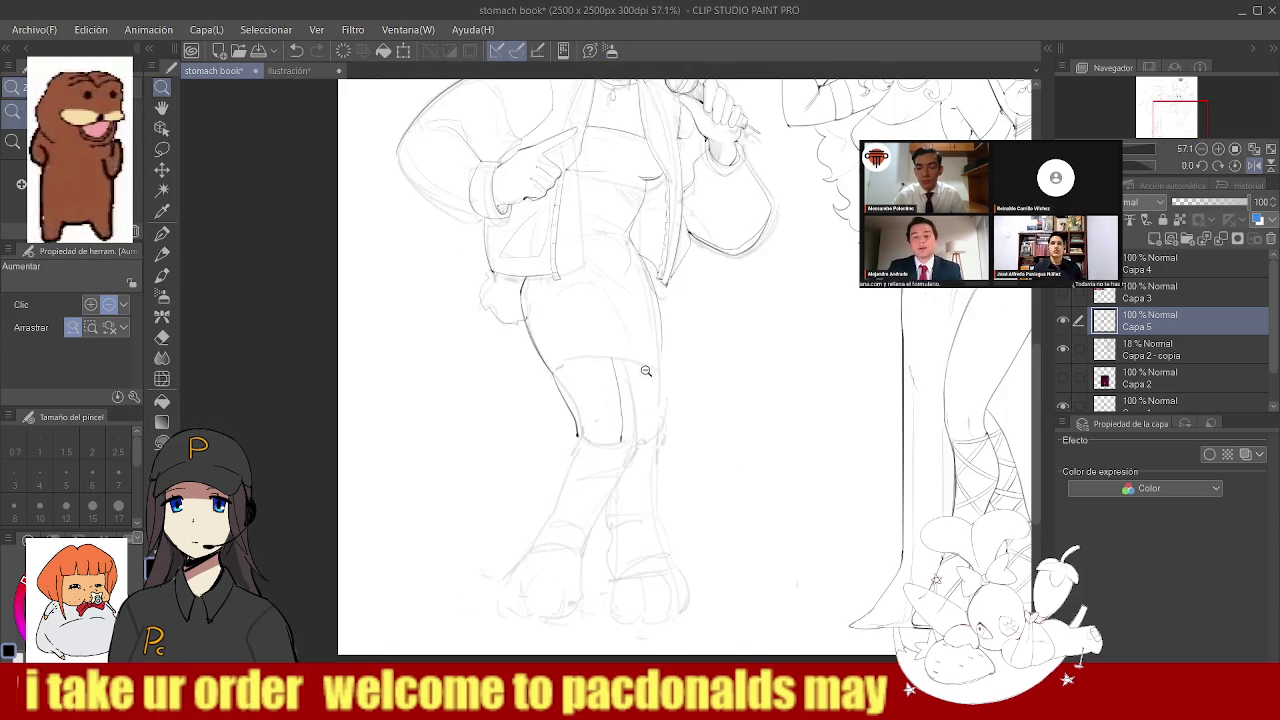
drag(432, 376, 676, 375)
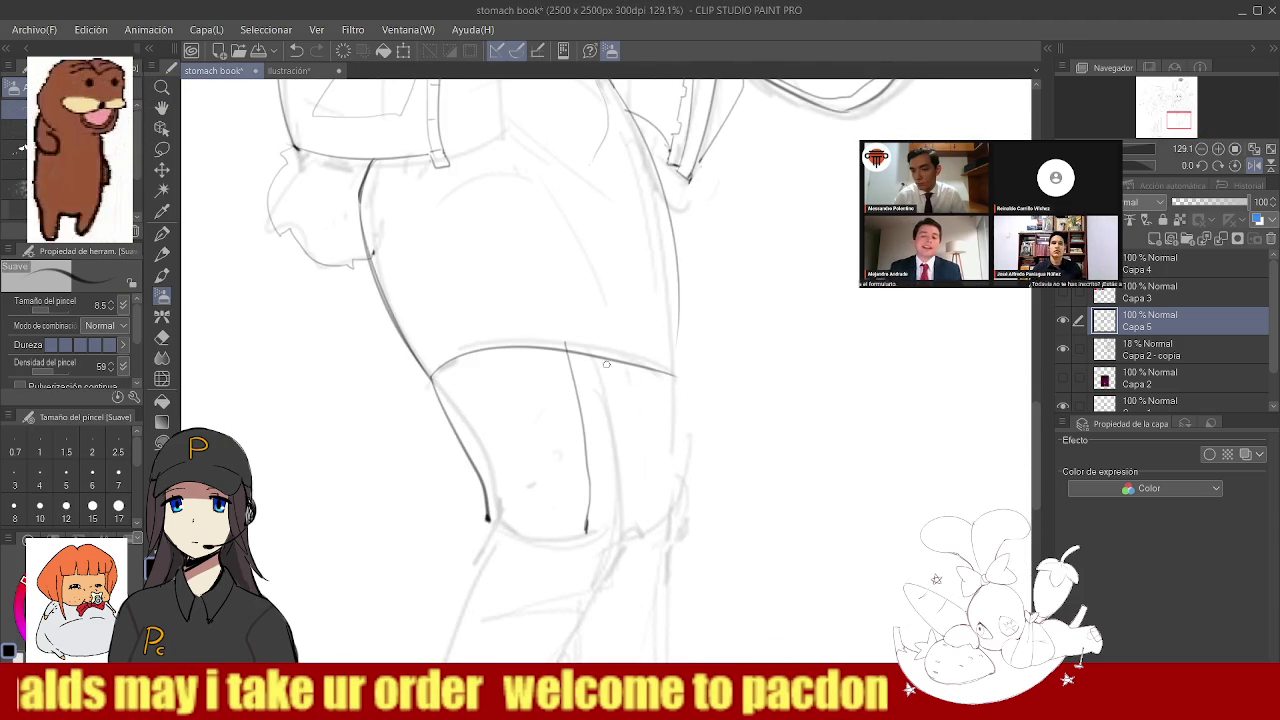
- Ink and darken the diagonal line down the hip, checking it at full view
drag(530, 279, 605, 370)
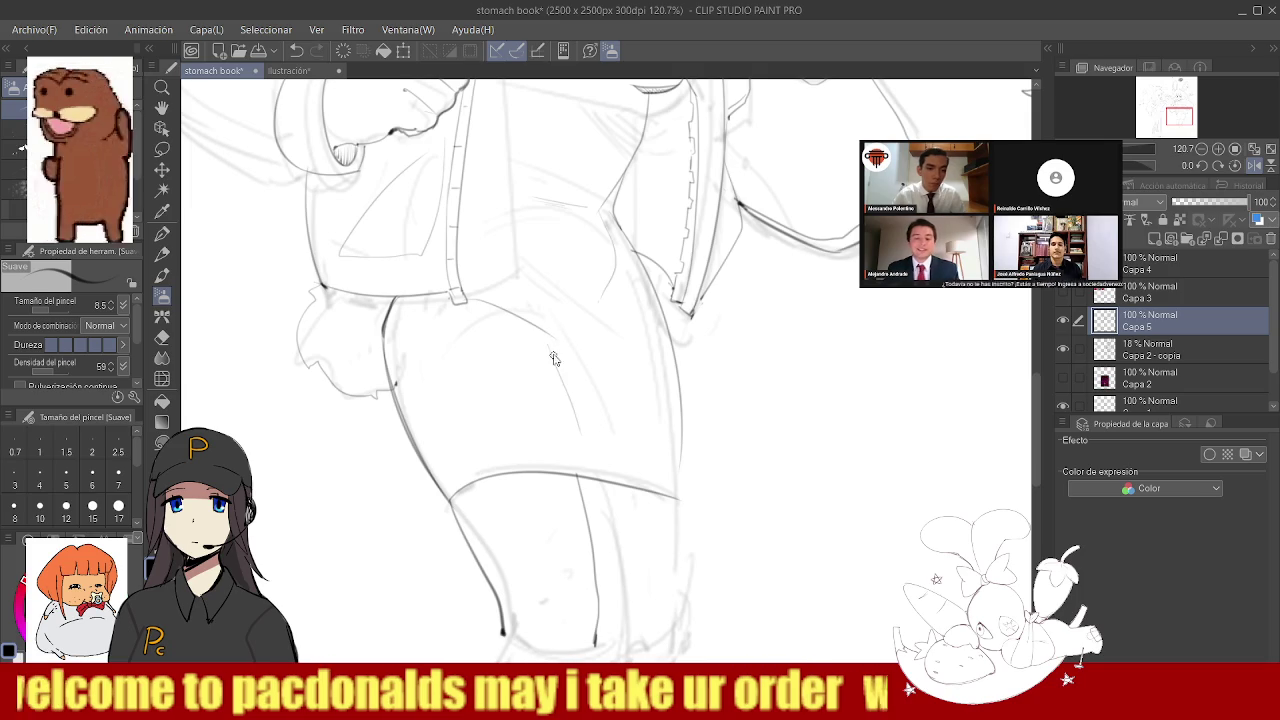
scroll(615, 420, down, 3)
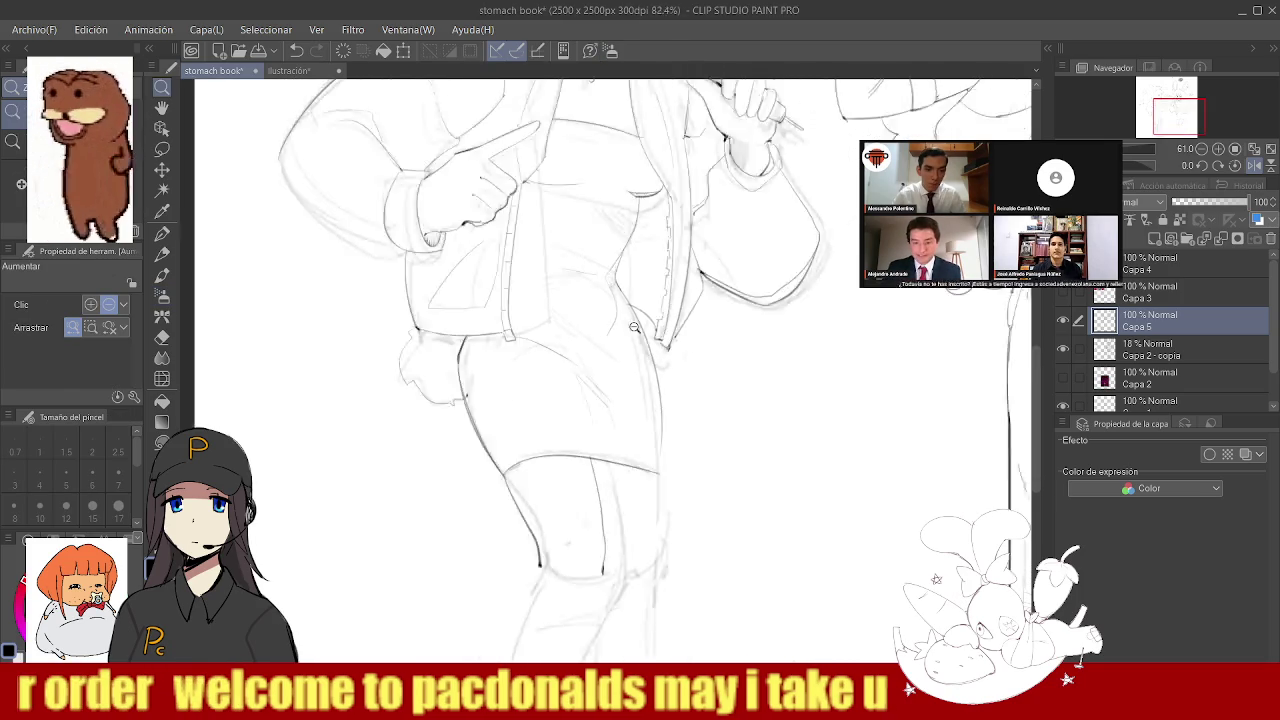
scroll(610, 339, up, 3)
scroll(610, 339, down, 5)
scroll(560, 290, up, 5)
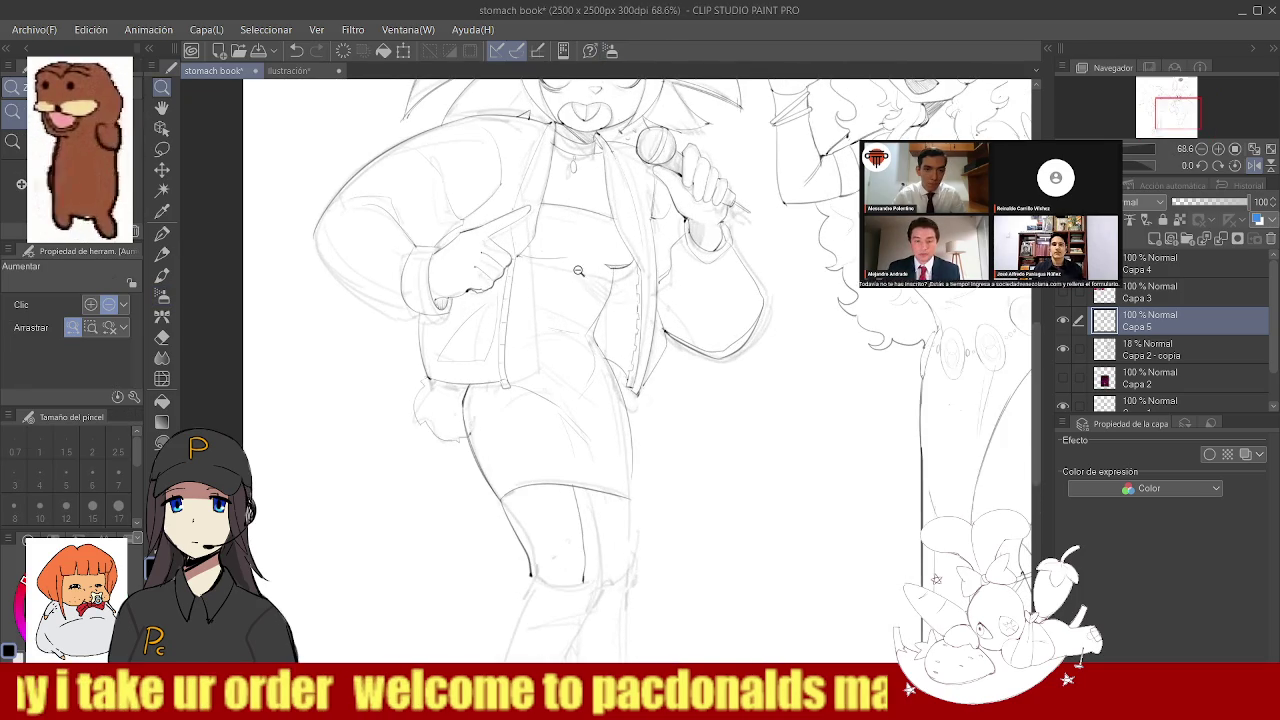
scroll(532, 250, up, 2)
key(b)
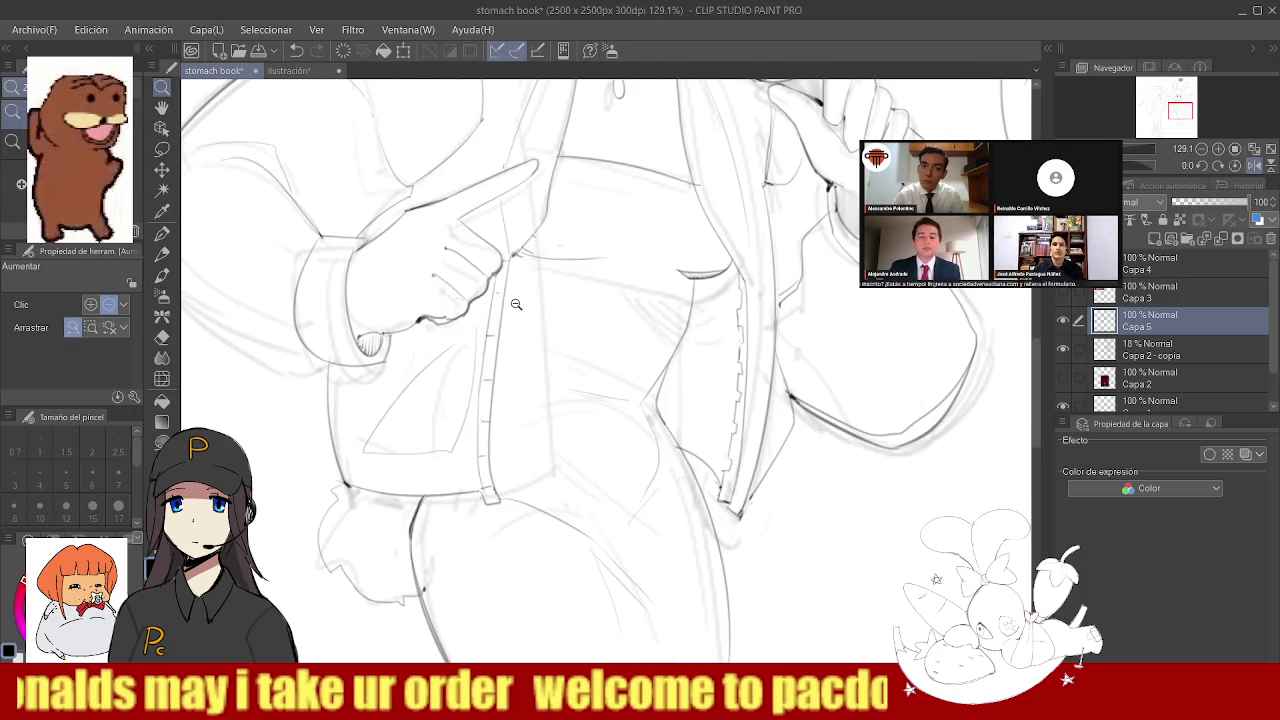
scroll(525, 255, down, 3)
scroll(586, 294, up, 4)
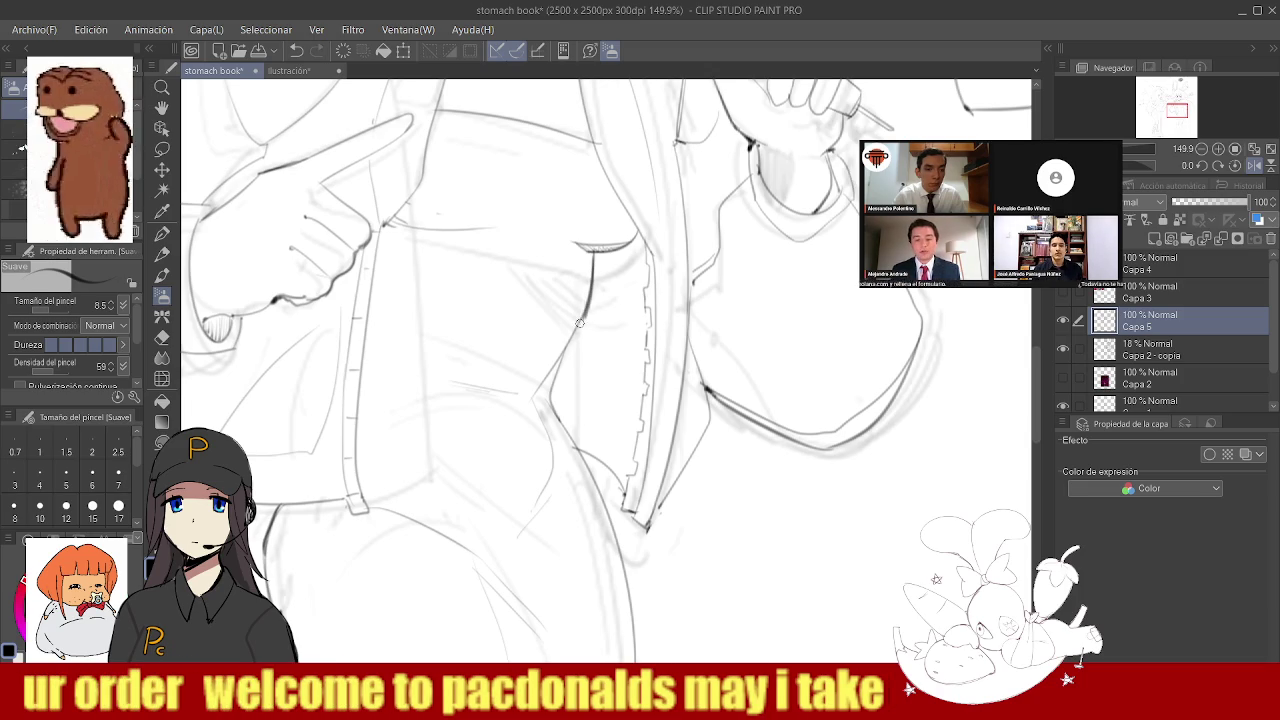
mouse_move(589, 301)
mouse_down()
mouse_move(550, 398)
mouse_move(620, 335)
mouse_move(564, 333)
mouse_up()
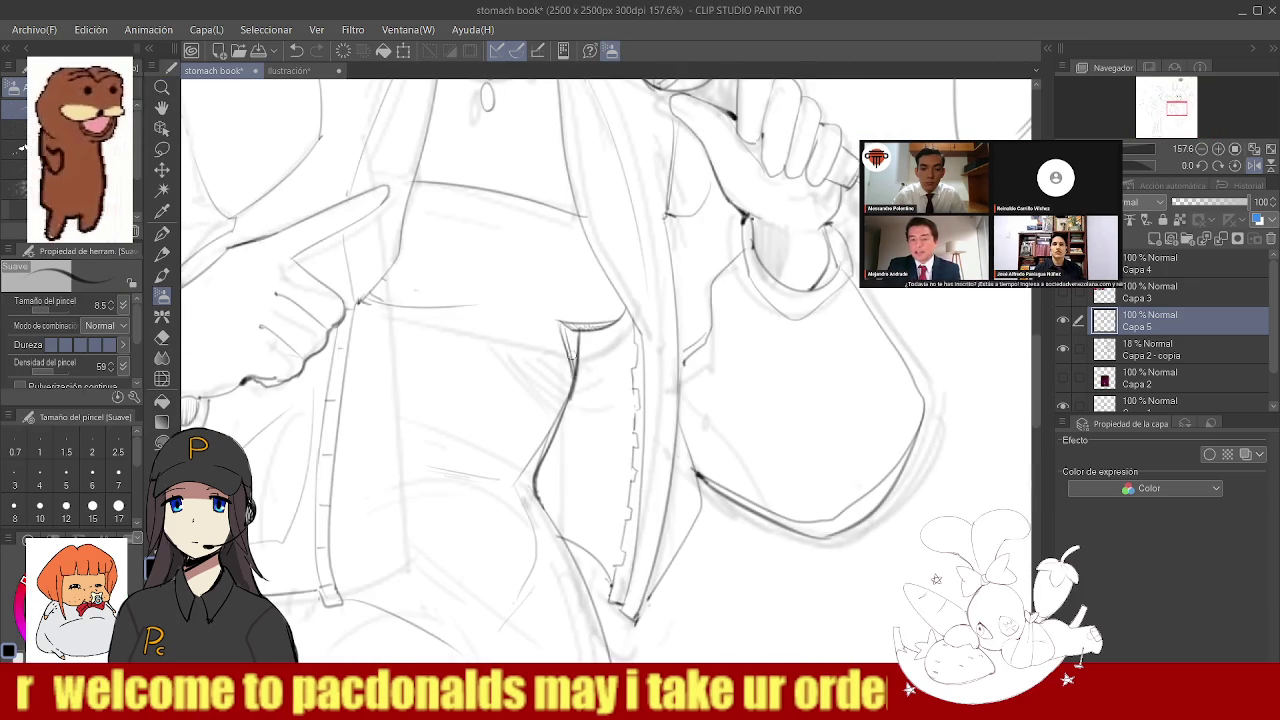
mouse_move(578, 353)
mouse_down()
mouse_move(560, 340)
mouse_move(606, 315)
mouse_move(455, 325)
mouse_up()
alt+click(525, 300)
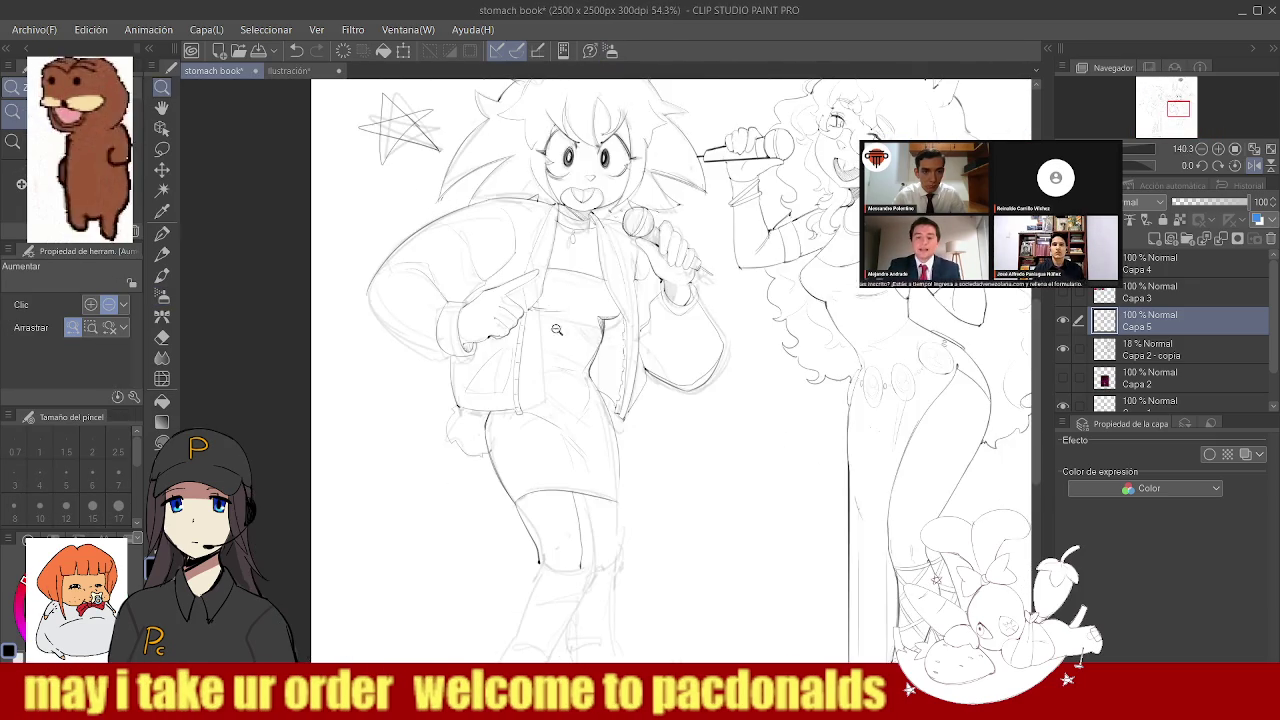
- Darken the left character's lower leg lines and the top edge of the leg band
alt+click(580, 330)
alt+click(609, 356)
mouse_move(609, 356)
mouse_down()
mouse_move(577, 336)
mouse_move(584, 313)
mouse_up()
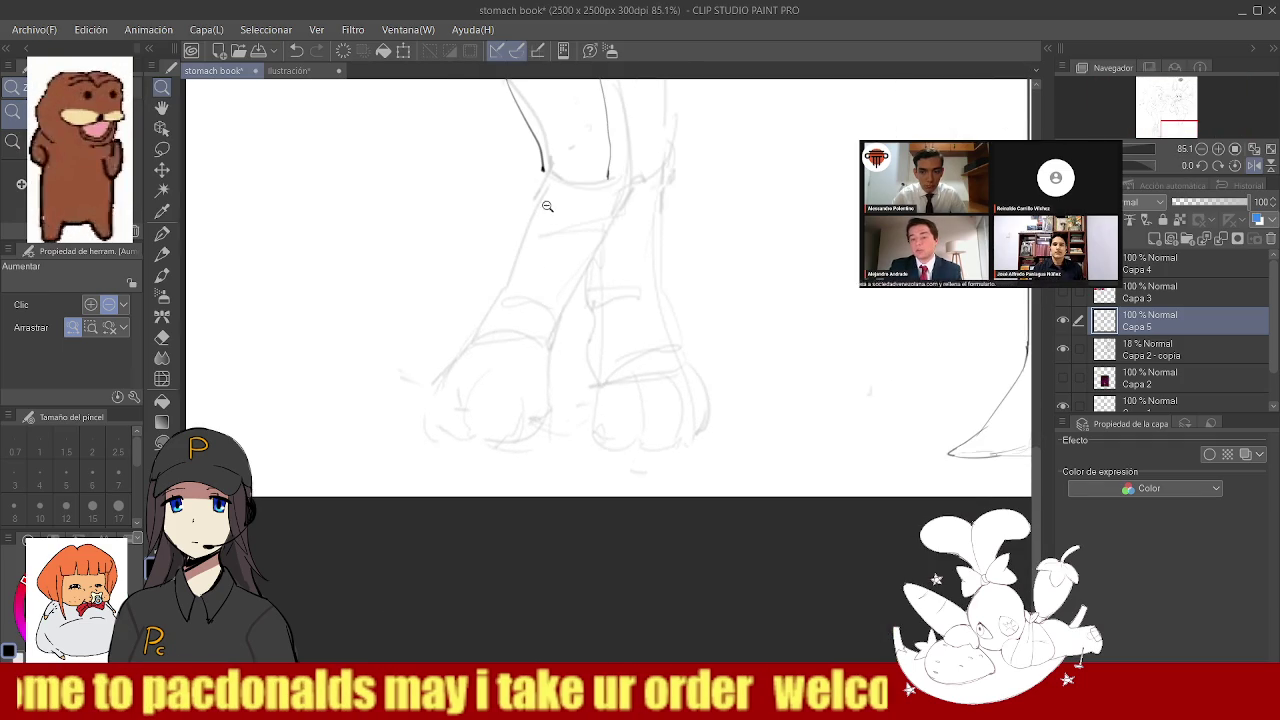
key(b)
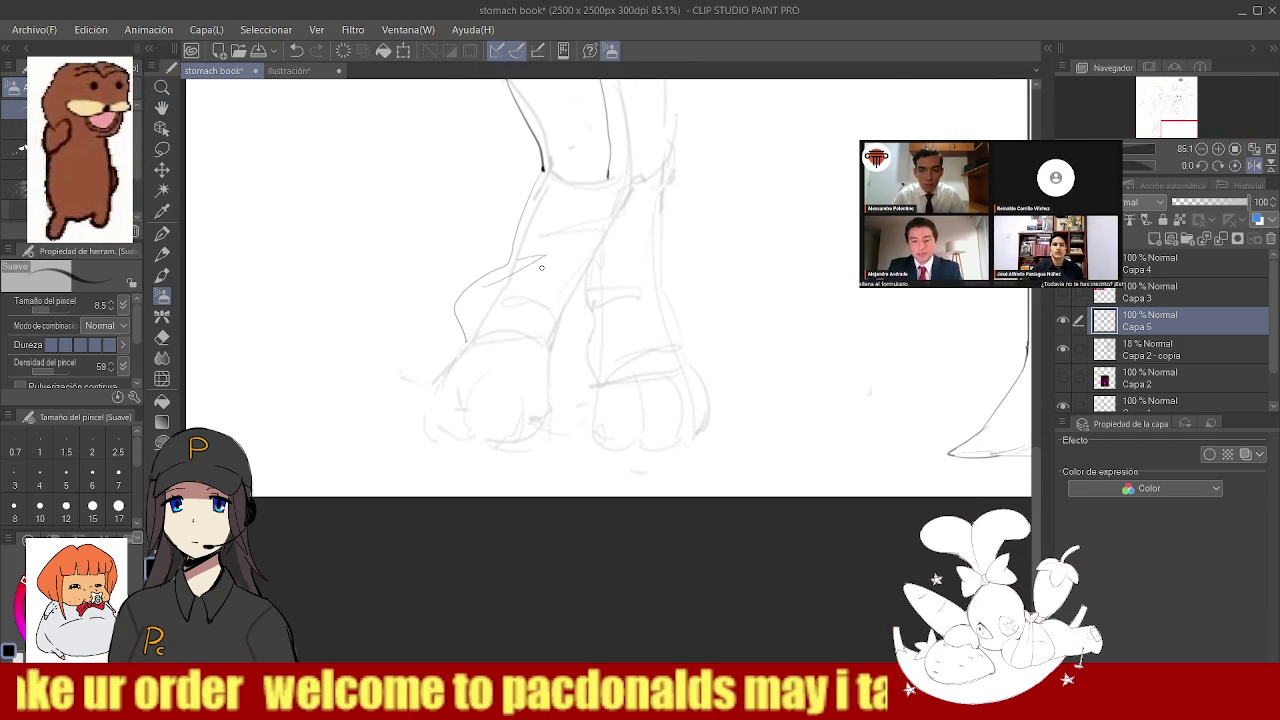
drag(470, 288, 537, 262)
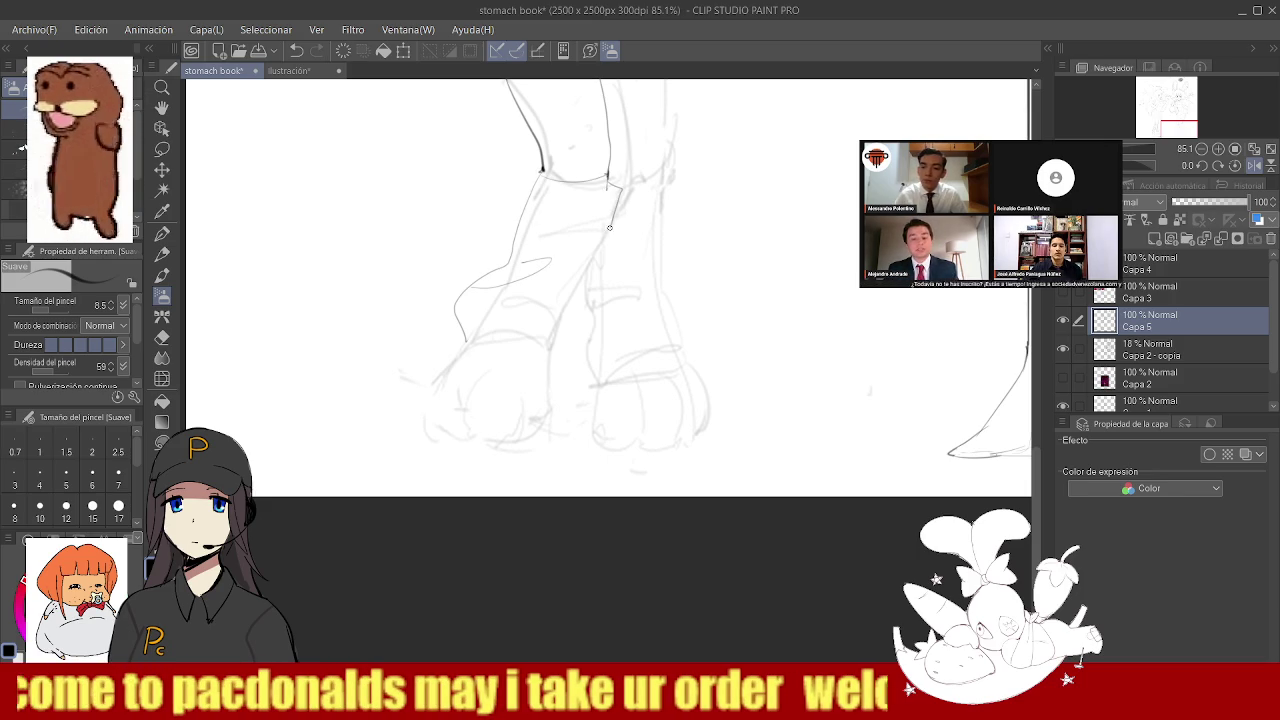
drag(610, 224, 462, 361)
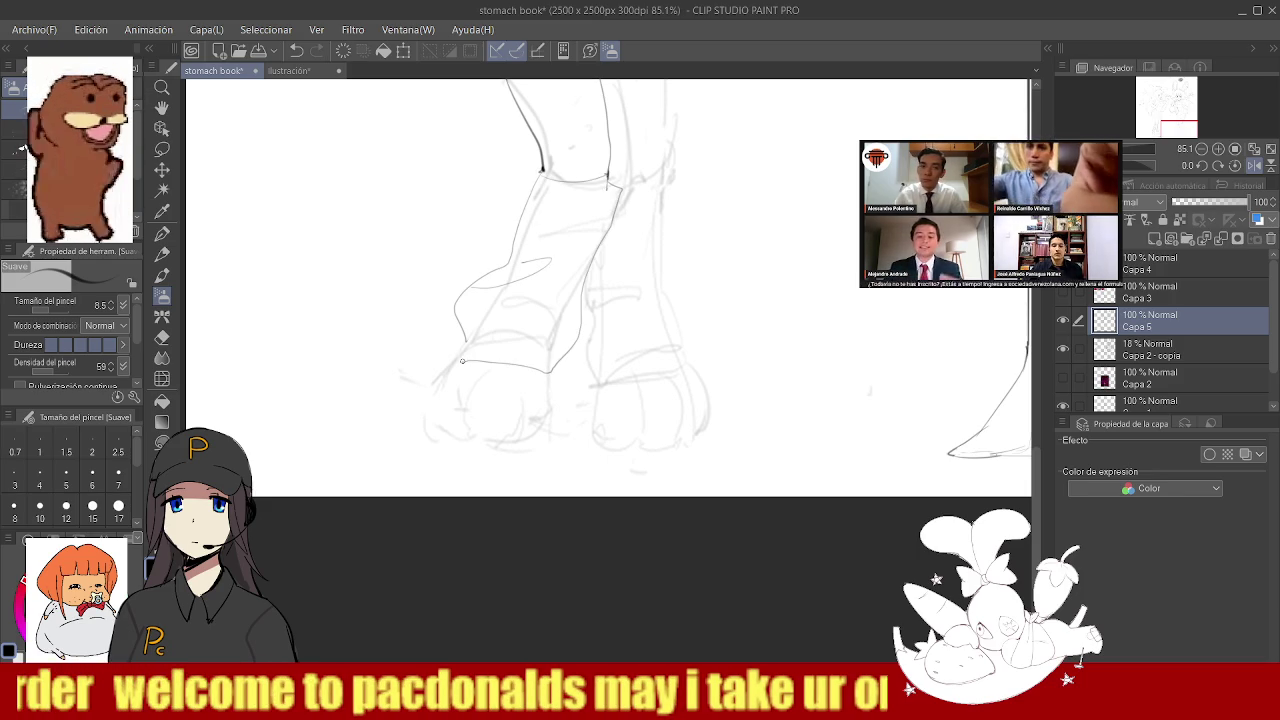
drag(463, 343, 556, 312)
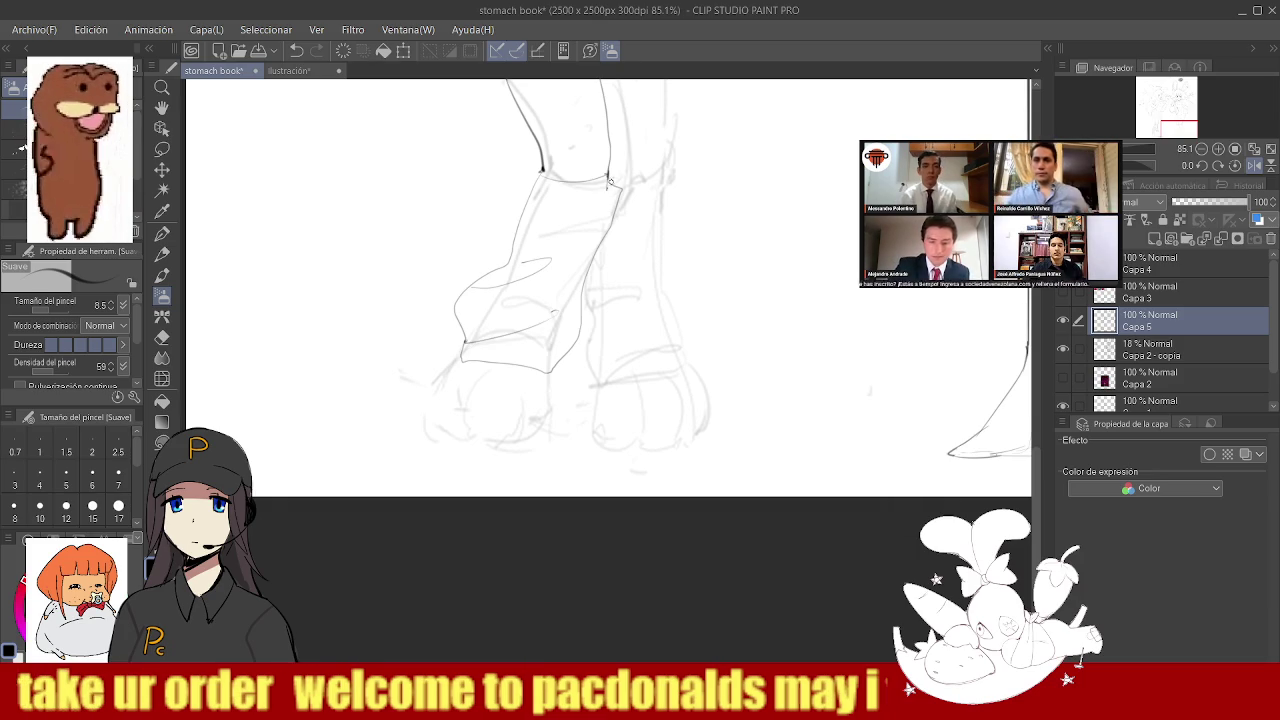
drag(540, 176, 612, 186)
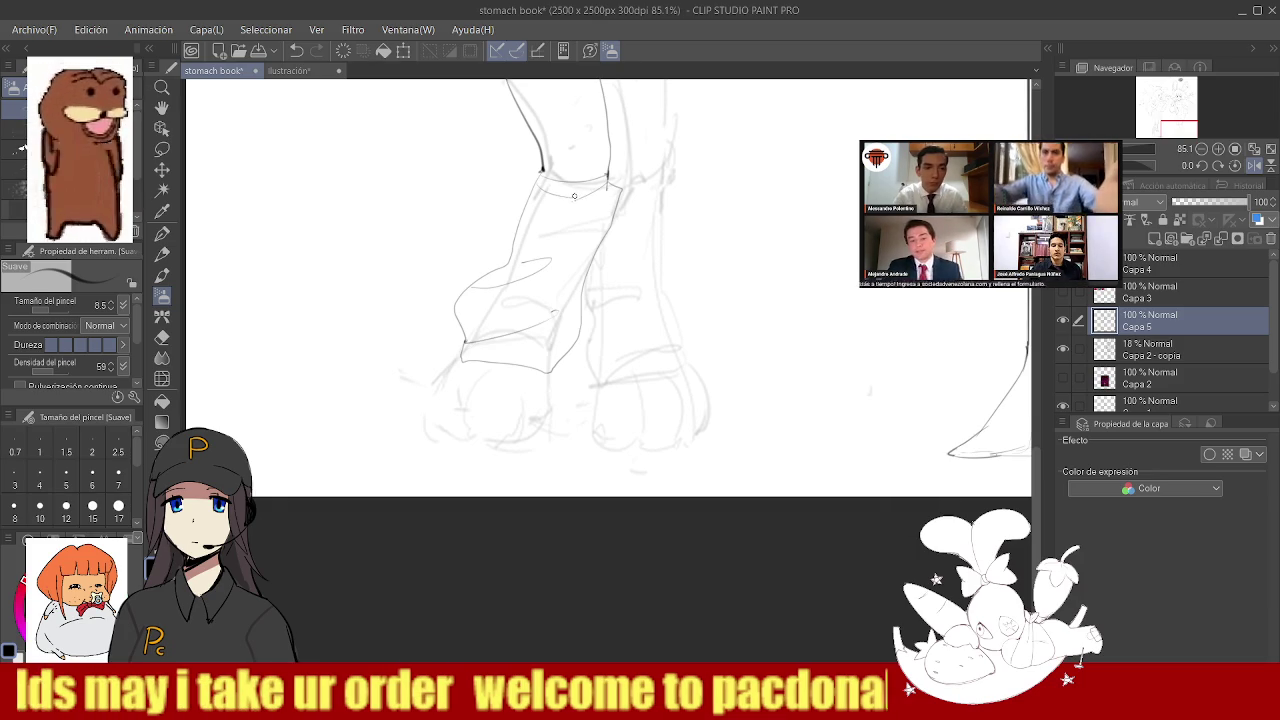
- Redraw the leg's vertical contour straighter, down to the foot
scroll(554, 193, up, 3)
scroll(554, 193, up, 2)
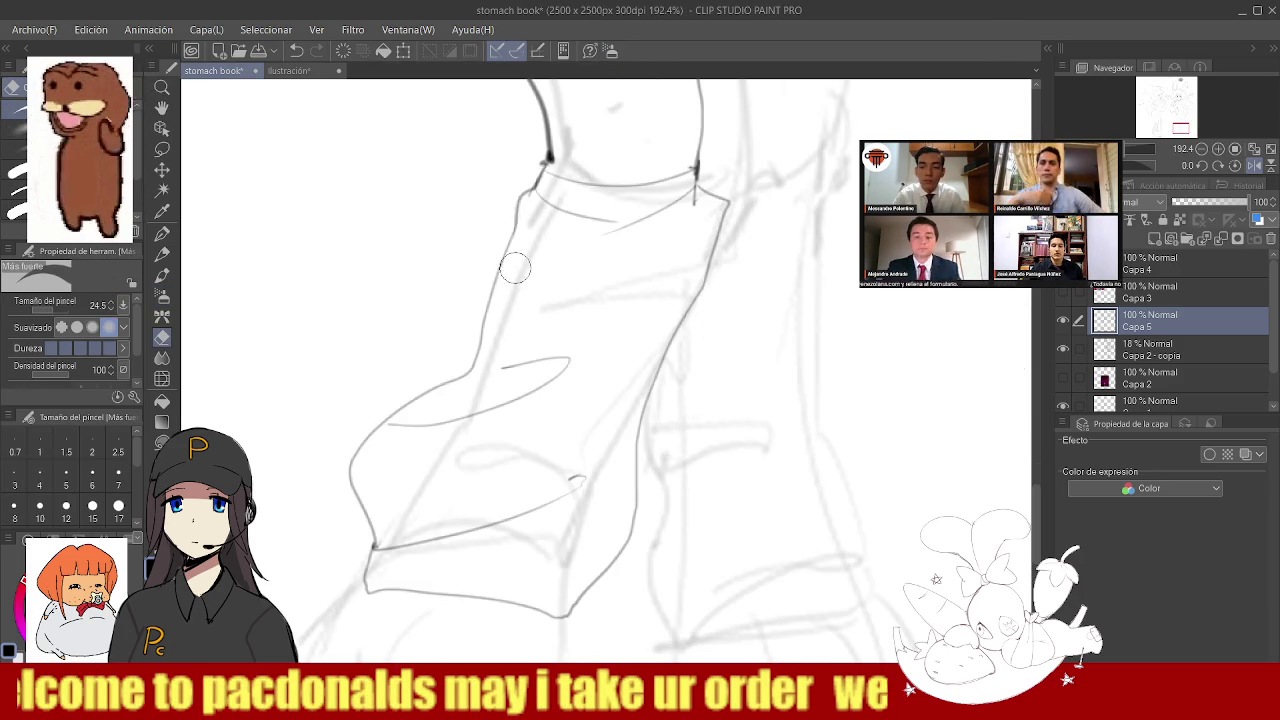
mouse_move(520, 204)
mouse_down()
mouse_move(477, 249)
mouse_move(529, 286)
mouse_move(531, 343)
mouse_up()
drag(577, 289, 576, 357)
key(ctrl+z)
drag(577, 289, 540, 418)
mouse_move(540, 326)
mouse_down()
mouse_move(492, 414)
mouse_move(540, 414)
mouse_up()
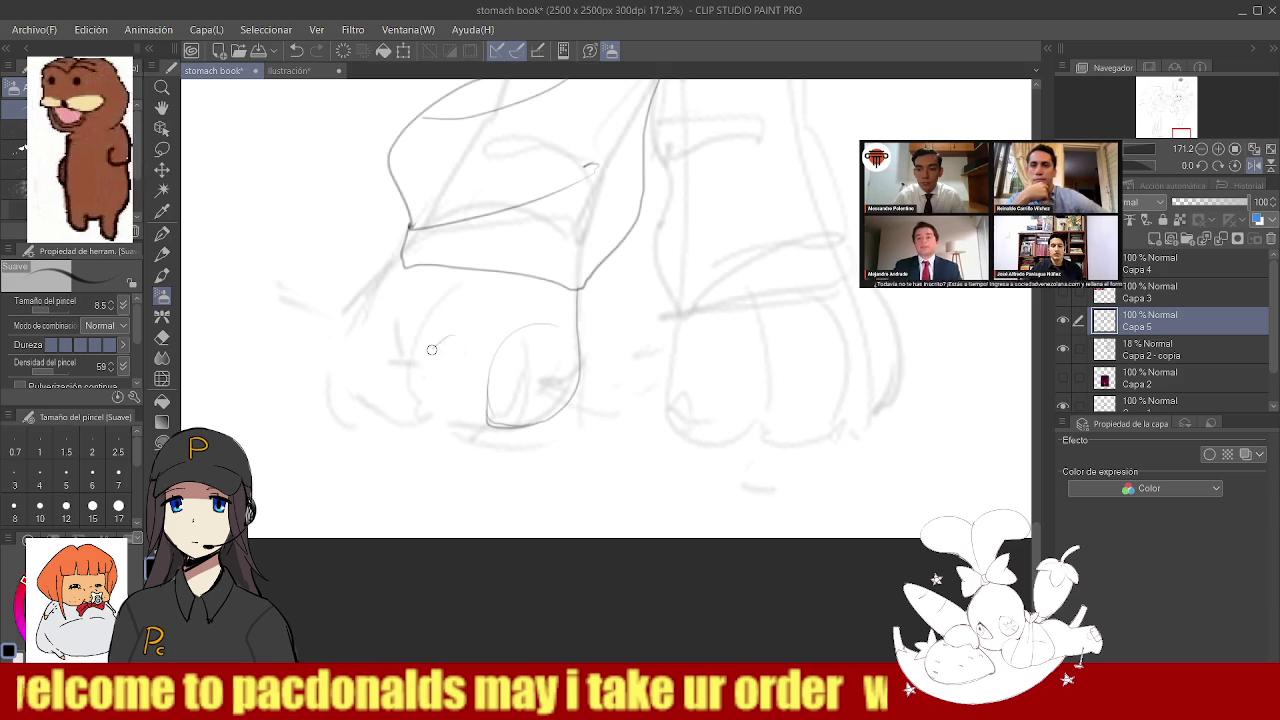
- Outline the left side of the foot and the bottom edge of the left toe
drag(412, 398, 487, 427)
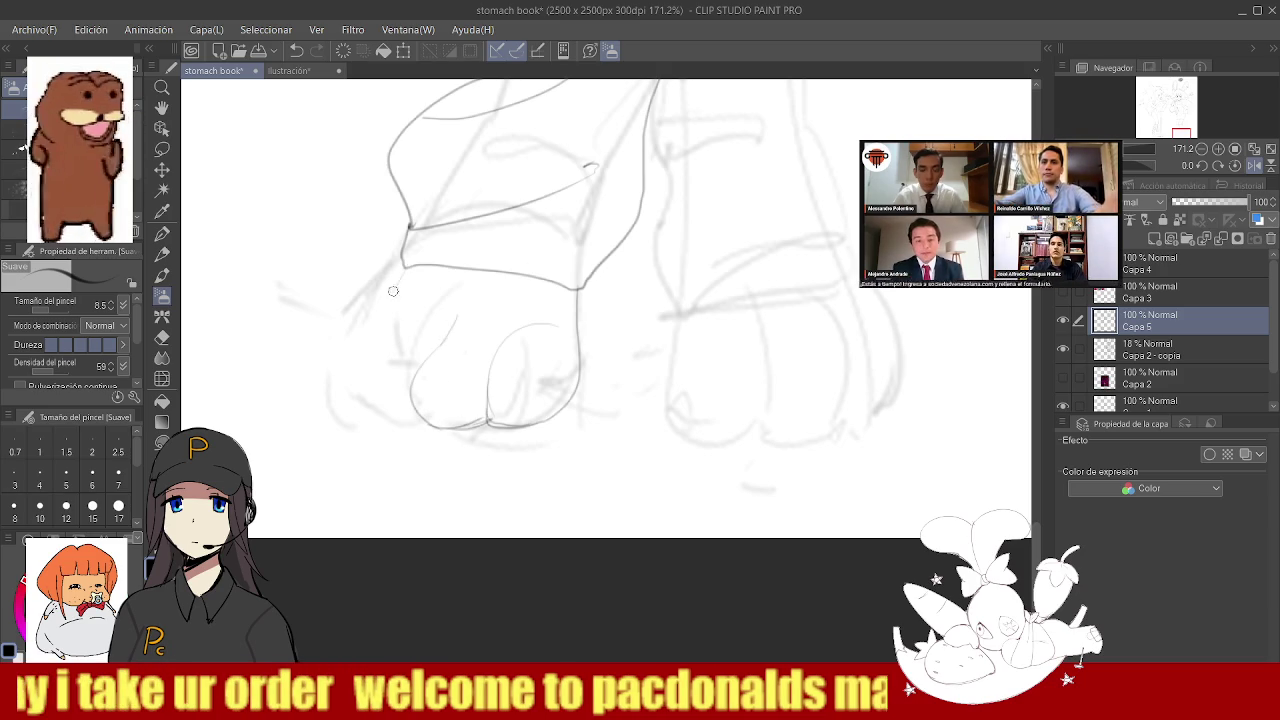
drag(401, 281, 360, 421)
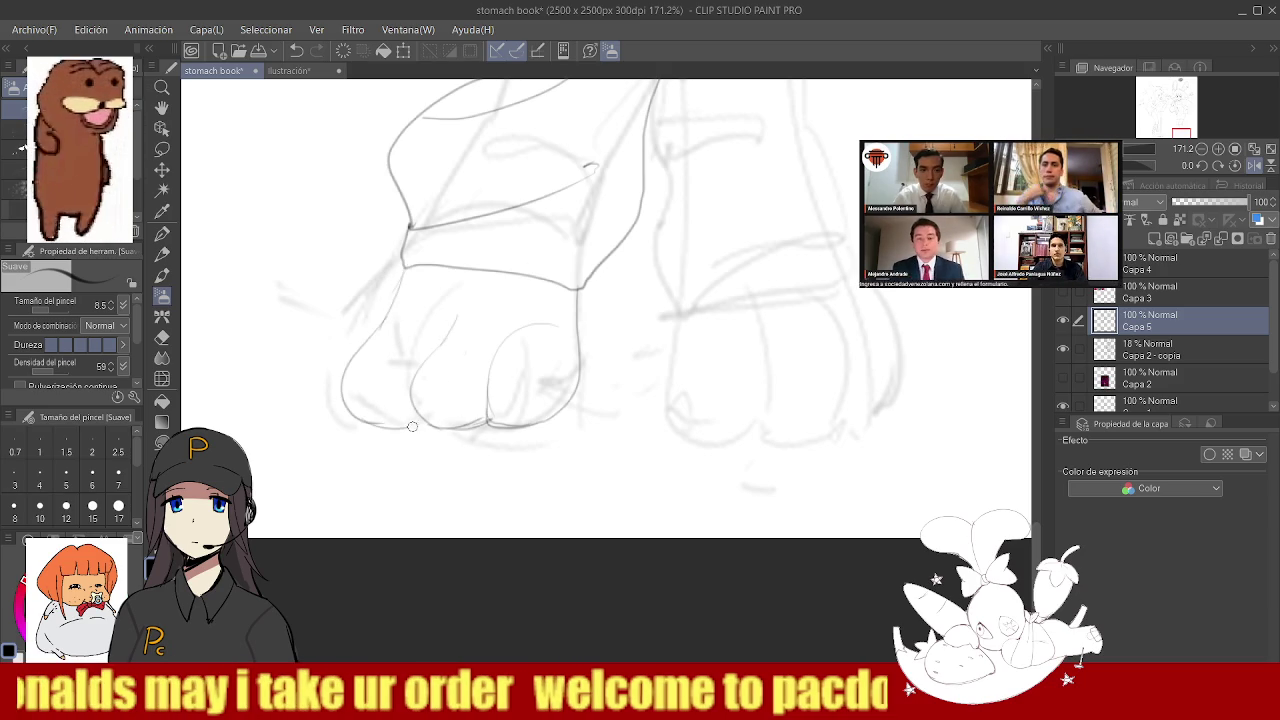
mouse_move(509, 371)
mouse_down()
mouse_move(531, 378)
mouse_move(509, 337)
mouse_up()
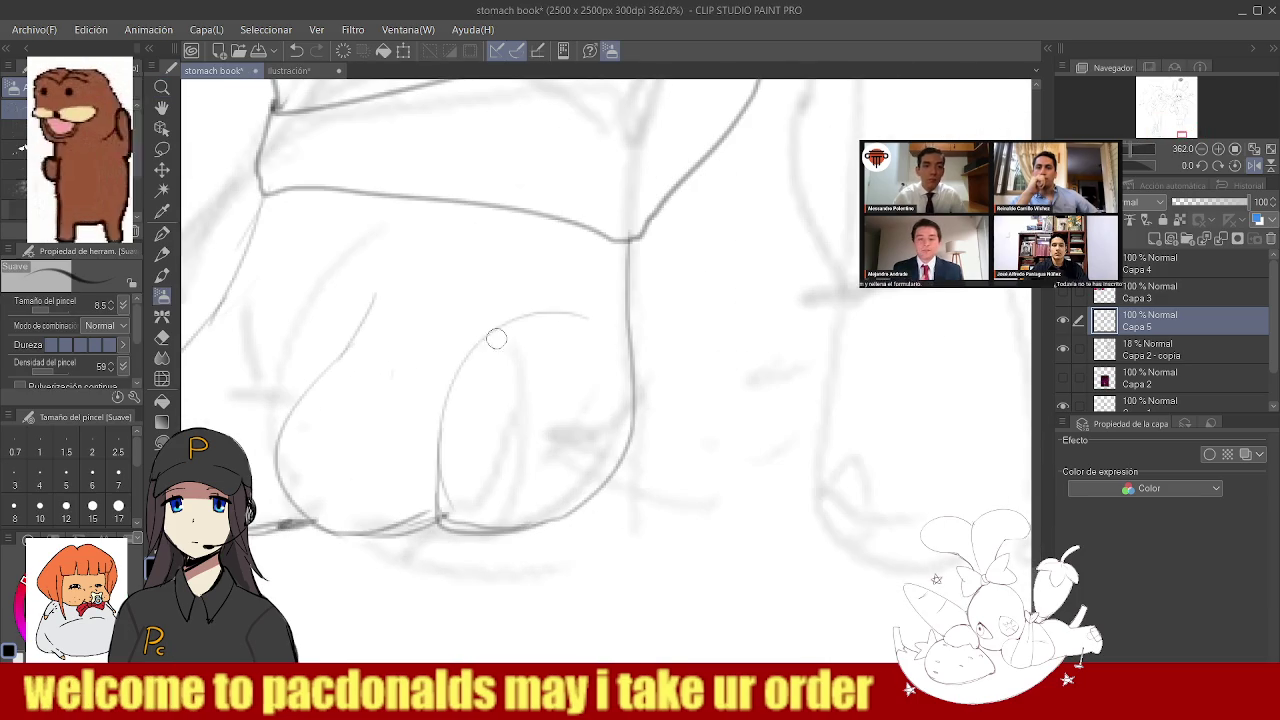
drag(509, 337, 460, 334)
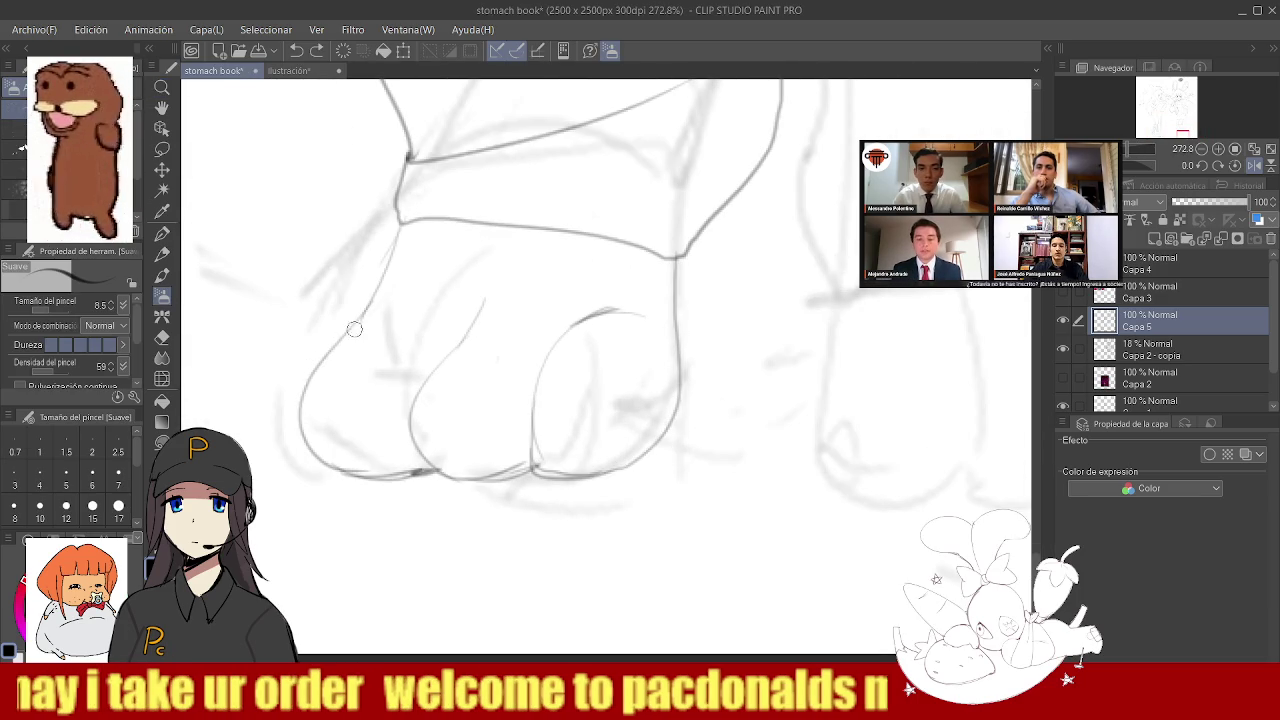
mouse_move(351, 457)
mouse_down()
mouse_move(422, 464)
mouse_move(376, 485)
mouse_move(422, 478)
mouse_up()
- Retry the left toe's front and inner curves, undoing strokes that don't sit right
key(e)
key(b)
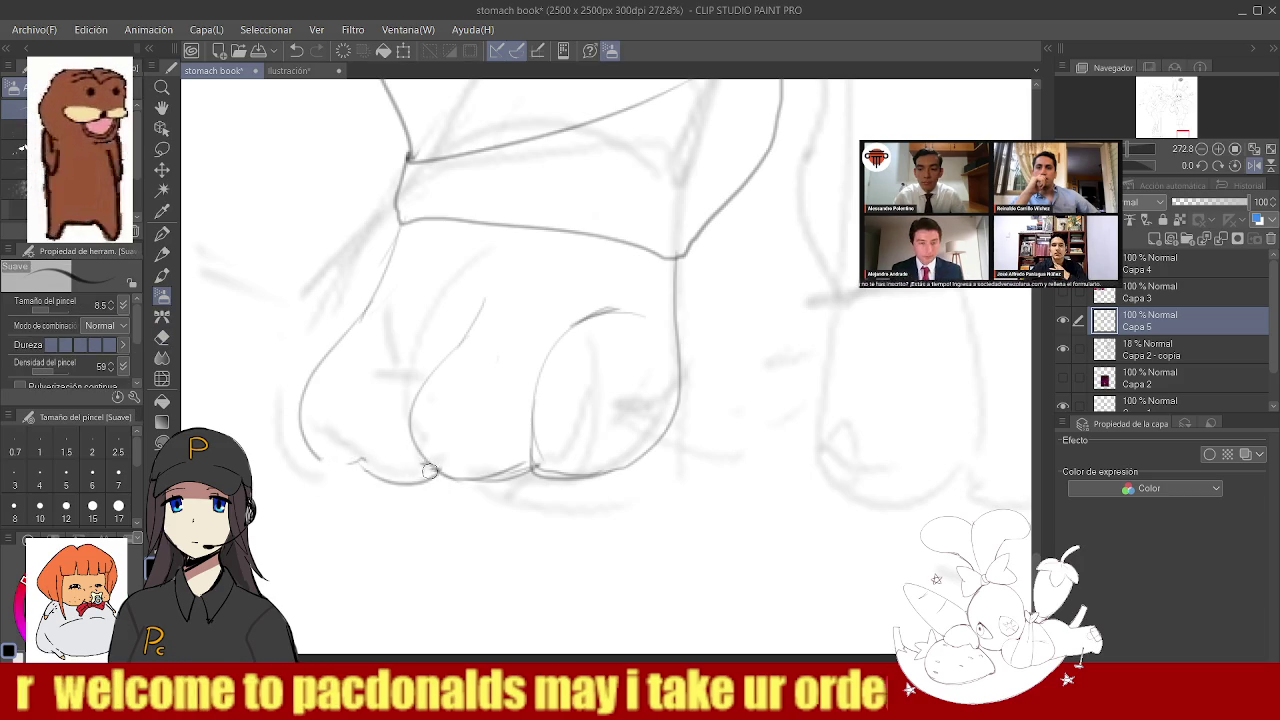
key(ctrl+z)
drag(328, 458, 418, 343)
key(ctrl+z)
mouse_move(335, 472)
mouse_down()
mouse_move(363, 351)
mouse_move(373, 475)
mouse_move(356, 463)
mouse_move(368, 470)
mouse_up()
key(ctrl+z)
- Add short finishing strokes along the bottom of the toe line art
key(ctrl+space)
drag(700, 423, 585, 423)
scroll(570, 416, up, 1)
scroll(514, 409, up, 1)
scroll(440, 366, up, 2)
drag(439, 356, 418, 400)
click(536, 341)
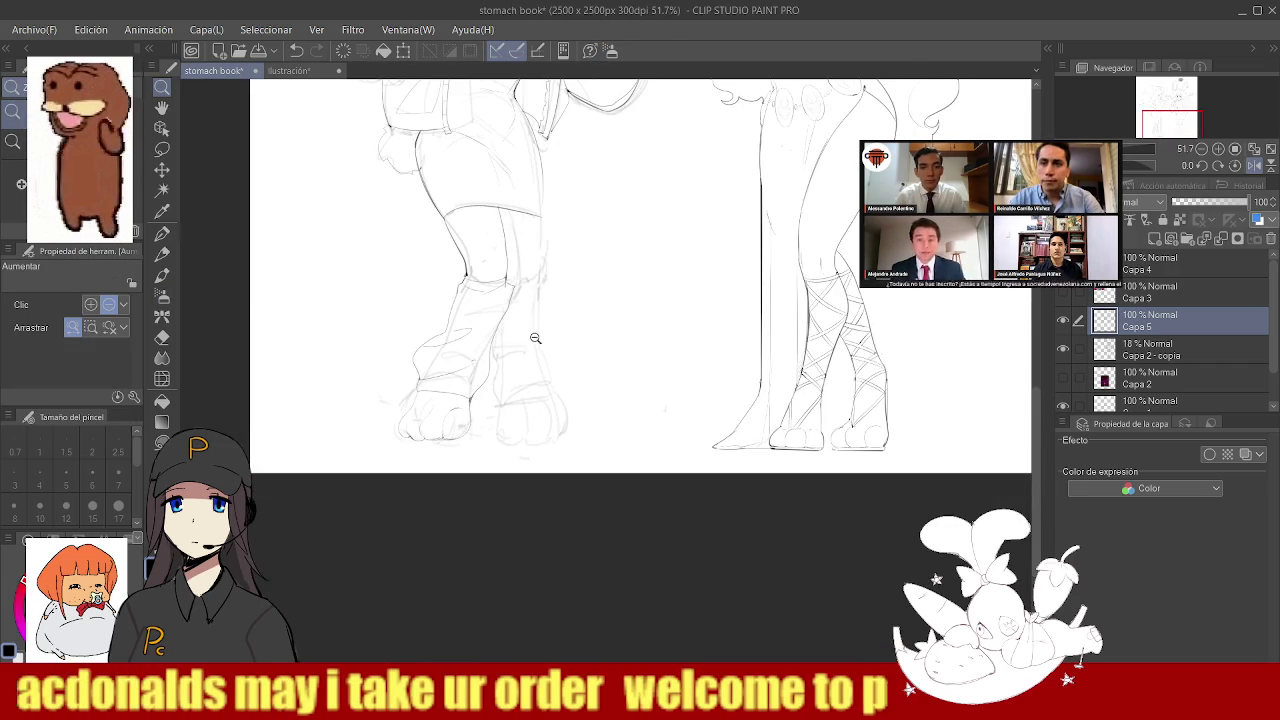
- With the Suave brush, ink the line down the leg's right side from the knee band
scroll(523, 285, up, 2)
scroll(490, 290, up, 2)
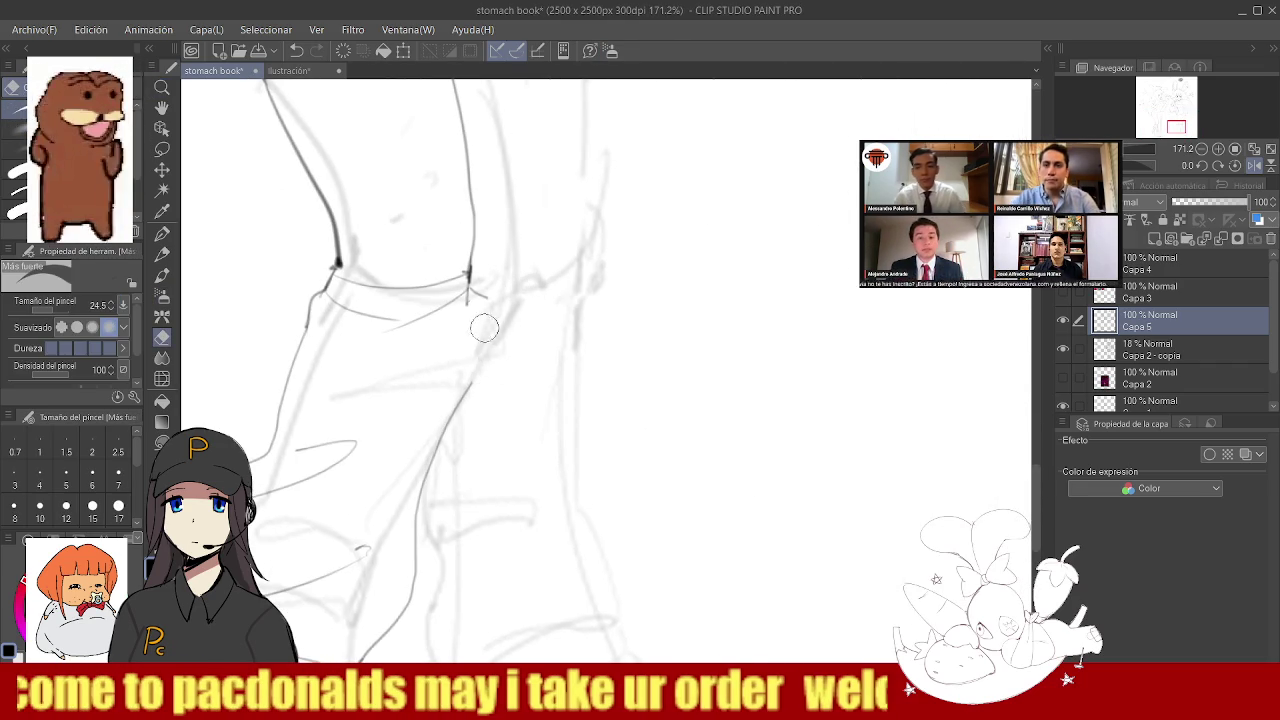
scroll(482, 343, up, 2)
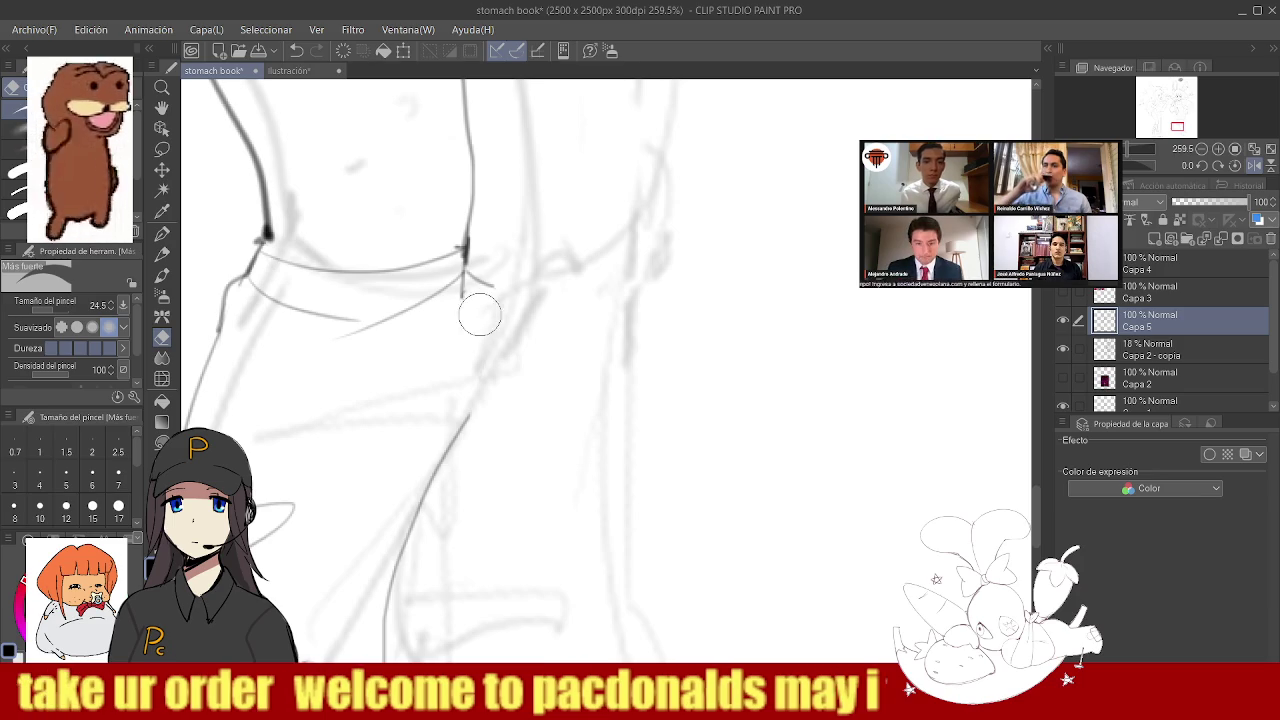
key(b)
drag(466, 277, 494, 317)
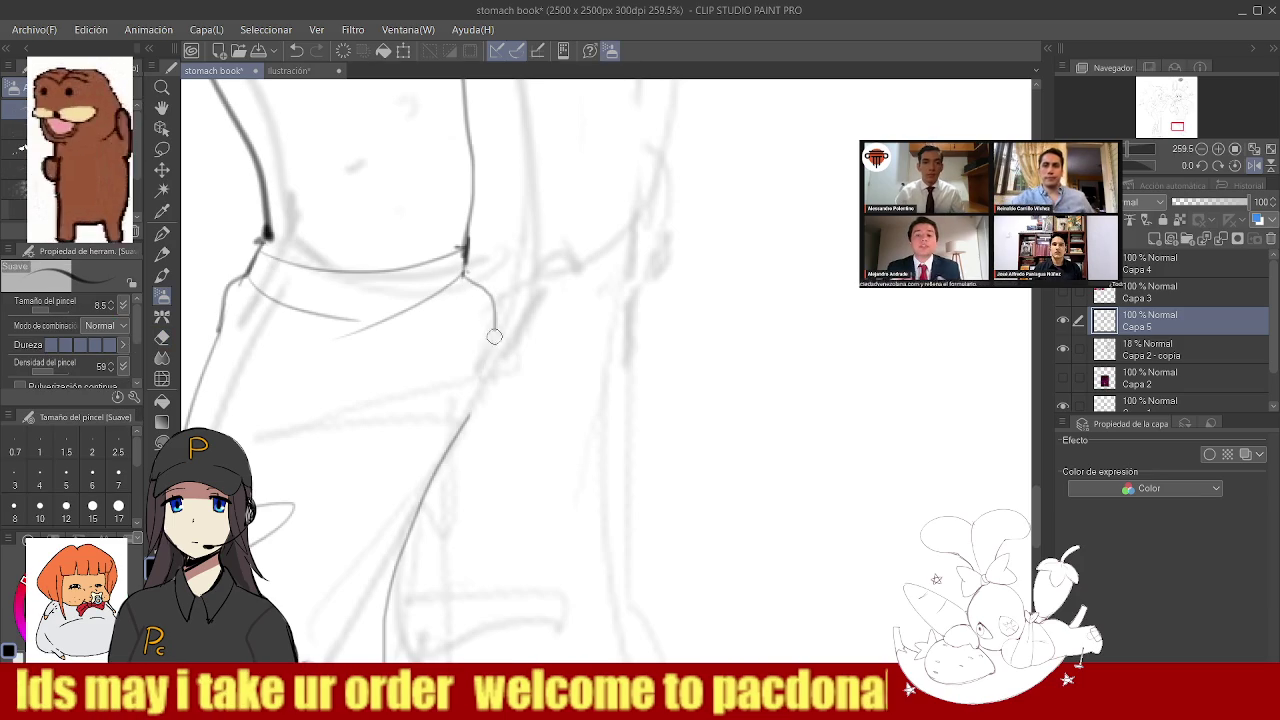
key(ctrl+z)
mouse_move(466, 270)
mouse_down()
mouse_move(481, 381)
mouse_move(466, 428)
mouse_up()
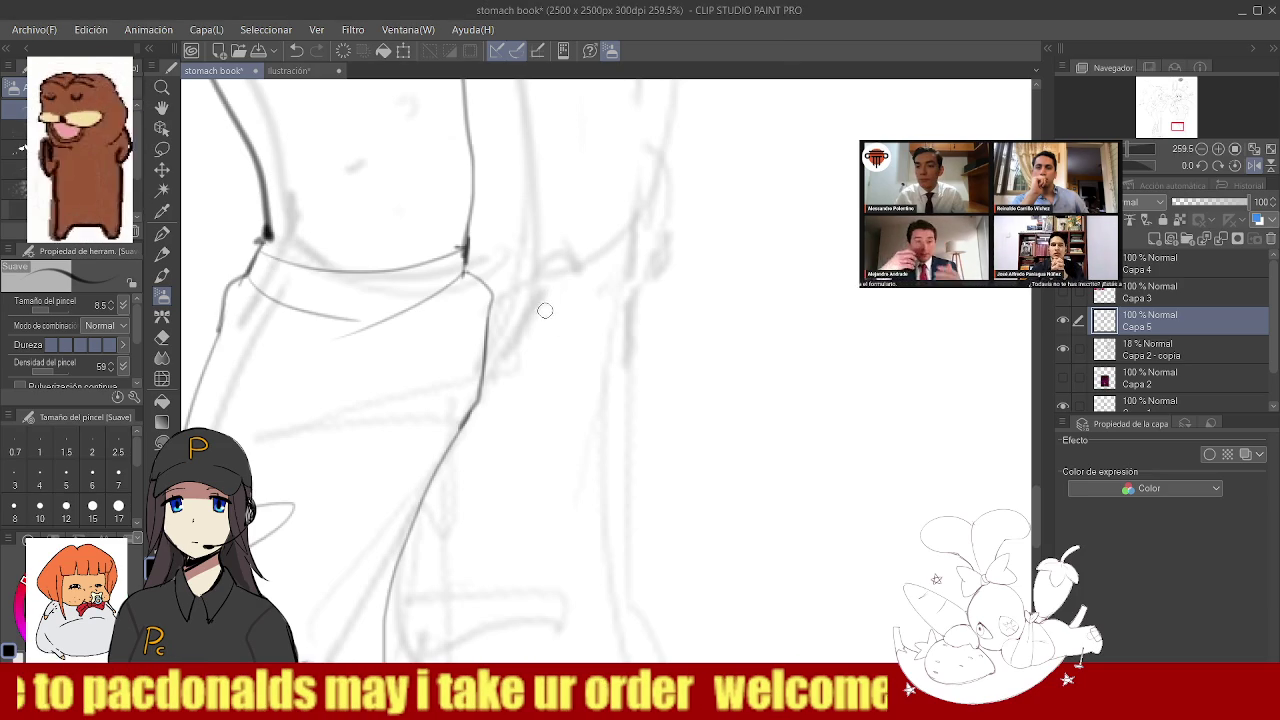
scroll(543, 310, down, 3)
scroll(543, 310, up, 4)
- Trace a clean top edge along the knee band
drag(406, 320, 626, 311)
key(ctrl+z)
drag(406, 320, 660, 310)
scroll(590, 312, down, 5)
scroll(549, 315, down, 2)
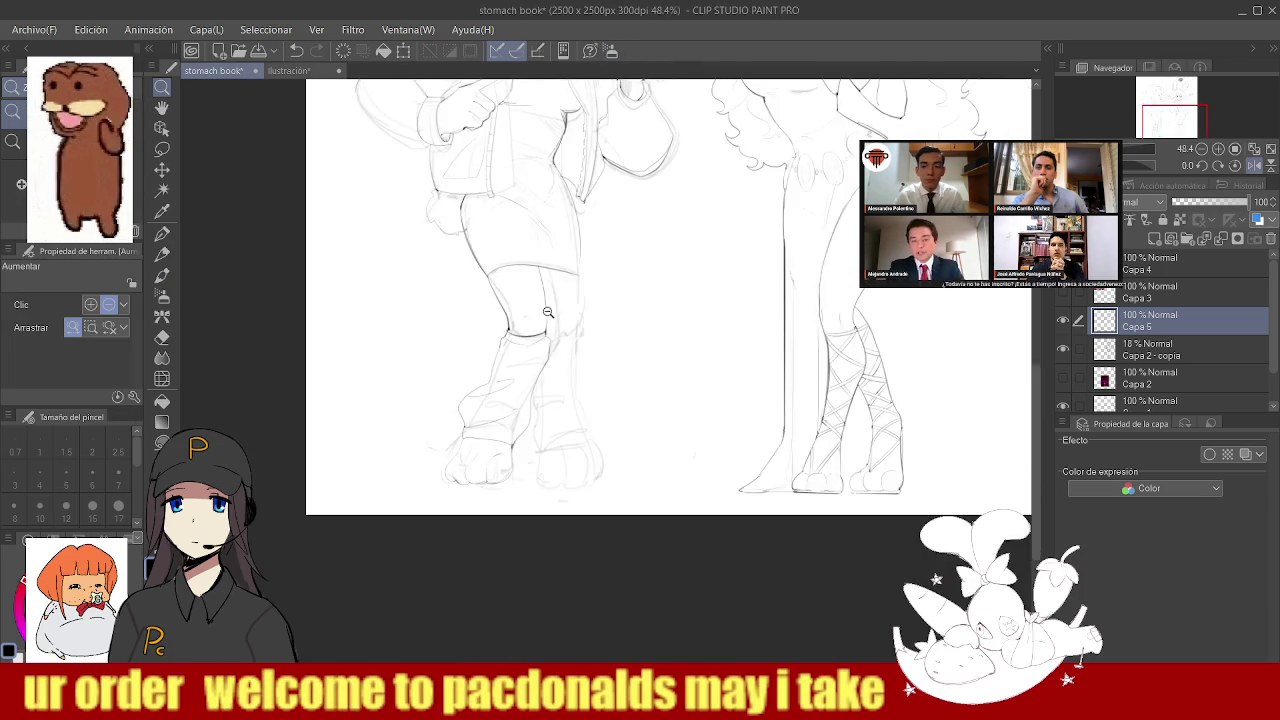
scroll(549, 315, up, 5)
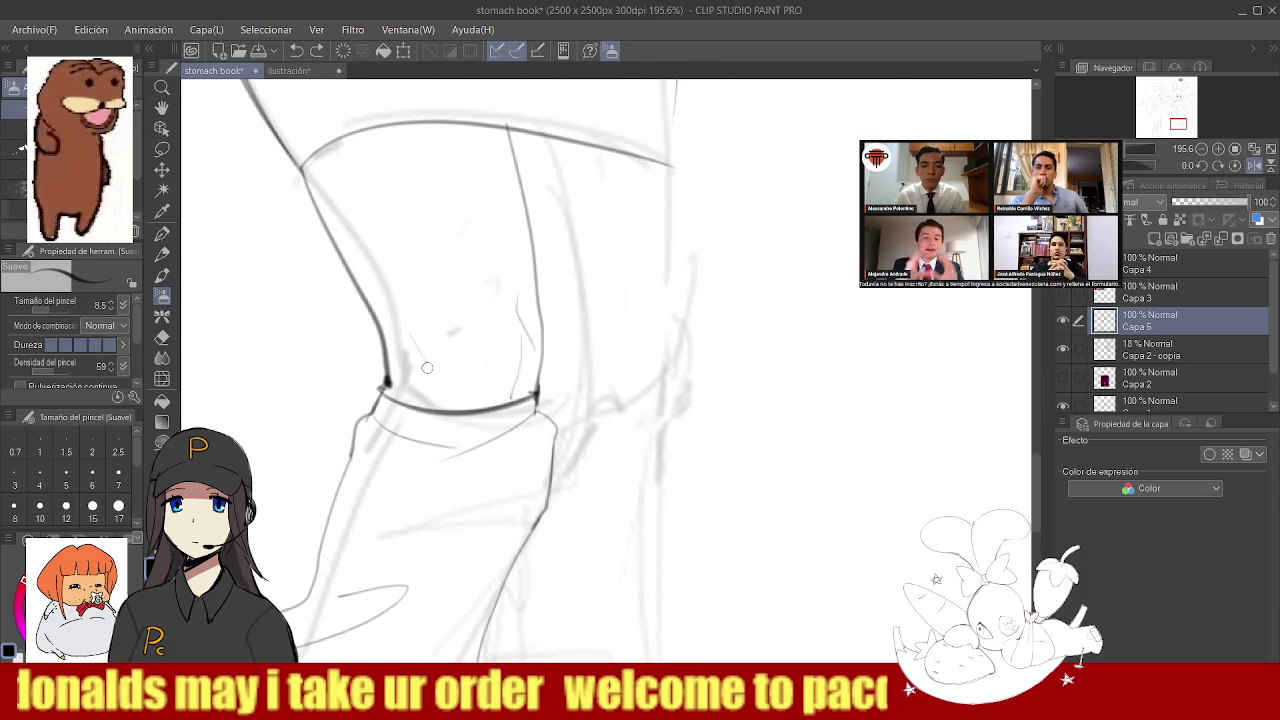
scroll(513, 380, down, 3)
scroll(576, 295, up, 3)
scroll(578, 294, down, 3)
scroll(572, 260, up, 4)
scroll(568, 340, up, 2)
- Redraw the vertical leg line, placing it slightly further left
key(ctrl+z)
drag(583, 220, 575, 345)
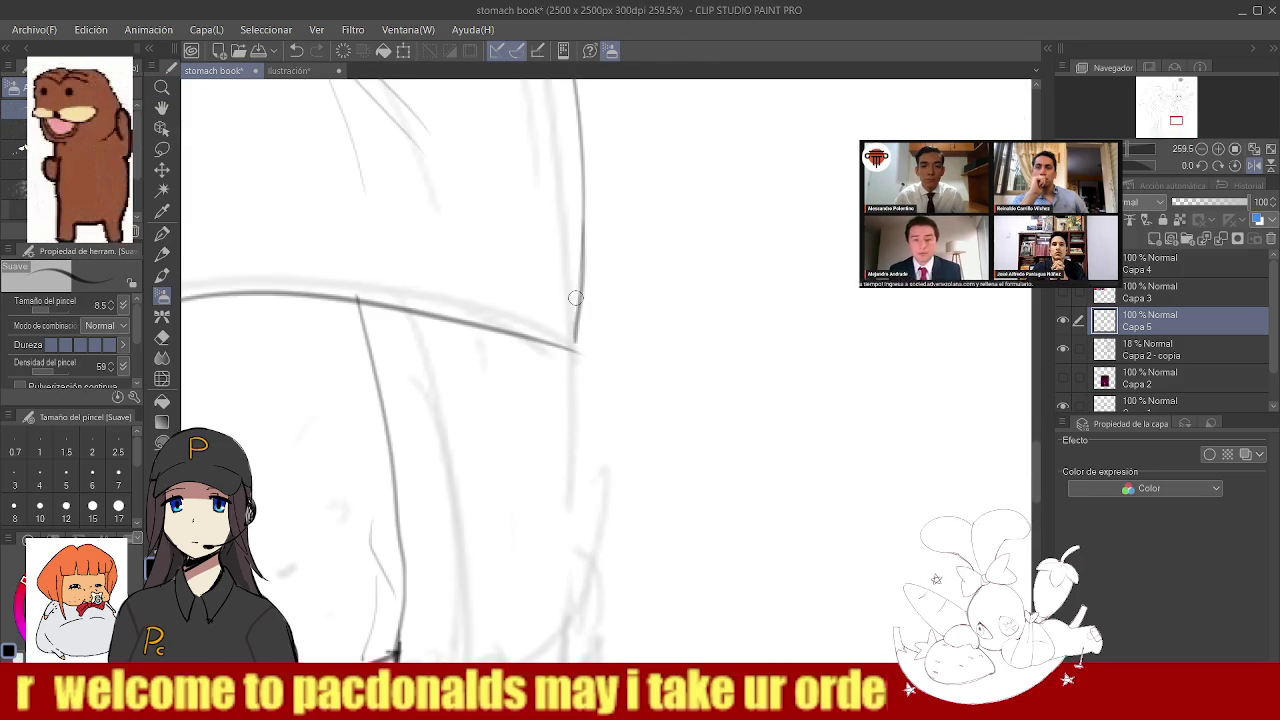
key(ctrl+z)
drag(582, 236, 572, 348)
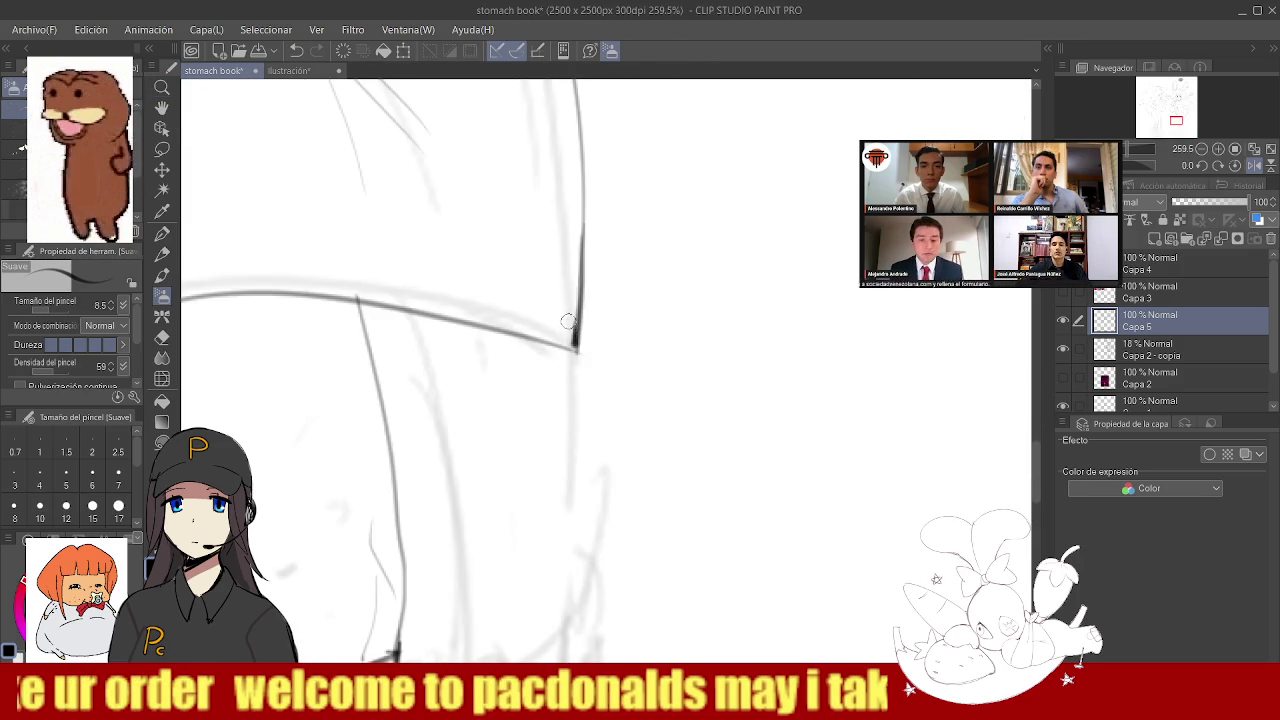
scroll(576, 300, down, 4)
scroll(588, 318, up, 3)
key(b)
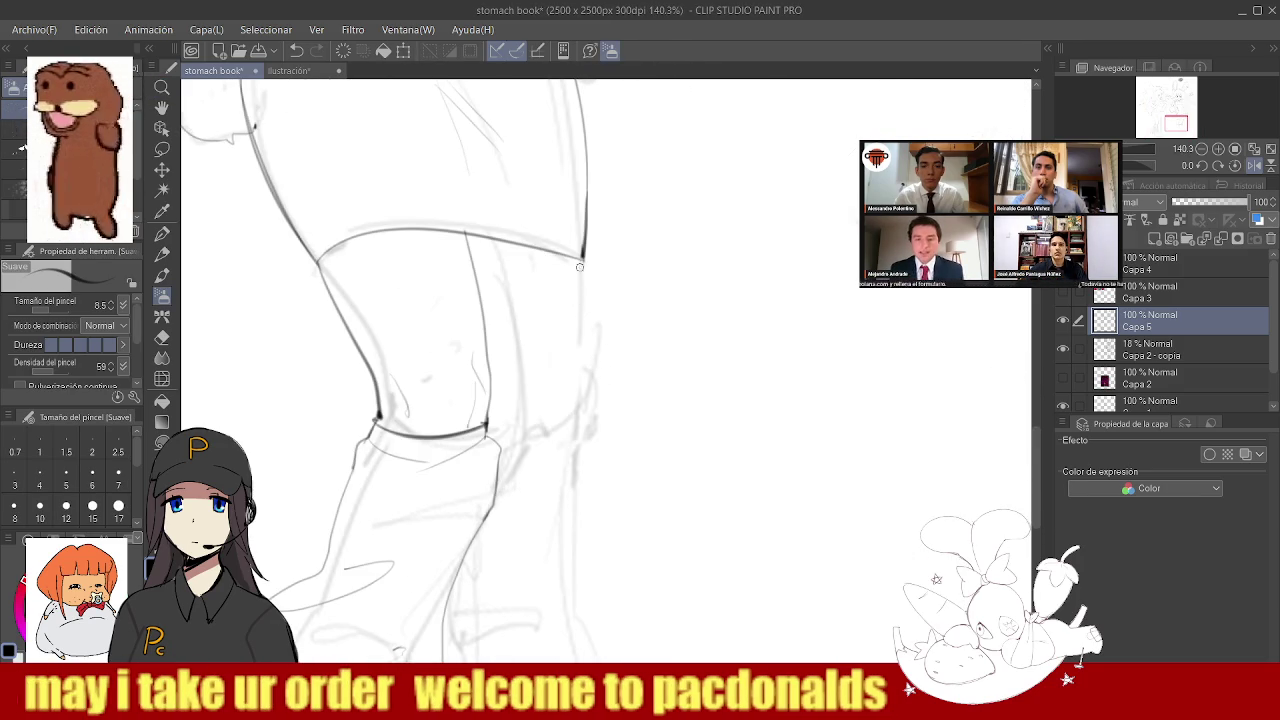
key(ctrl+z)
drag(583, 250, 570, 400)
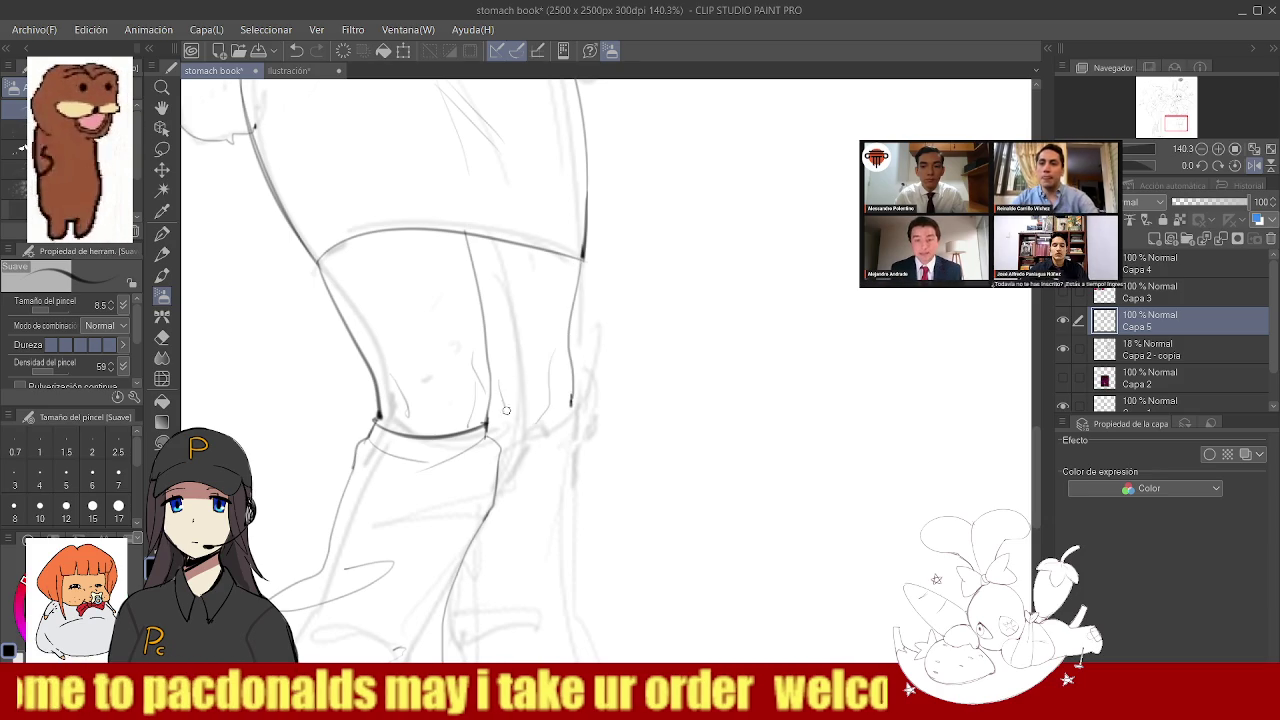
- Ink the knee band's right end and curved band line on the second leg
drag(488, 408, 504, 428)
scroll(543, 360, down, 3)
scroll(540, 365, up, 4)
drag(497, 375, 600, 345)
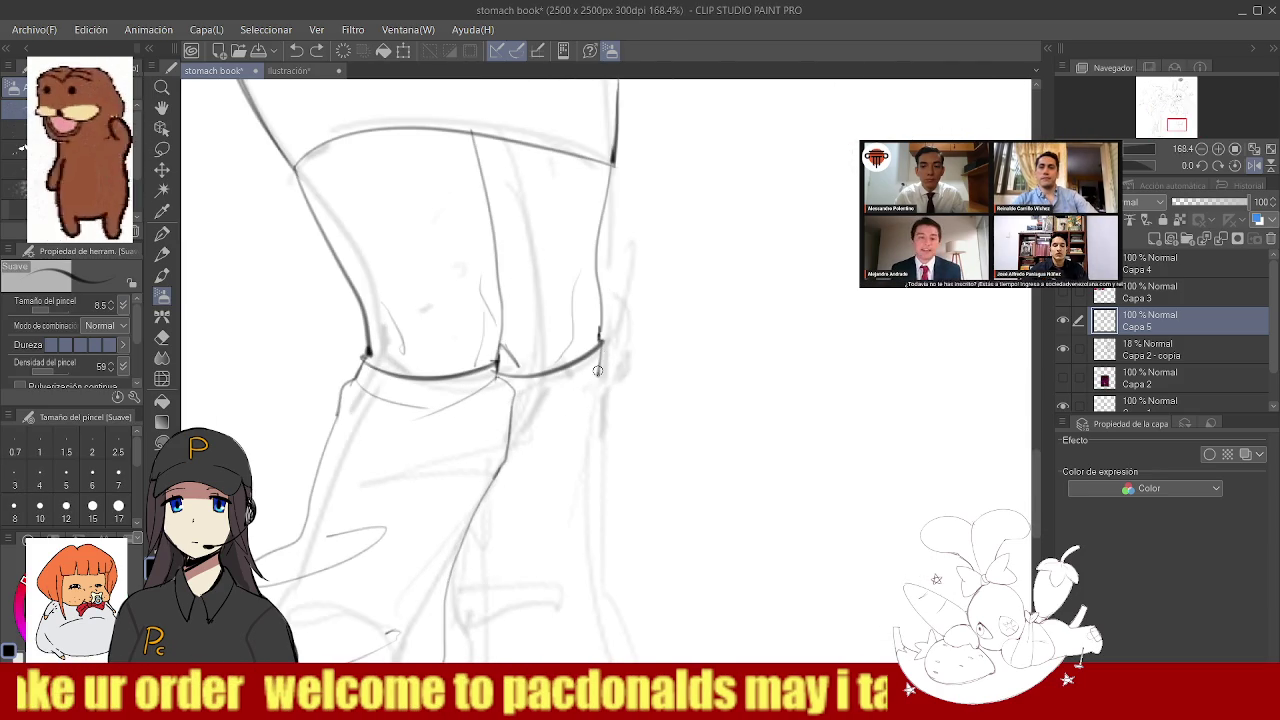
ctrl+alt+click(578, 380)
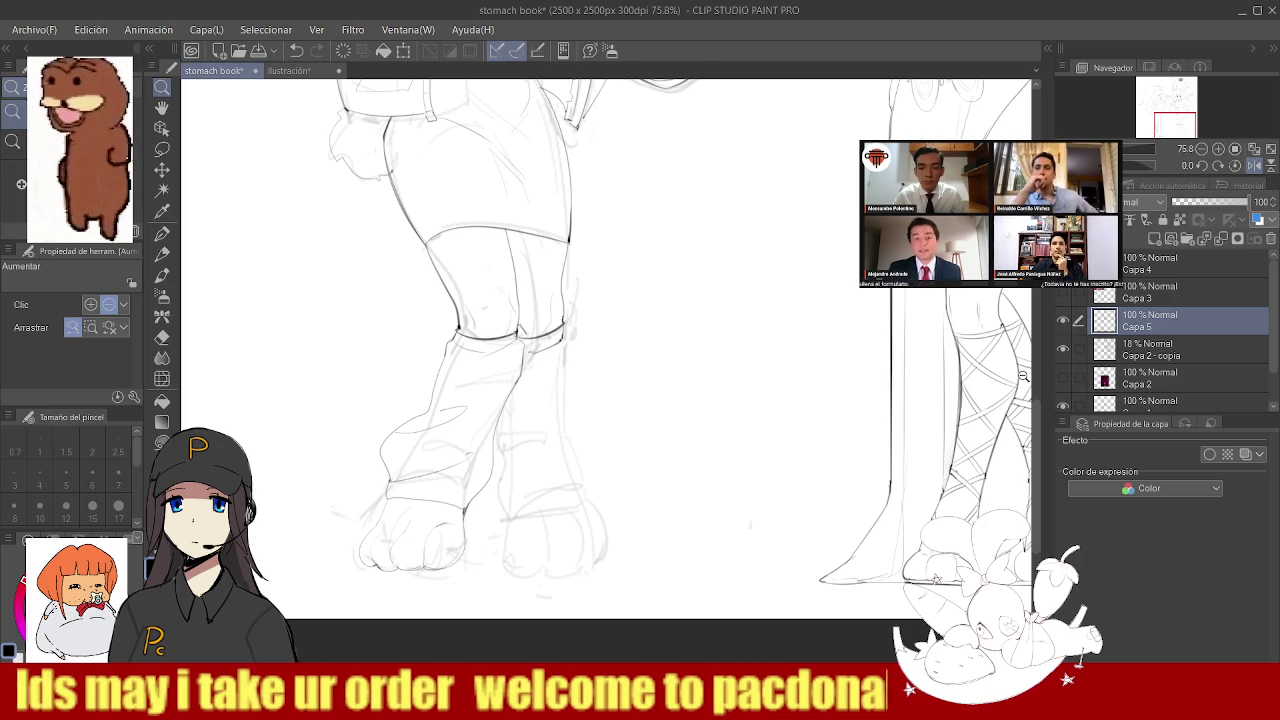
drag(452, 524, 391, 409)
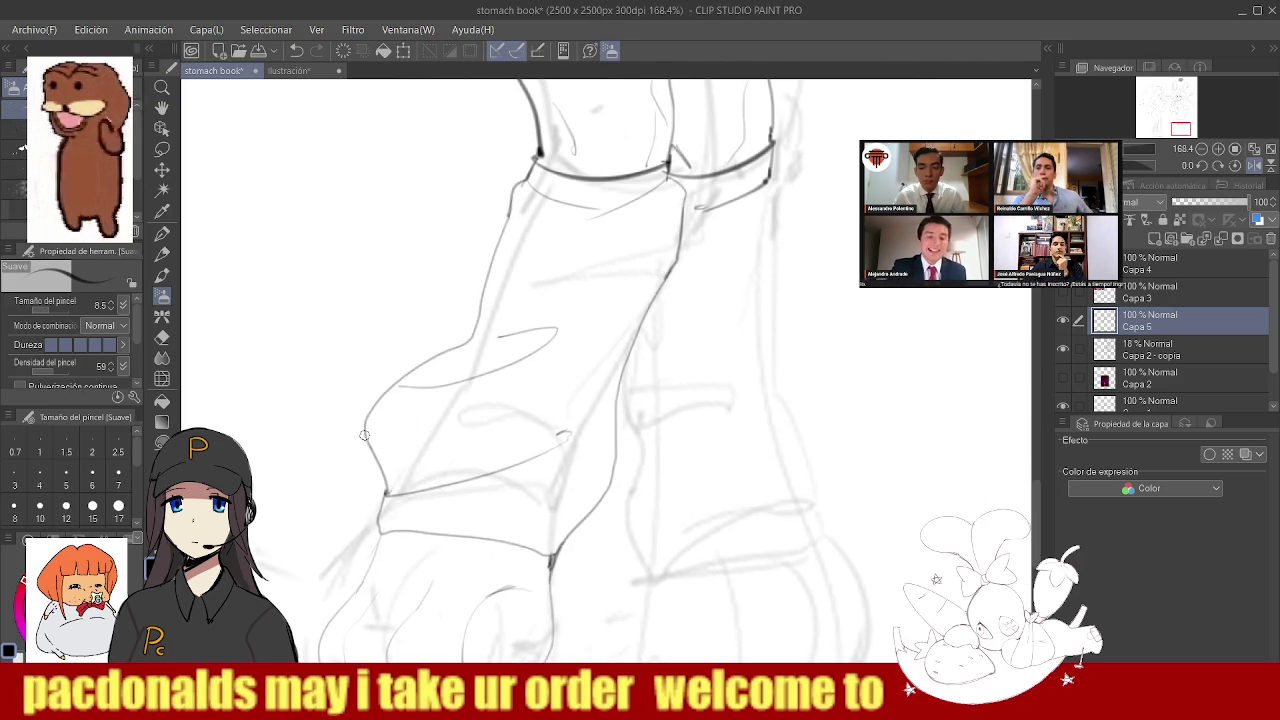
- Attempt a curved line across the boot front, then undo it
drag(369, 425, 451, 343)
key(ctrl+z)
key(ctrl+z)
mouse_move(366, 430)
mouse_down()
mouse_move(480, 335)
mouse_move(540, 306)
mouse_up()
key(ctrl+z)
key(ctrl+z)
mouse_move(366, 430)
mouse_down()
mouse_move(465, 342)
mouse_move(620, 282)
mouse_up()
key(ctrl+z)
drag(563, 330, 510, 382)
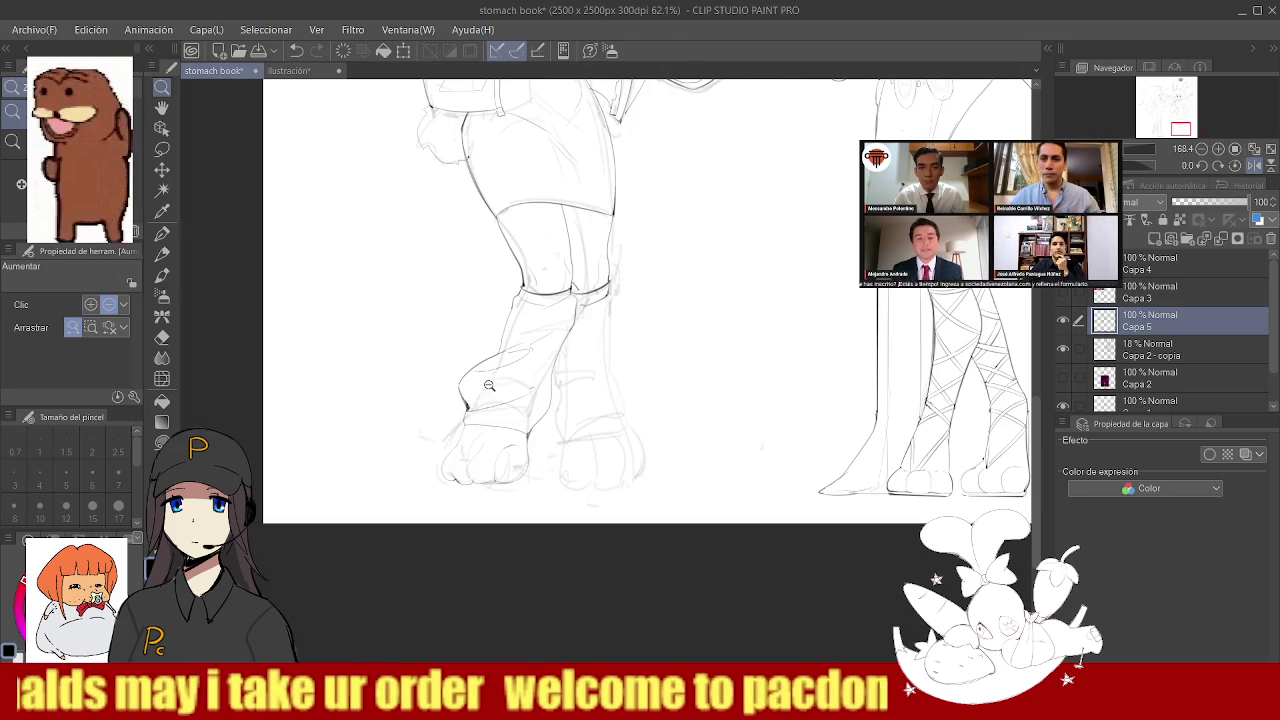
scroll(612, 360, up, 3)
scroll(591, 417, up, 2)
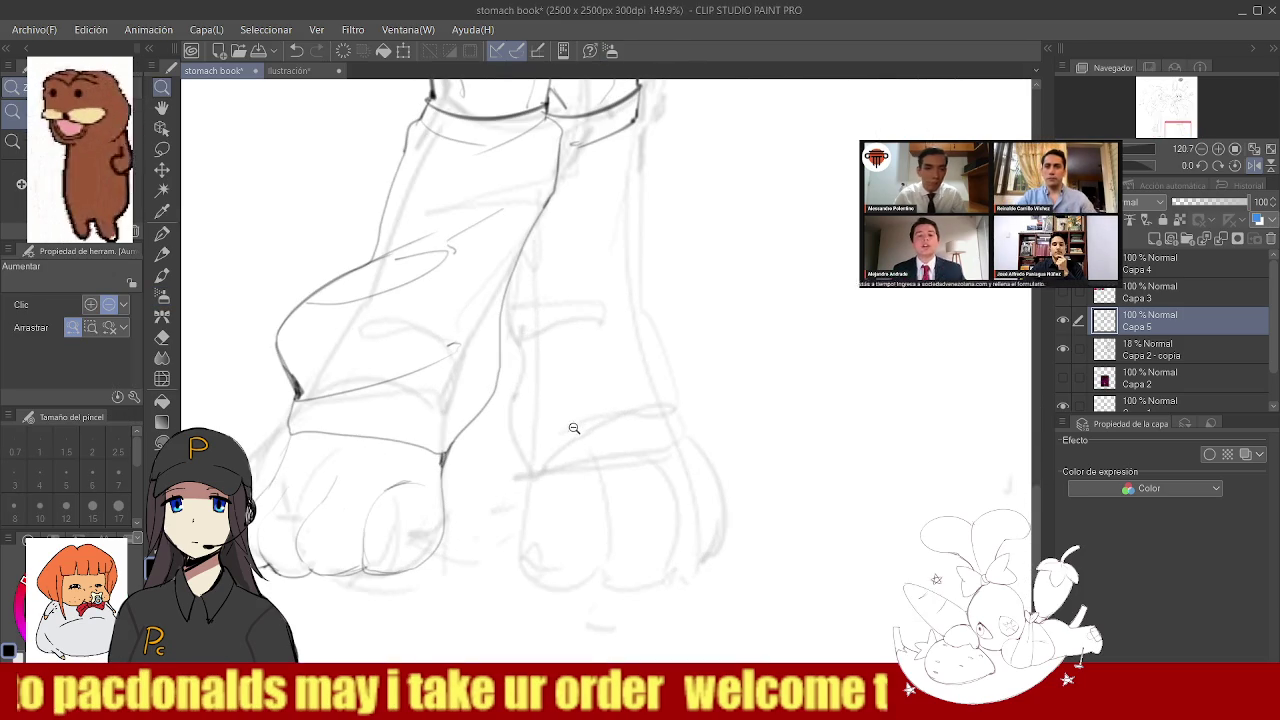
- Ink the right boot's outer outline down to the foot
drag(538, 218, 500, 310)
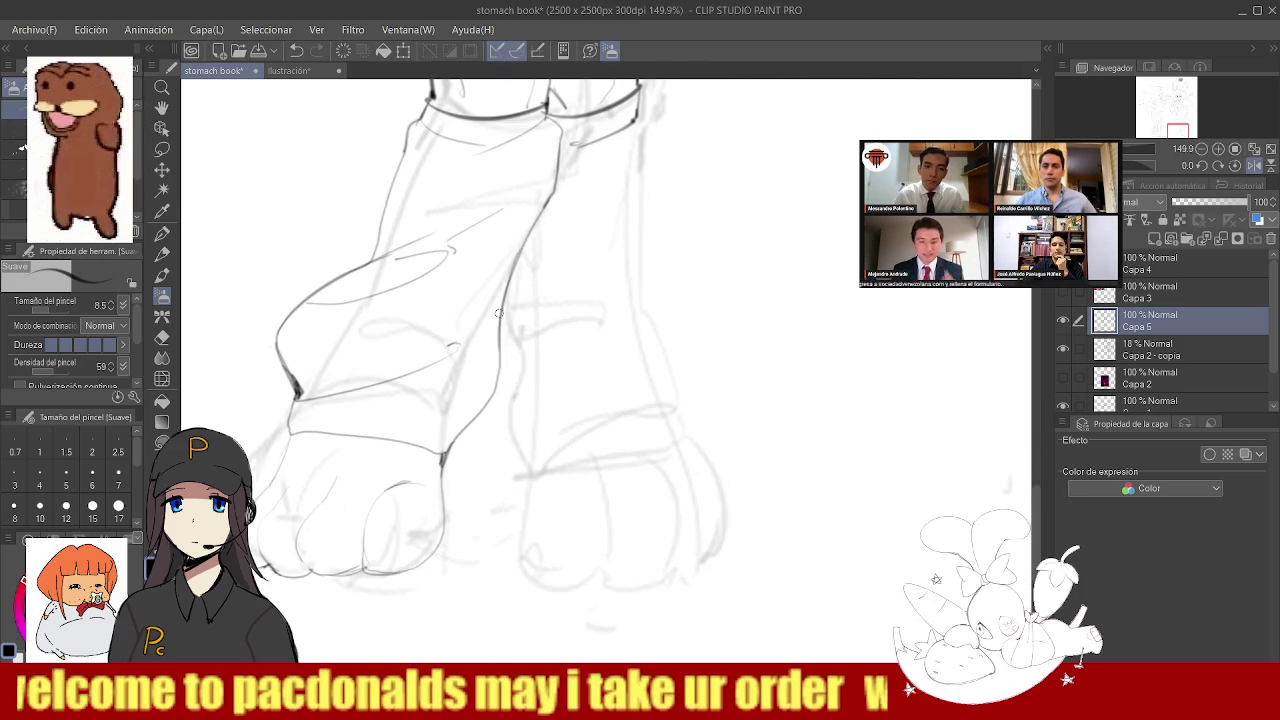
drag(499, 380, 462, 428)
scroll(432, 432, down, 2)
scroll(560, 410, up, 1)
scroll(578, 406, down, 2)
scroll(578, 406, down, 1)
scroll(580, 406, down, 1)
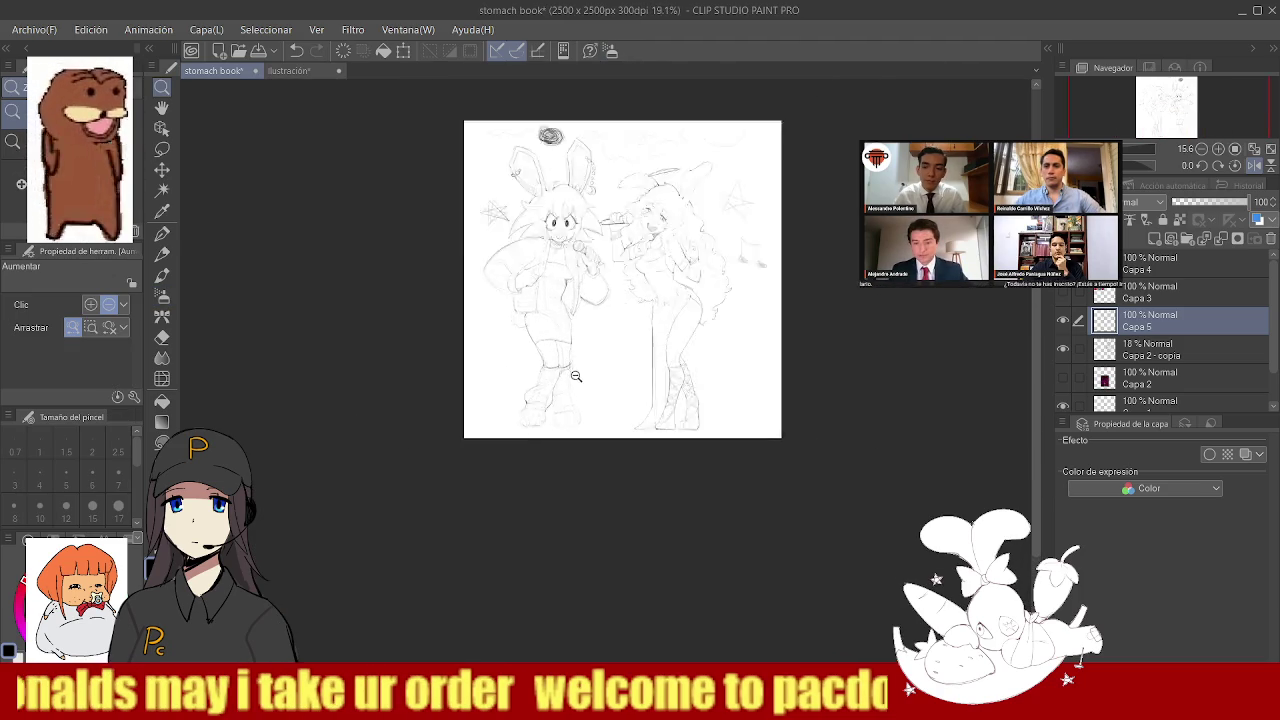
scroll(582, 405, up, 1)
scroll(582, 405, up, 3)
scroll(582, 405, up, 2)
drag(526, 258, 459, 436)
scroll(456, 449, down, 3)
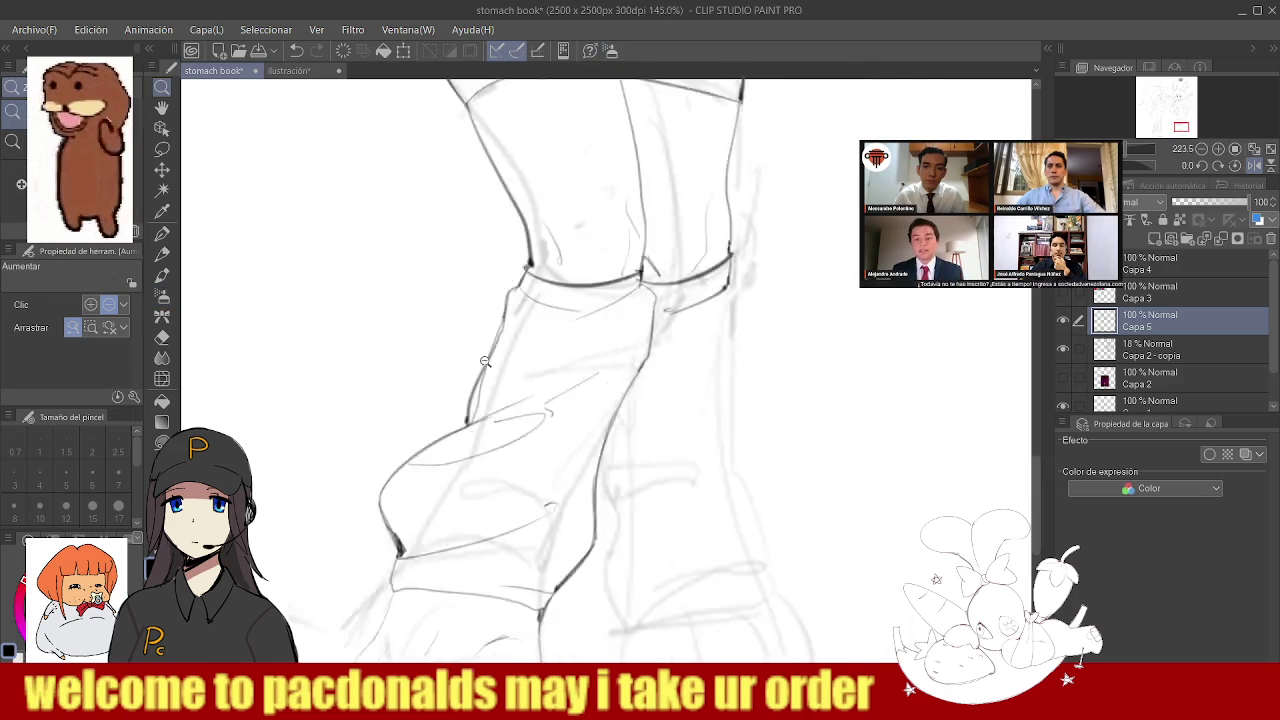
scroll(603, 360, up, 2)
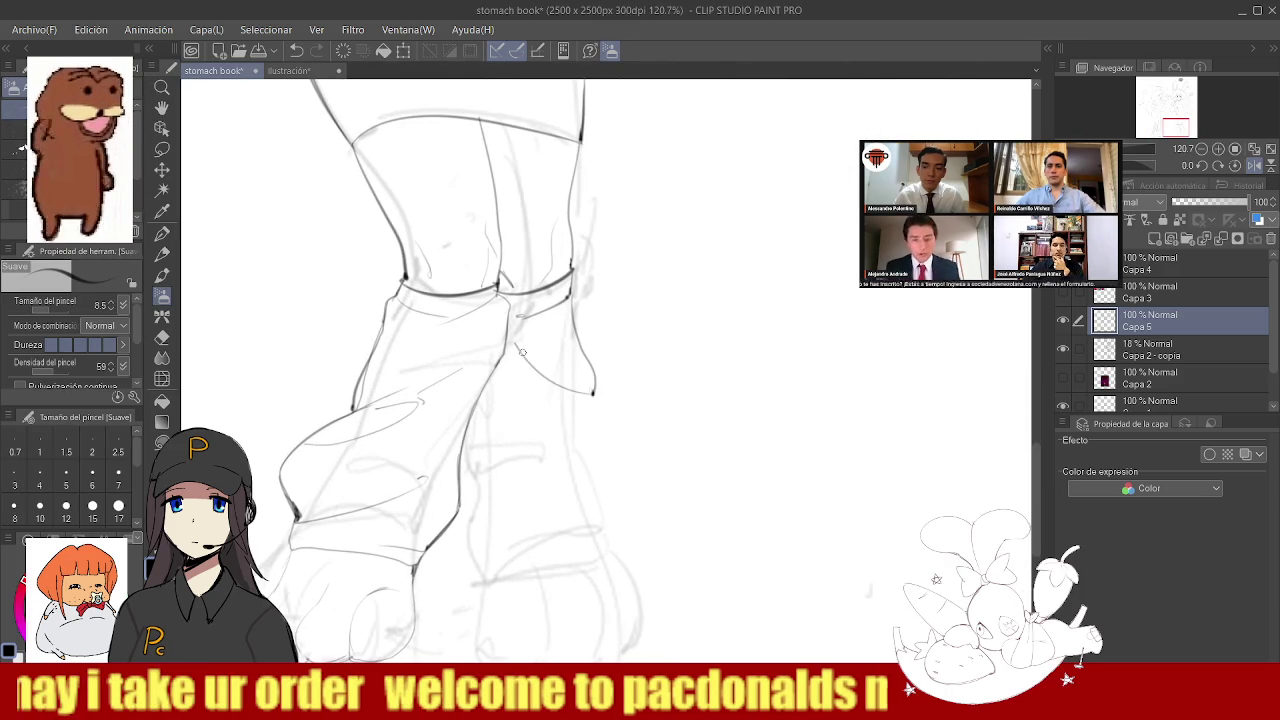
key(ctrl+z)
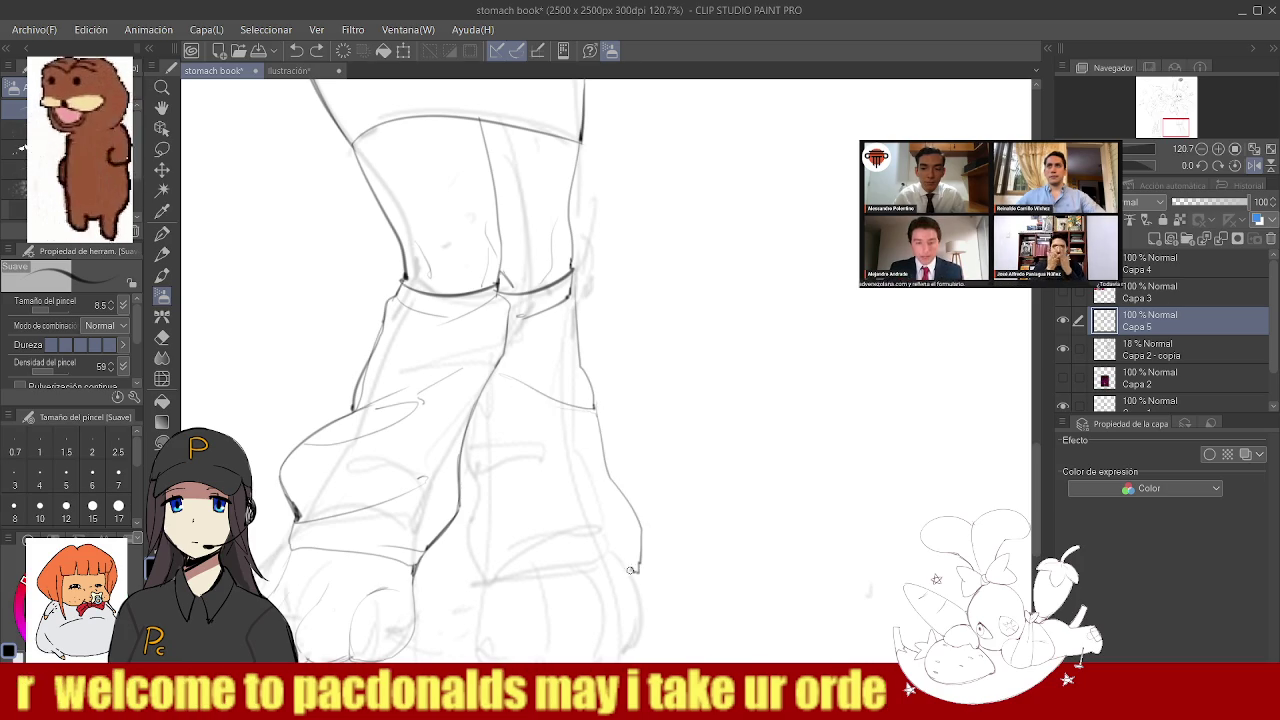
- Draw the right boot's bottom edge and ink its crease lines
drag(630, 569, 488, 581)
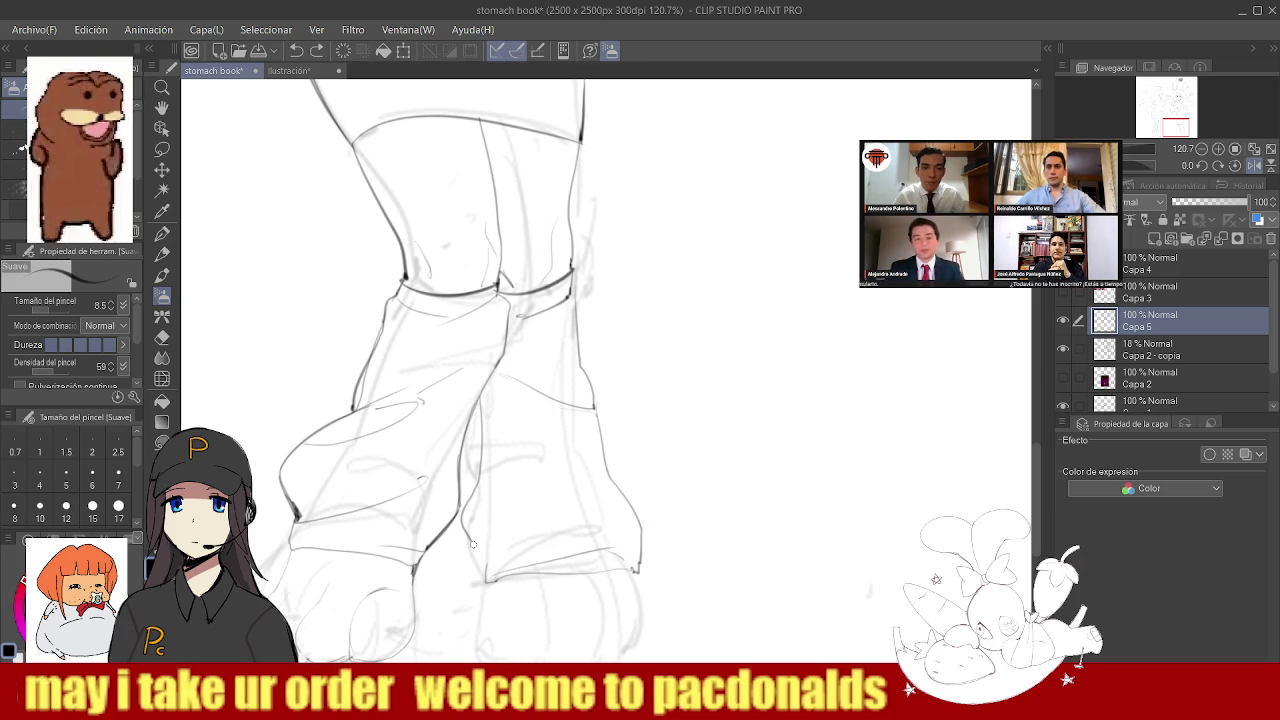
scroll(488, 578, down, 5)
scroll(577, 440, up, 5)
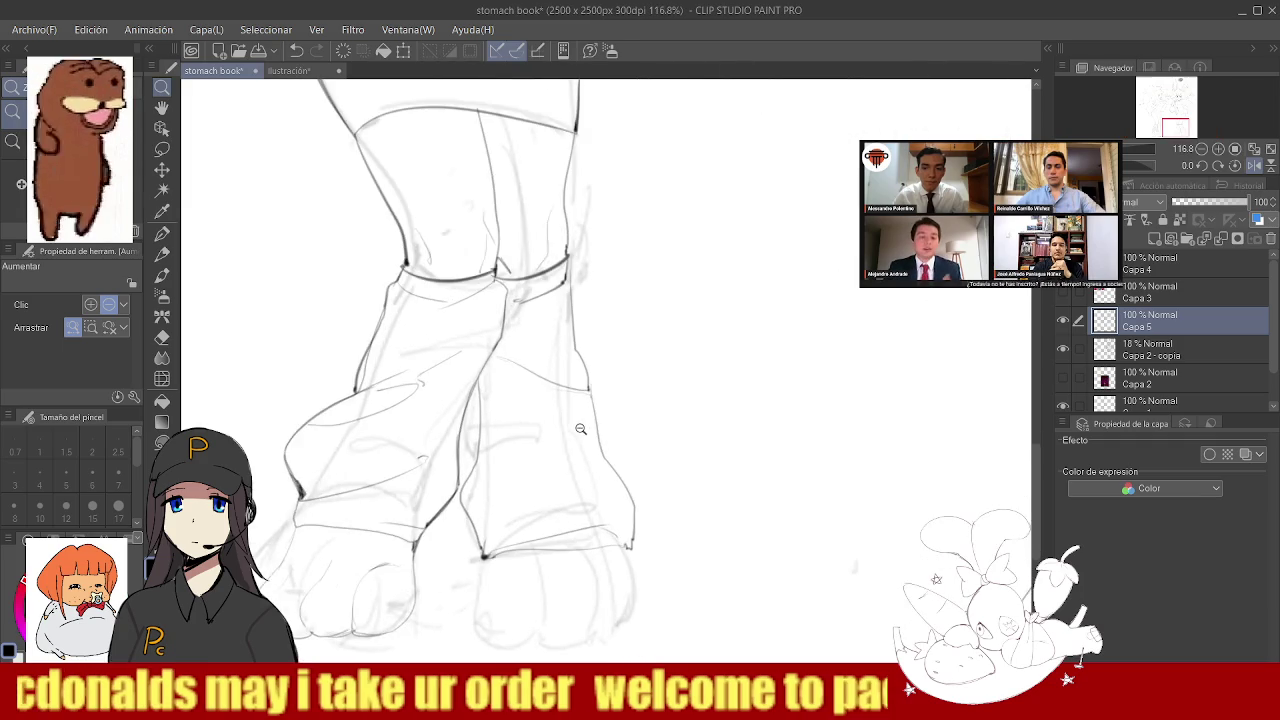
click(448, 397)
drag(486, 312, 457, 370)
key(ctrl+space)
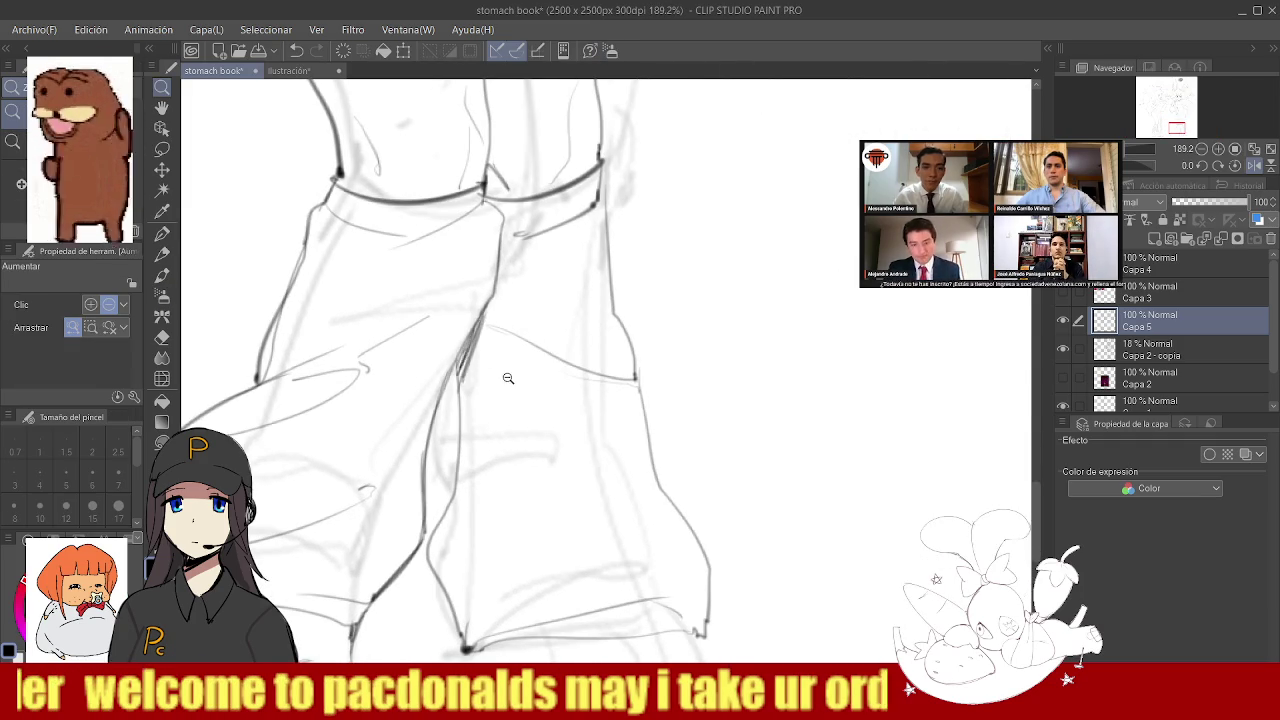
scroll(509, 376, down, 5)
scroll(540, 360, up, 4)
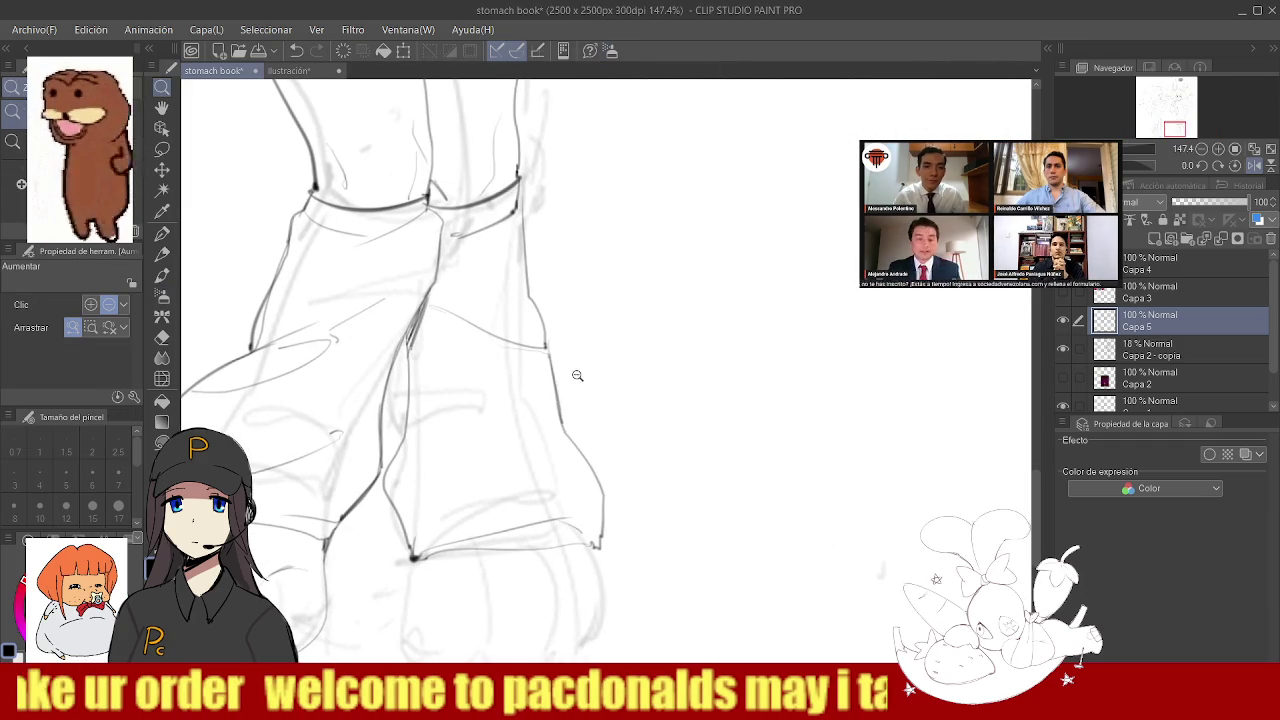
- Outline and darken the first toe beneath the boot, then begin the next toe
drag(561, 420, 520, 480)
mouse_move(451, 437)
mouse_down()
mouse_move(441, 529)
mouse_move(474, 565)
mouse_up()
key(ctrl+z)
drag(451, 437, 476, 562)
key(ctrl+z)
mouse_move(451, 437)
mouse_down()
mouse_move(517, 551)
mouse_move(524, 452)
mouse_up()
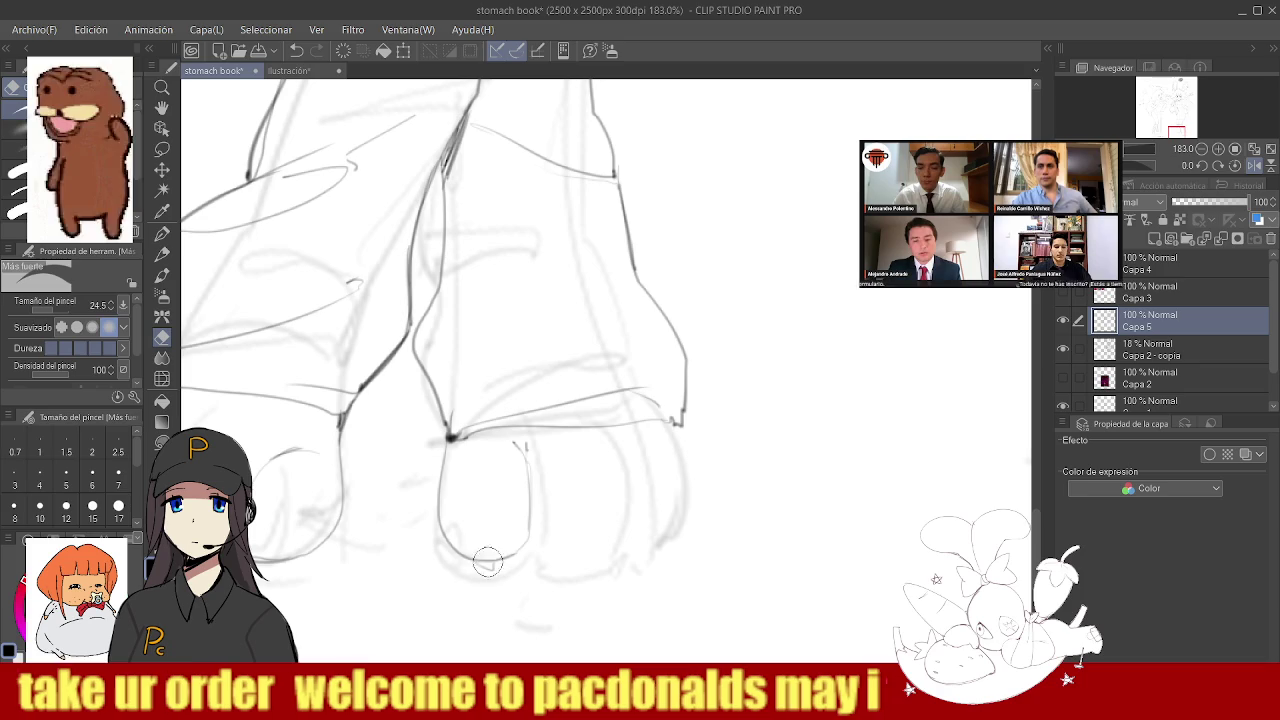
drag(493, 568, 467, 552)
scroll(467, 552, down, 5)
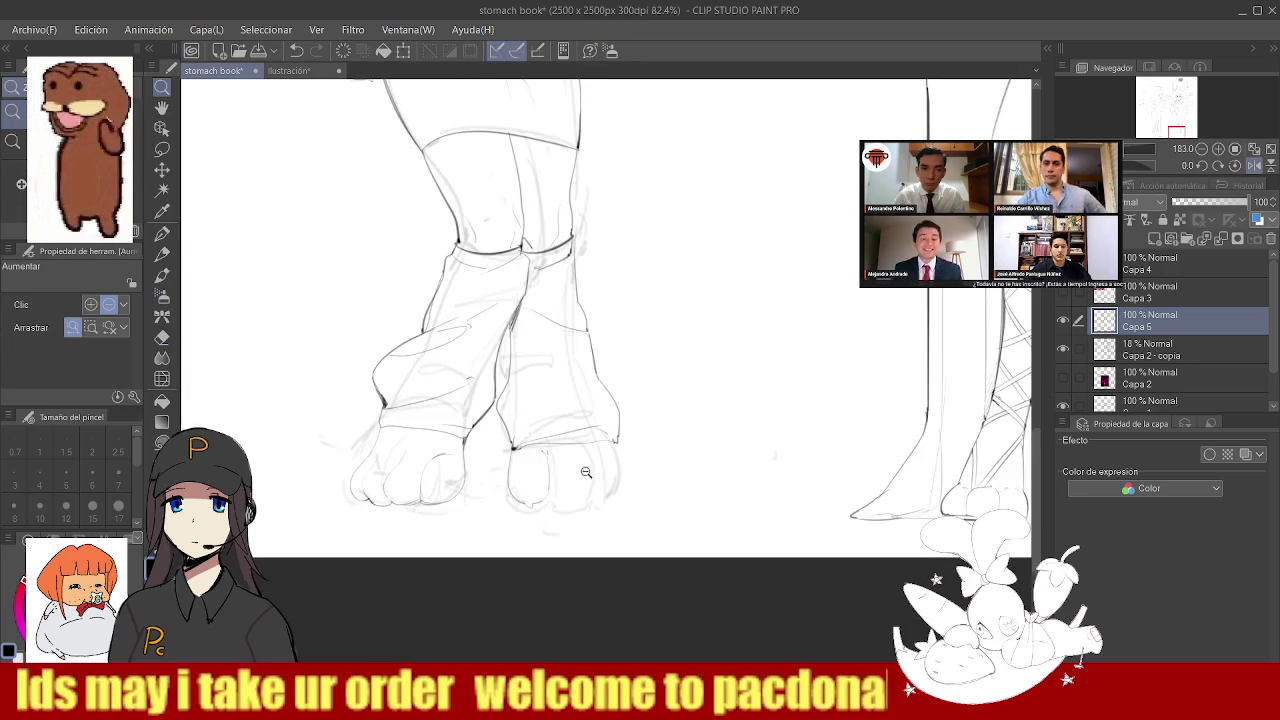
scroll(571, 466, up, 6)
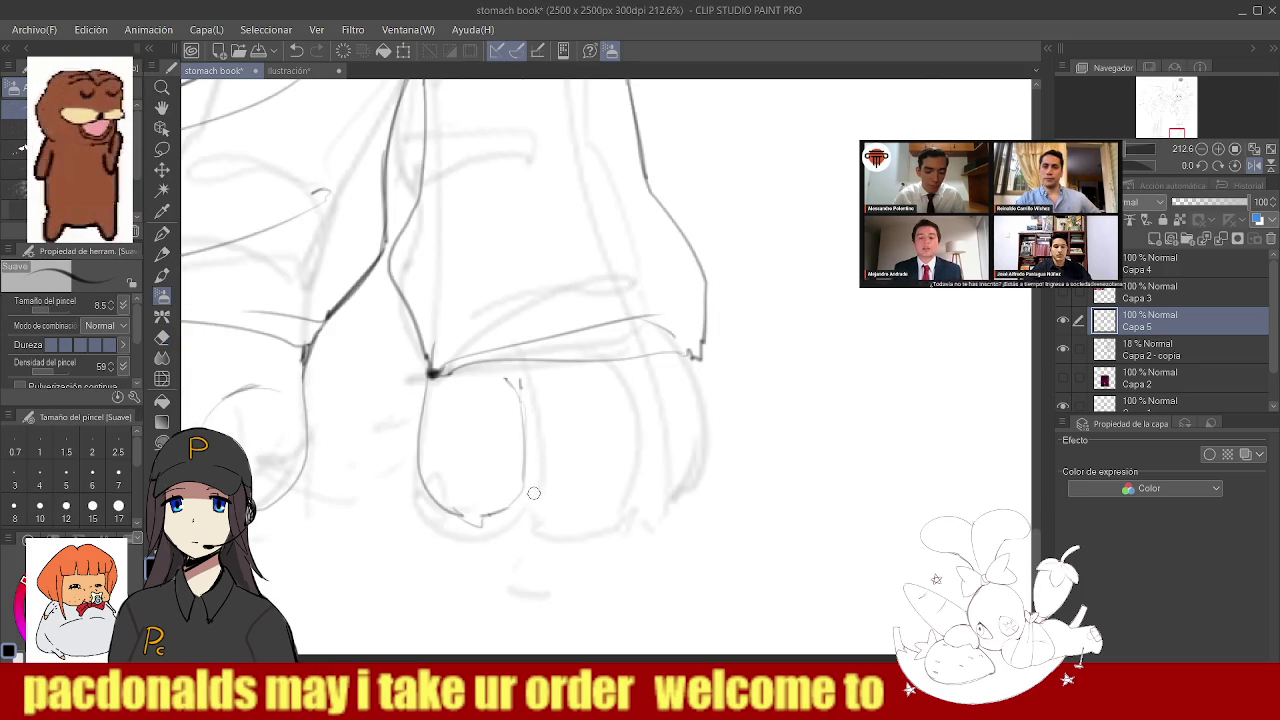
drag(599, 375, 621, 452)
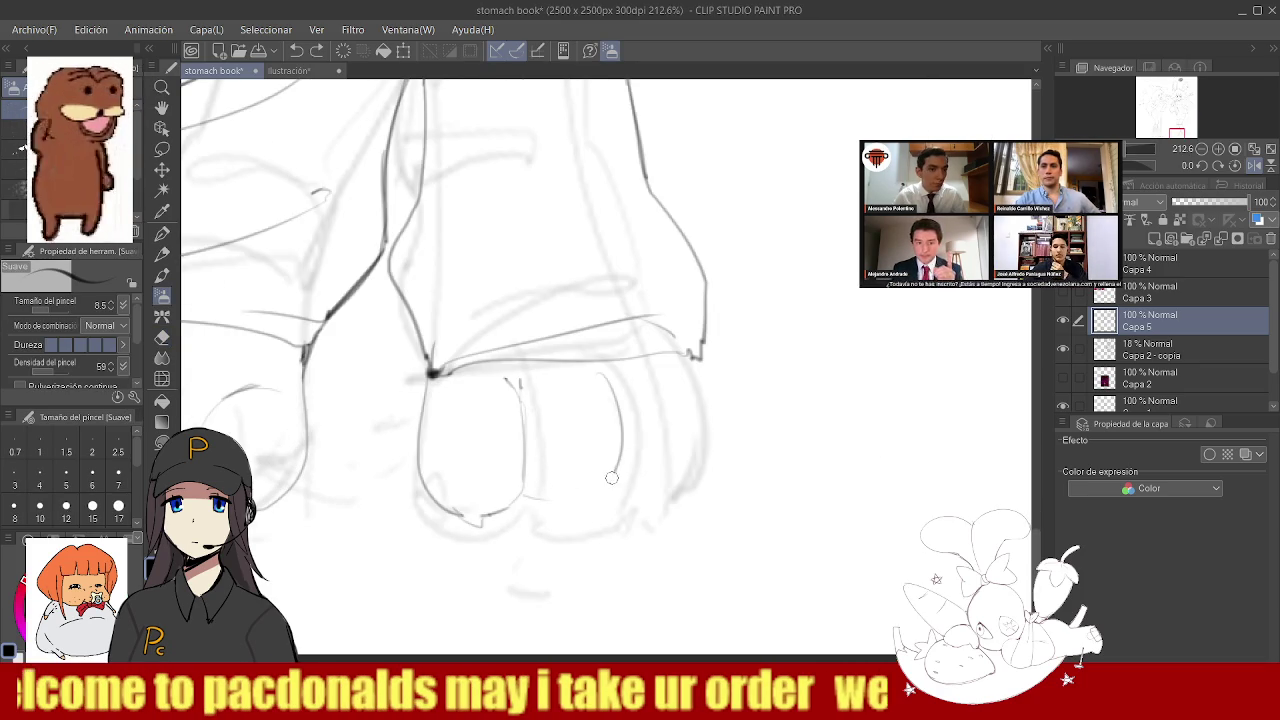
scroll(540, 510, down, 5)
- Darken the first character's skirt edge line with the Soft airbrush
scroll(520, 450, down, 3)
scroll(520, 393, up, 2)
scroll(520, 393, down, 2)
scroll(520, 393, up, 4)
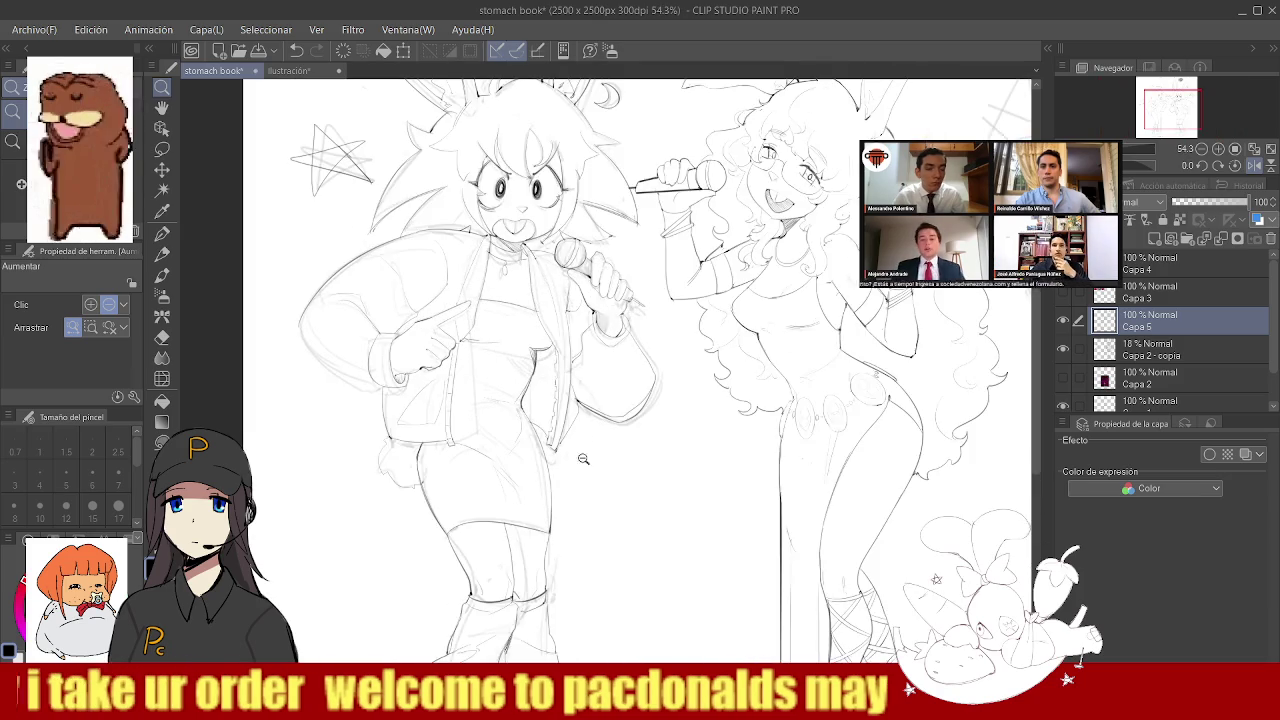
scroll(544, 414, up, 3)
scroll(547, 425, down, 3)
scroll(500, 335, up, 2)
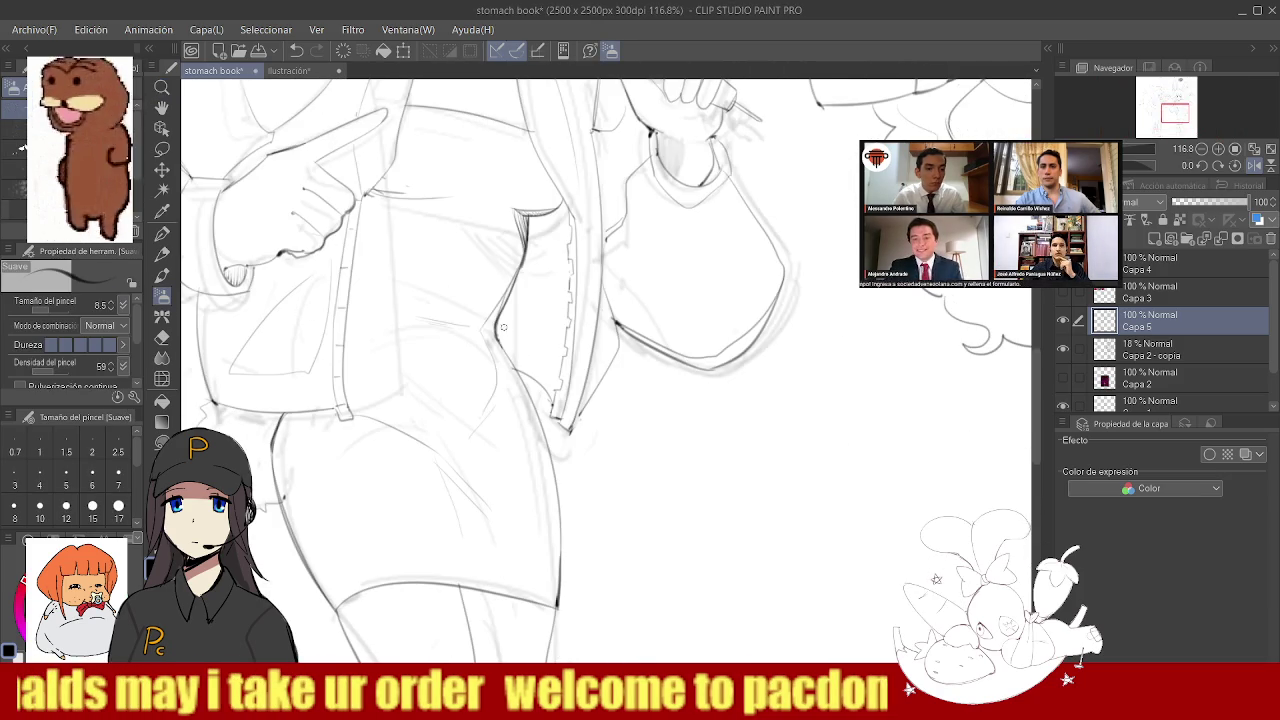
drag(497, 332, 565, 425)
key(/)
scroll(570, 428, down, 3)
scroll(575, 346, down, 2)
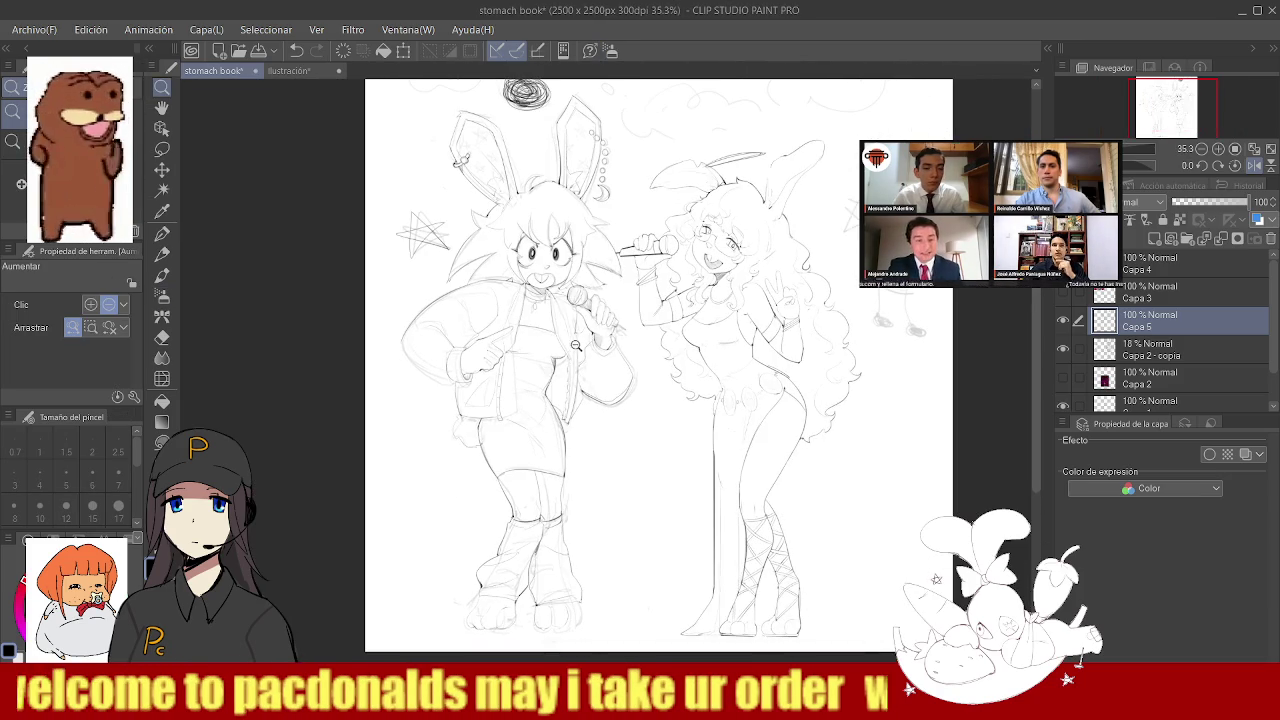
scroll(560, 370, down, 2)
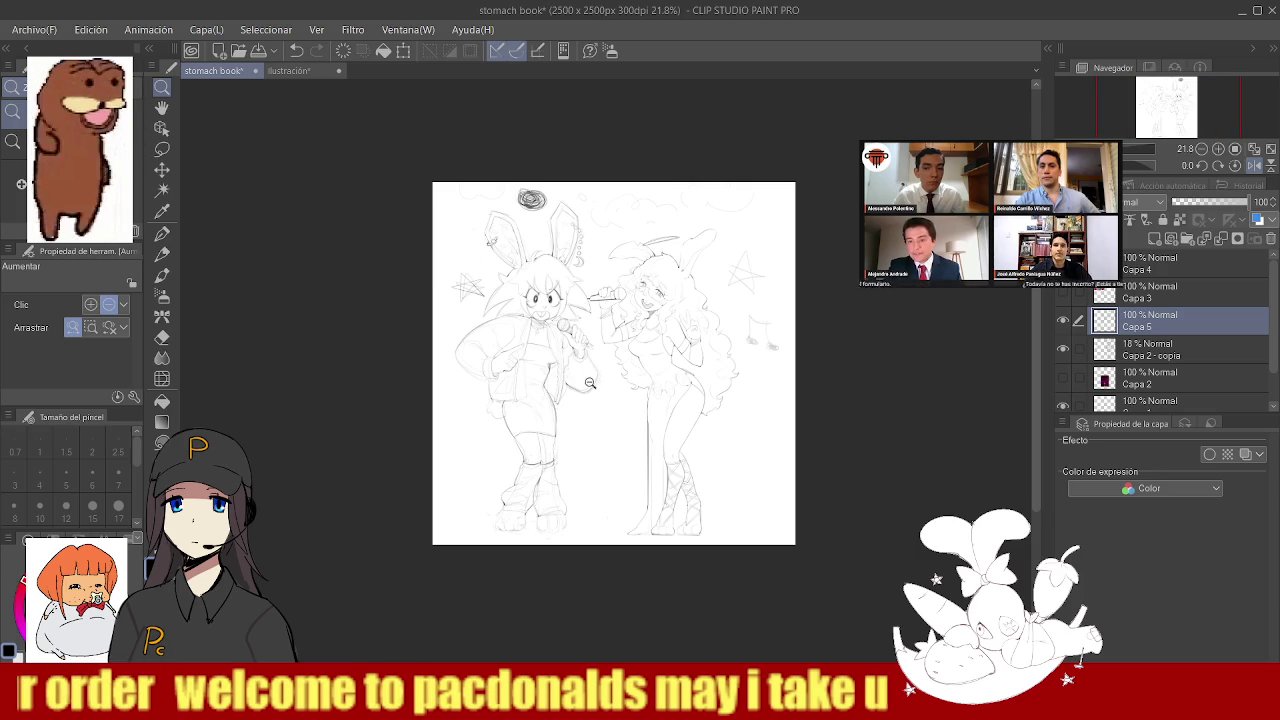
scroll(574, 403, up, 2)
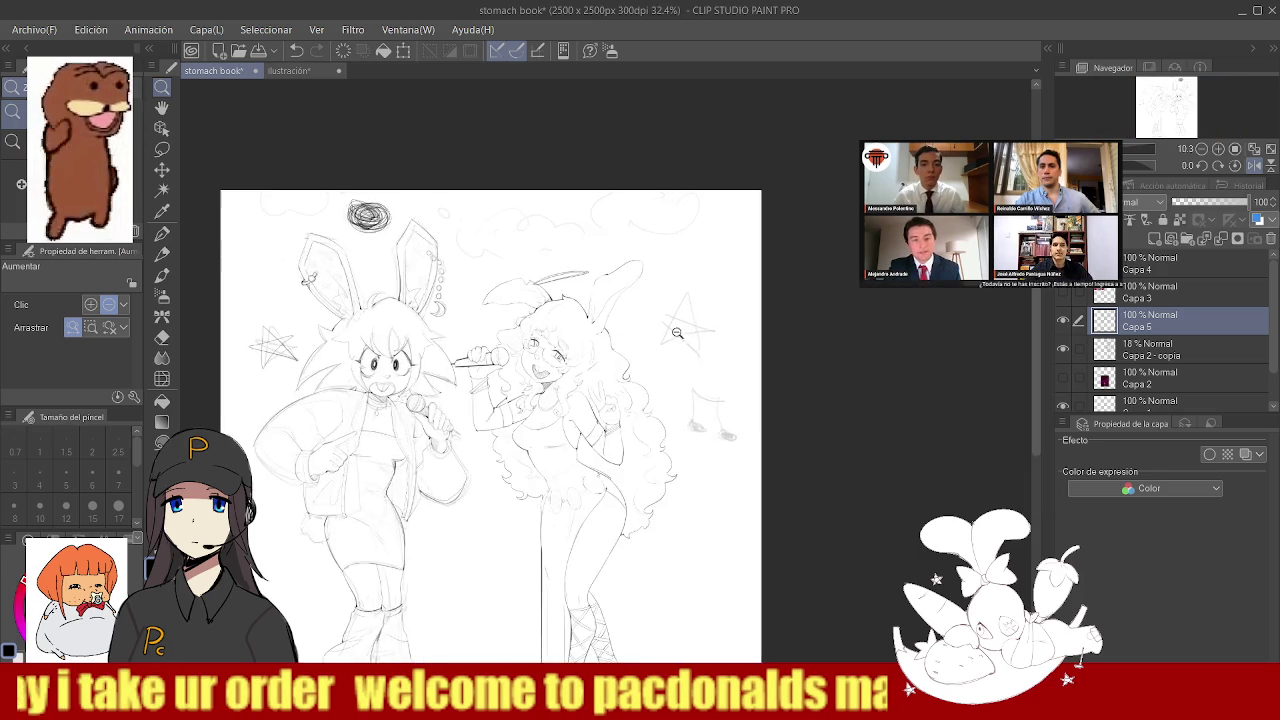
scroll(585, 385, up, 2)
scroll(605, 352, down, 1)
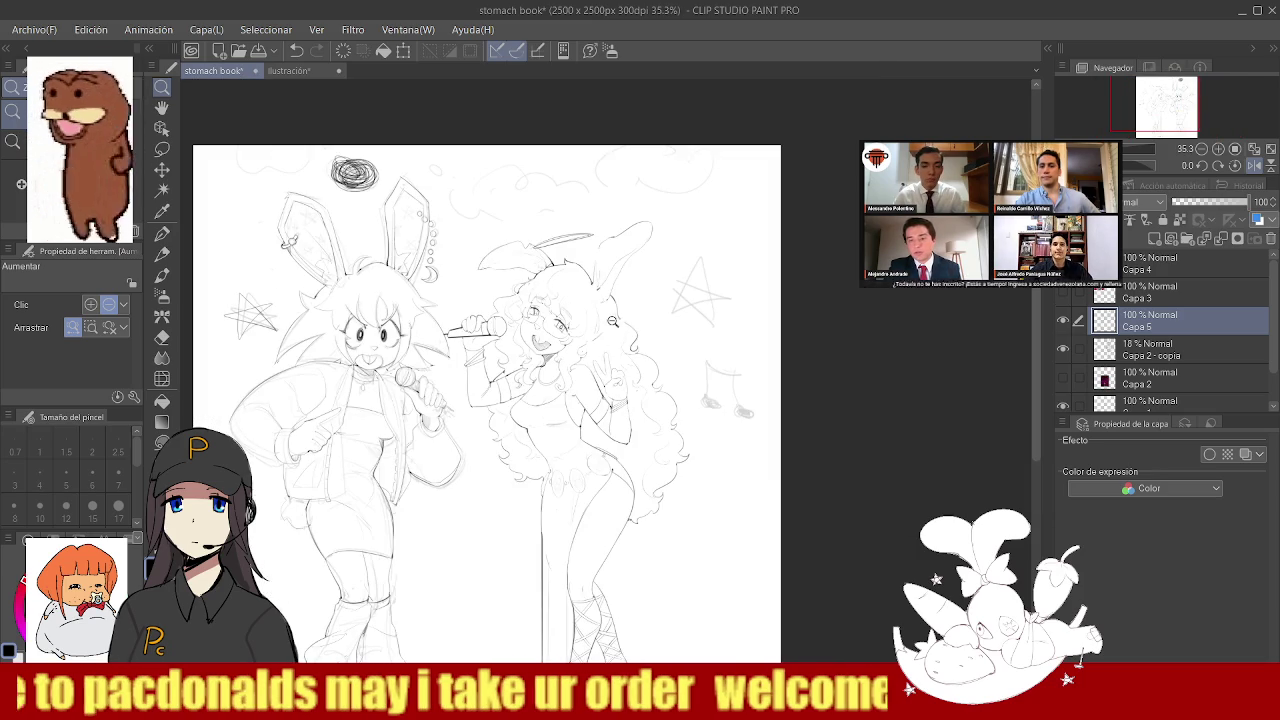
scroll(546, 366, up, 2)
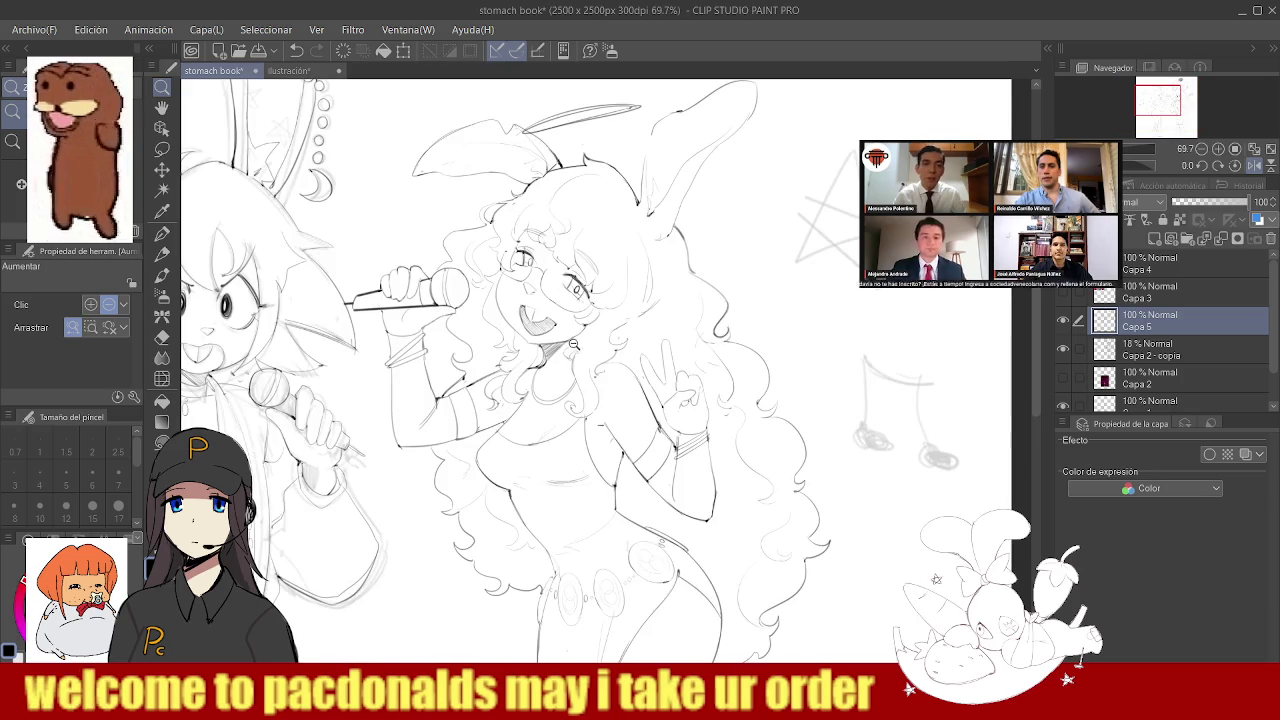
scroll(489, 368, up, 2)
- Draw a dark hair strand beside the singer's neck
key(e)
key(b)
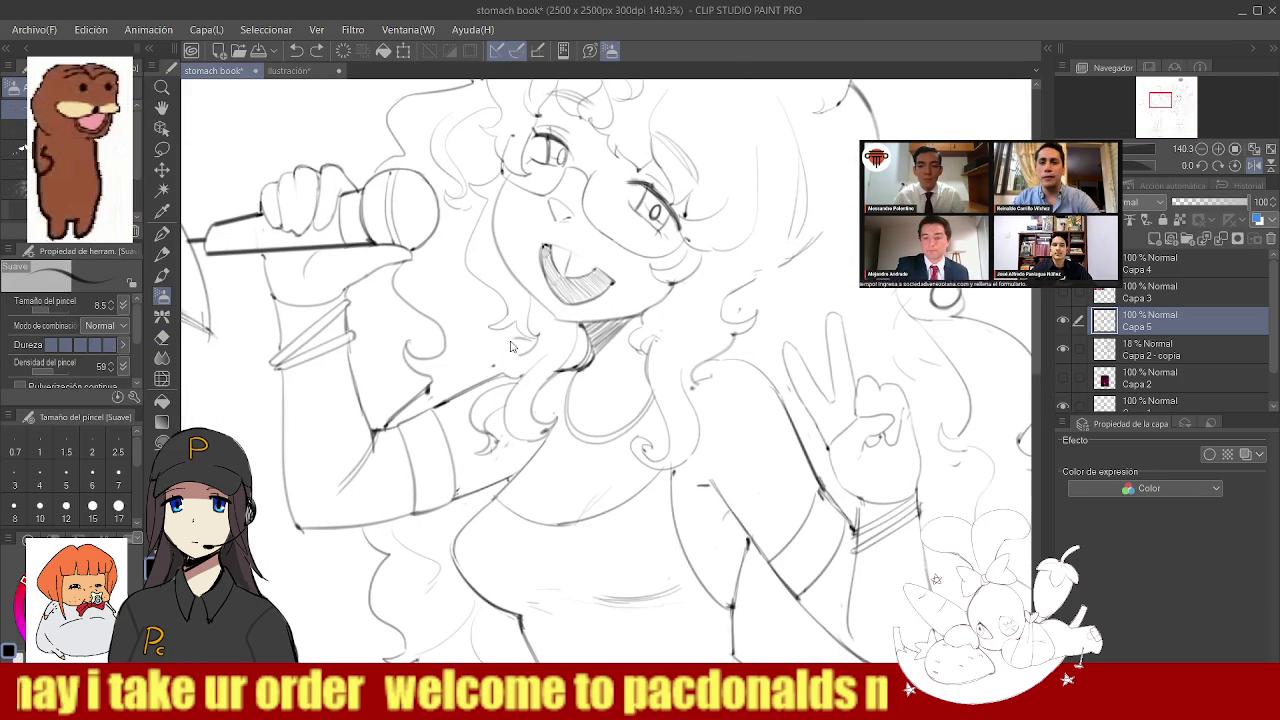
scroll(512, 345, down, 2)
scroll(530, 352, up, 2)
scroll(545, 359, up, 1)
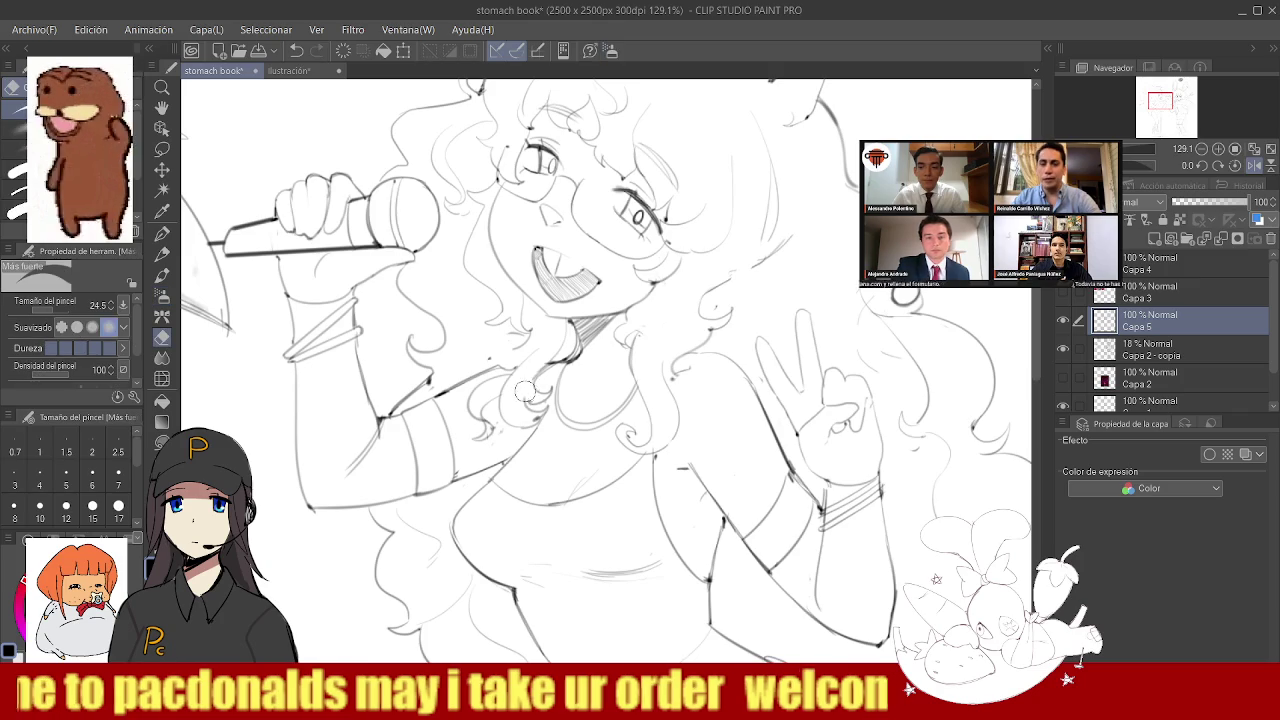
key(slash)
scroll(611, 380, down, 1)
scroll(611, 380, up, 3)
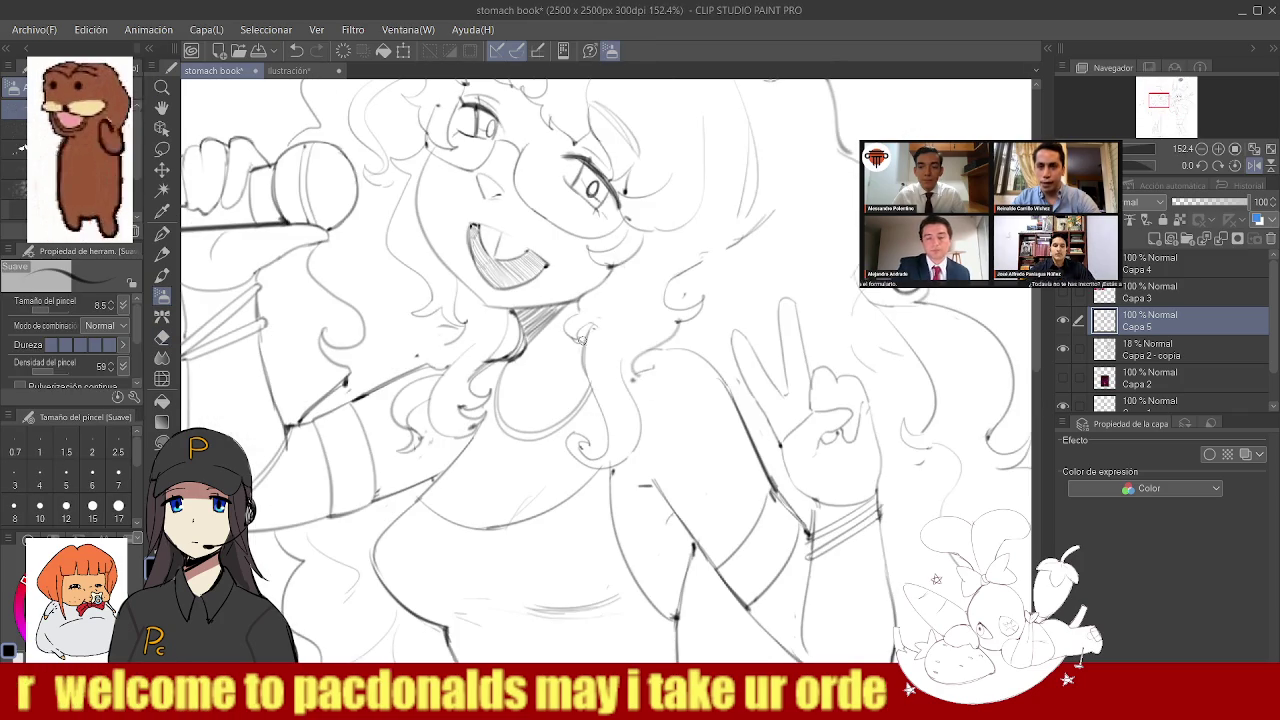
drag(582, 345, 583, 418)
- Switch to the Eraser and set its size to 7.5
key(e)
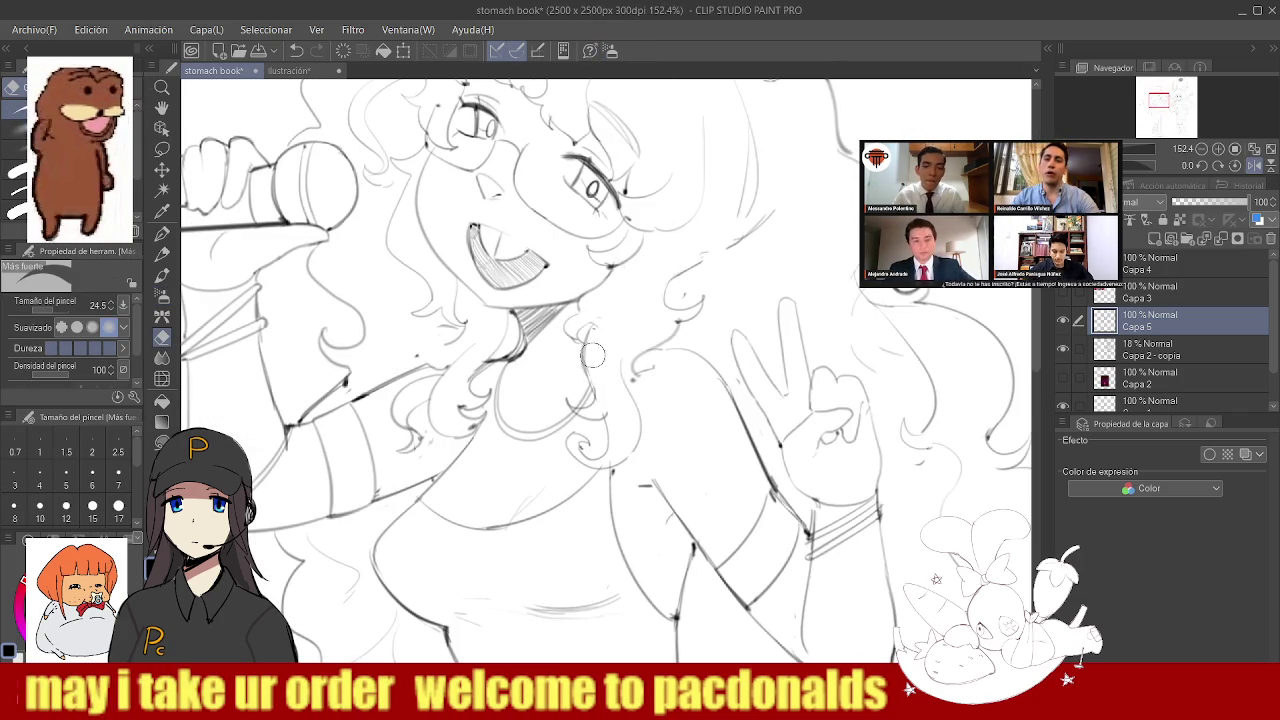
drag(607, 398, 590, 400)
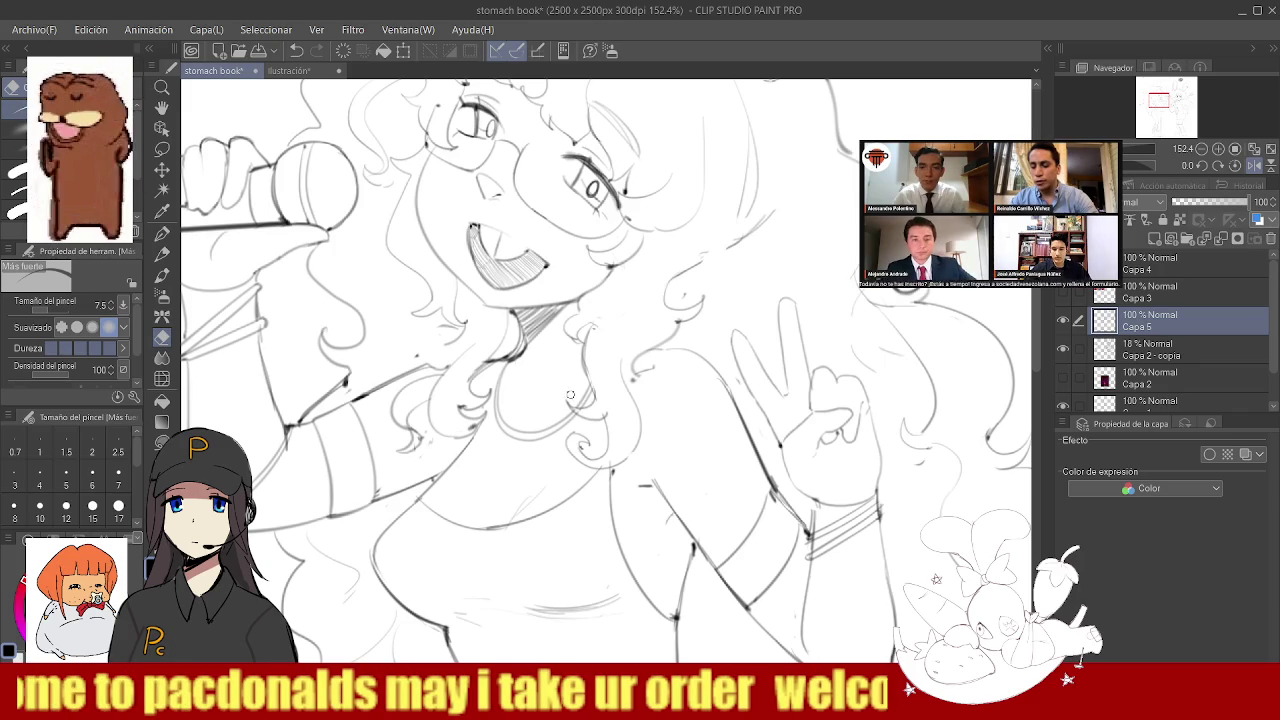
ctrl+alt+click(576, 362)
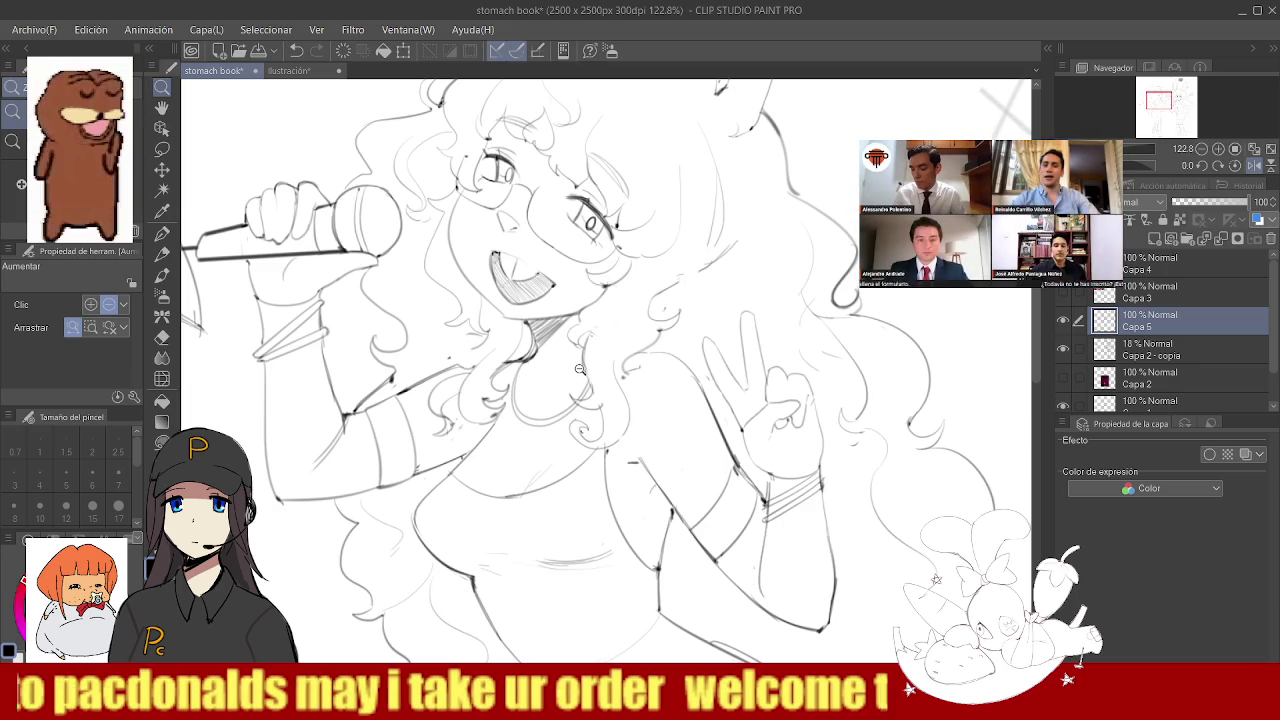
scroll(580, 342, down, 3)
- Erase the left foot's old toe lines and redraw its bottom contour and a curved toe line
scroll(573, 343, down, 1)
scroll(574, 343, down, 1)
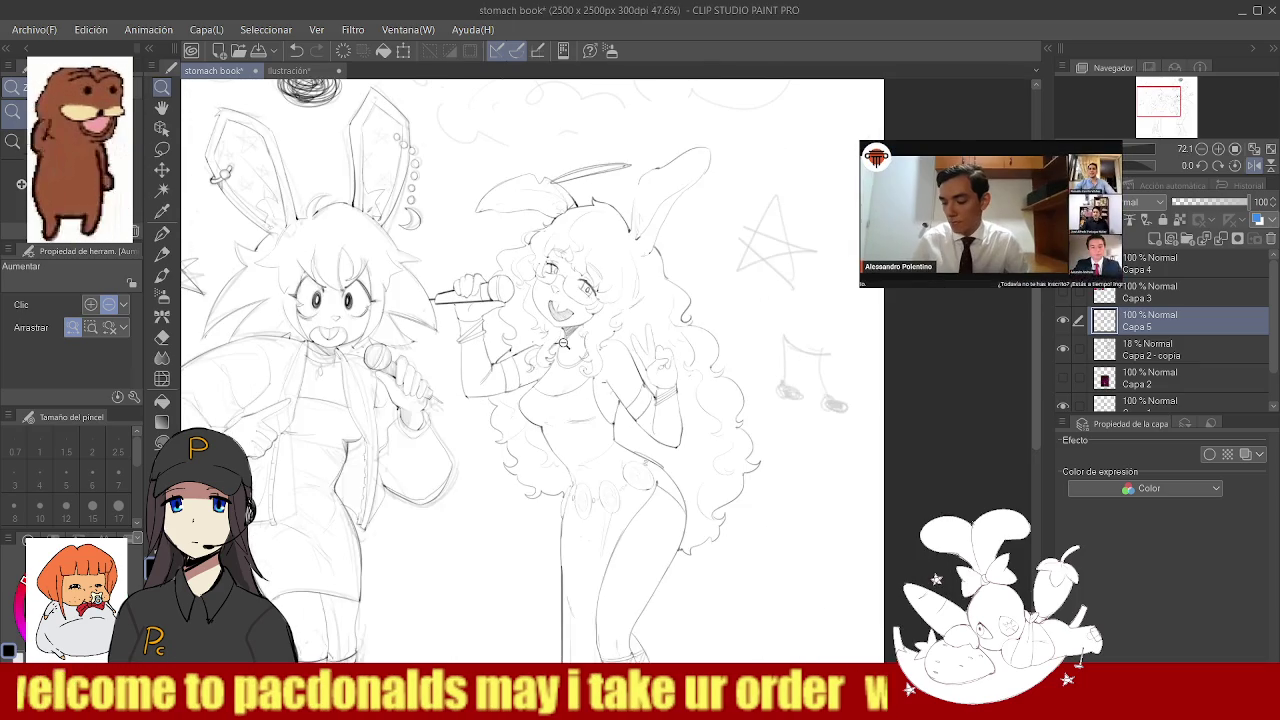
scroll(575, 342, down, 1)
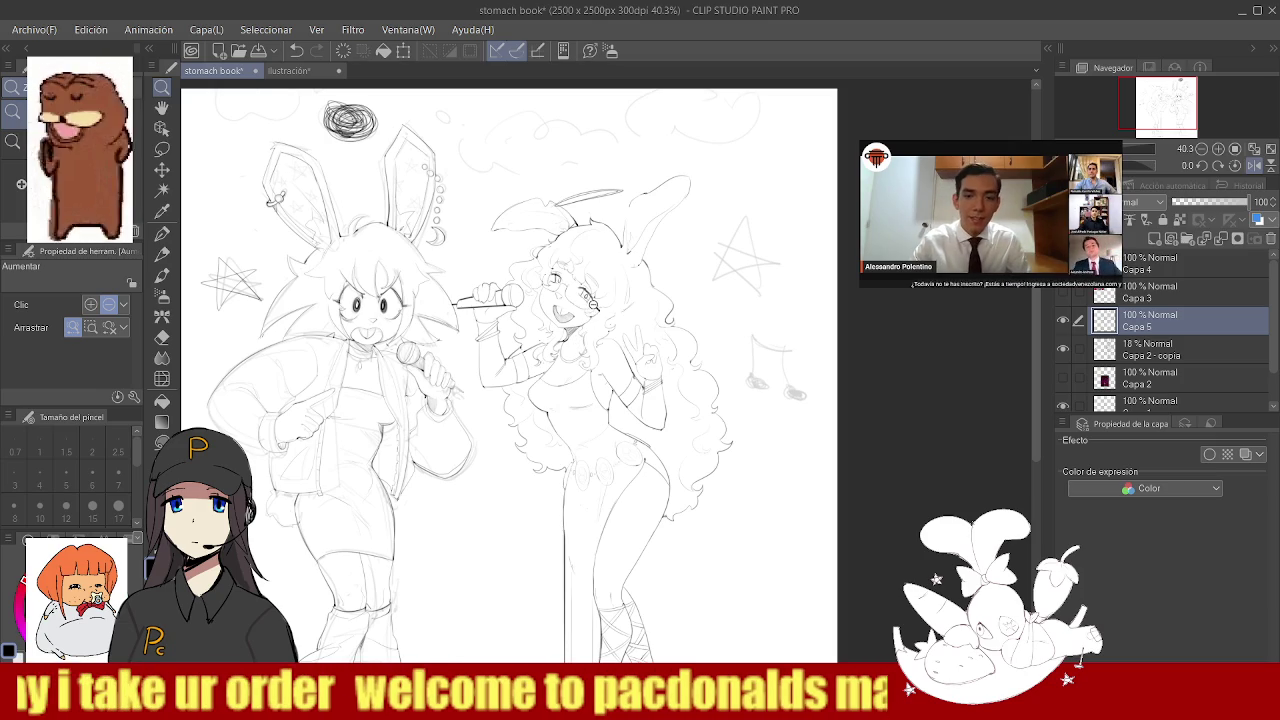
scroll(590, 380, down, 1)
scroll(610, 410, down, 1)
scroll(625, 435, up, 1)
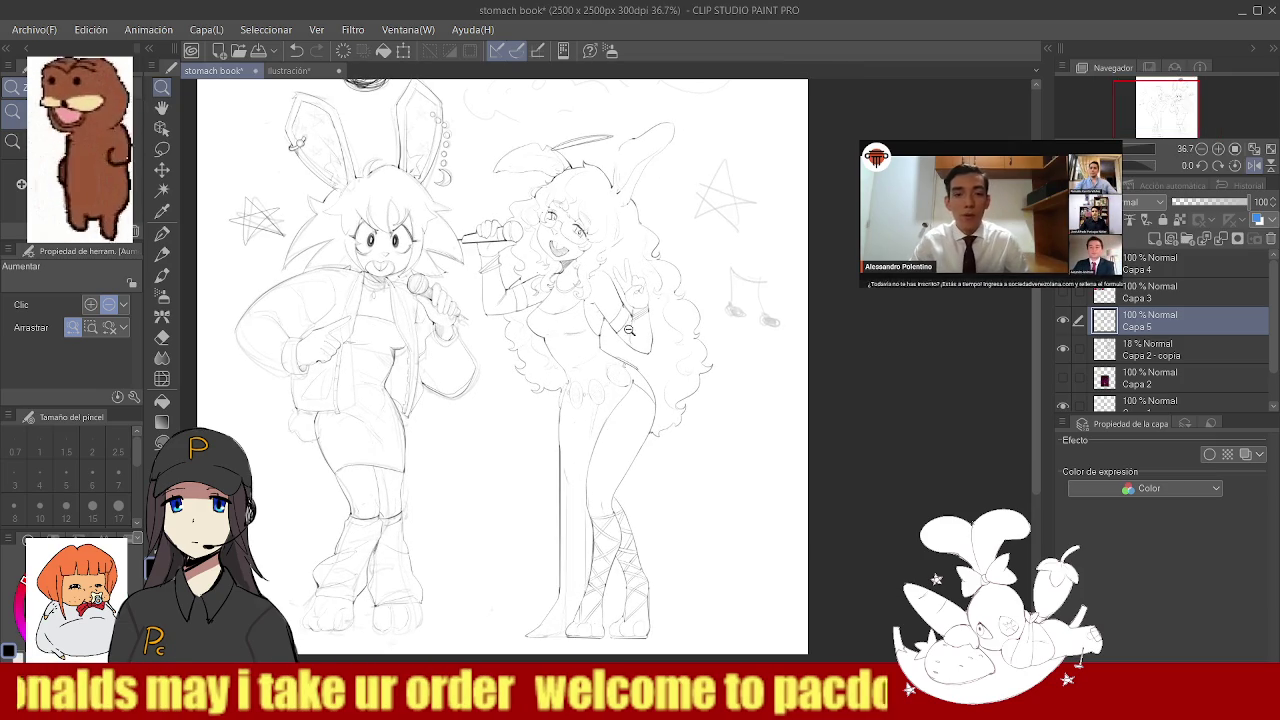
scroll(626, 436, down, 1)
scroll(560, 480, down, 1)
scroll(475, 518, up, 4)
scroll(475, 518, up, 2)
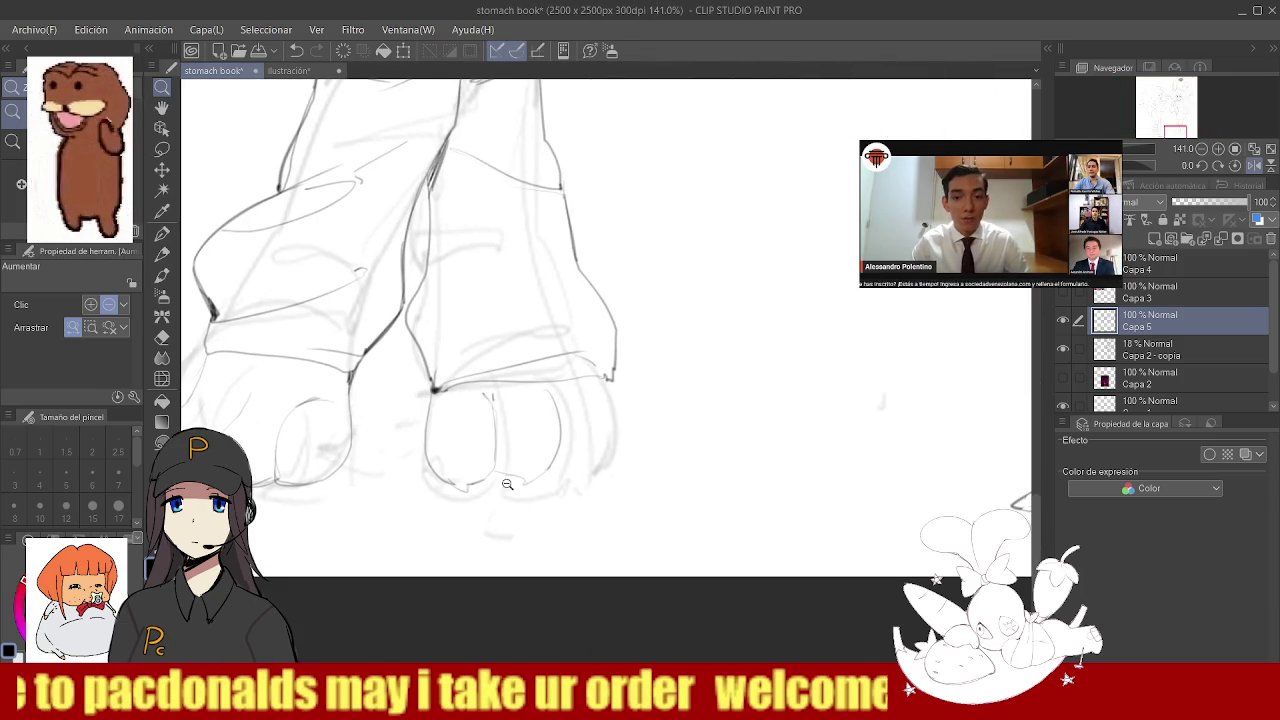
scroll(440, 480, down, 1)
scroll(412, 450, up, 1)
key(e)
mouse_move(412, 450)
mouse_down()
mouse_move(322, 471)
mouse_move(340, 450)
mouse_move(419, 465)
mouse_up()
key(b)
key(ctrl+z)
drag(288, 470, 398, 472)
key(ctrl+z)
key(ctrl+z)
mouse_move(276, 462)
mouse_down()
mouse_move(410, 466)
mouse_move(398, 468)
mouse_up()
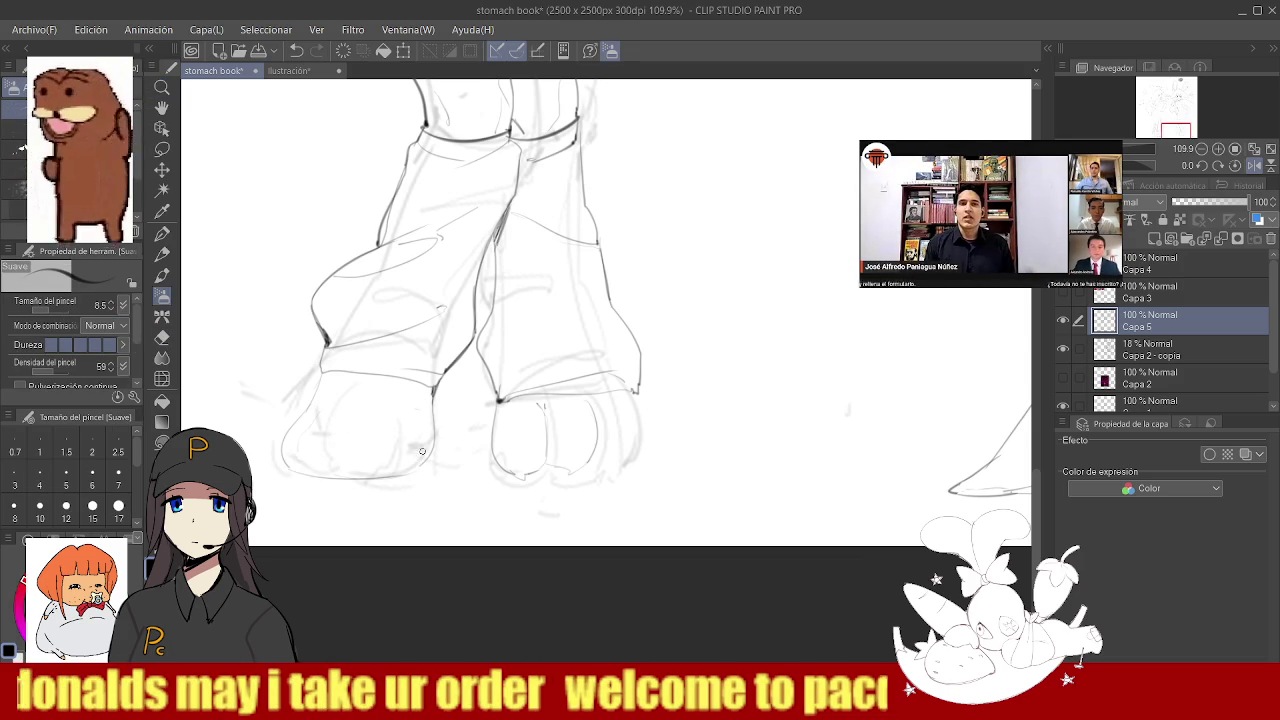
drag(398, 406, 370, 478)
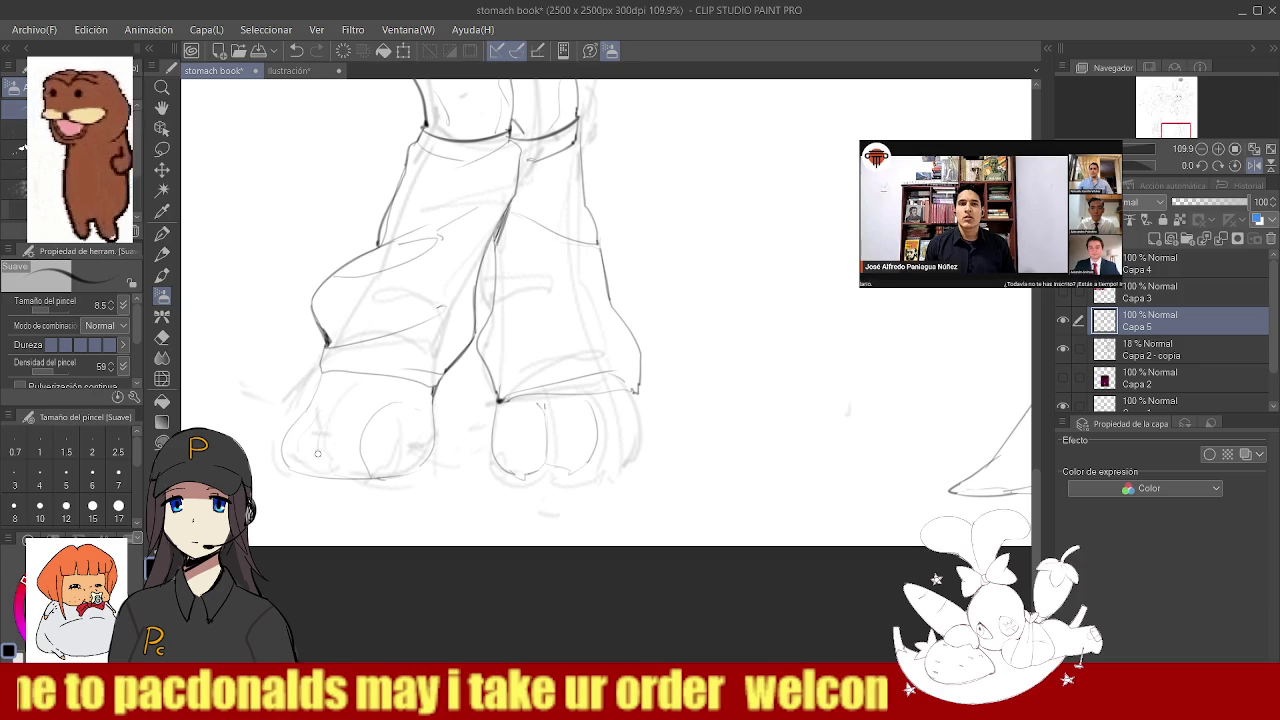
- Erase the right foot's old toe lines and try redrawing its bottom curve and toe lines
ctrl+alt+click(463, 444)
scroll(558, 439, up, 2)
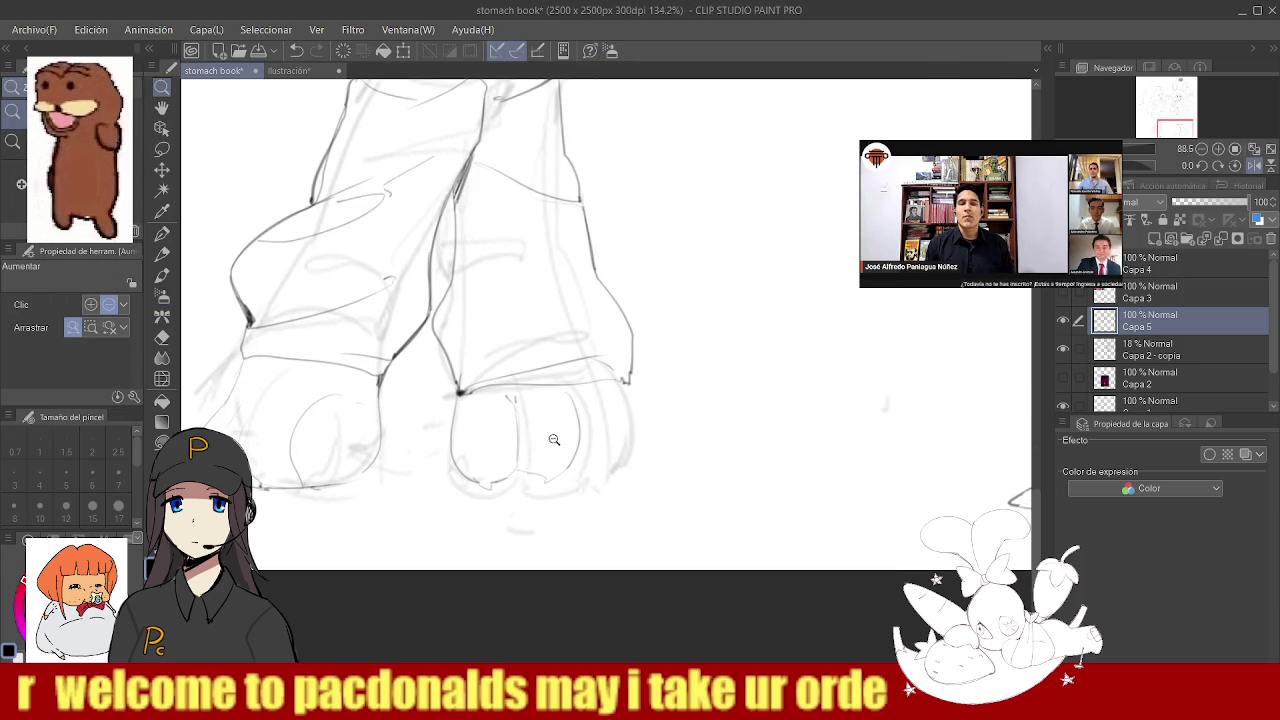
key(e)
mouse_move(567, 457)
mouse_down()
mouse_move(551, 480)
mouse_move(509, 463)
mouse_move(526, 469)
mouse_up()
key(b)
key(p)
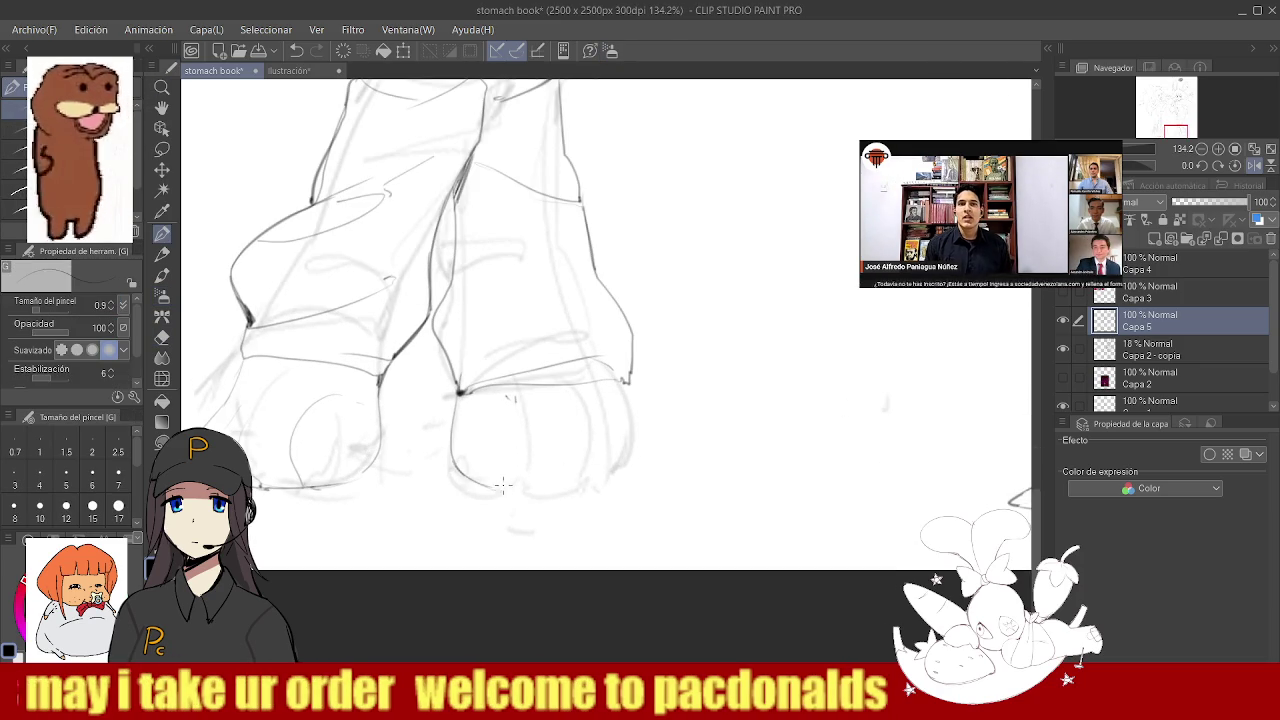
key(b)
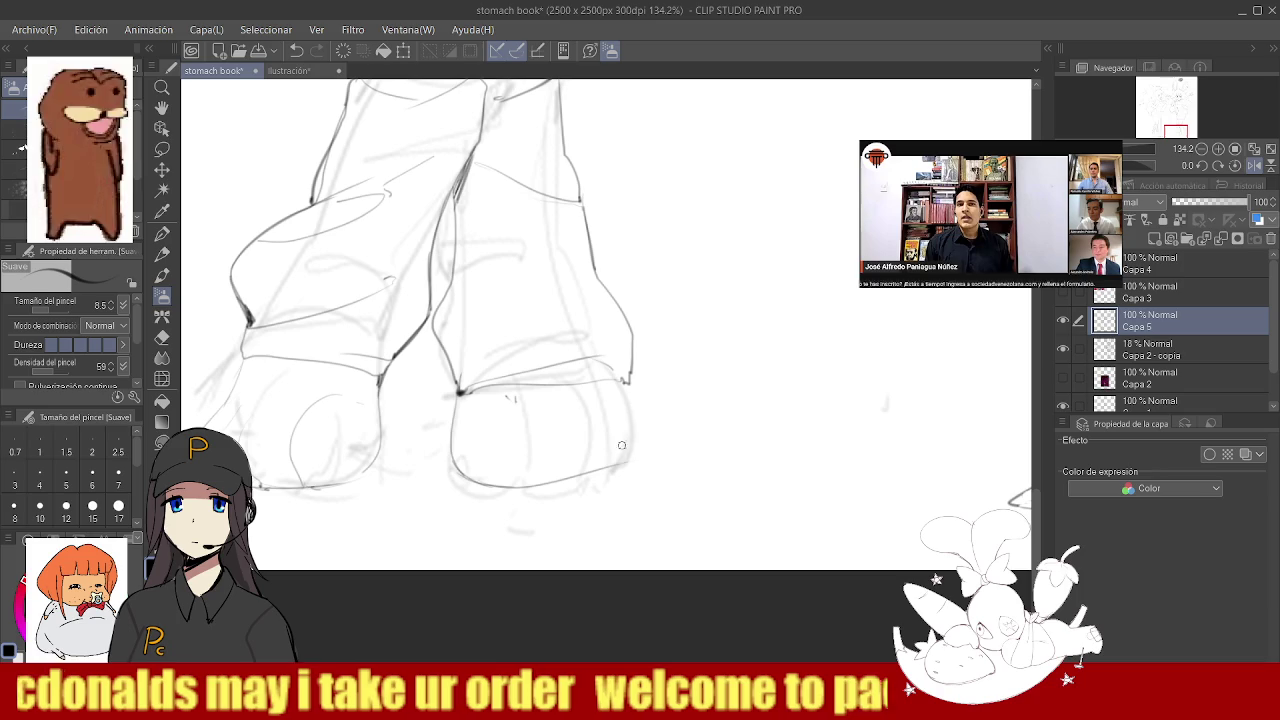
drag(624, 454, 566, 482)
key(ctrl+z)
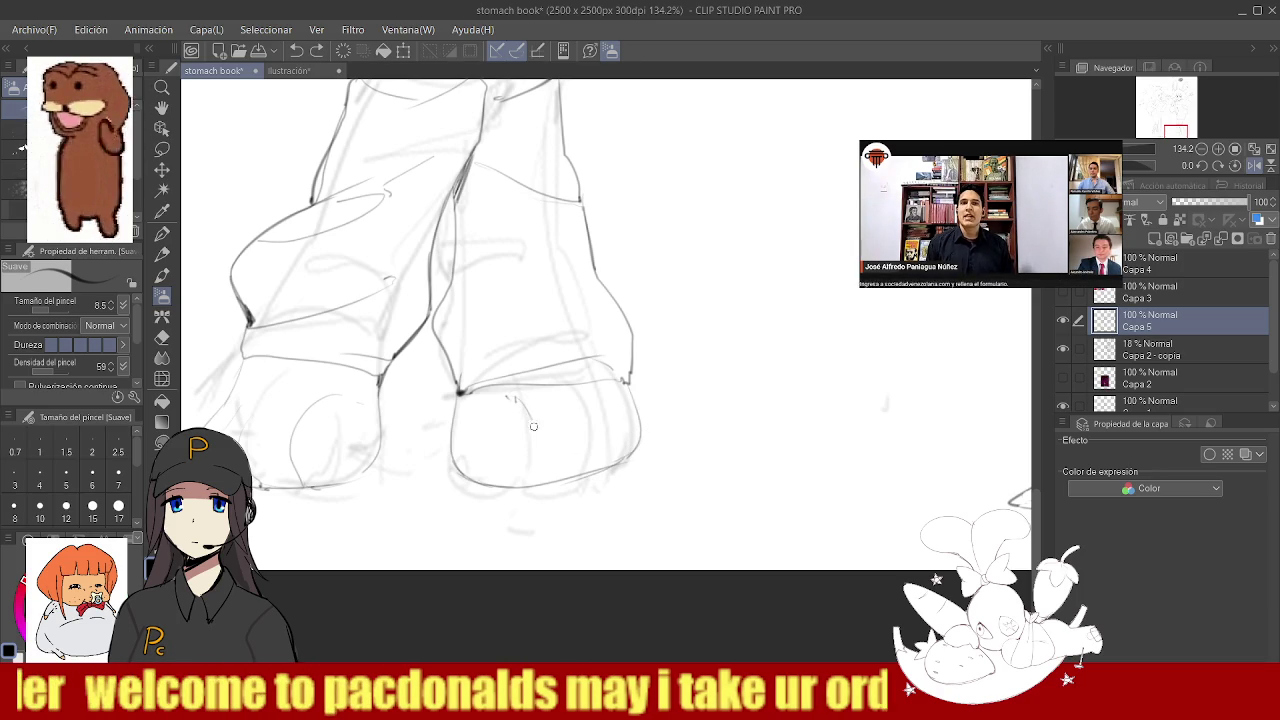
drag(574, 402, 571, 466)
key(ctrl+z)
key(ctrl+z)
drag(573, 408, 568, 474)
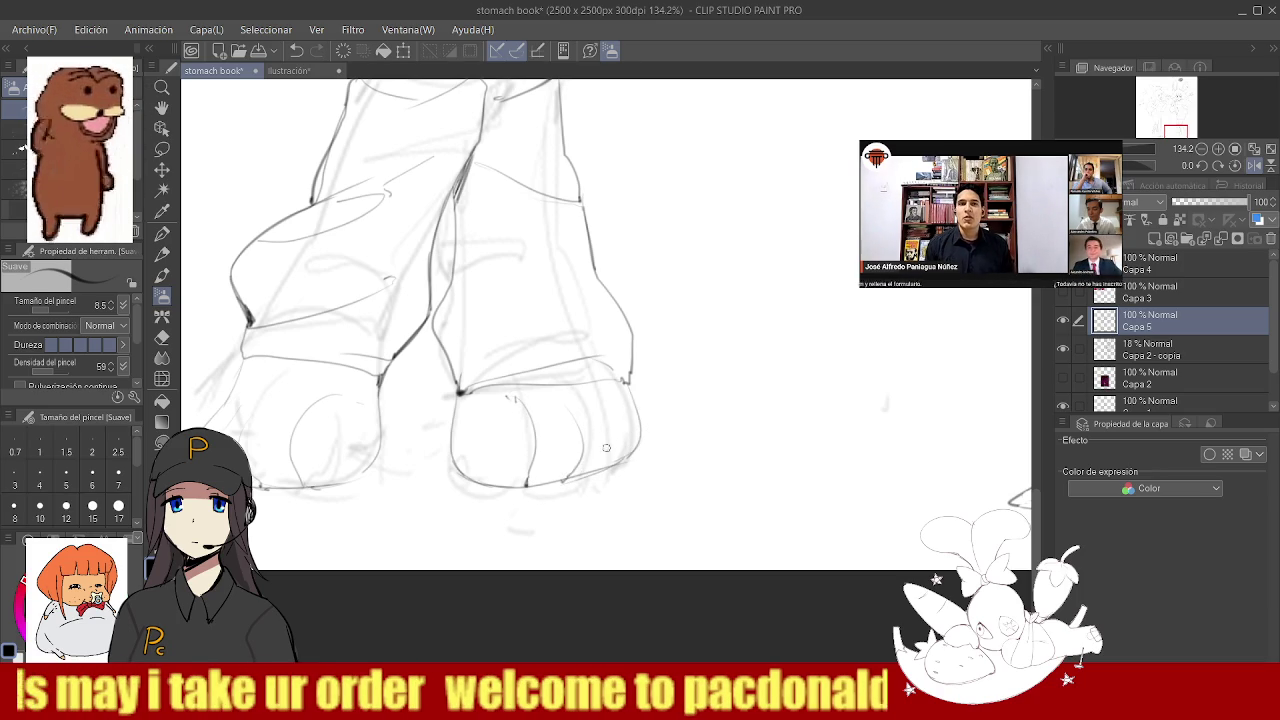
key(ctrl+z)
drag(586, 397, 593, 469)
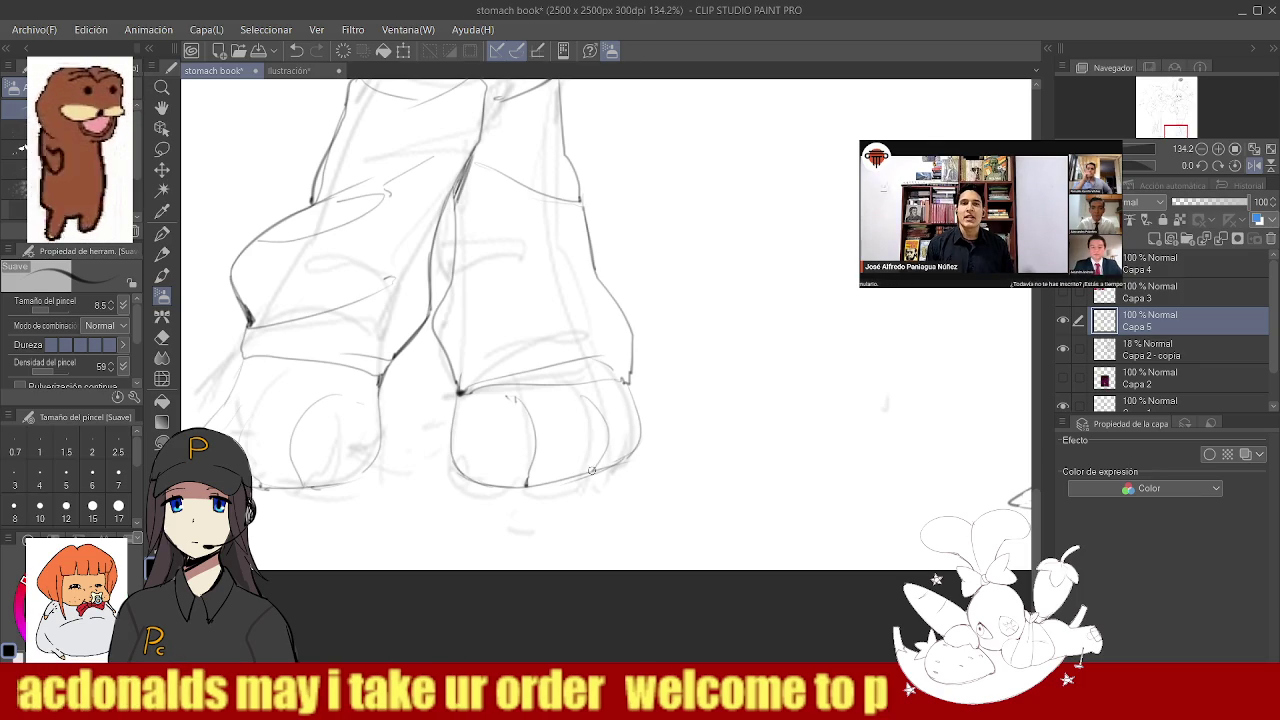
key(ctrl+z)
- Clean up stray lines around the feet, alternating eraser and Suave airbrush, then zoom out
key(e)
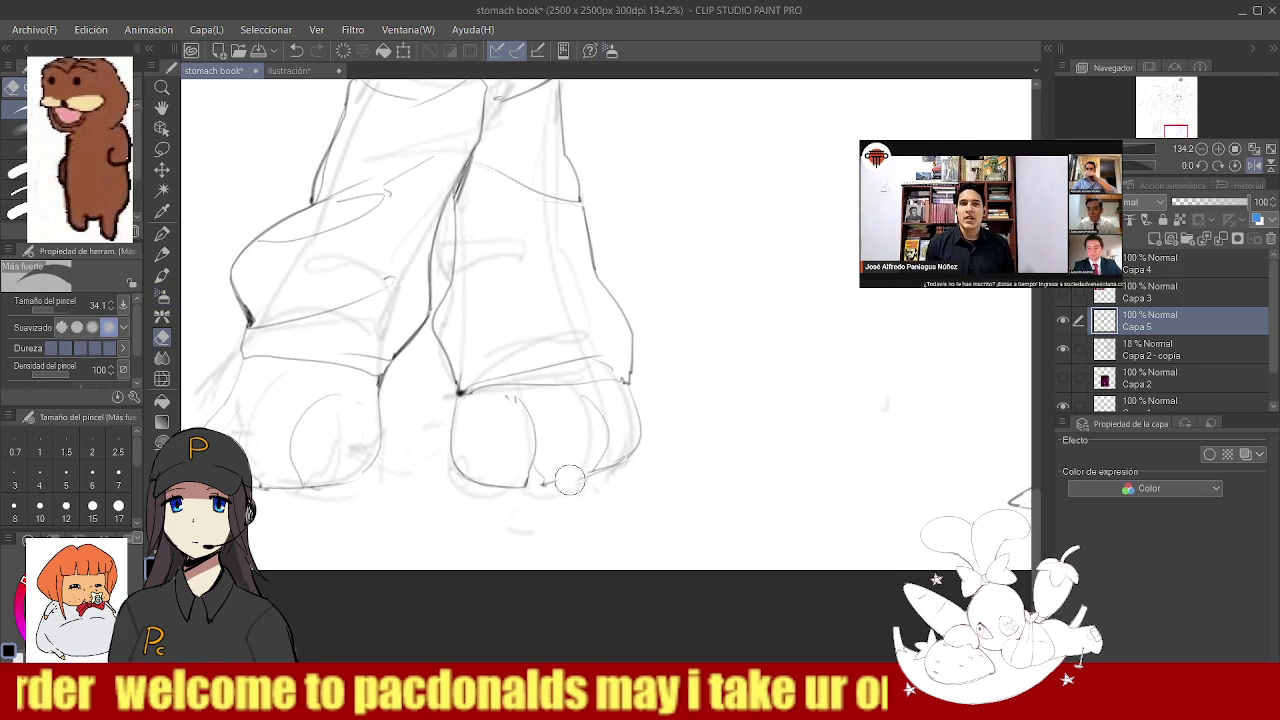
key(b)
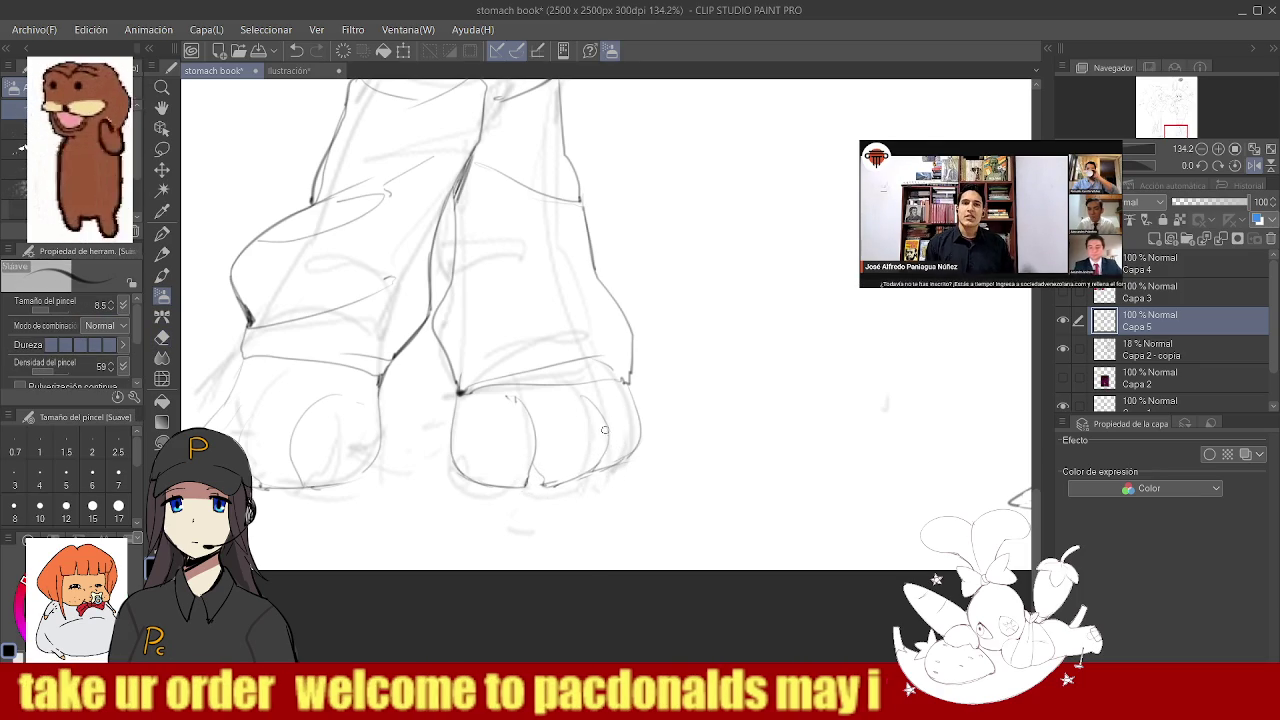
key(e)
key(b)
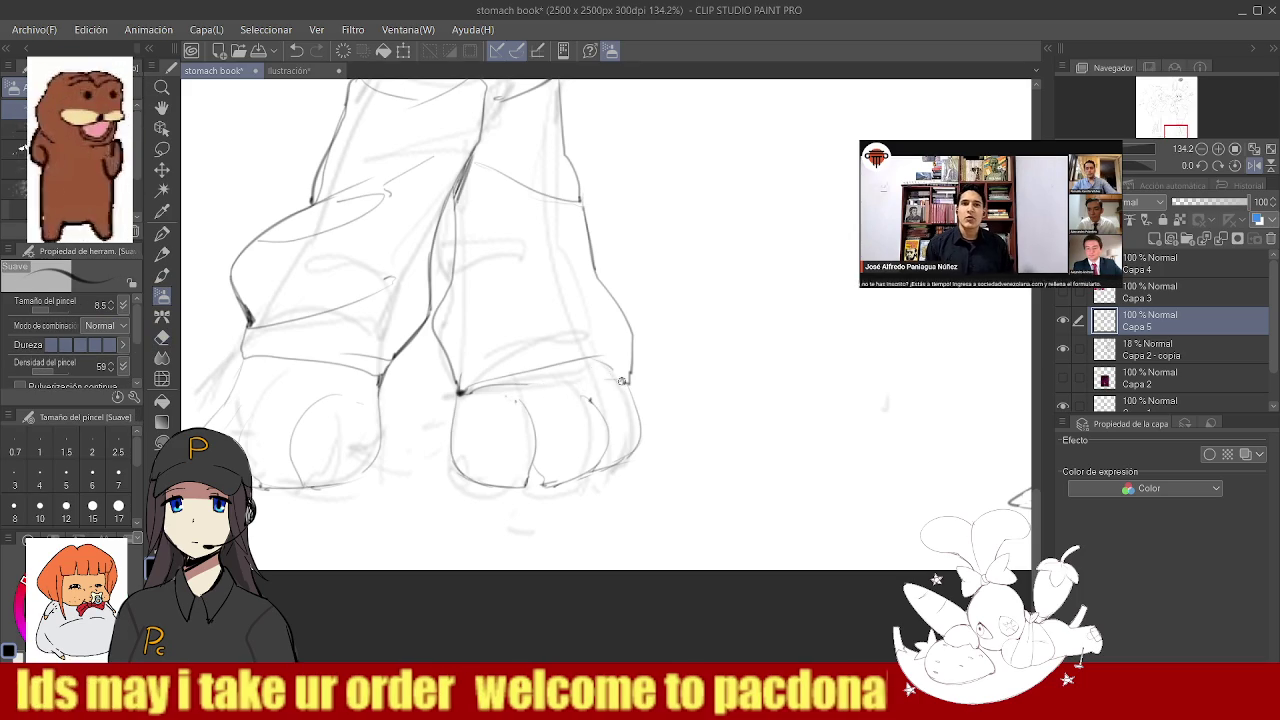
key(e)
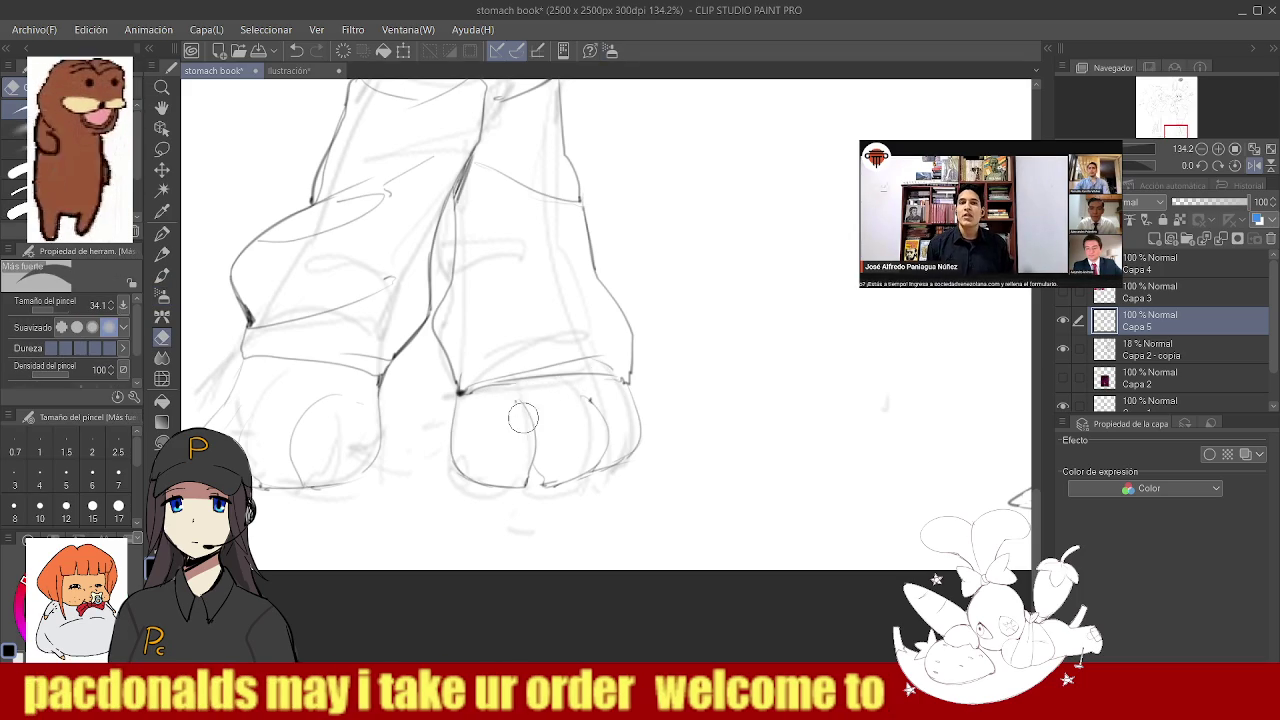
key(b)
scroll(522, 398, down, 2)
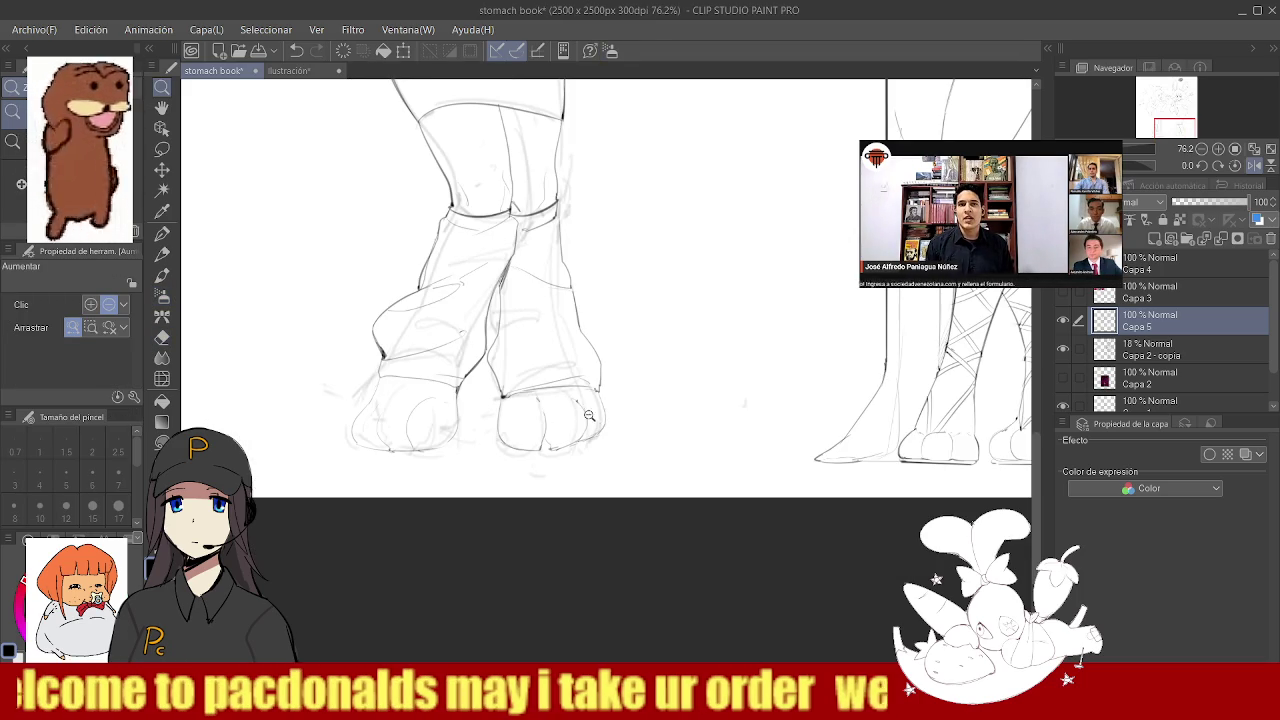
scroll(400, 420, up, 2)
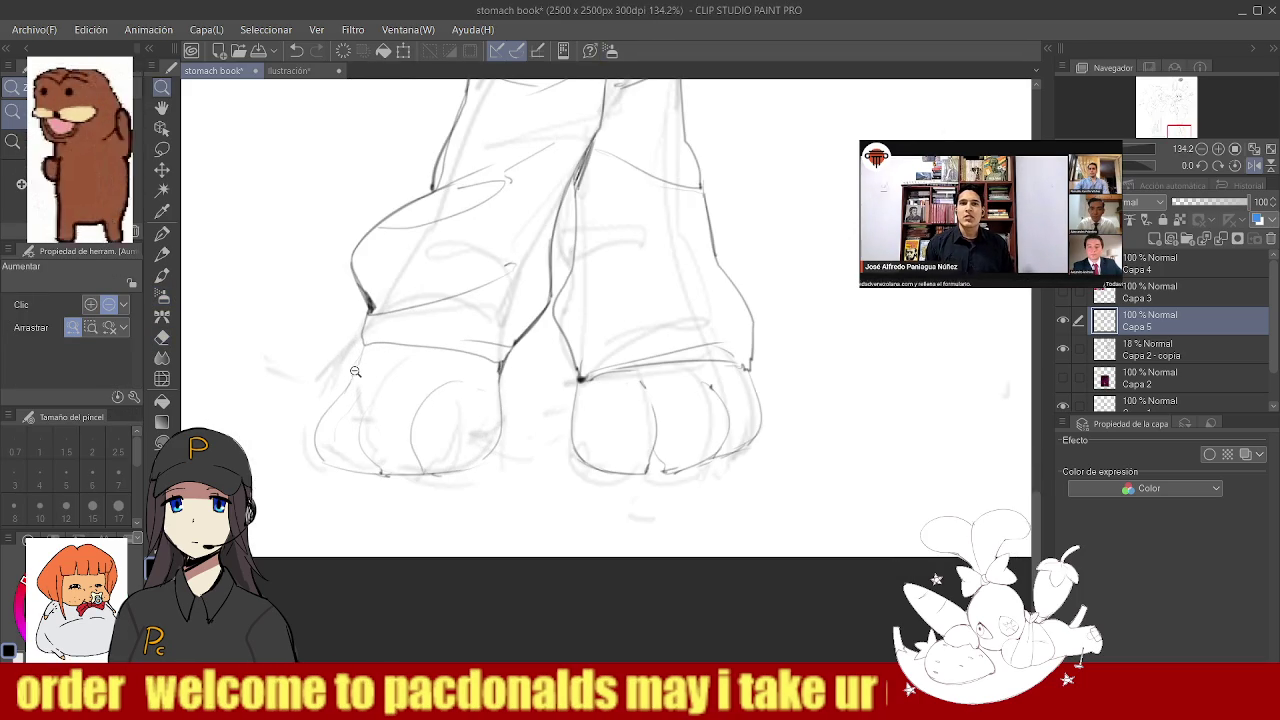
key(b)
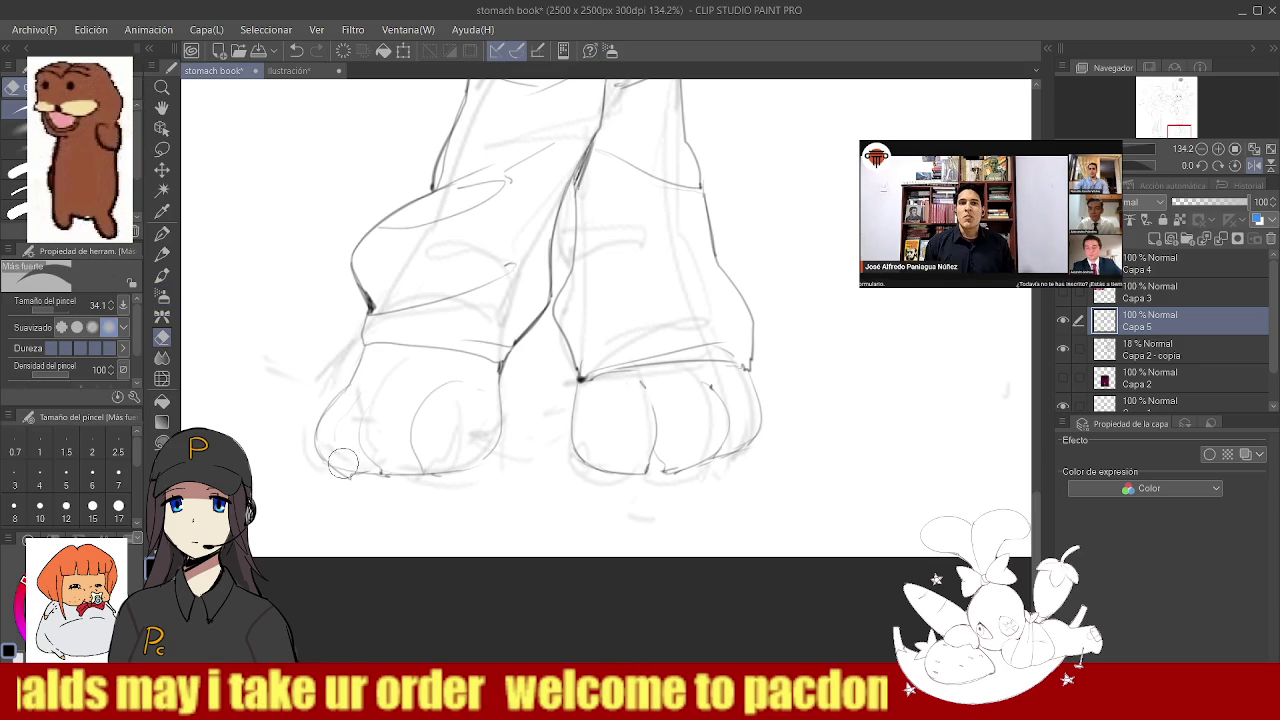
scroll(400, 440, down, 3)
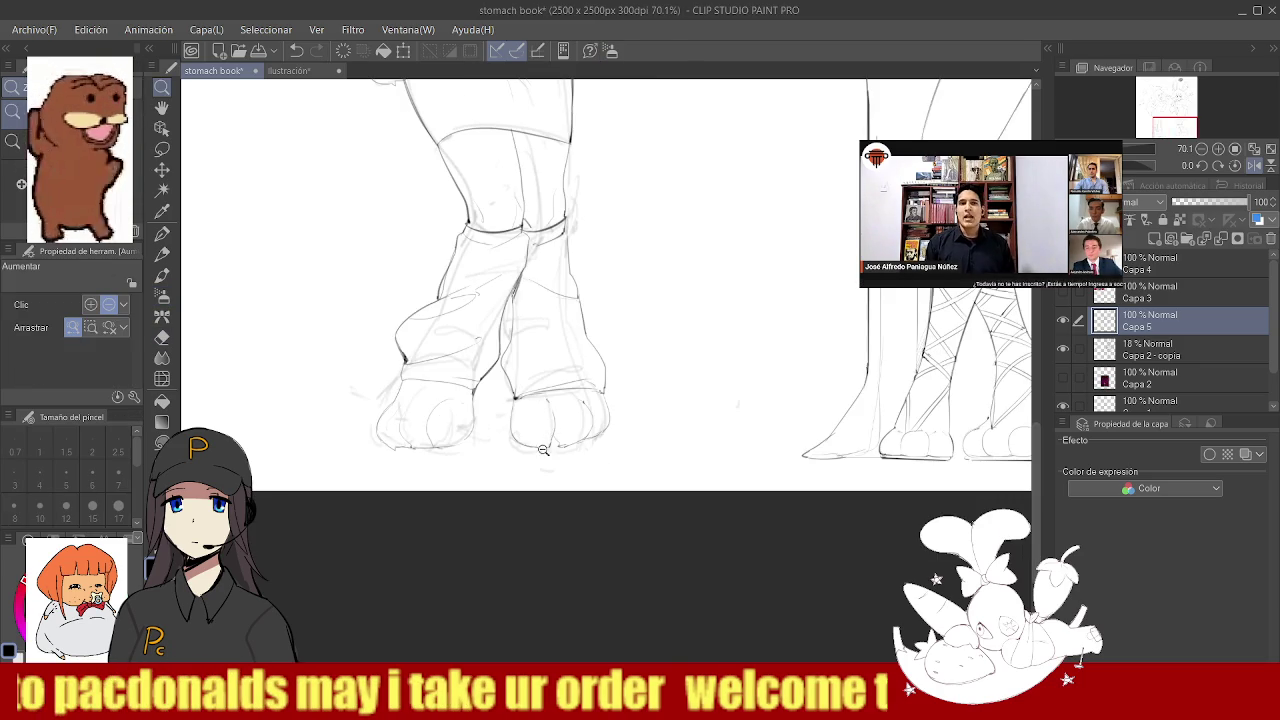
scroll(539, 410, up, 4)
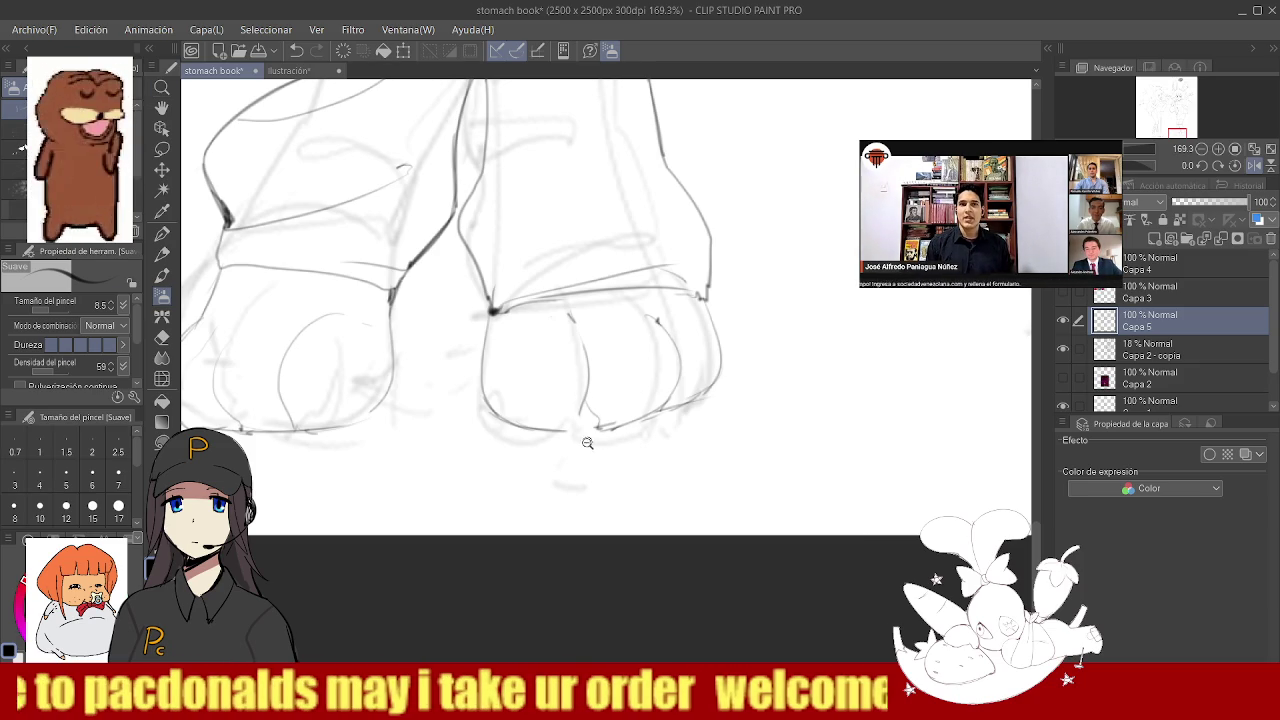
scroll(575, 400, up, 2)
key(e)
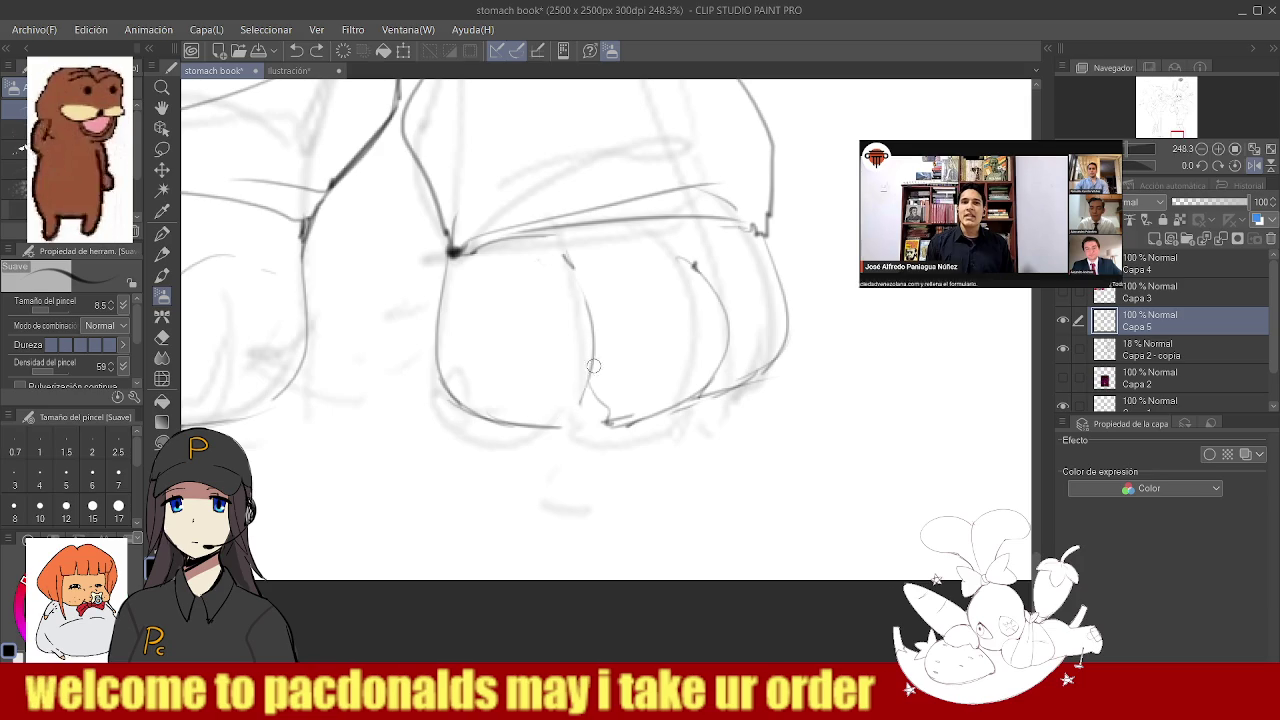
scroll(557, 427, down, 3)
scroll(600, 410, down, 3)
scroll(600, 415, down, 3)
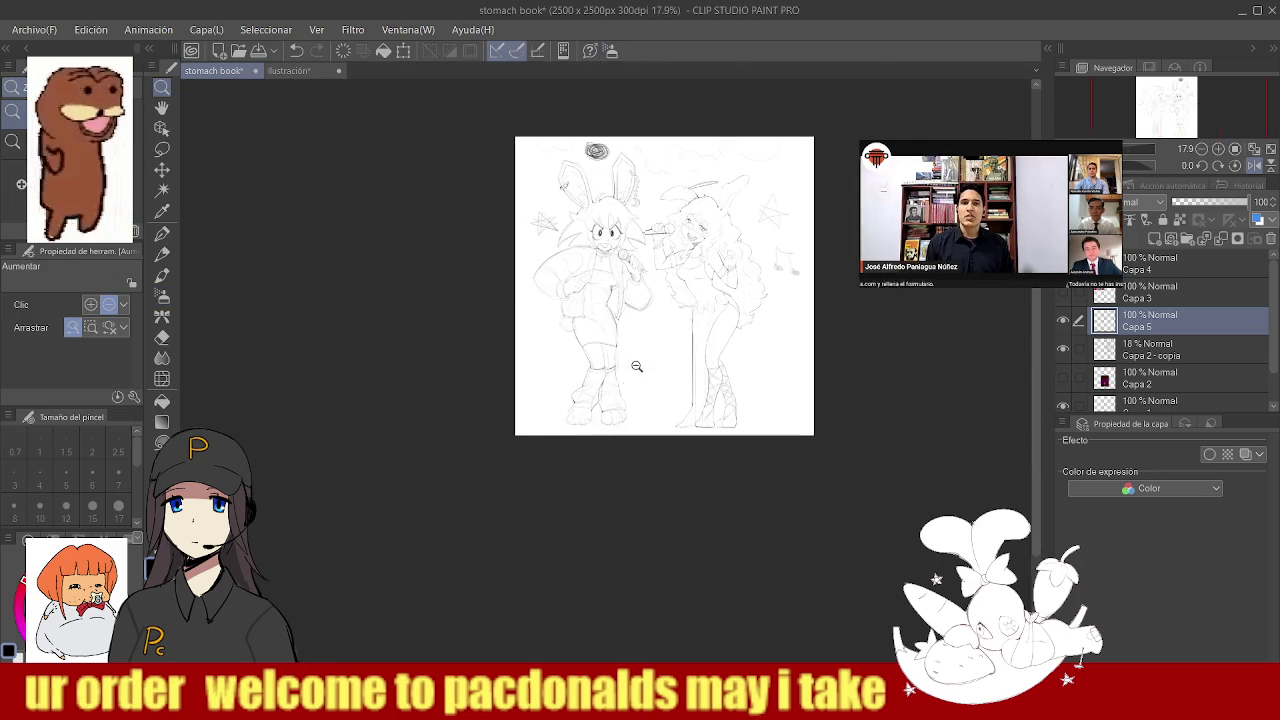
- Add a new layer, Capa 6, above Capa 5
scroll(582, 390, down, 1)
scroll(582, 382, down, 3)
scroll(590, 380, up, 3)
scroll(600, 340, down, 2)
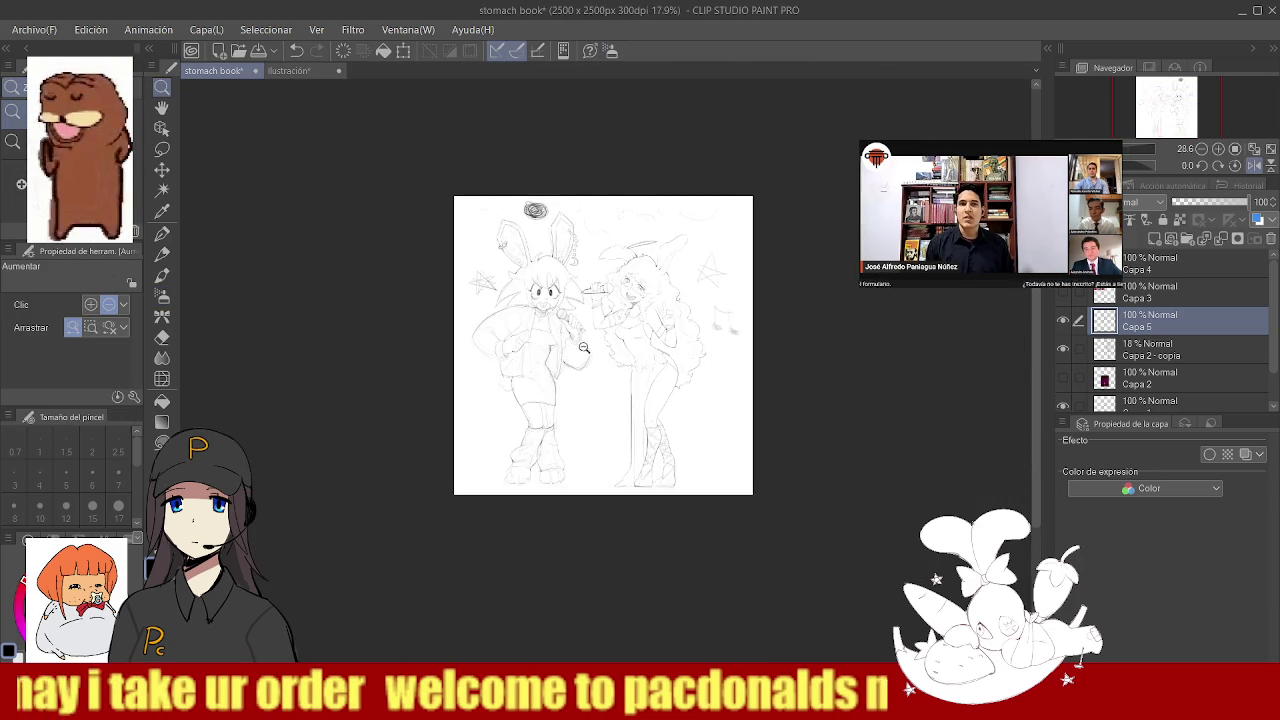
scroll(624, 203, up, 5)
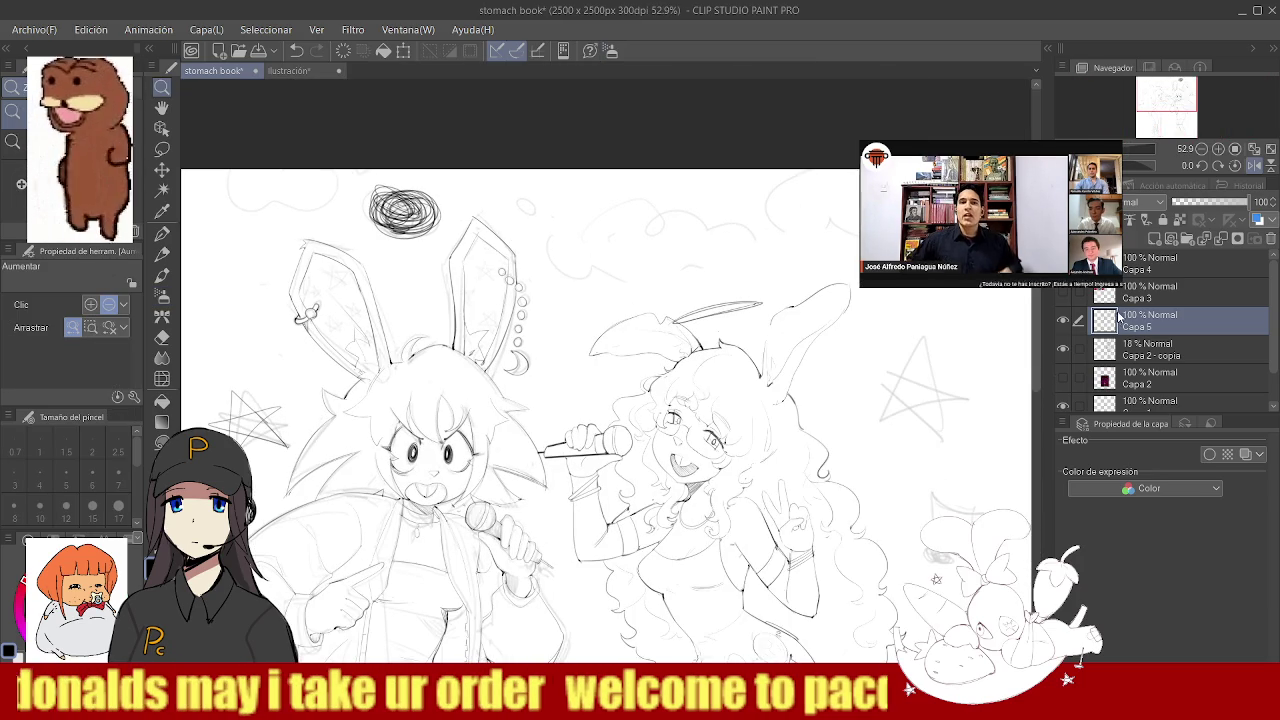
click(1155, 239)
- Enlarge the brush to 13.9 and draw a bold star right of the curly-haired character
scroll(598, 376, down, 2)
scroll(605, 400, up, 3)
scroll(610, 420, down, 1)
scroll(617, 453, up, 2)
key(bracketright)
key(bracketright)
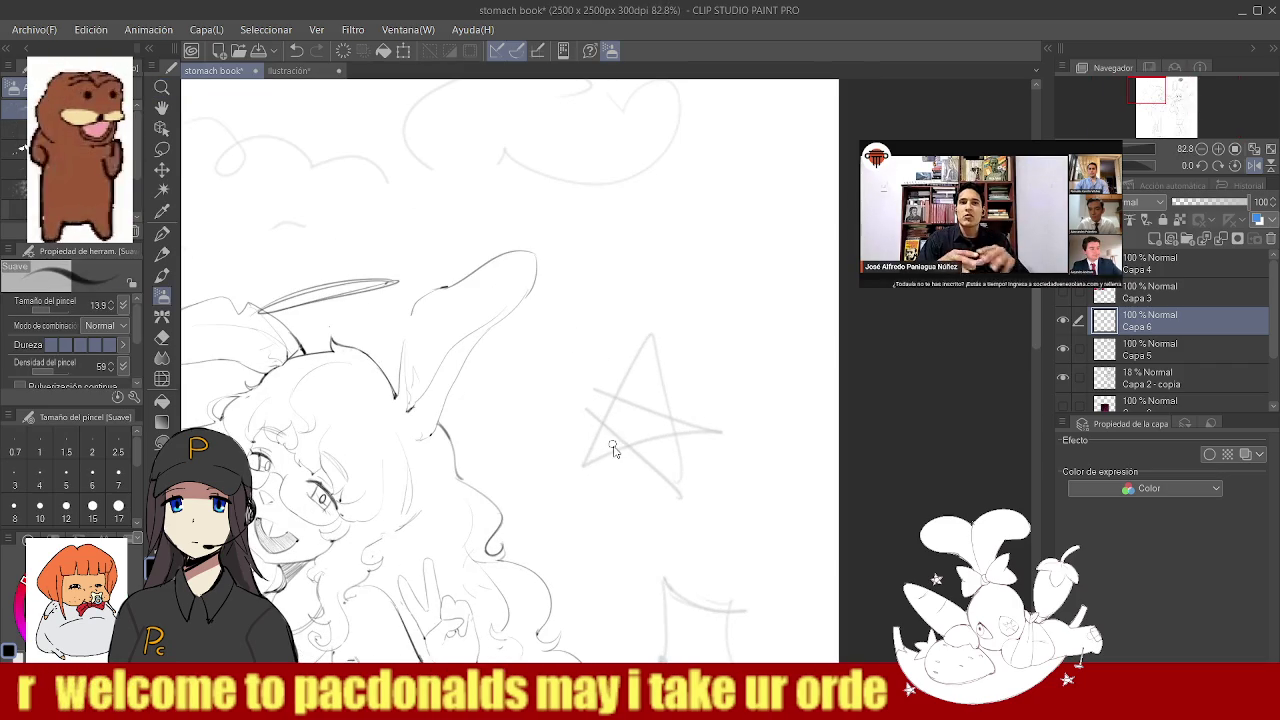
mouse_move(587, 467)
mouse_down()
mouse_move(652, 333)
mouse_move(683, 492)
mouse_up()
mouse_move(566, 408)
mouse_down()
mouse_move(682, 490)
mouse_move(730, 402)
mouse_move(585, 470)
mouse_up()
drag(716, 414, 464, 418)
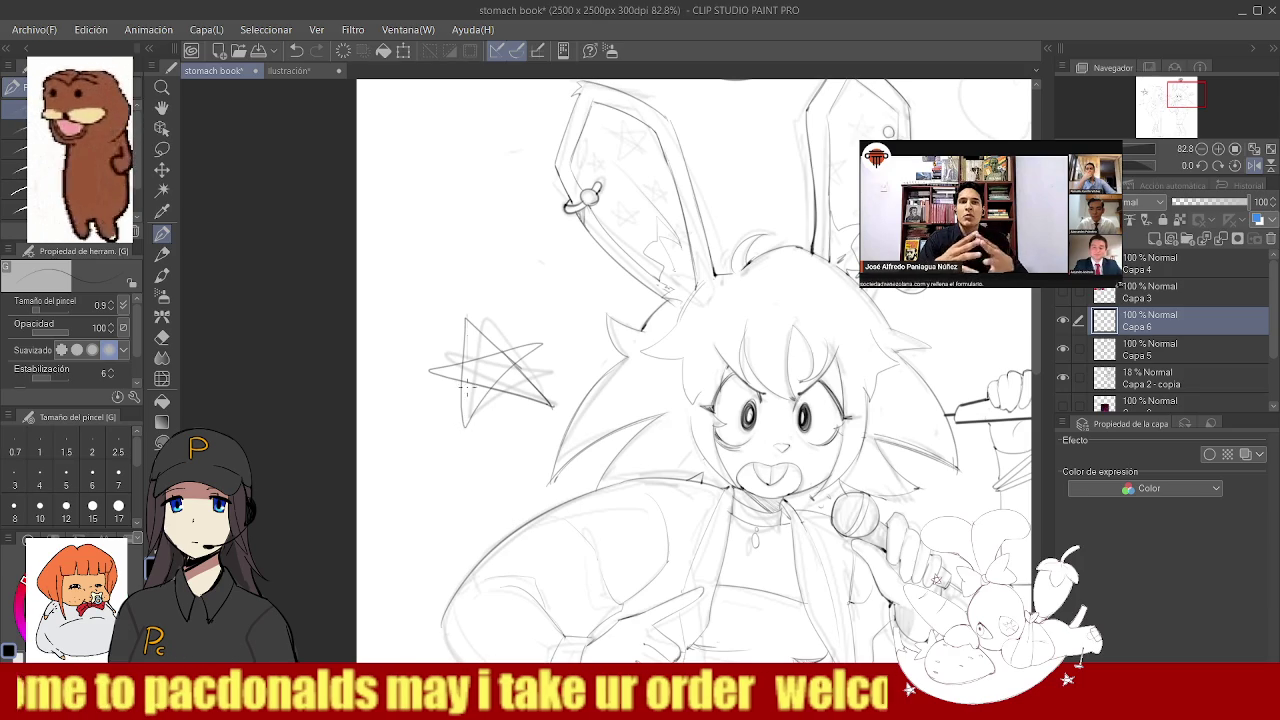
drag(475, 345, 481, 329)
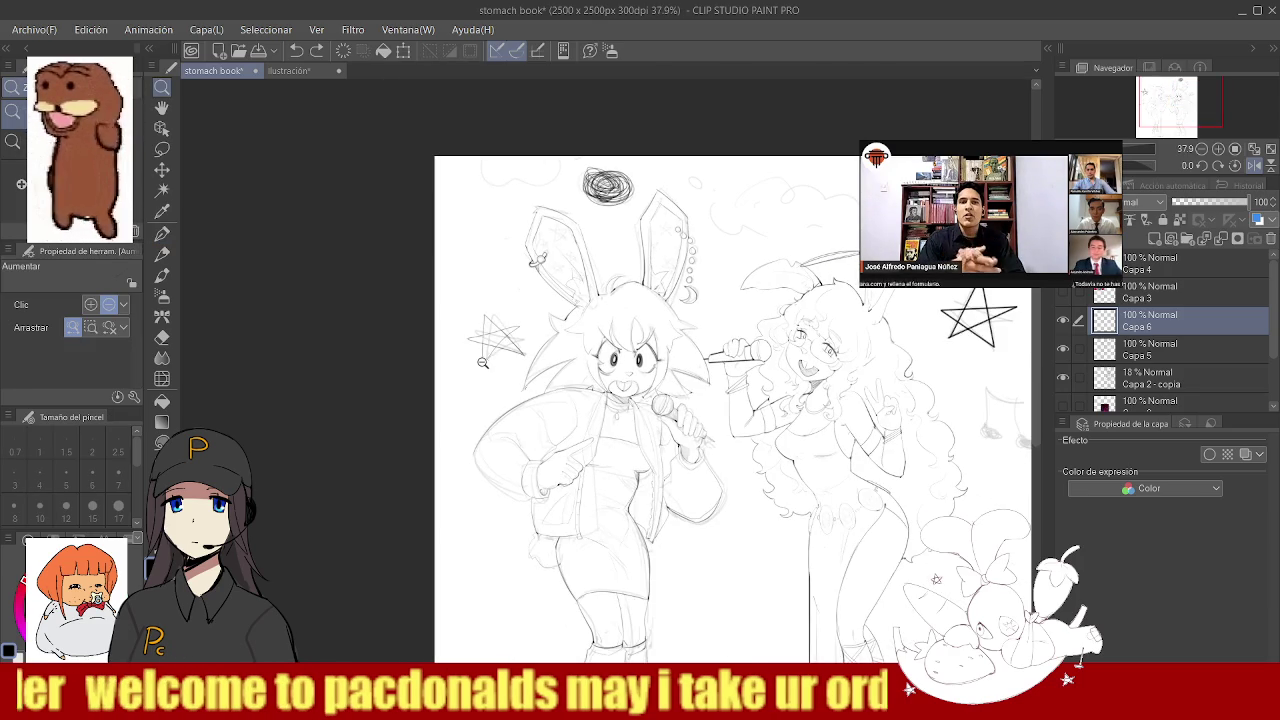
drag(530, 388, 595, 374)
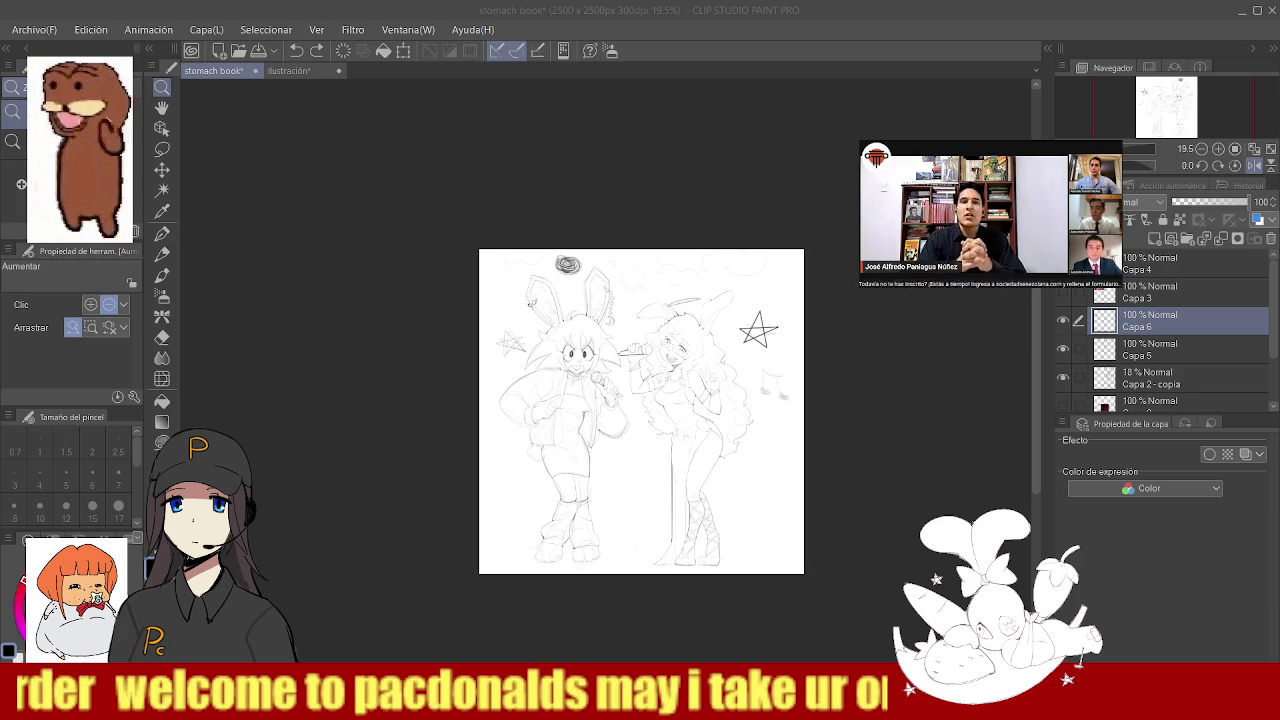
- Ink over the upper-left star's edges with the Pen on Capa 6
scroll(615, 387, down, 1)
scroll(615, 387, up, 1)
scroll(641, 455, up, 2)
scroll(495, 300, up, 2)
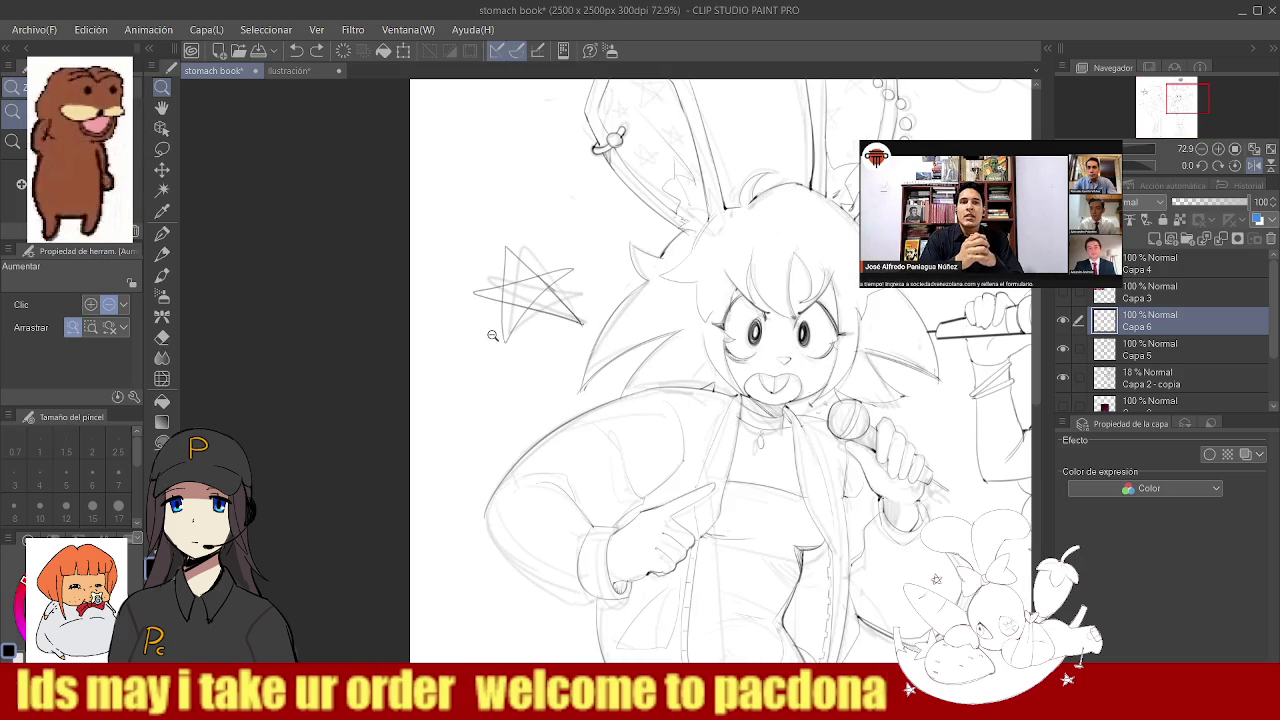
scroll(500, 335, down, 1)
key(p)
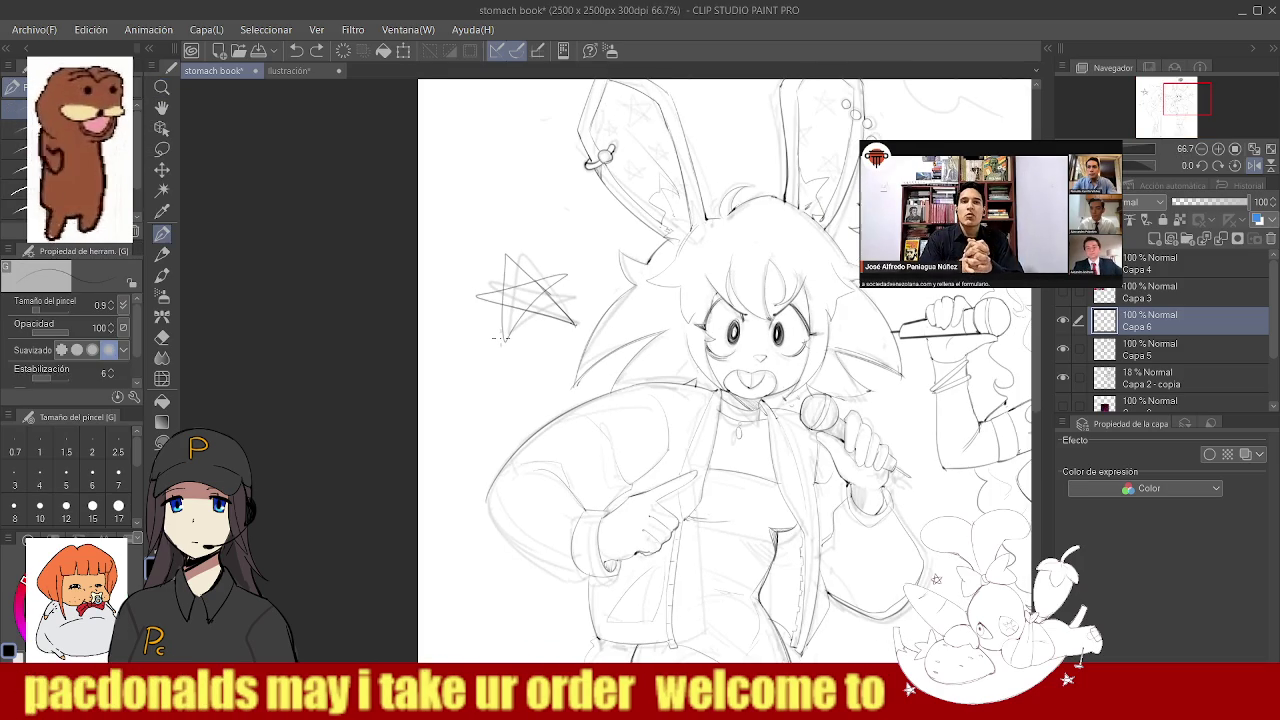
mouse_move(504, 342)
mouse_down()
mouse_move(506, 258)
mouse_move(508, 300)
mouse_move(578, 322)
mouse_move(477, 297)
mouse_up()
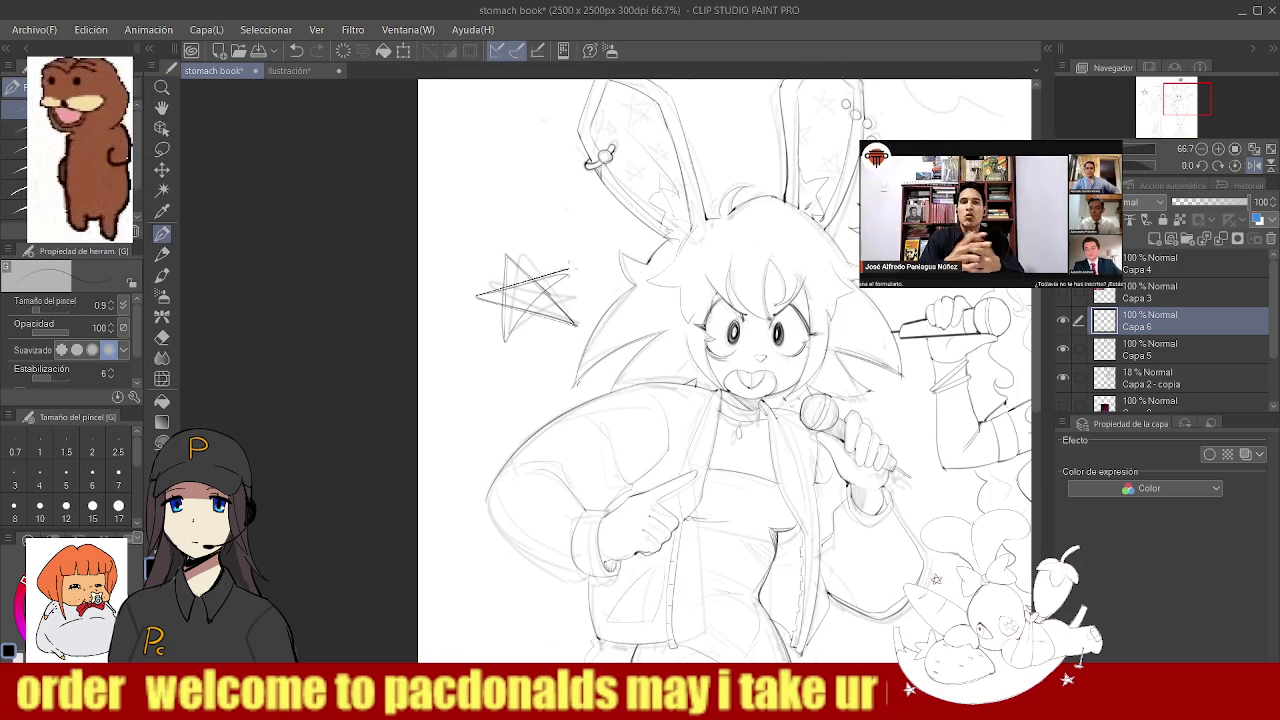
- Zoom out to view the whole drawing
key(slash)
scroll(473, 350, down, 5)
scroll(473, 350, up, 3)
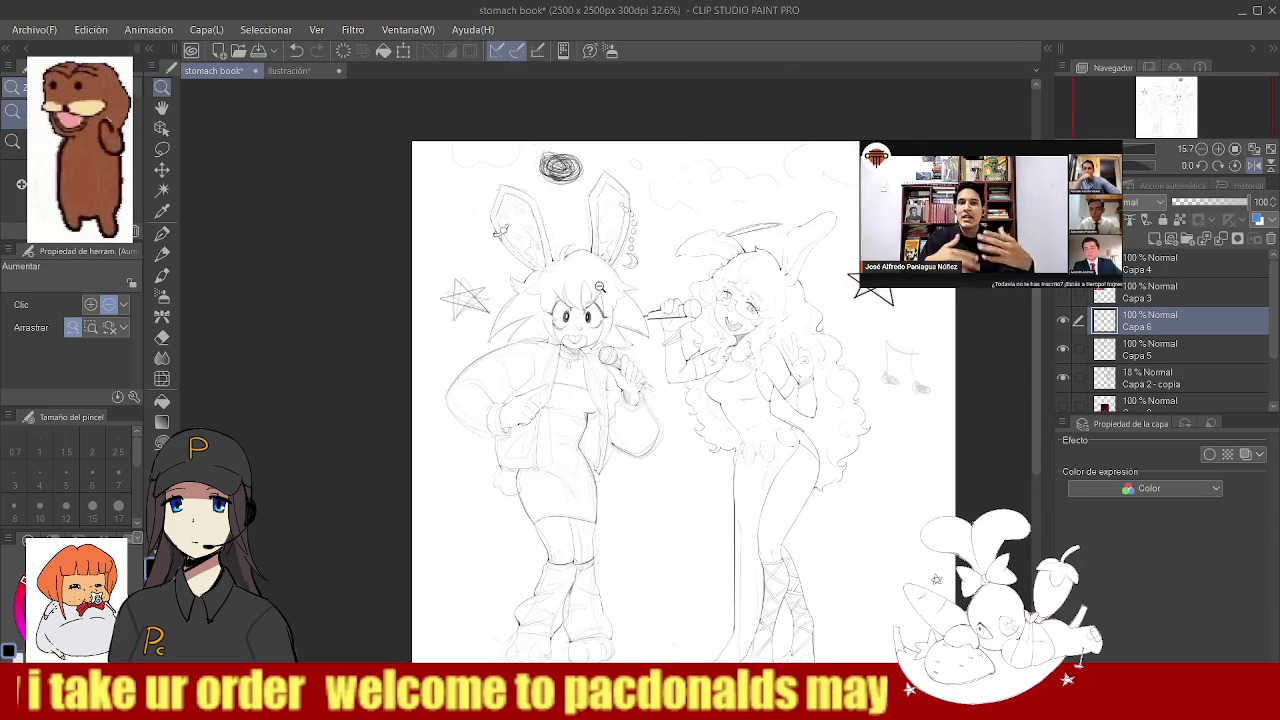
scroll(527, 332, down, 4)
scroll(527, 332, up, 3)
scroll(540, 310, down, 2)
scroll(551, 290, up, 2)
scroll(551, 290, down, 3)
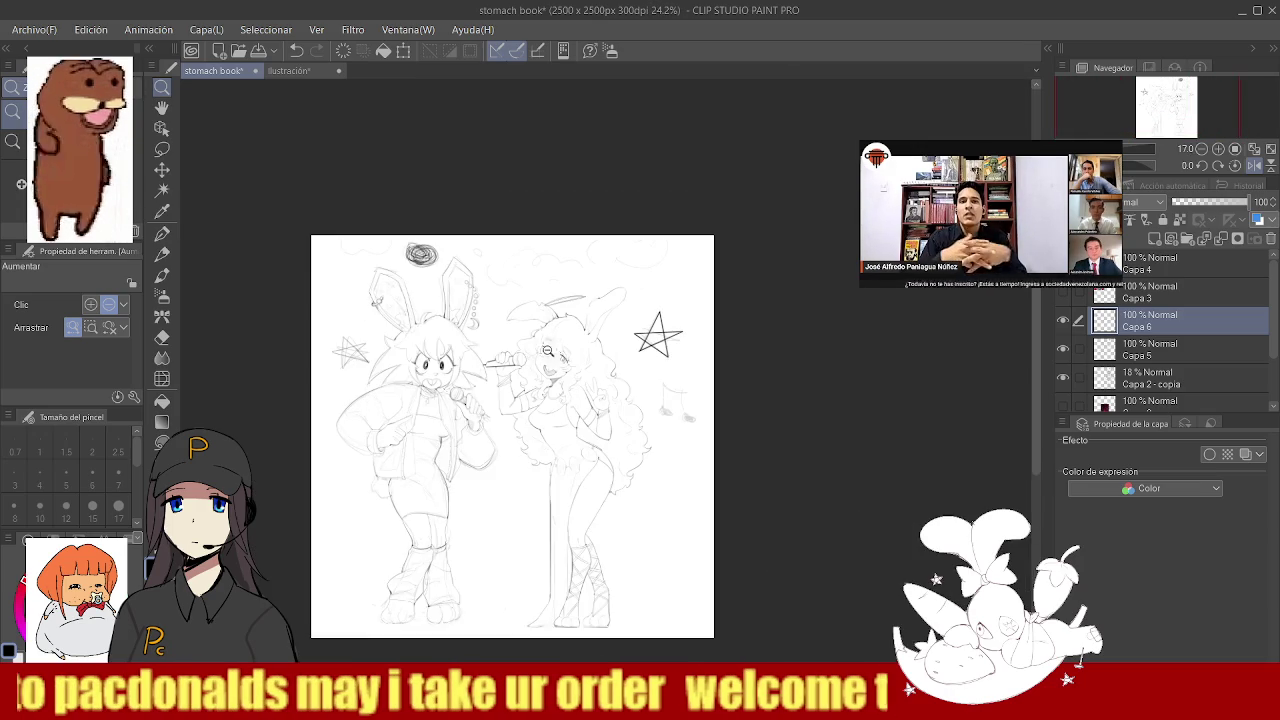
scroll(549, 300, up, 1)
scroll(547, 309, up, 3)
- Draw bumpy cloud outlines across the top with the Suave airbrush
key(b)
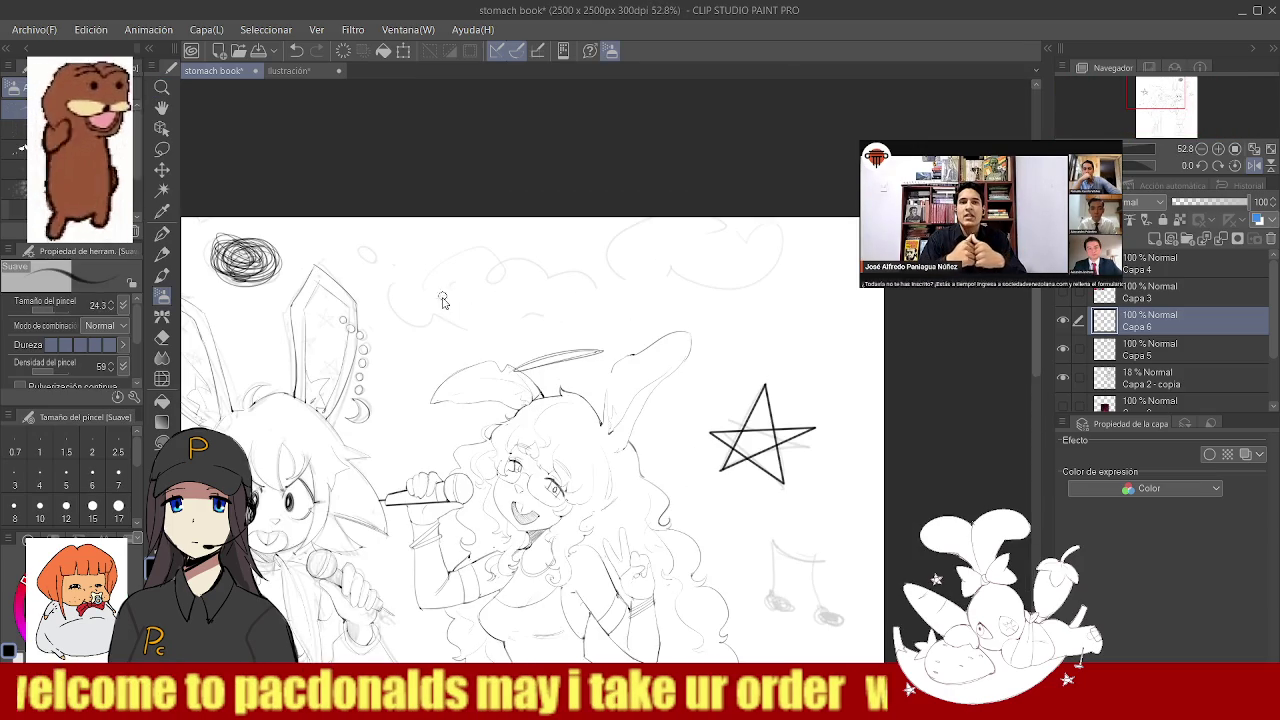
mouse_move(376, 250)
mouse_down()
mouse_move(386, 270)
mouse_move(507, 330)
mouse_up()
drag(599, 308, 392, 286)
scroll(423, 291, down, 4)
scroll(423, 291, down, 2)
scroll(483, 293, up, 7)
mouse_move(483, 293)
mouse_down()
mouse_move(540, 318)
mouse_move(598, 295)
mouse_move(585, 250)
mouse_move(468, 300)
mouse_up()
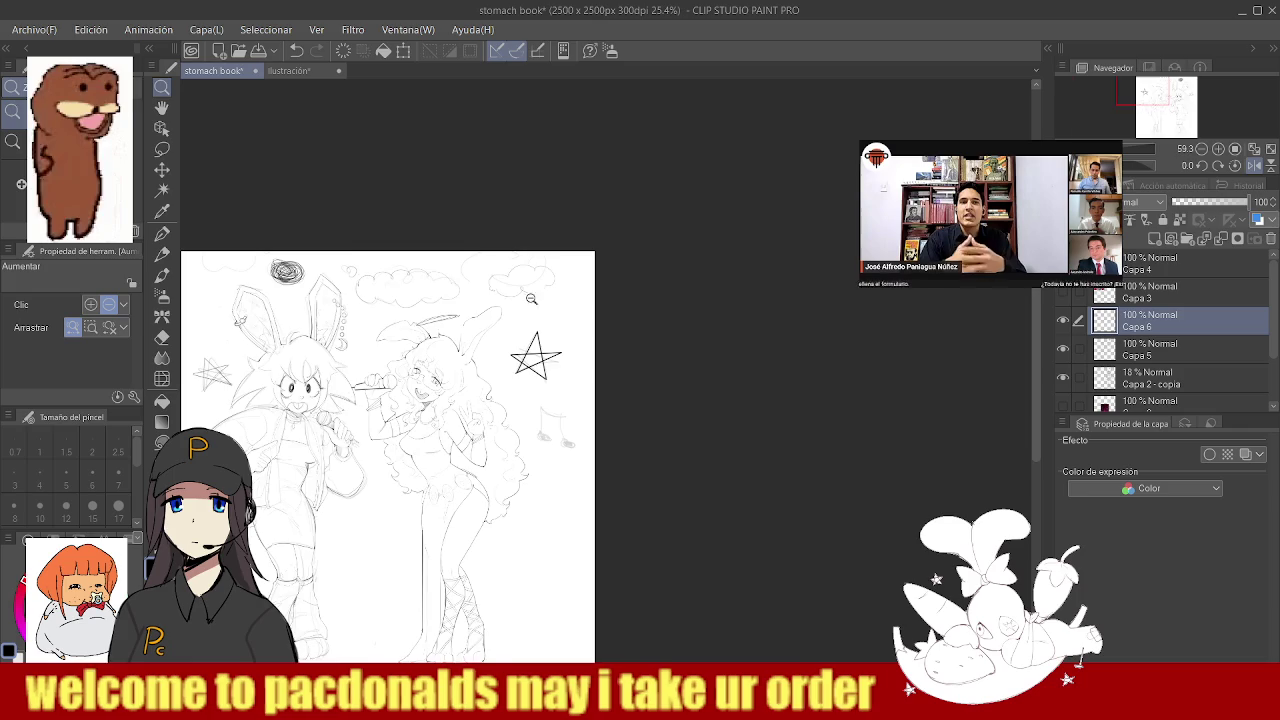
scroll(536, 289, down, 3)
scroll(536, 289, down, 2)
scroll(560, 323, up, 3)
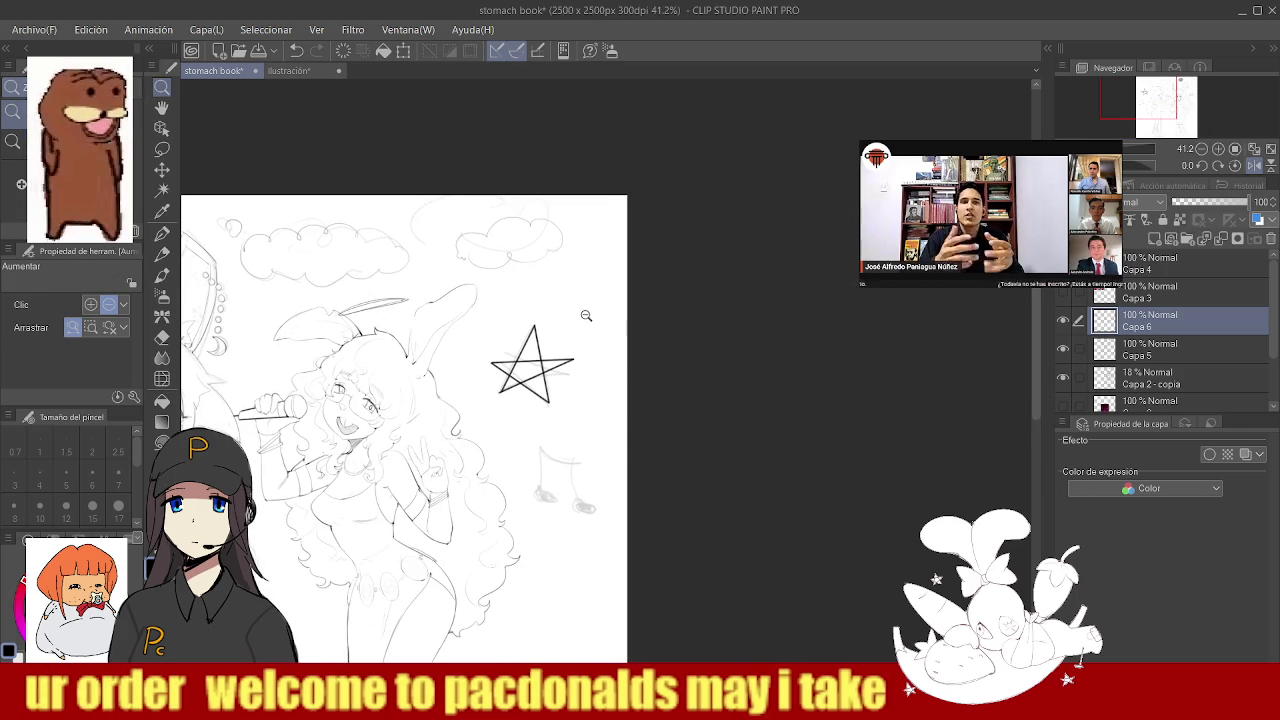
- Move the small cloud beside the right star higher and further right by redrawing it
key(ctrl+z)
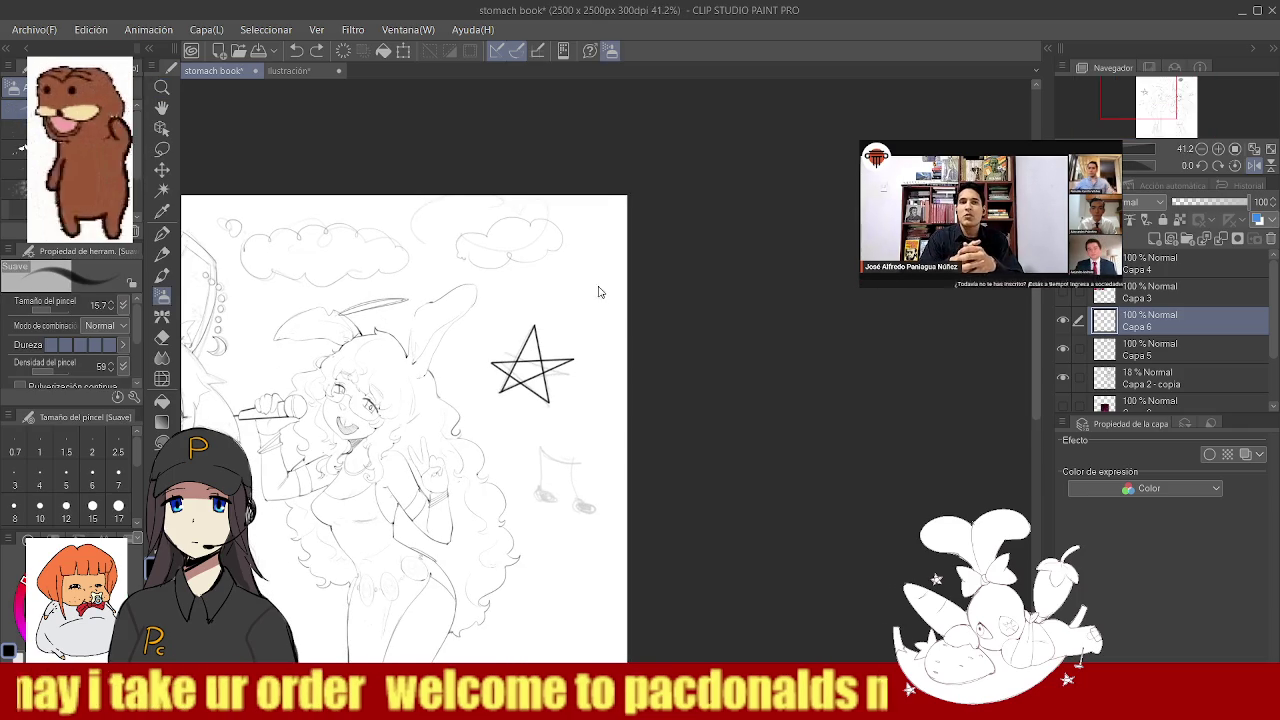
drag(545, 300, 590, 279)
scroll(590, 279, down, 2)
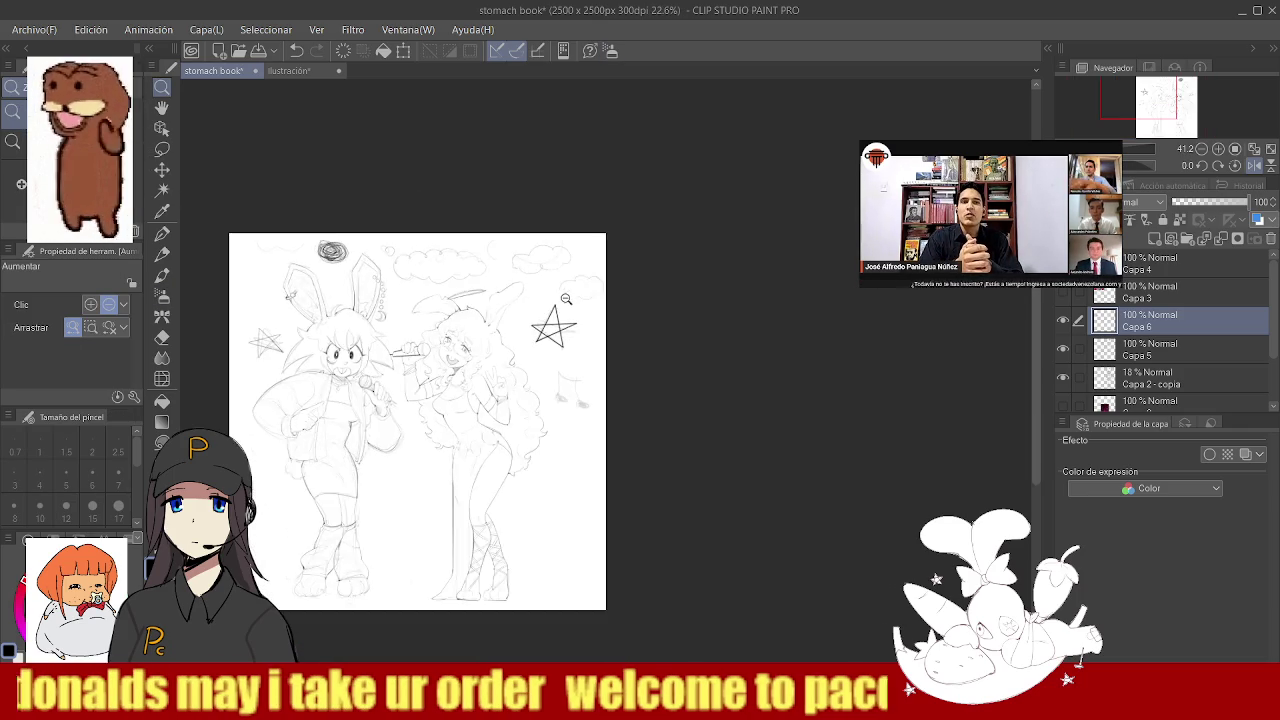
scroll(560, 306, down, 2)
scroll(400, 310, up, 3)
scroll(380, 290, down, 1)
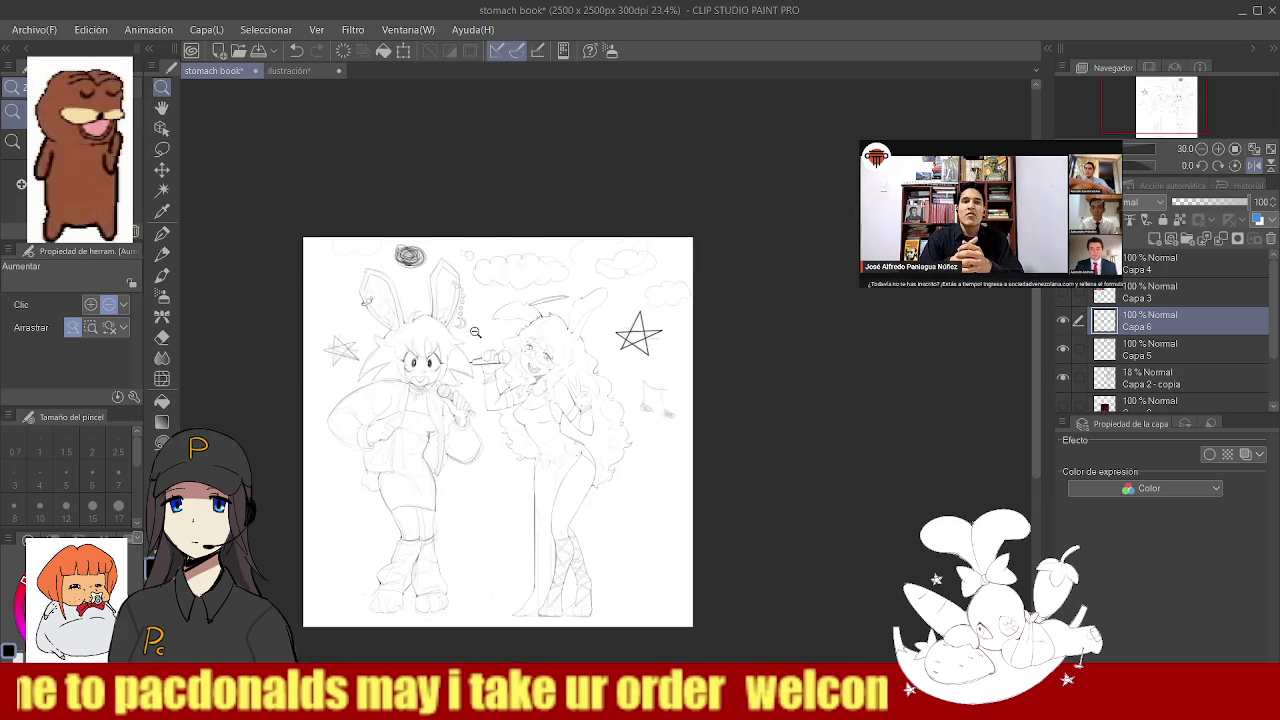
scroll(350, 260, up, 3)
- Hide the Capa 2 - copia layer and zoom in on the characters' torsos
key(b)
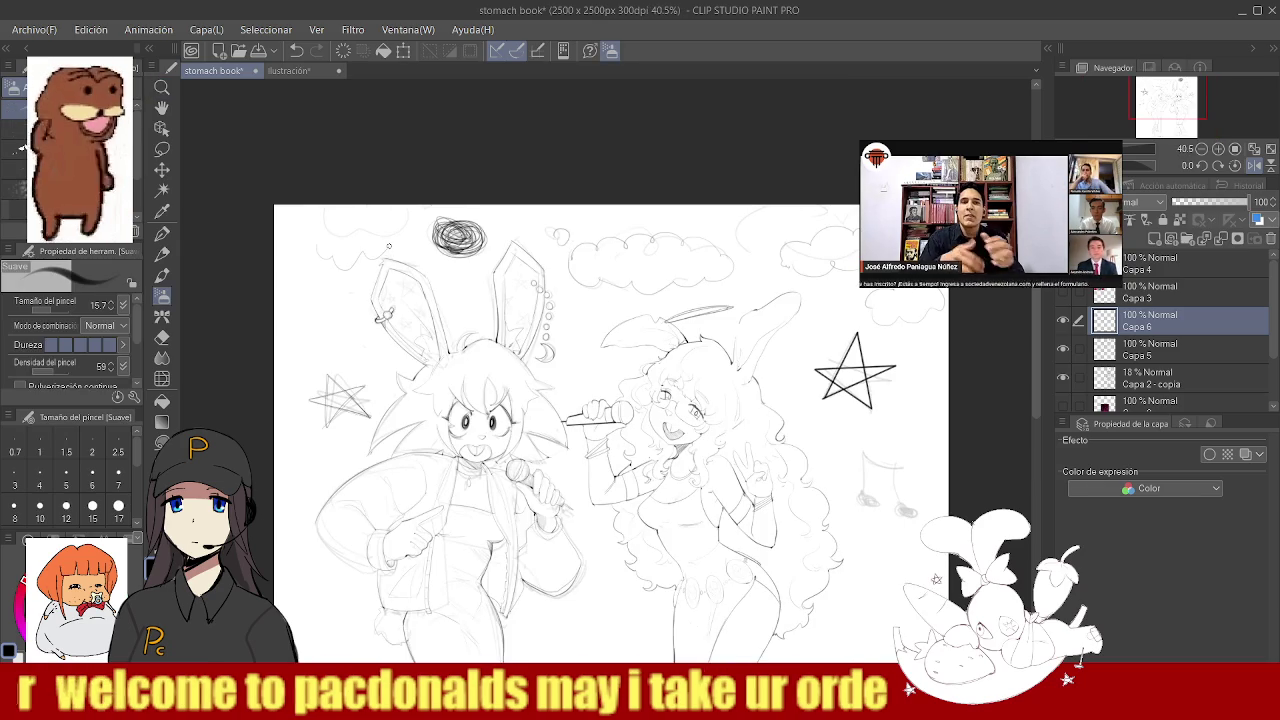
scroll(327, 239, down, 2)
scroll(400, 260, down, 2)
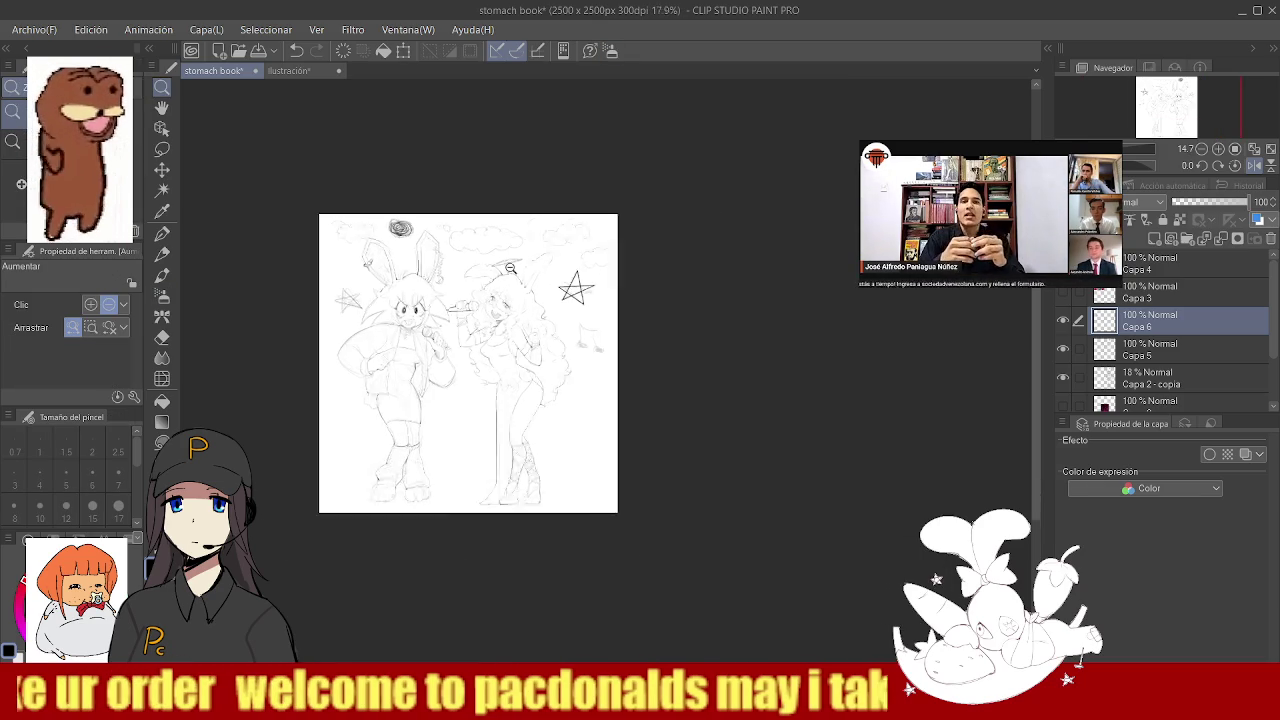
scroll(500, 280, up, 2)
click(1063, 377)
drag(348, 400, 423, 369)
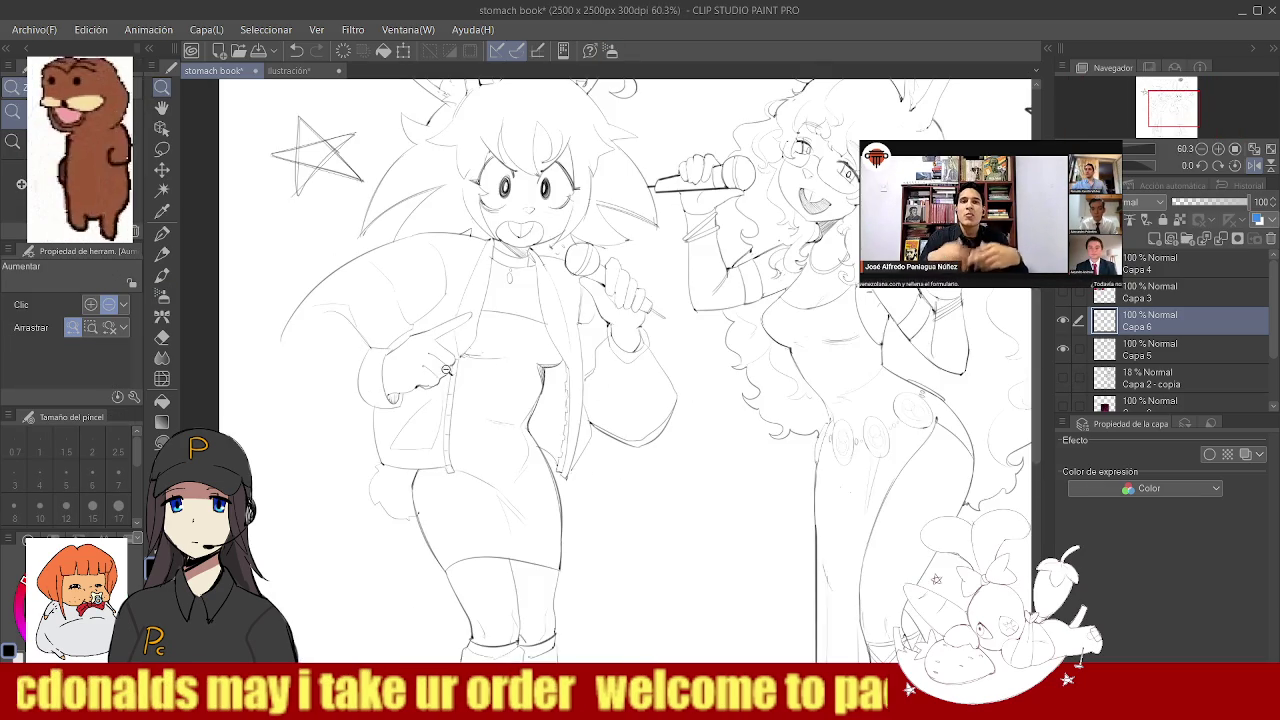
scroll(304, 351, up, 2)
scroll(304, 351, up, 2)
- Redraw the left character's arm contour darker, retrying the stroke several times
key(b)
key(ctrl+z)
mouse_move(247, 335)
mouse_down()
mouse_move(269, 369)
mouse_move(419, 454)
mouse_up()
key(ctrl+z)
drag(248, 333, 383, 470)
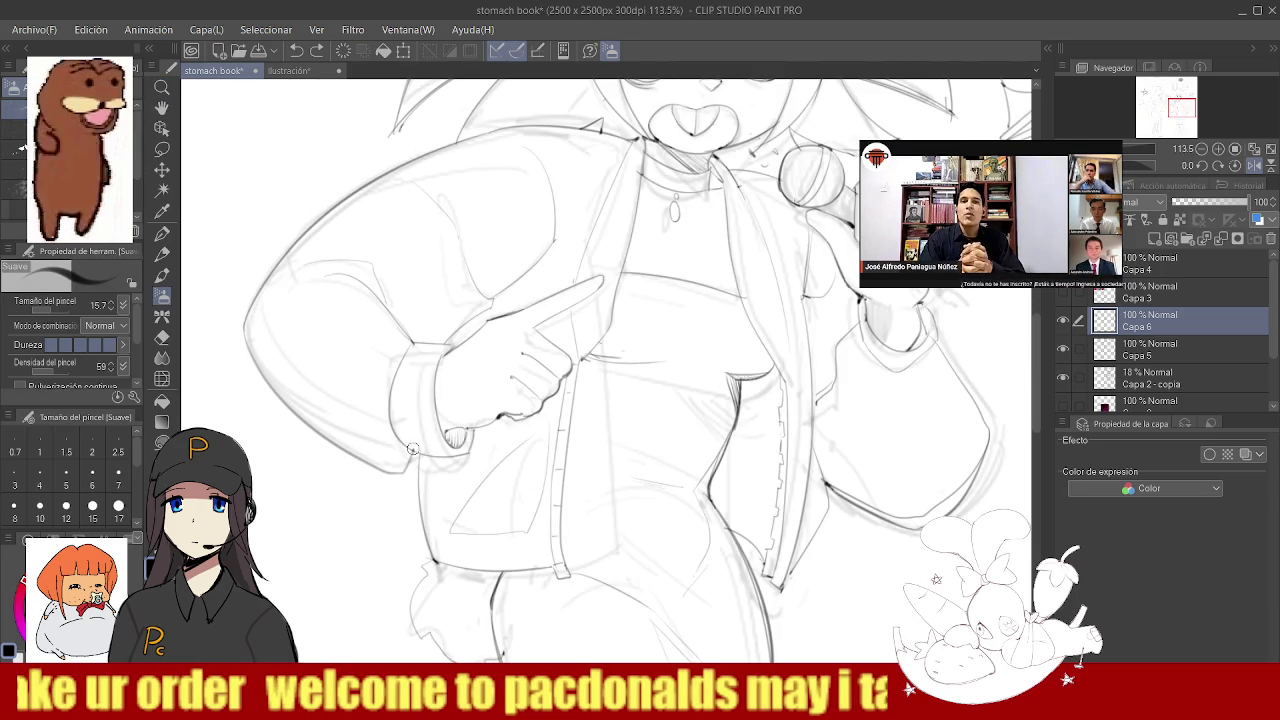
key(ctrl+z)
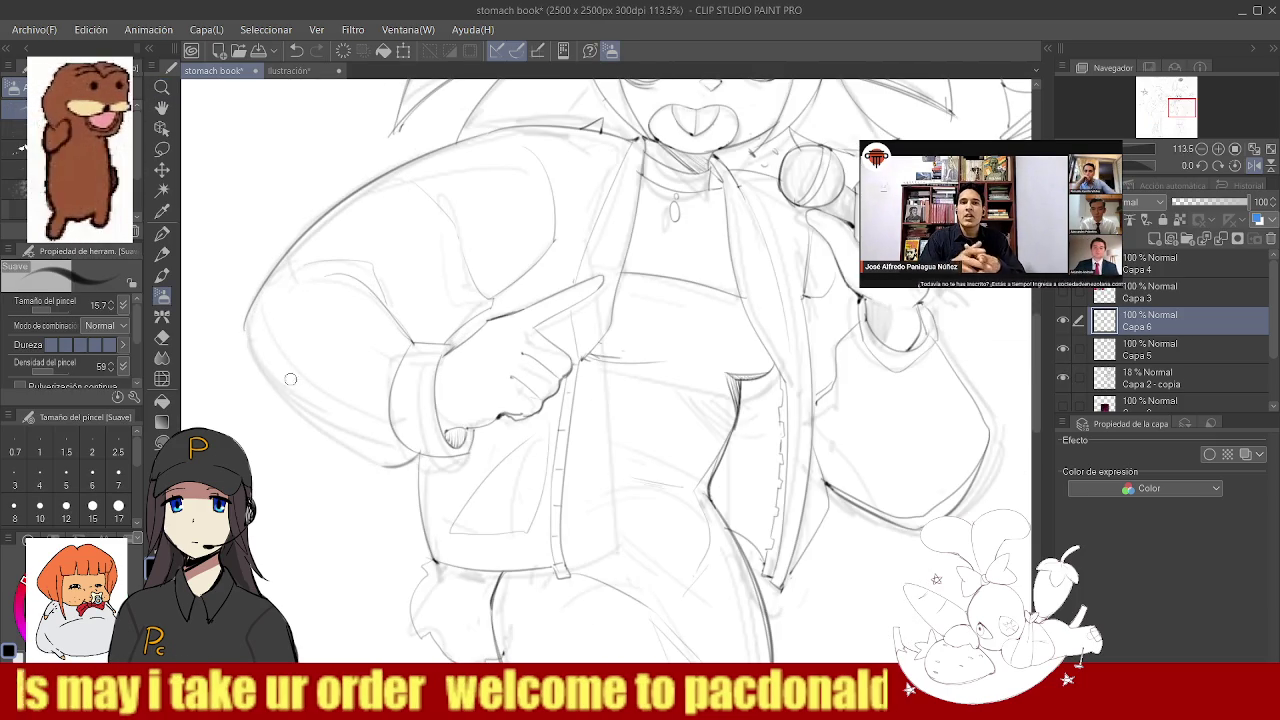
drag(244, 320, 402, 482)
key(ctrl+z)
drag(248, 333, 392, 464)
key(ctrl+z)
drag(249, 342, 360, 447)
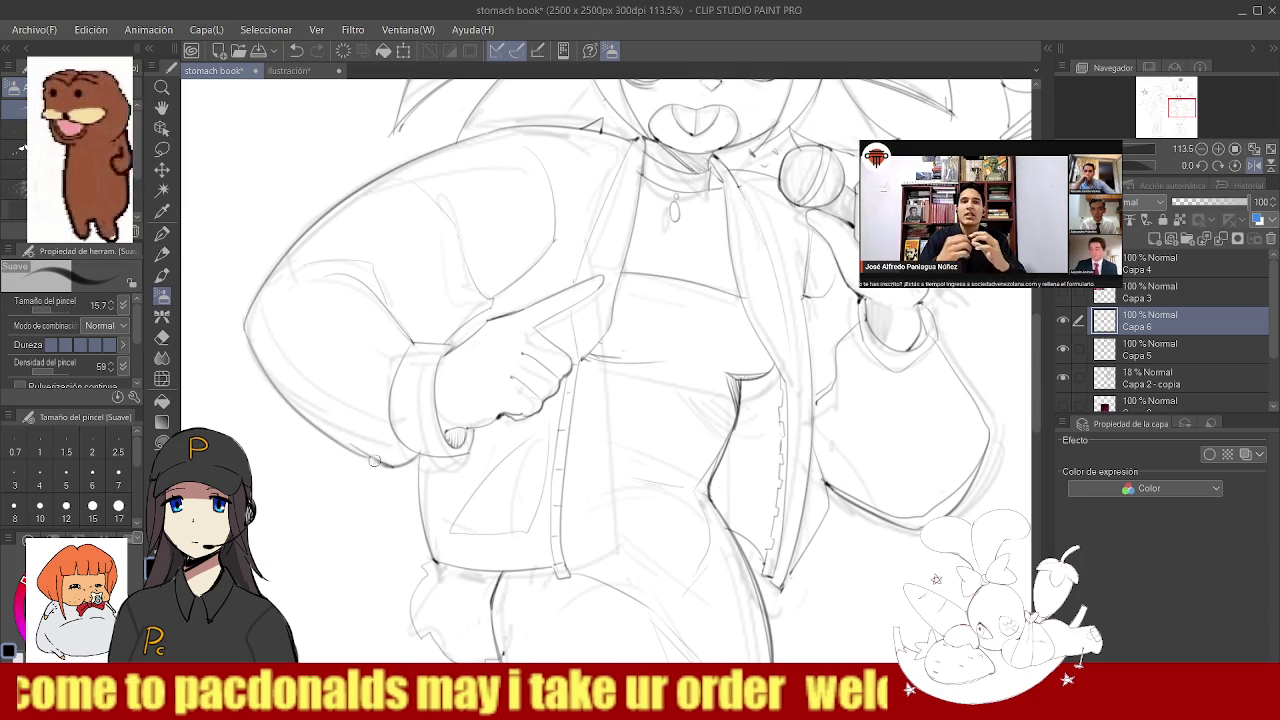
- Shrink the brush to size 8 and darken the left character's sleeve cuff lines
scroll(384, 461, down, 5)
scroll(384, 461, down, 2)
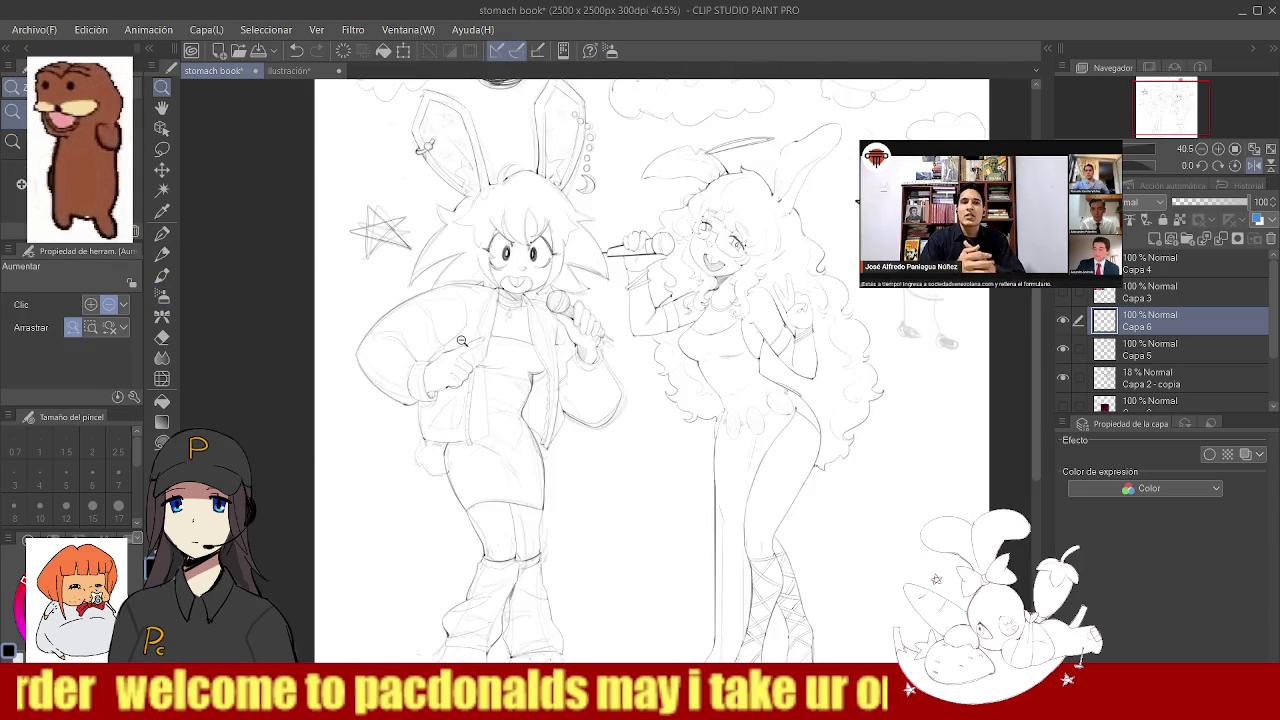
scroll(421, 367, up, 6)
key(bracketleft)
key(bracketleft)
key(bracketleft)
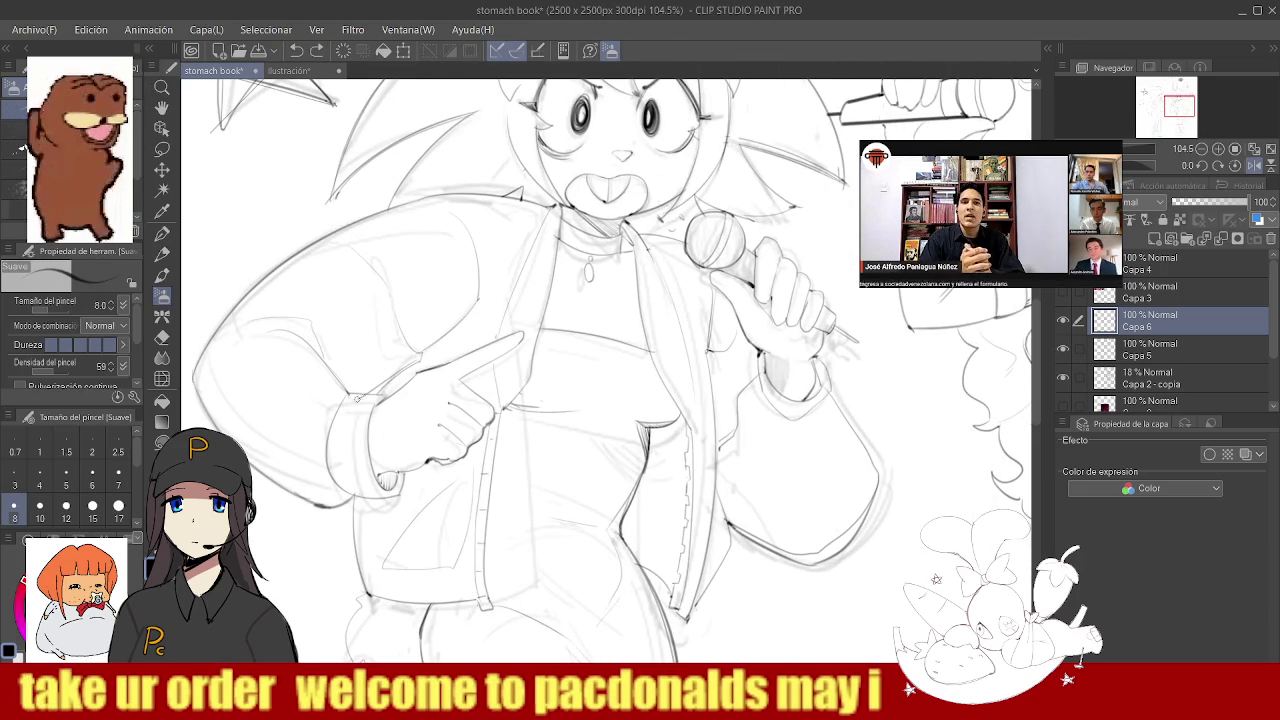
drag(402, 370, 383, 393)
scroll(500, 352, down, 4)
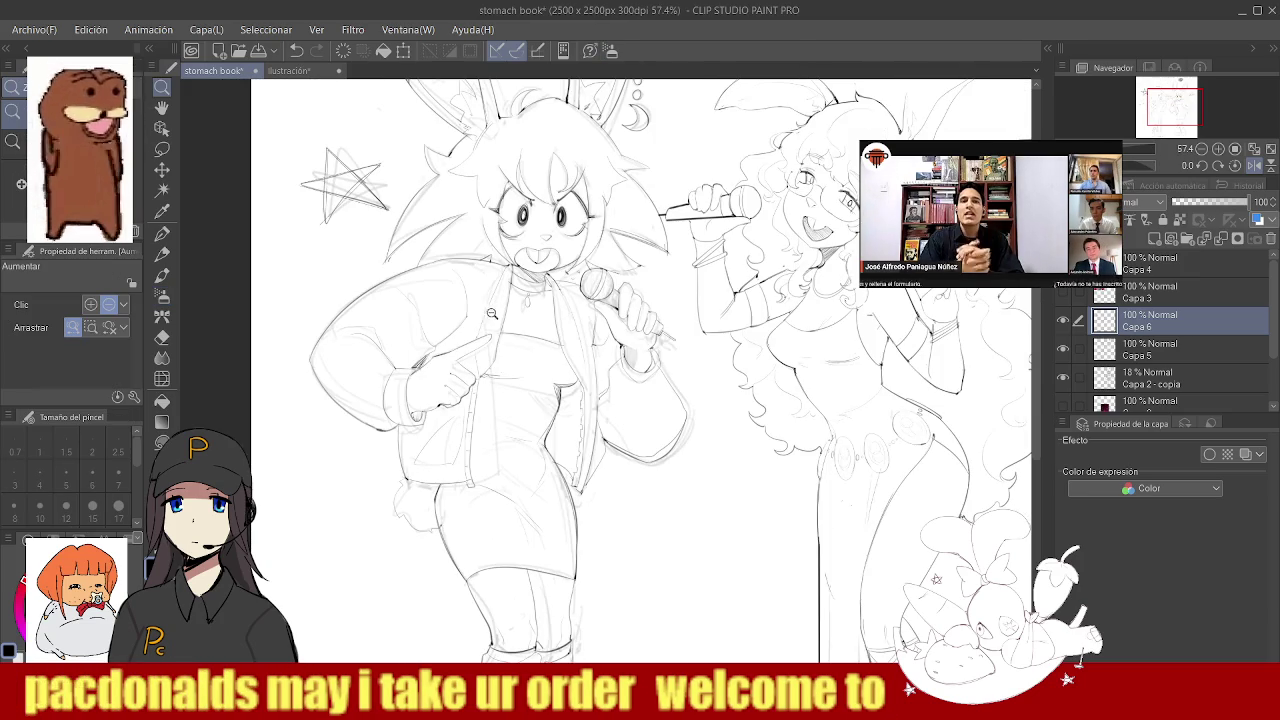
scroll(484, 328, down, 3)
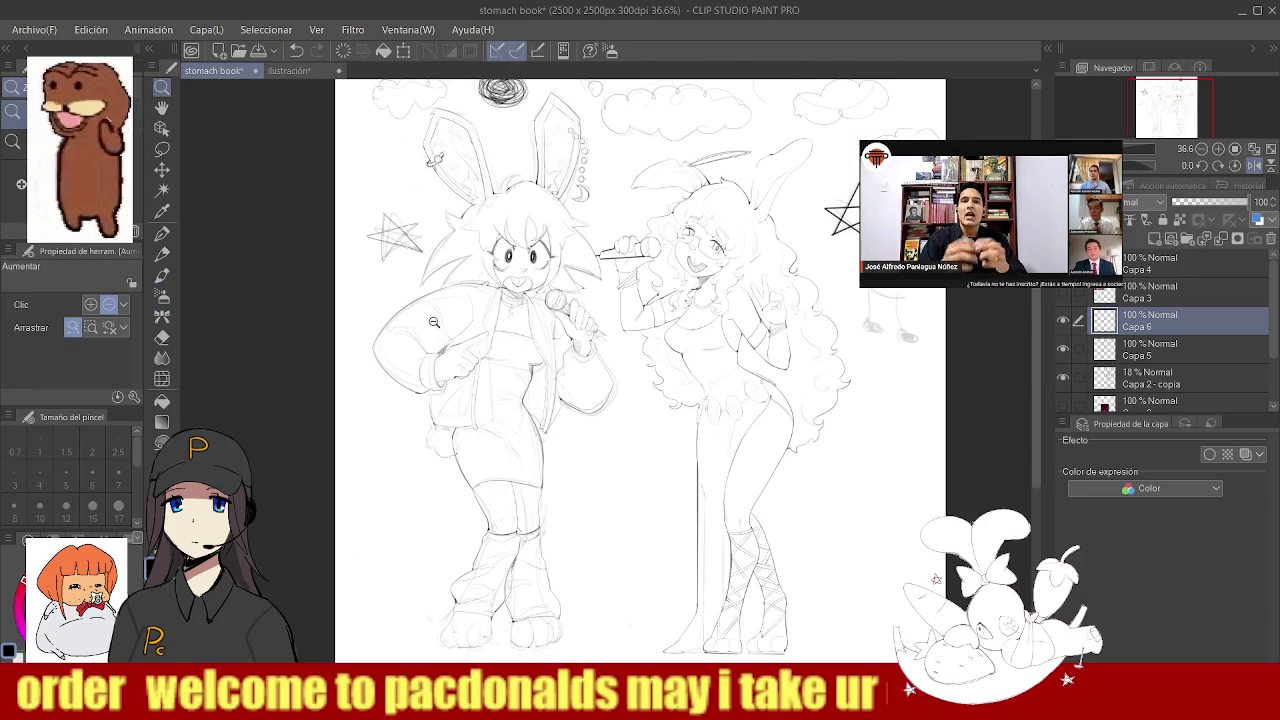
scroll(418, 318, down, 1)
scroll(560, 335, up, 4)
scroll(600, 340, up, 1)
scroll(621, 343, up, 2)
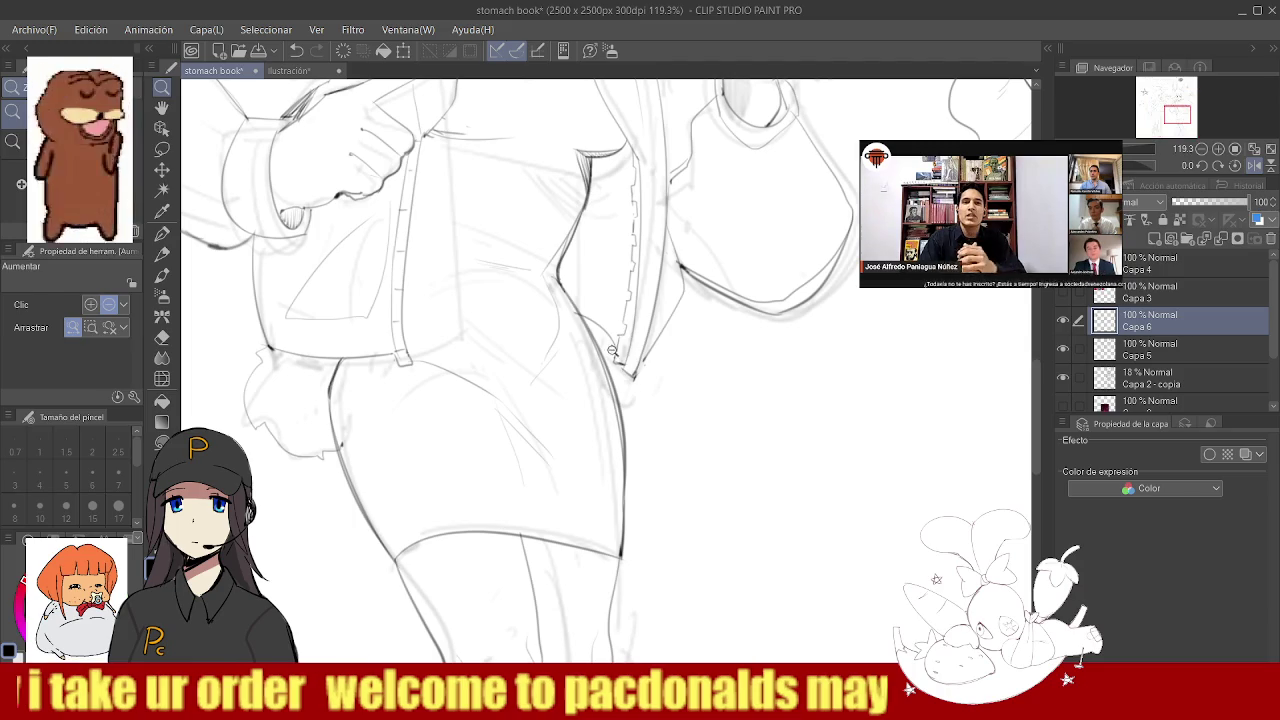
- On layer Capa 5, darken the left character's hip line with the Suave airbrush
key(e)
drag(586, 322, 561, 284)
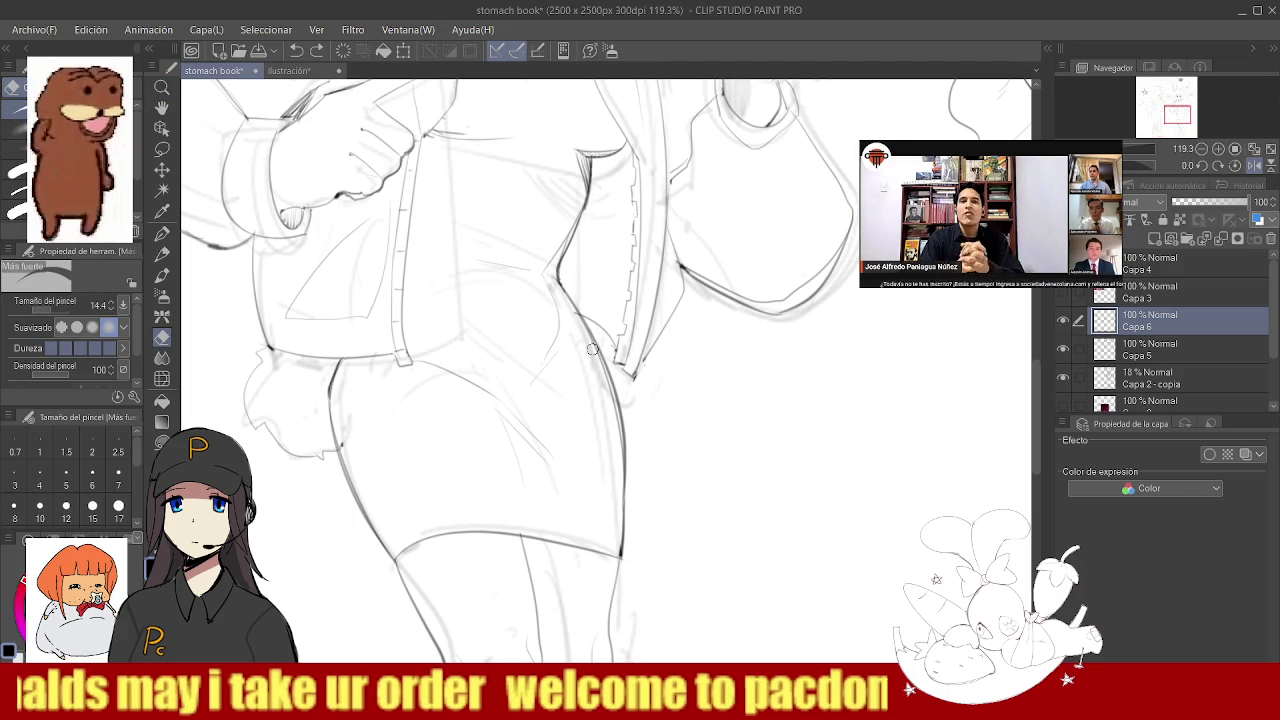
key(alt+bracketleft)
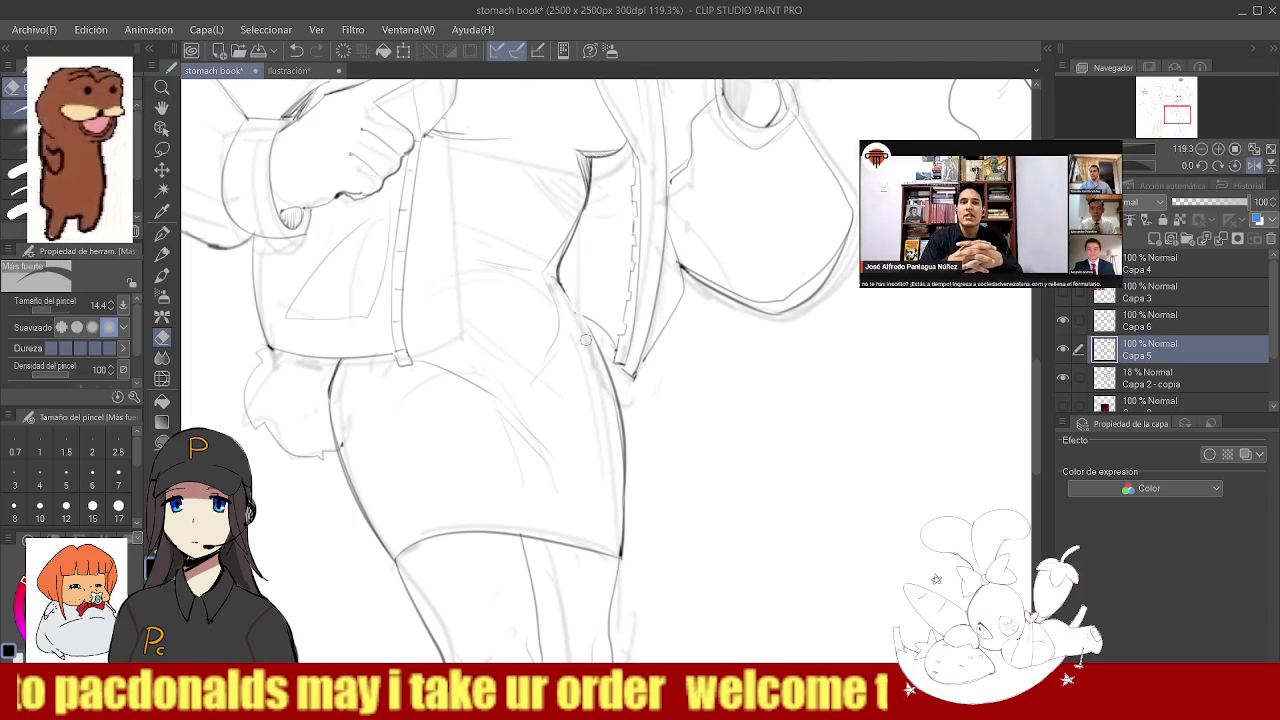
key(b)
mouse_move(559, 285)
mouse_down()
mouse_move(616, 400)
mouse_move(577, 296)
mouse_move(630, 296)
mouse_up()
key(ctrl+z)
- Darken the leg line below the right character's belt
key(e)
drag(548, 268, 550, 460)
key(ctrl+z)
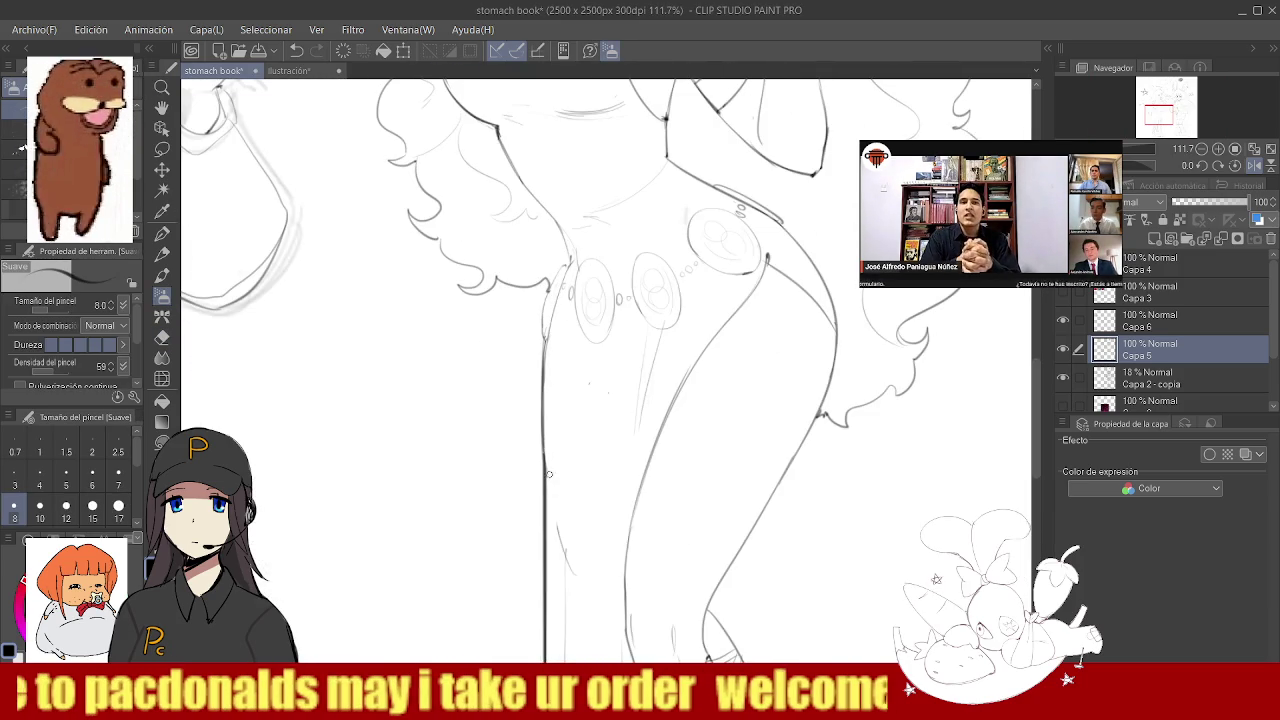
scroll(546, 480, down, 3)
scroll(555, 420, up, 3)
scroll(565, 350, up, 2)
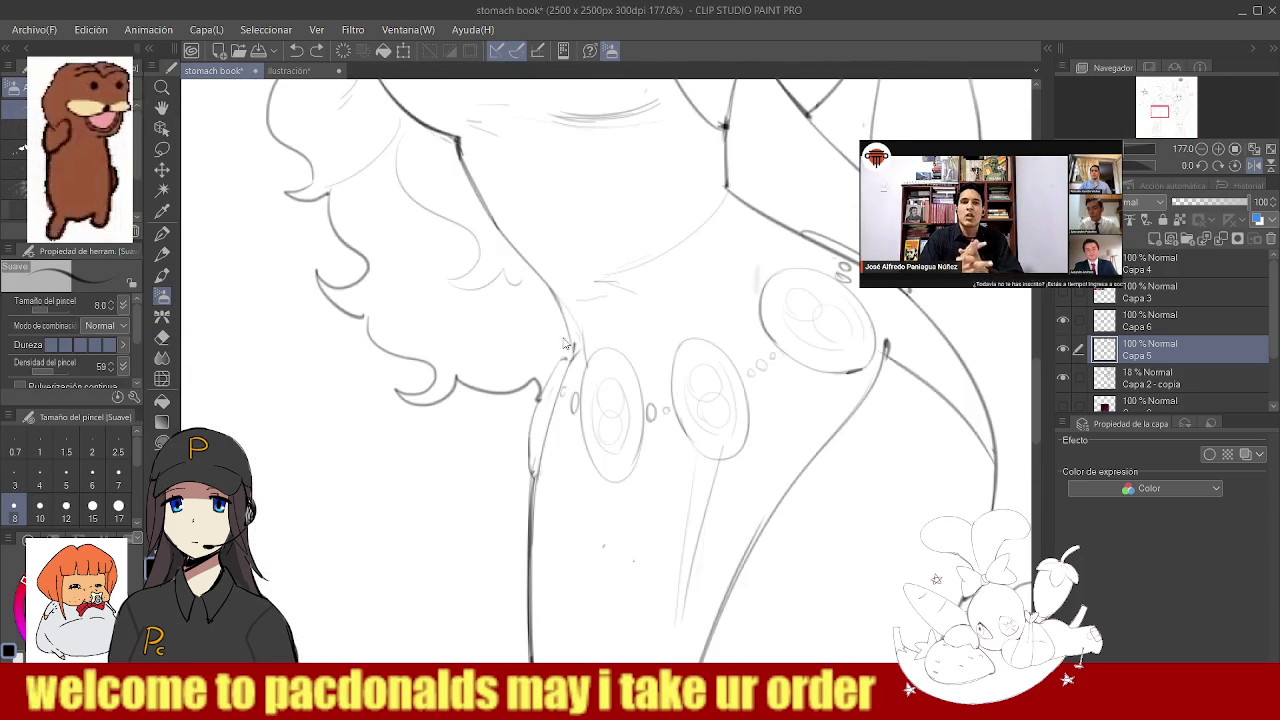
- Zoom out to check both whole figures, ending back on the soft airbrush
key(ctrl+space)
scroll(572, 355, down, 5)
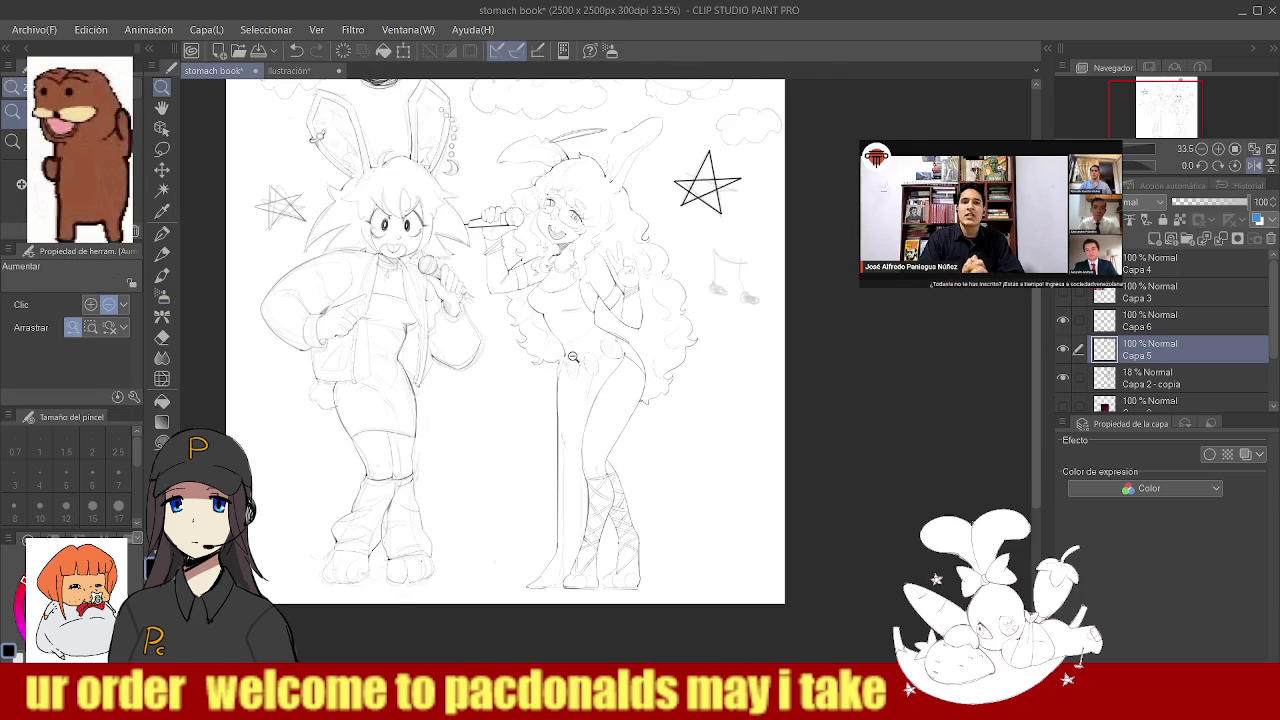
scroll(575, 370, up, 3)
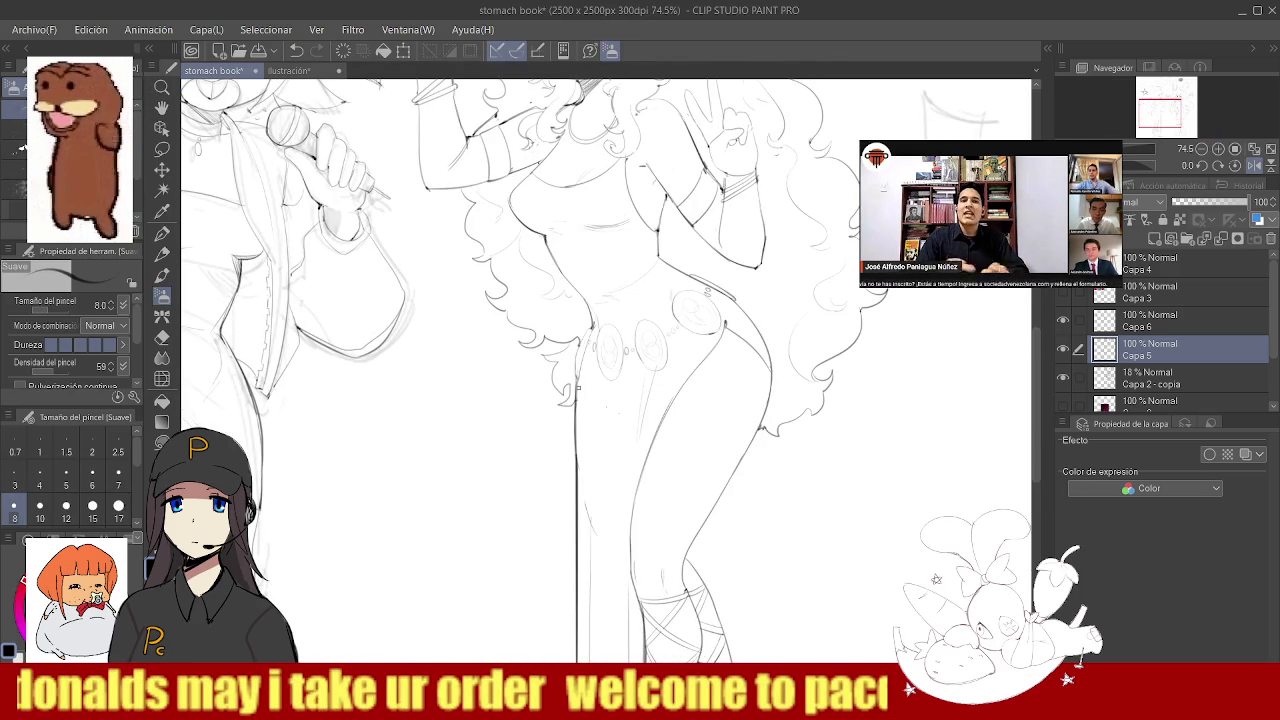
key(e)
scroll(575, 342, up, 3)
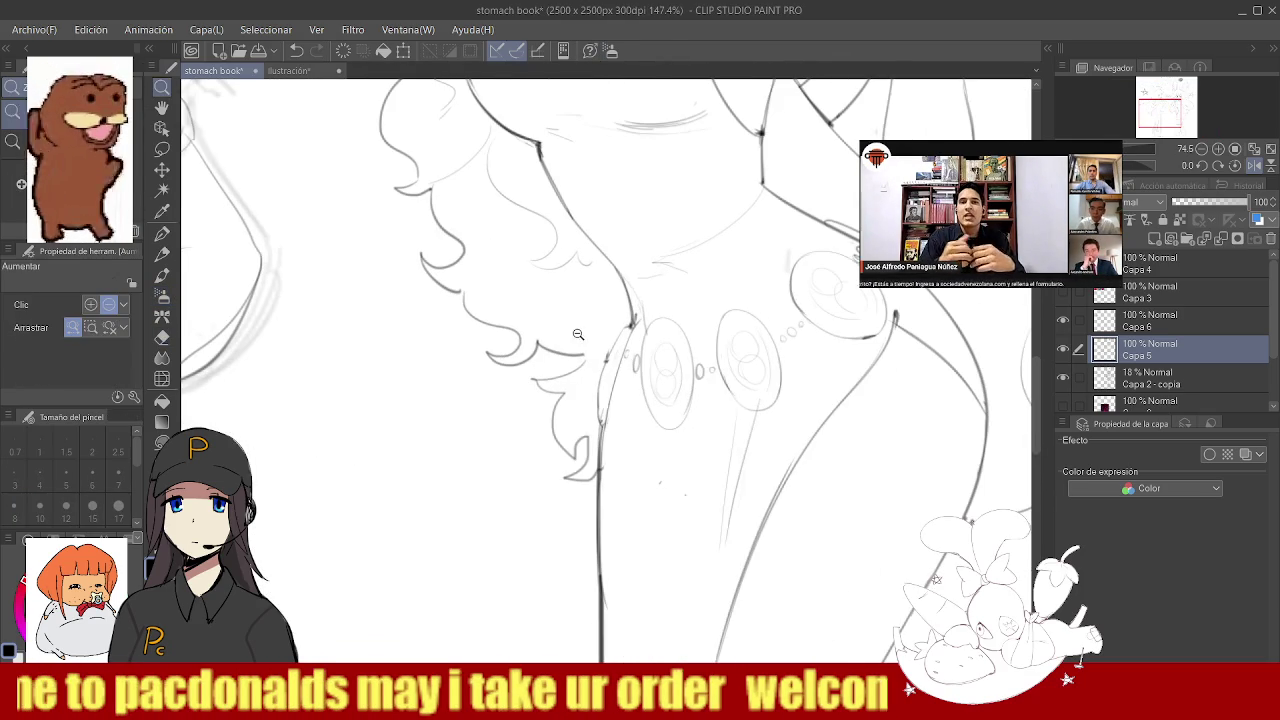
key(b)
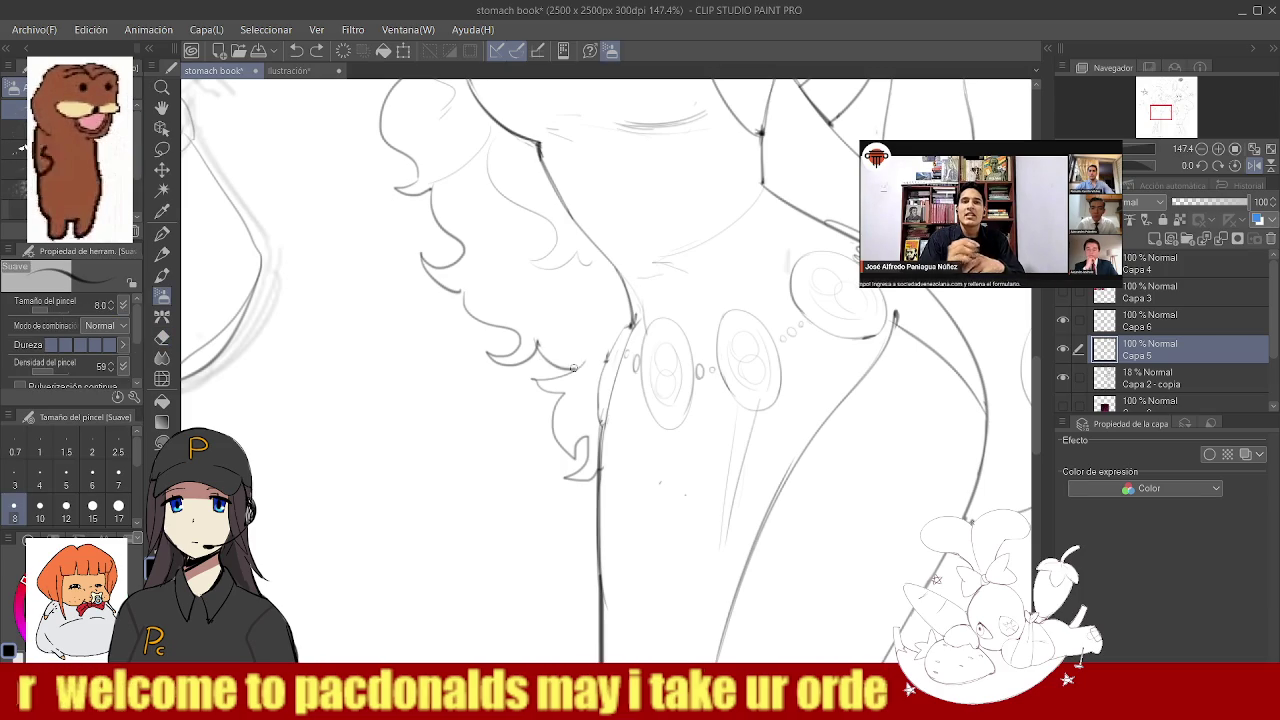
scroll(576, 372, down, 3)
scroll(576, 378, down, 2)
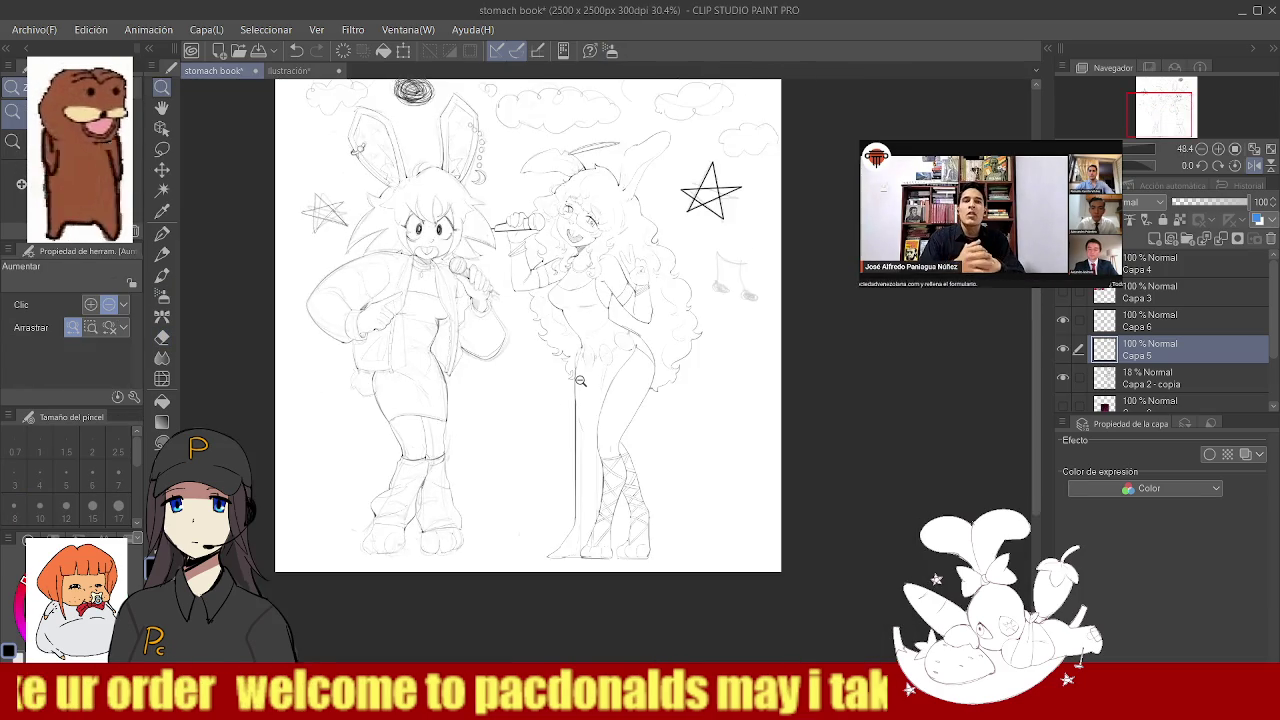
- Enlarge the brush and ink a beamed pair of music notes beside the right character
drag(576, 381, 586, 354)
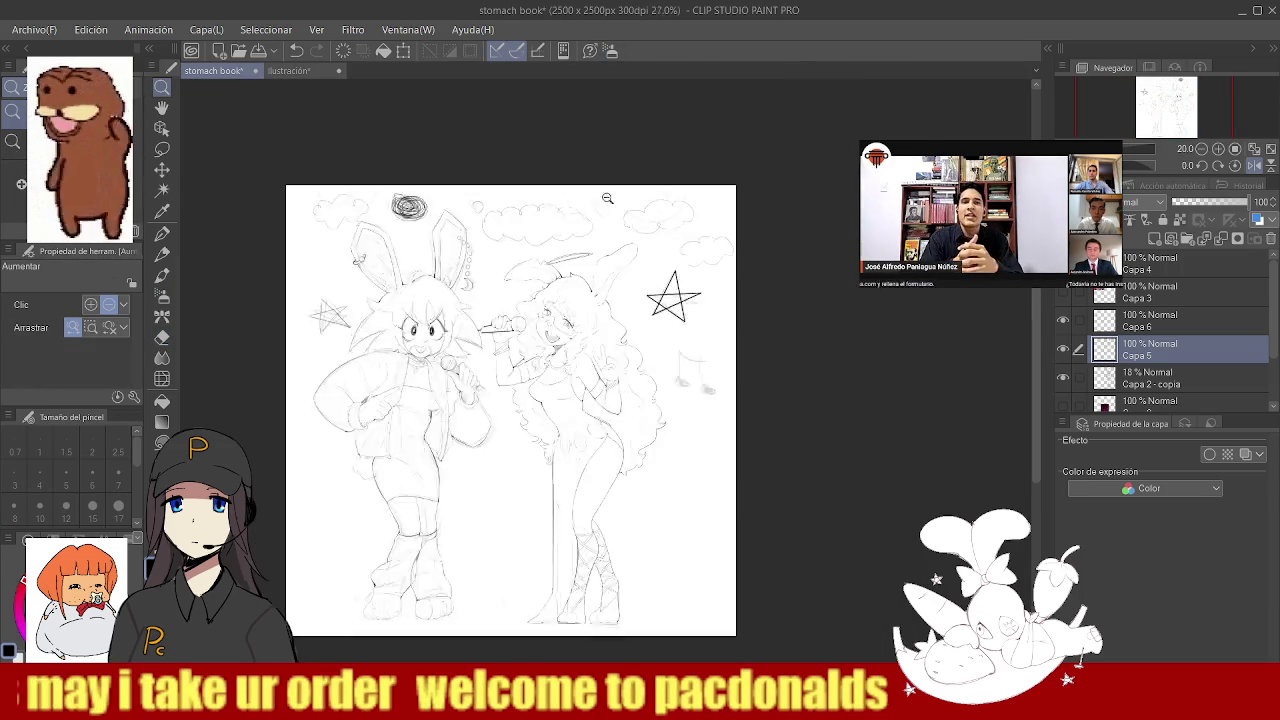
mouse_move(587, 351)
mouse_down()
mouse_move(577, 363)
mouse_move(572, 320)
mouse_up()
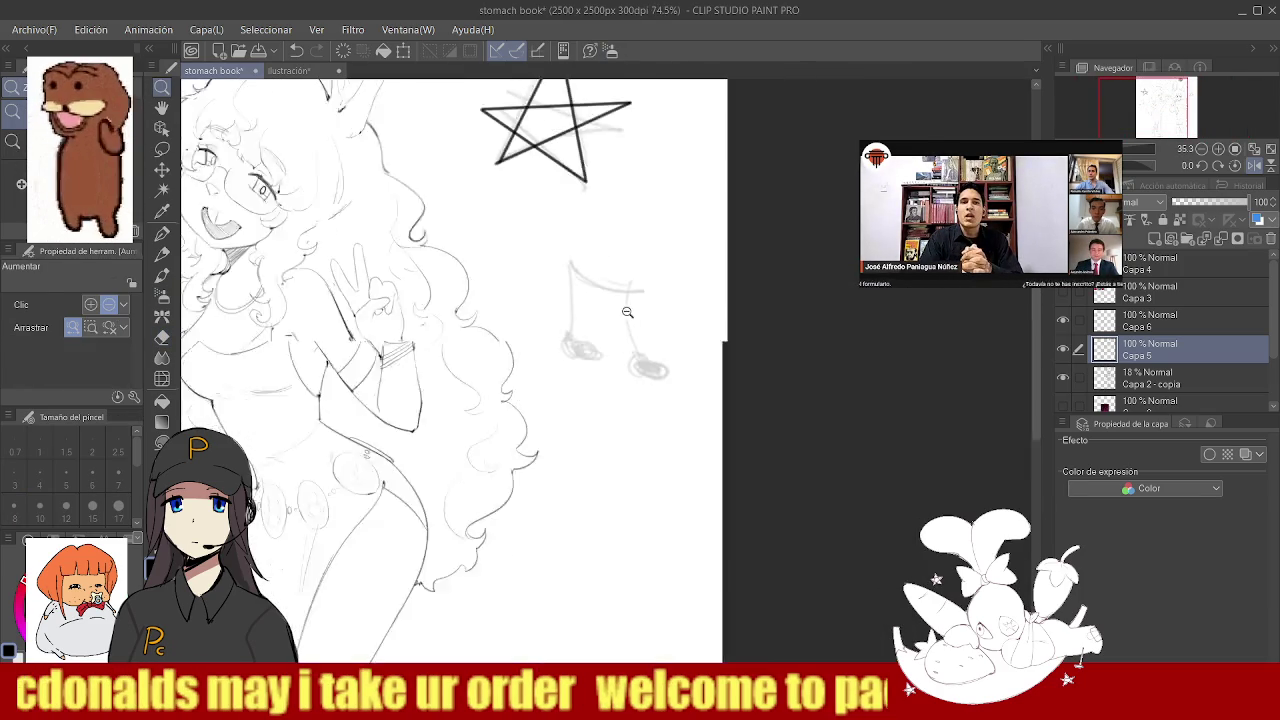
key(bracketright)
key(bracketright)
key(bracketright)
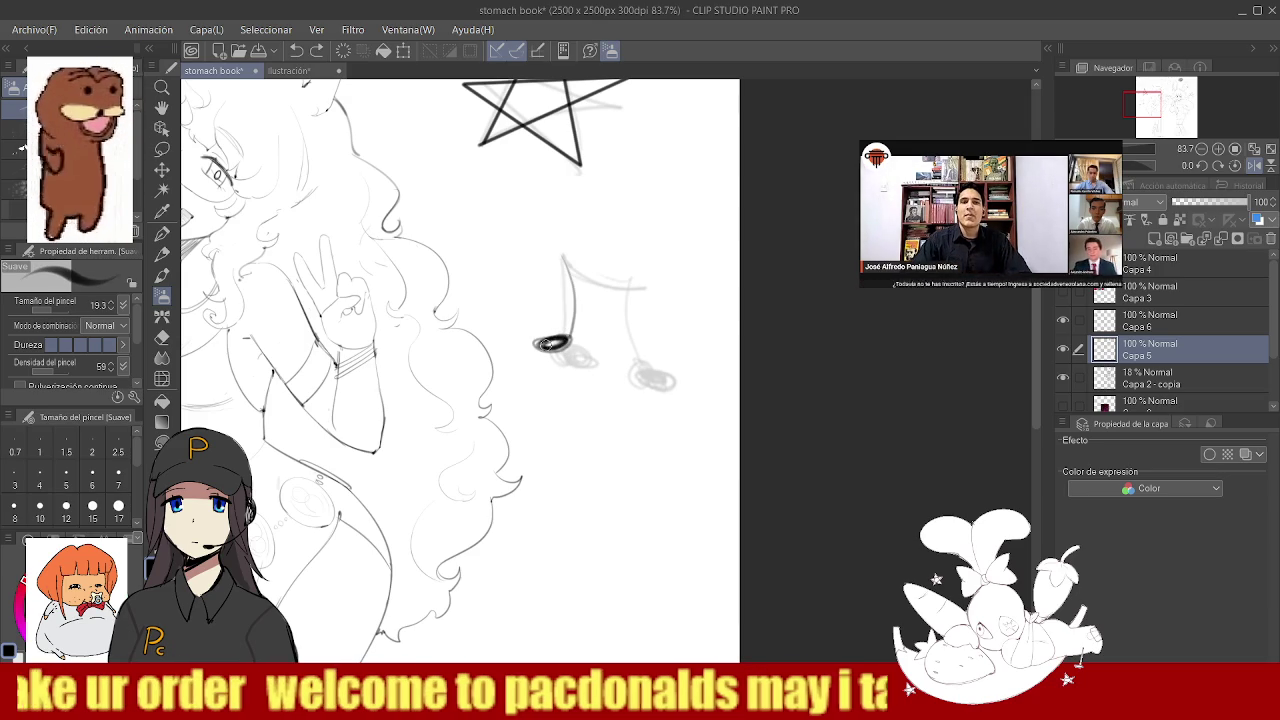
mouse_move(564, 258)
mouse_down()
mouse_move(632, 348)
mouse_move(612, 356)
mouse_up()
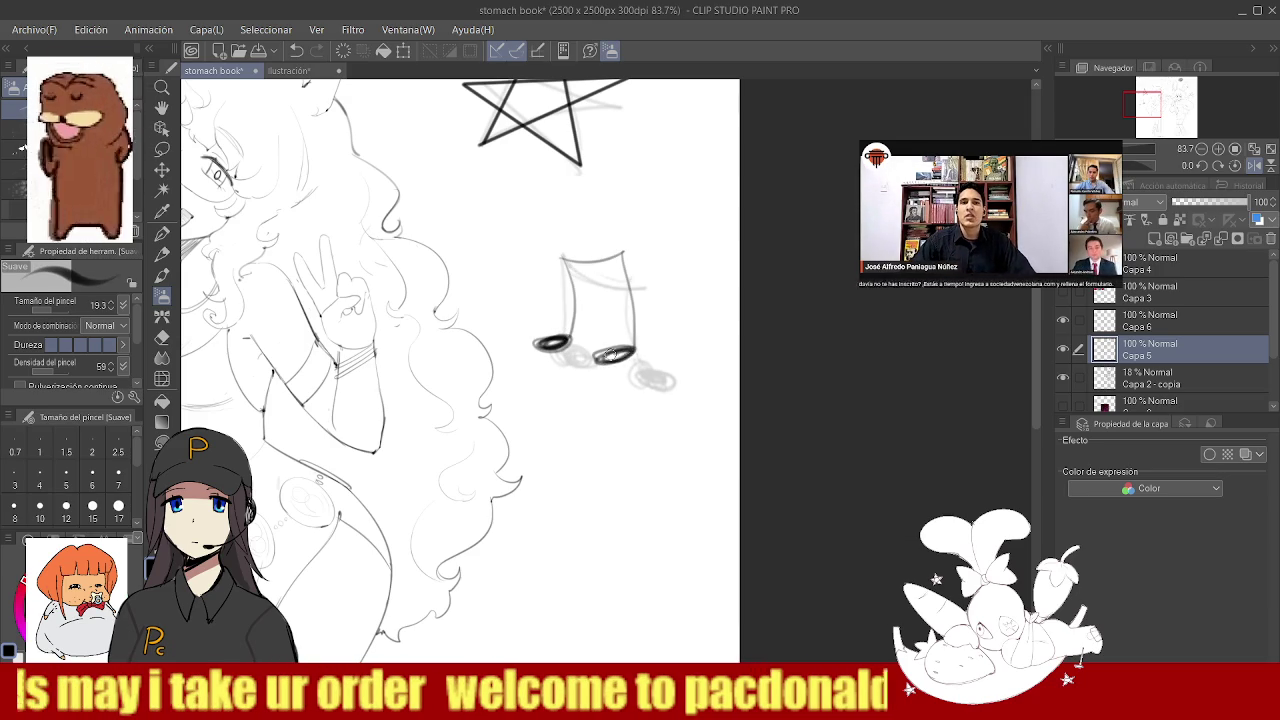
key(ctrl+space)
drag(629, 288, 626, 405)
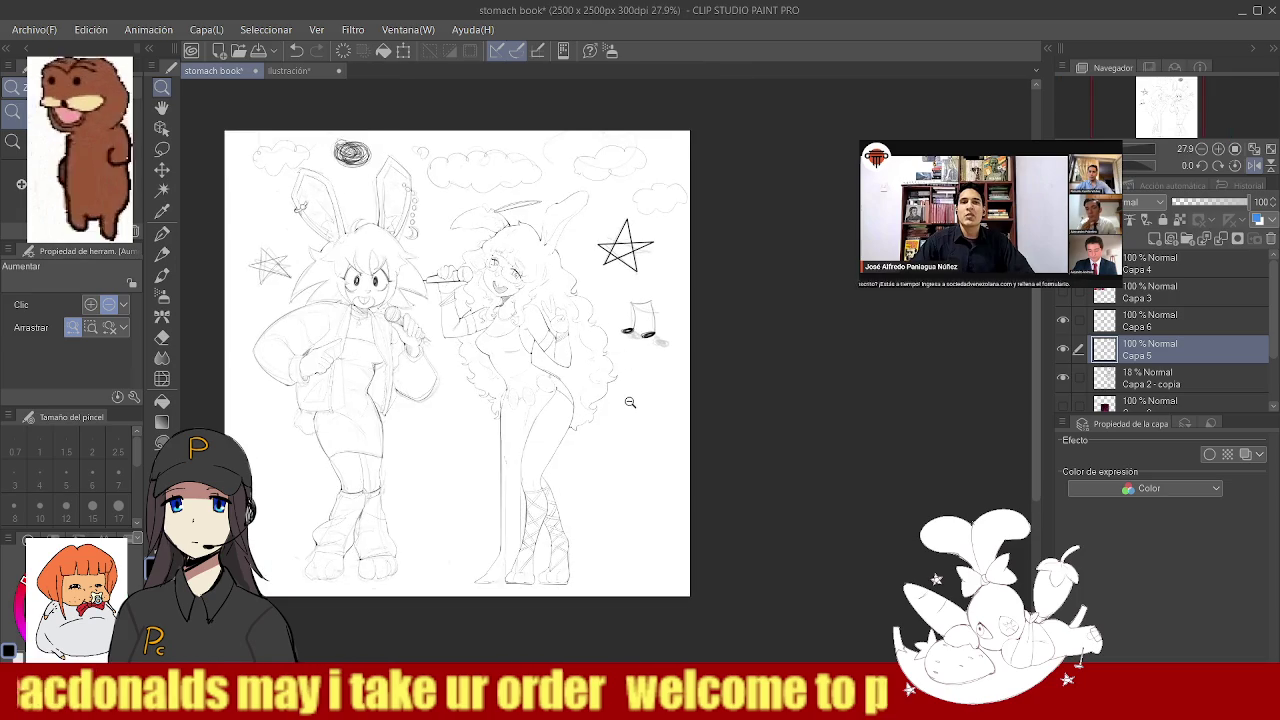
- Add a single music note below the pair and replace a stray thin line
mouse_move(640, 341)
mouse_down()
mouse_move(657, 405)
mouse_move(447, 441)
mouse_up()
key(ctrl+space)
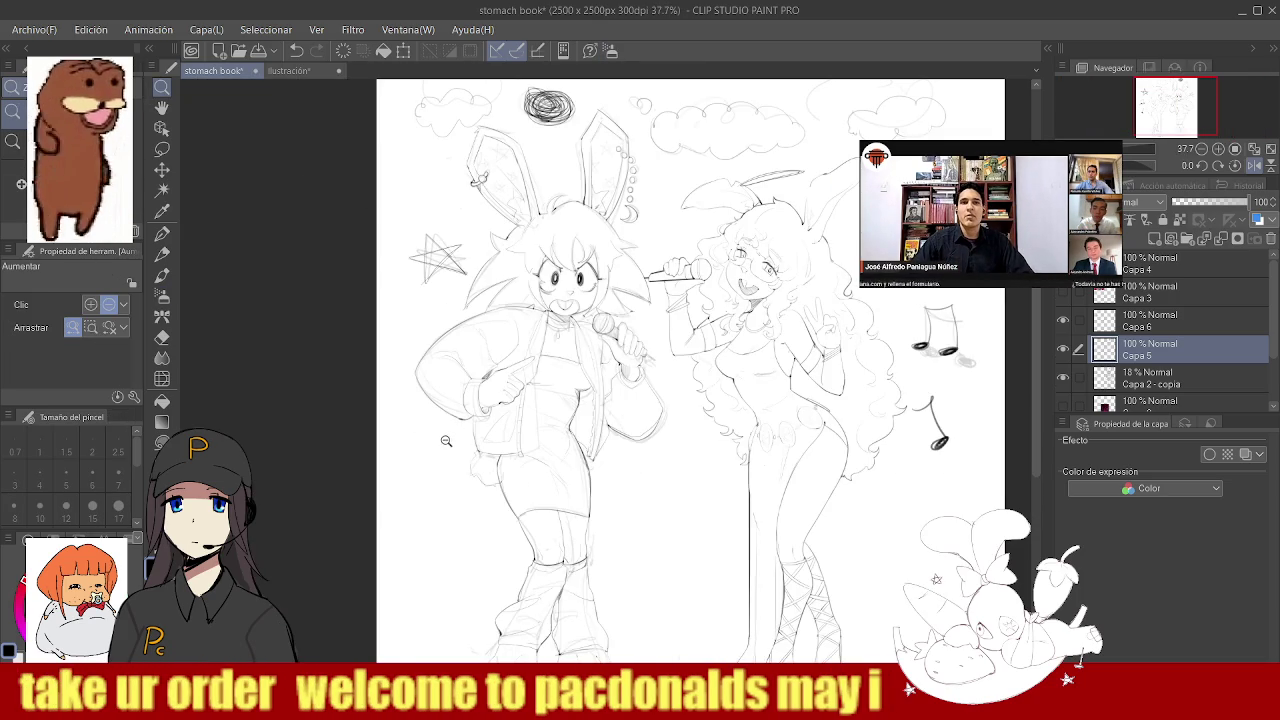
key(ctrl+z)
drag(381, 463, 404, 475)
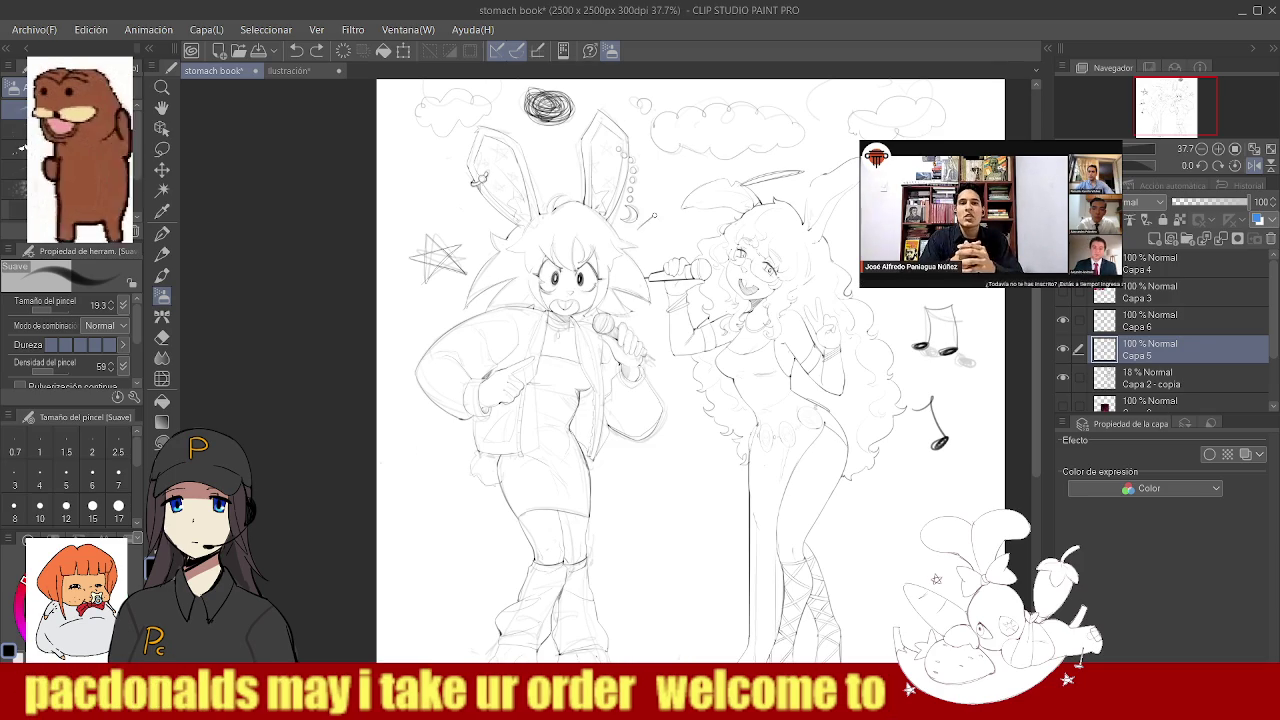
- Draw a bold zigzag near the bunny's ear, then zoom out over the drawing
drag(769, 377, 790, 377)
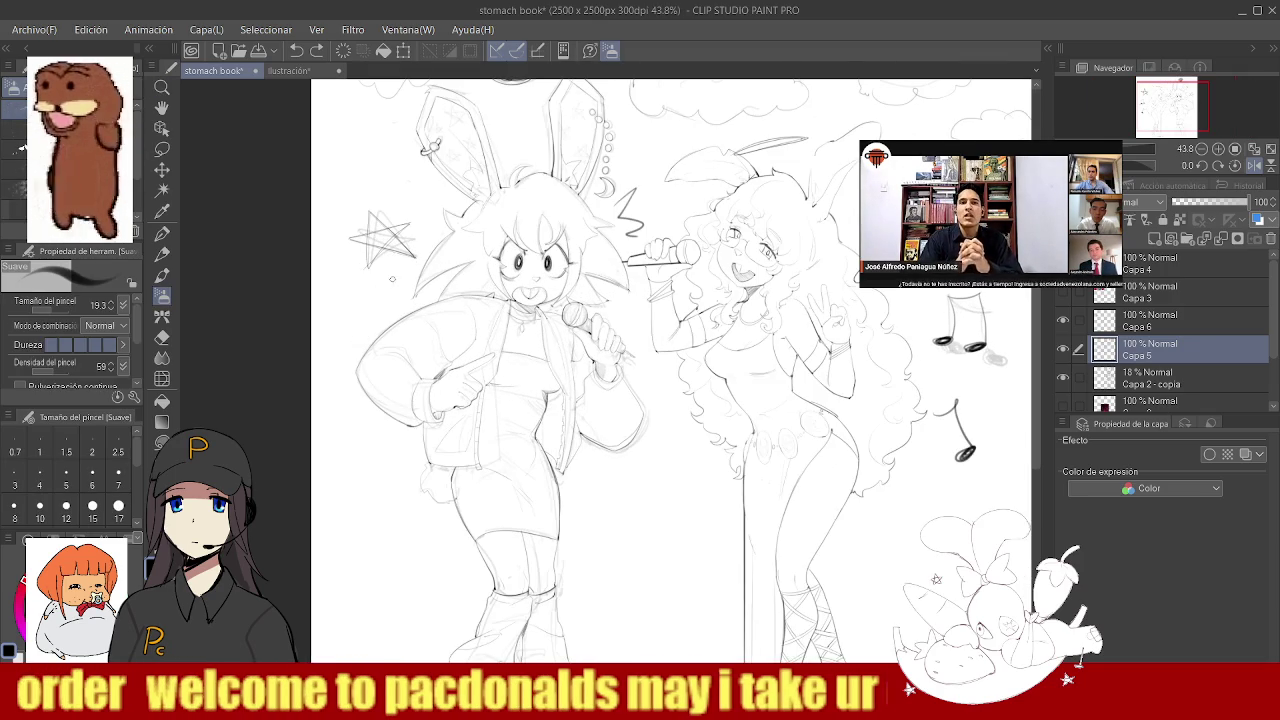
drag(373, 298, 479, 294)
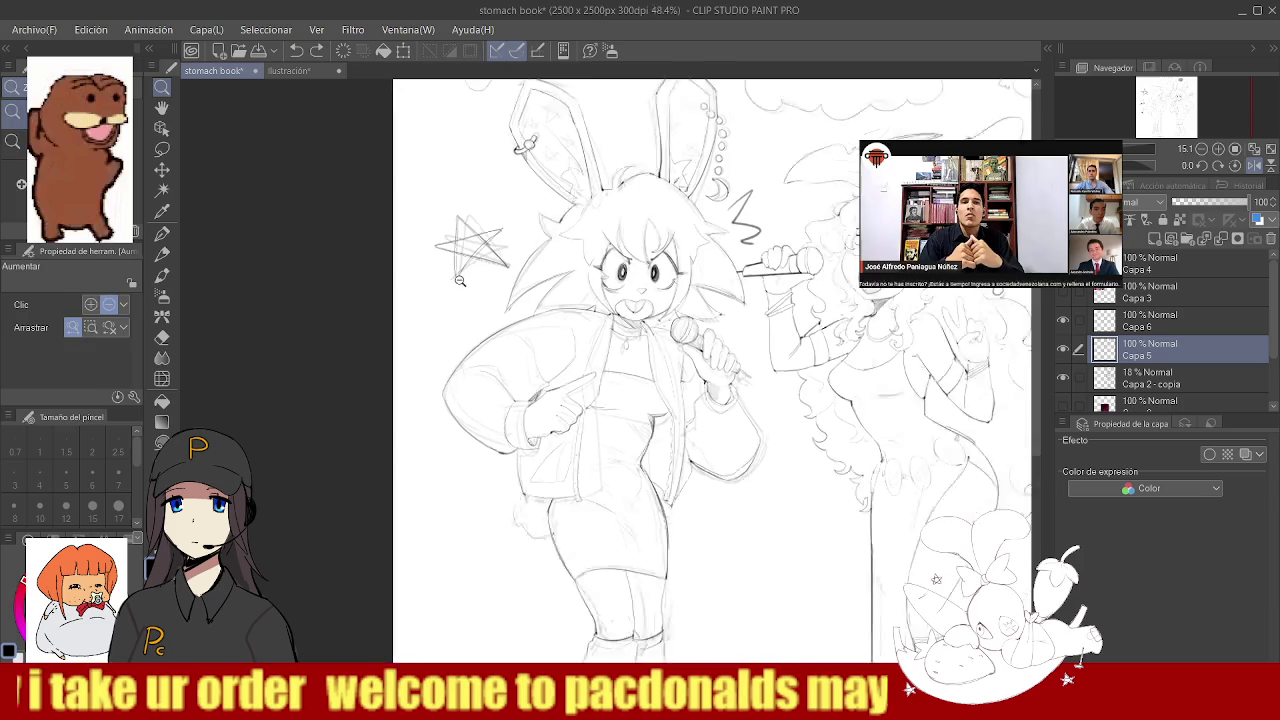
key(ctrl+minus)
key(ctrl+minus)
key(ctrl+minus)
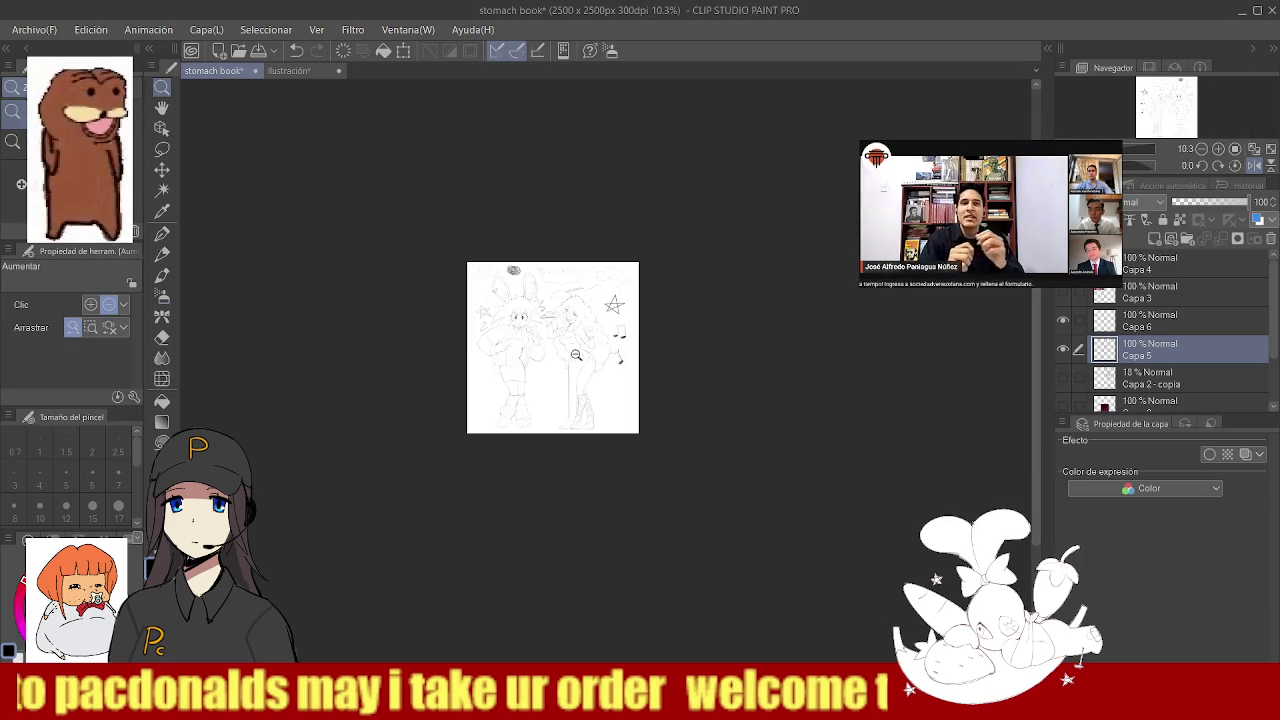
scroll(548, 312, up, 1)
scroll(548, 312, up, 3)
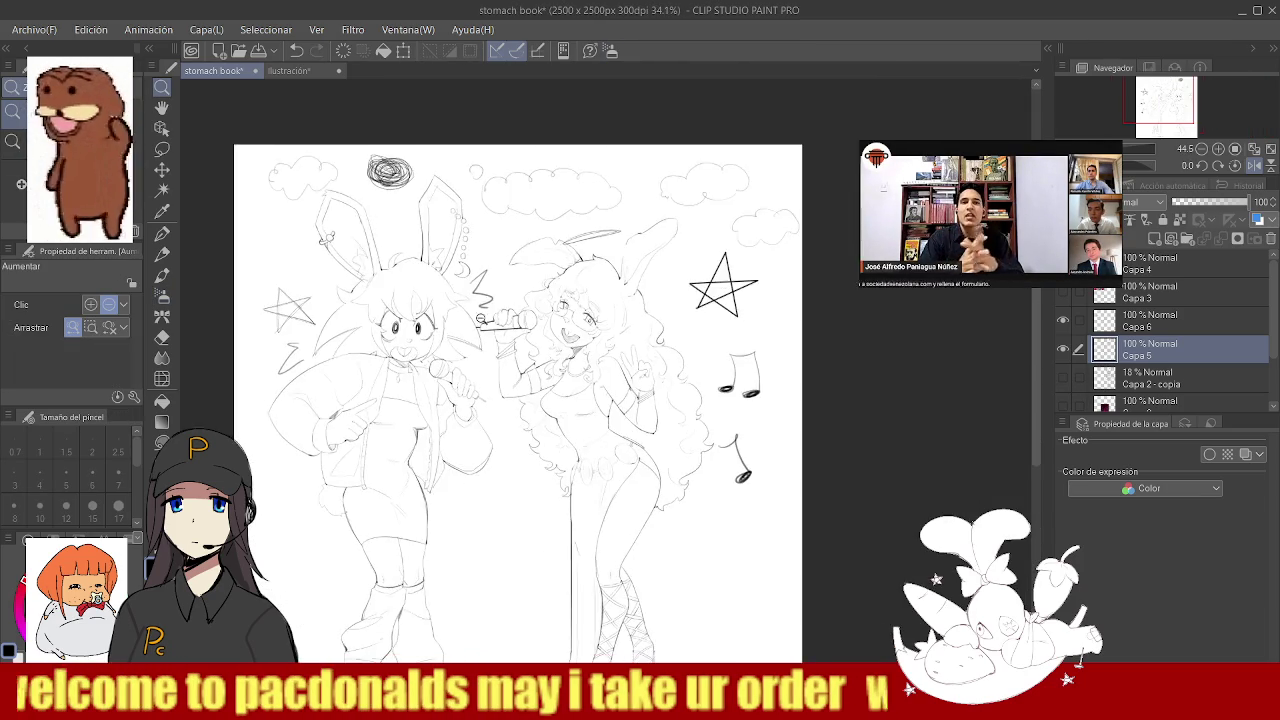
scroll(508, 341, up, 4)
scroll(455, 250, up, 3)
- Redraw a hair line darker with the soft airbrush, replacing the first attempt
key(b)
key(ctrl+z)
drag(505, 230, 380, 244)
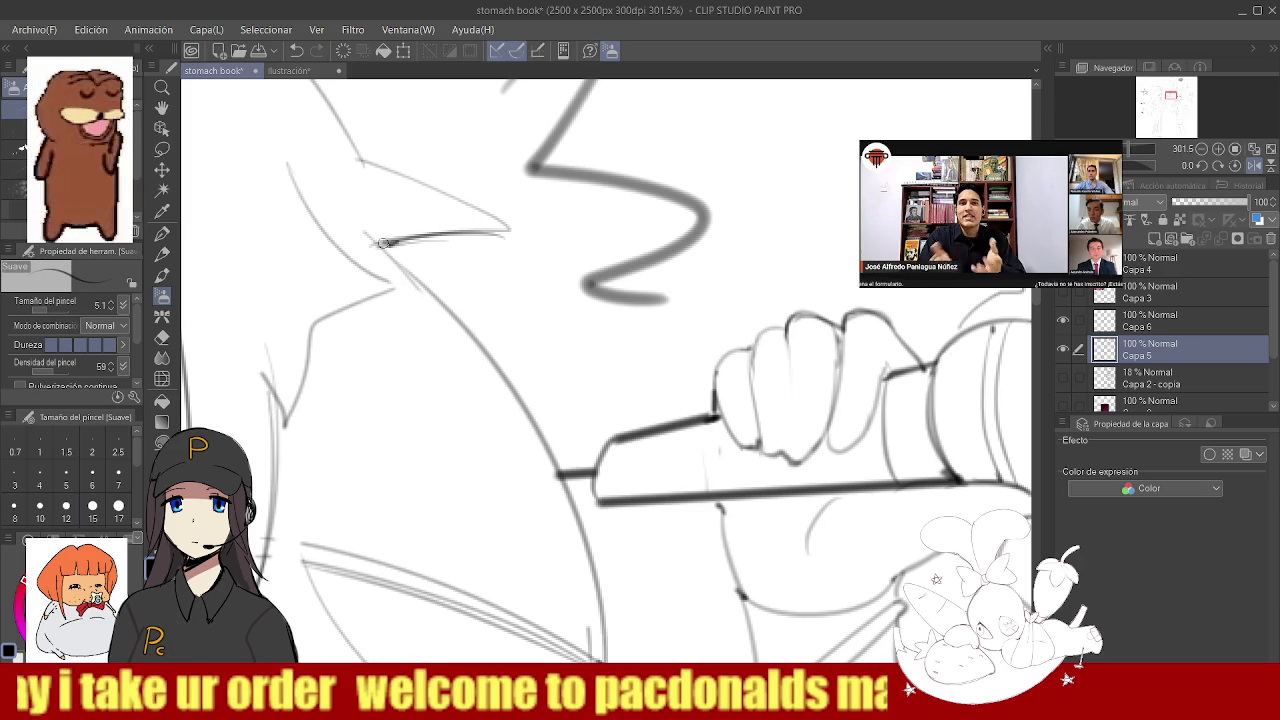
scroll(381, 243, down, 5)
scroll(381, 243, down, 5)
scroll(505, 245, up, 3)
scroll(505, 245, up, 5)
- Darken the outline near the bunny's ear ornament
key(b)
drag(440, 345, 561, 514)
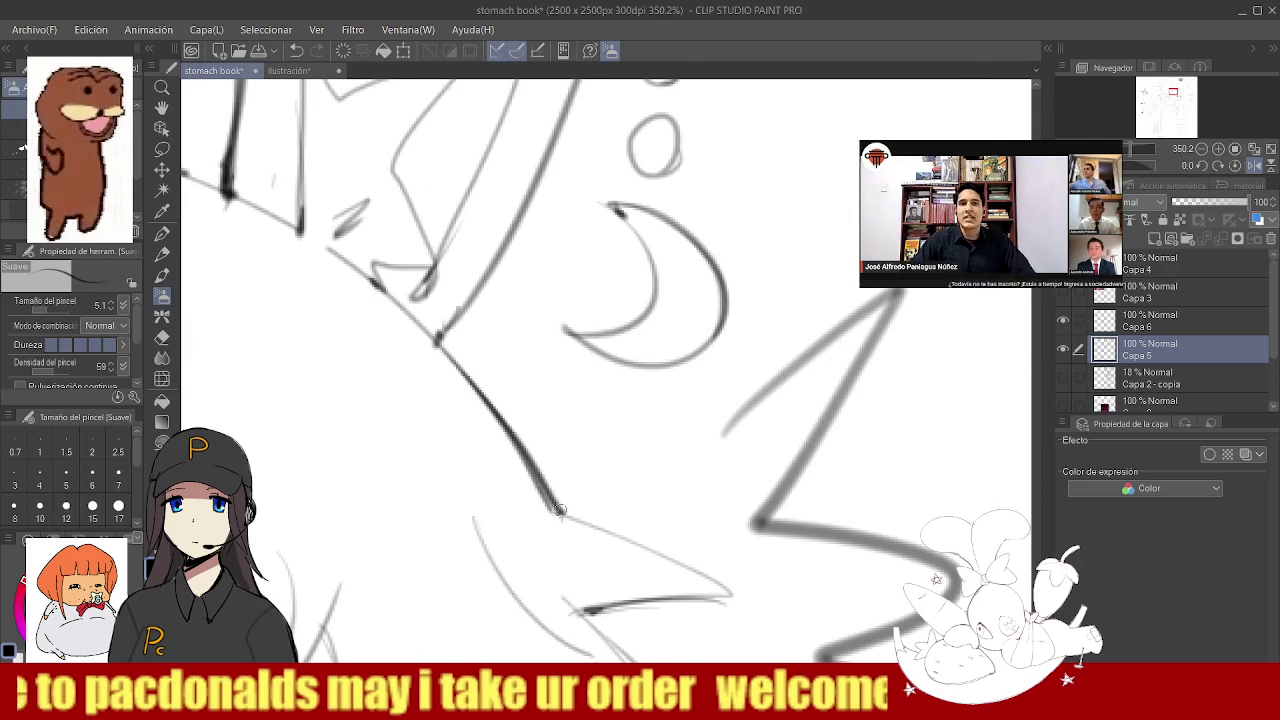
scroll(544, 336, down, 10)
scroll(544, 336, up, 1)
scroll(544, 336, down, 1)
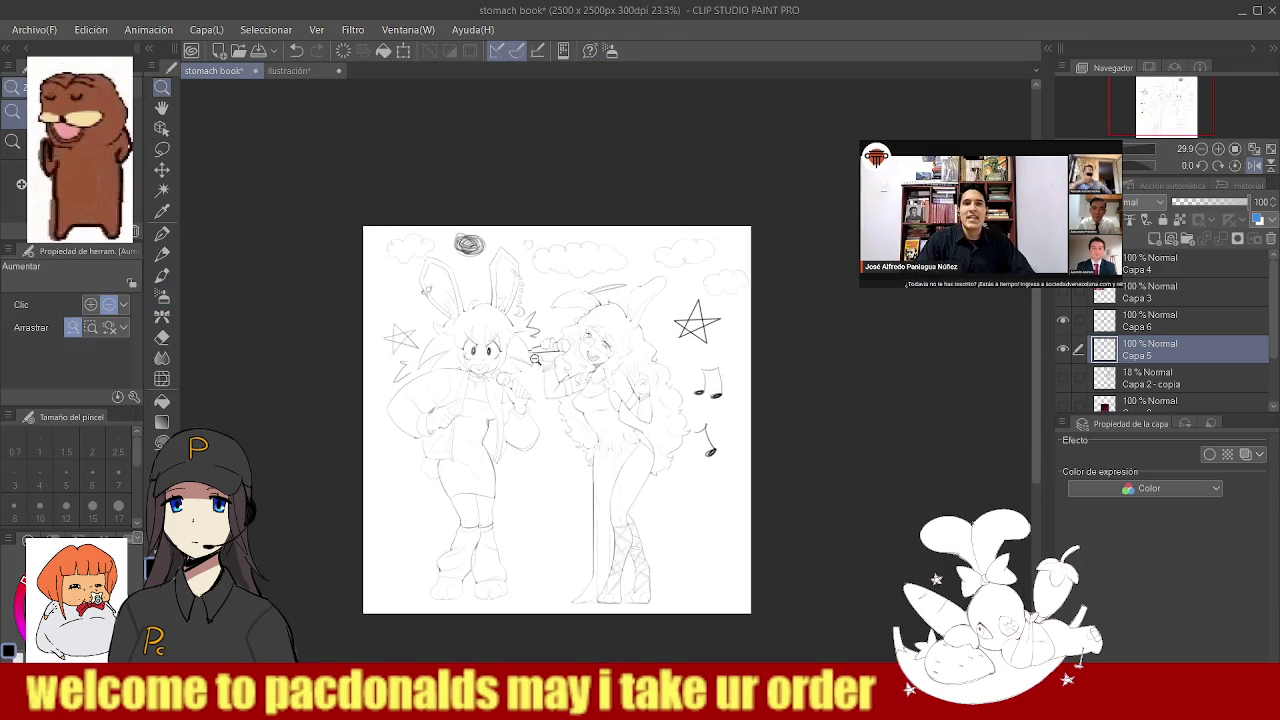
scroll(524, 438, up, 6)
scroll(582, 528, down, 5)
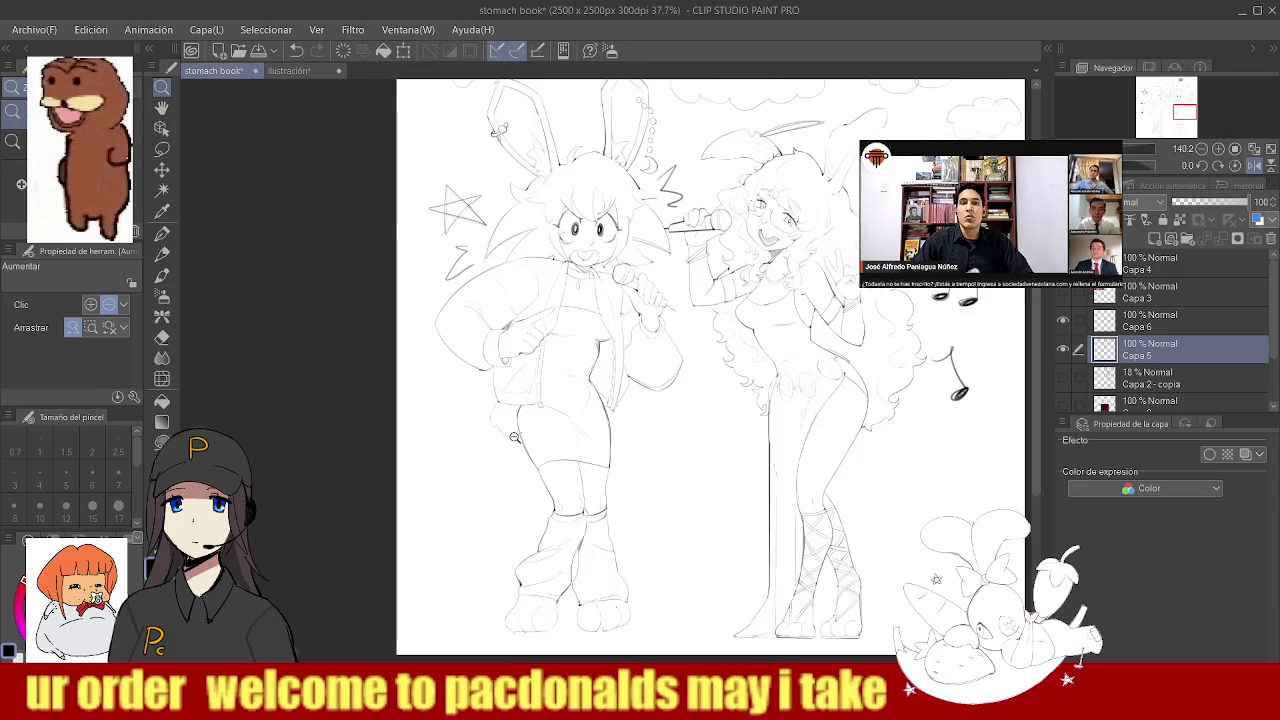
scroll(570, 550, down, 2)
scroll(560, 570, up, 1)
scroll(550, 587, up, 6)
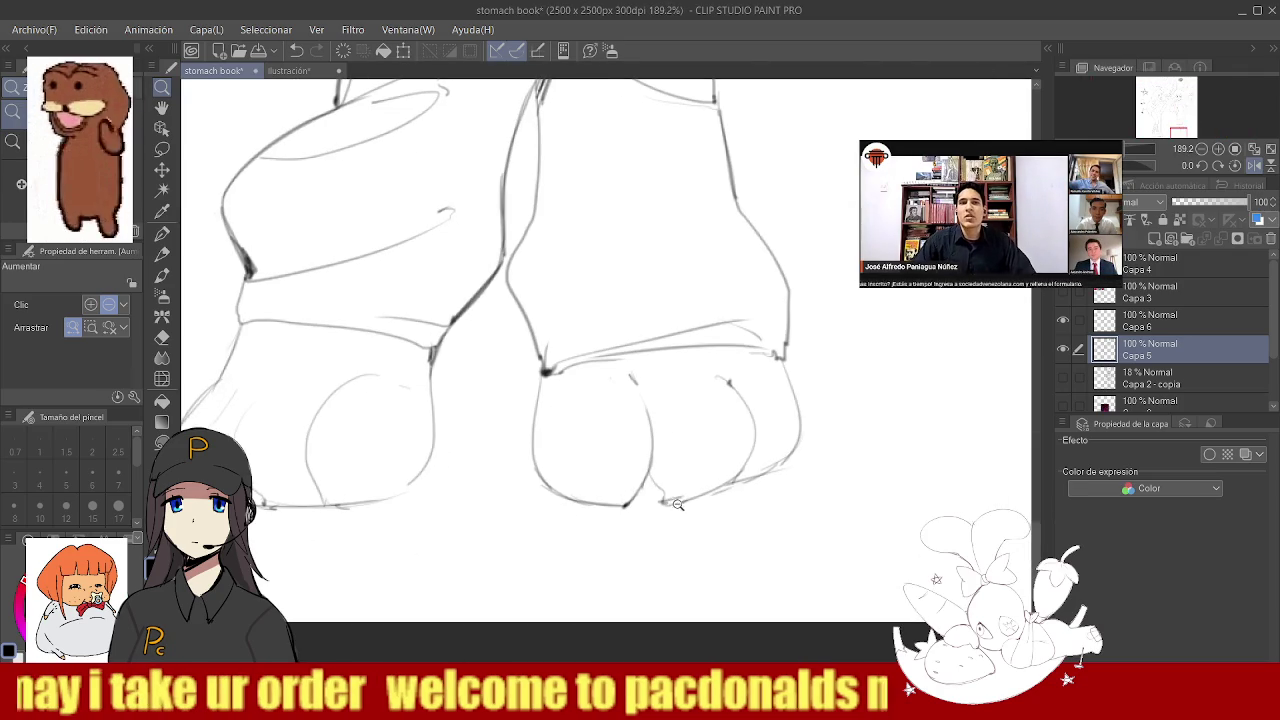
scroll(662, 486, up, 3)
scroll(685, 486, down, 3)
scroll(600, 500, up, 1)
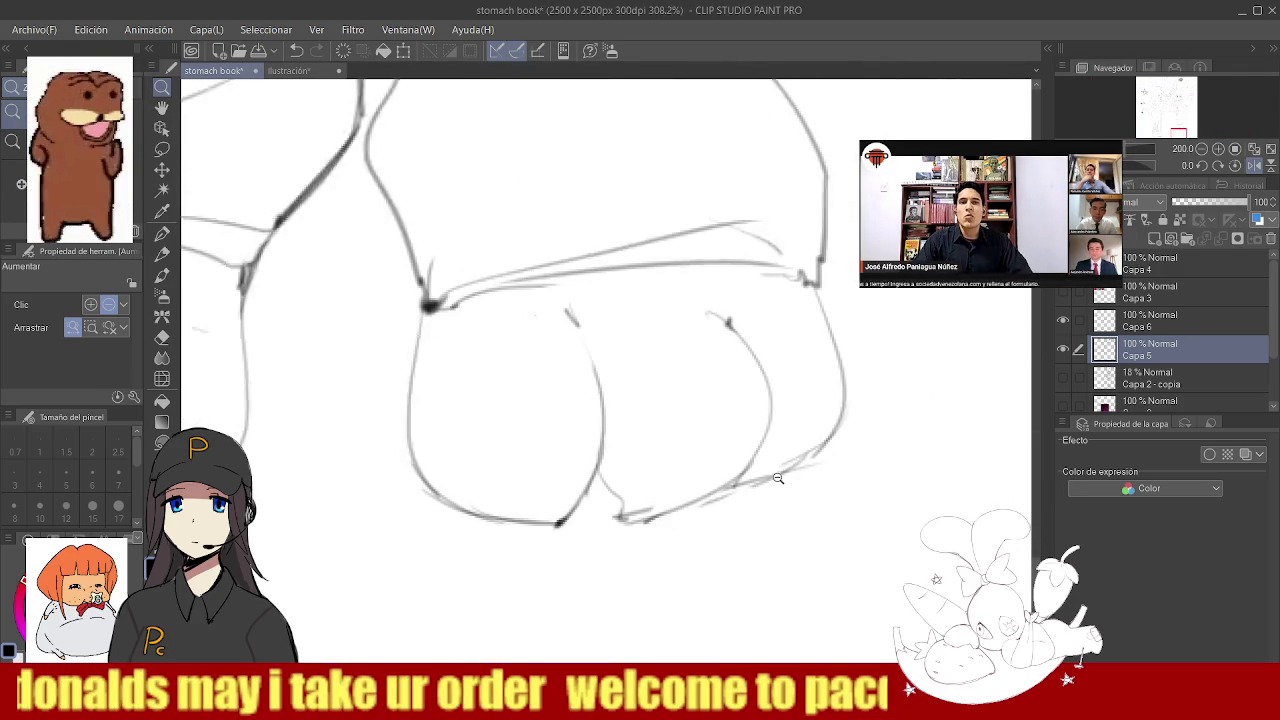
scroll(826, 450, up, 2)
- Draw a darker stroke along the foot outline and remove the stray lower segment
key(e)
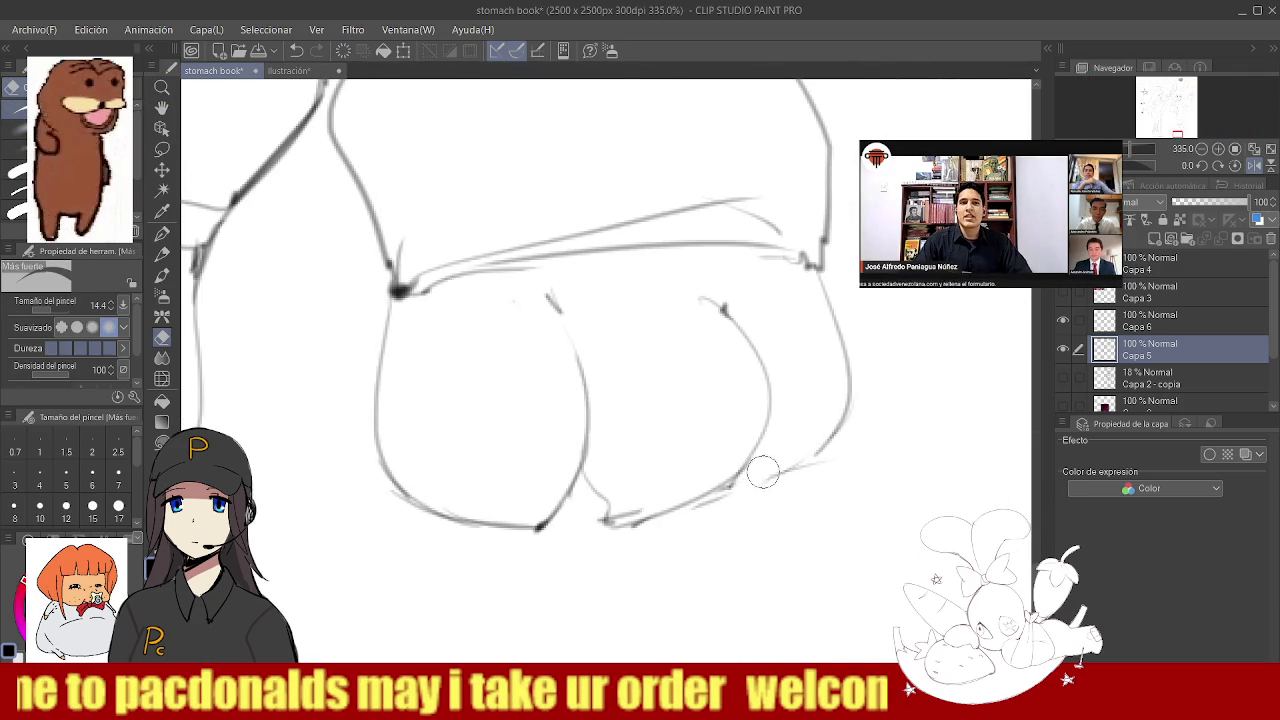
key(b)
drag(828, 460, 753, 488)
drag(600, 523, 706, 486)
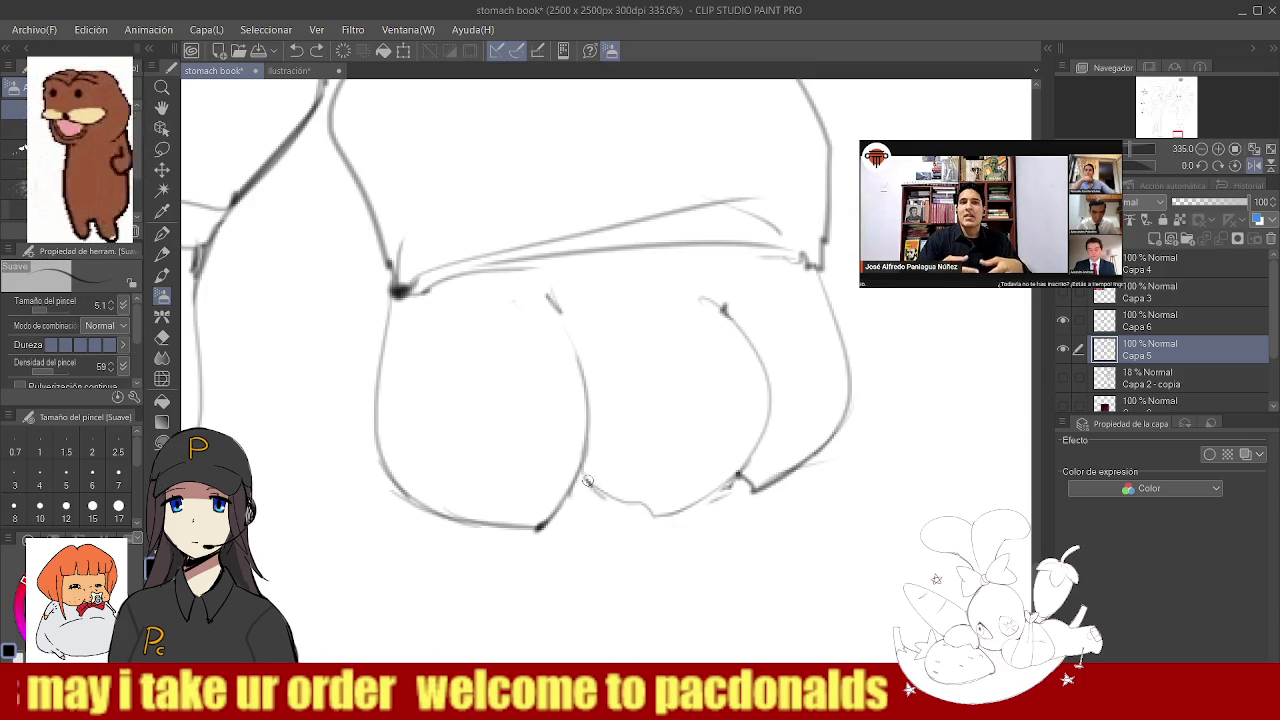
scroll(590, 485, down, 2)
scroll(588, 420, down, 3)
scroll(585, 400, up, 2)
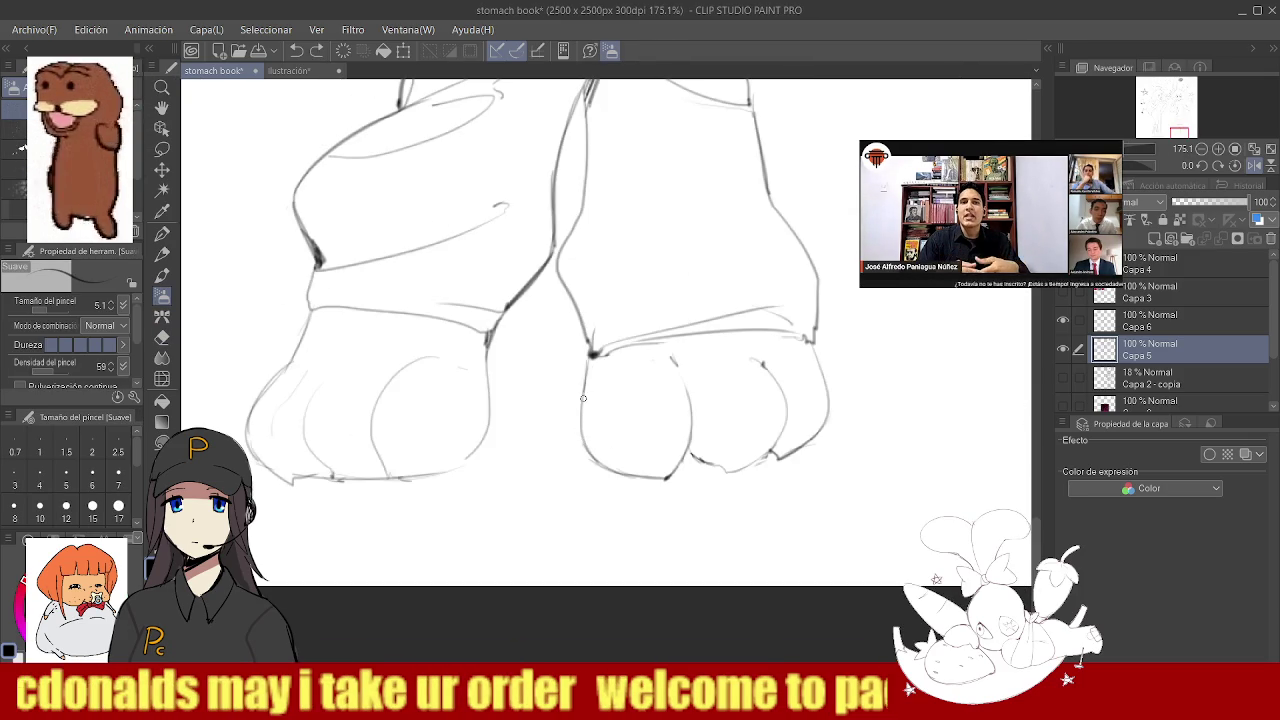
- Erase the old lines on top of the toes and redraw the left foot's toe curve
key(e)
scroll(590, 357, down, 3)
scroll(590, 357, up, 2)
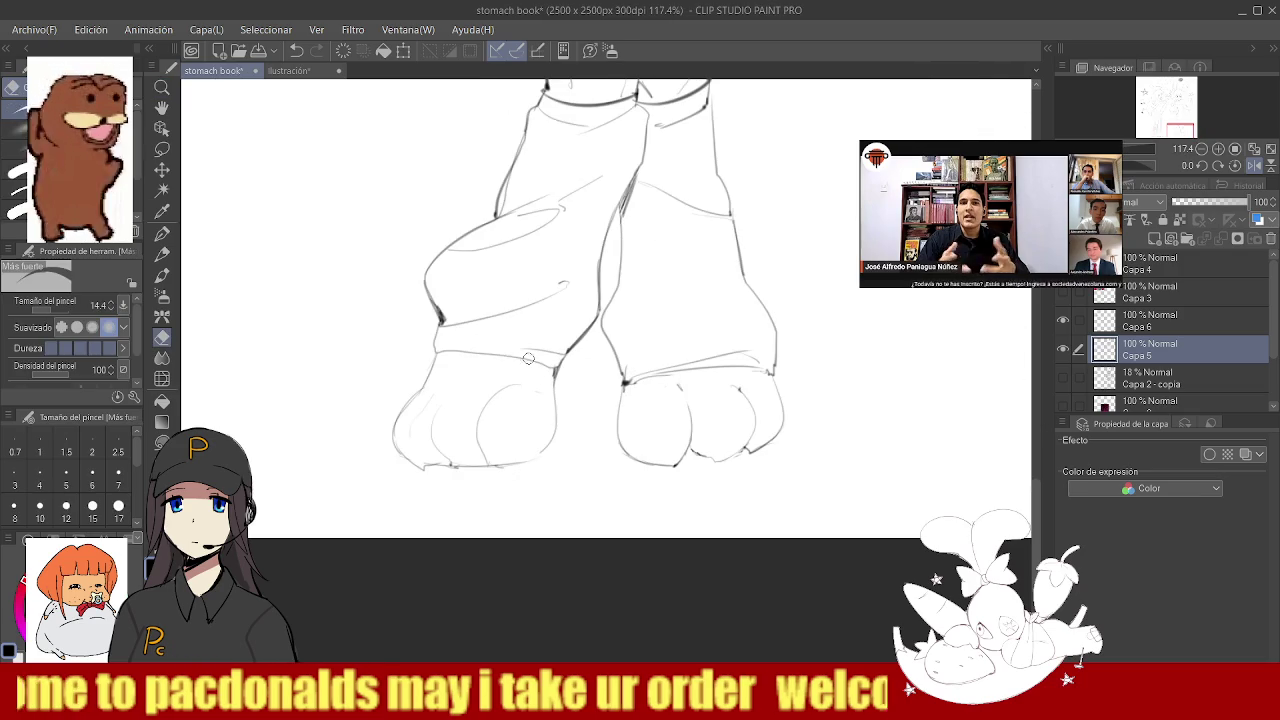
mouse_move(452, 348)
mouse_down()
mouse_move(555, 362)
mouse_move(418, 398)
mouse_move(440, 347)
mouse_up()
key(b)
key(ctrl+z)
mouse_move(418, 392)
mouse_down()
mouse_move(553, 380)
mouse_move(561, 430)
mouse_up()
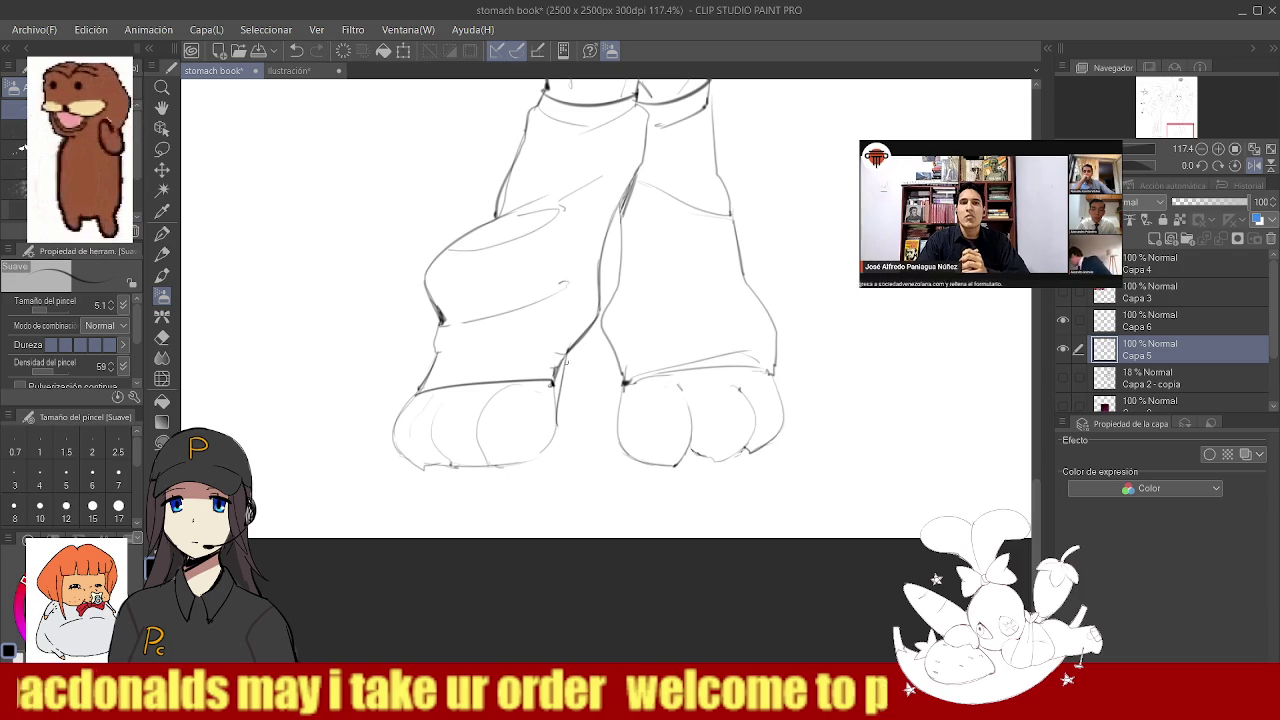
scroll(553, 428, down, 3)
scroll(583, 394, down, 2)
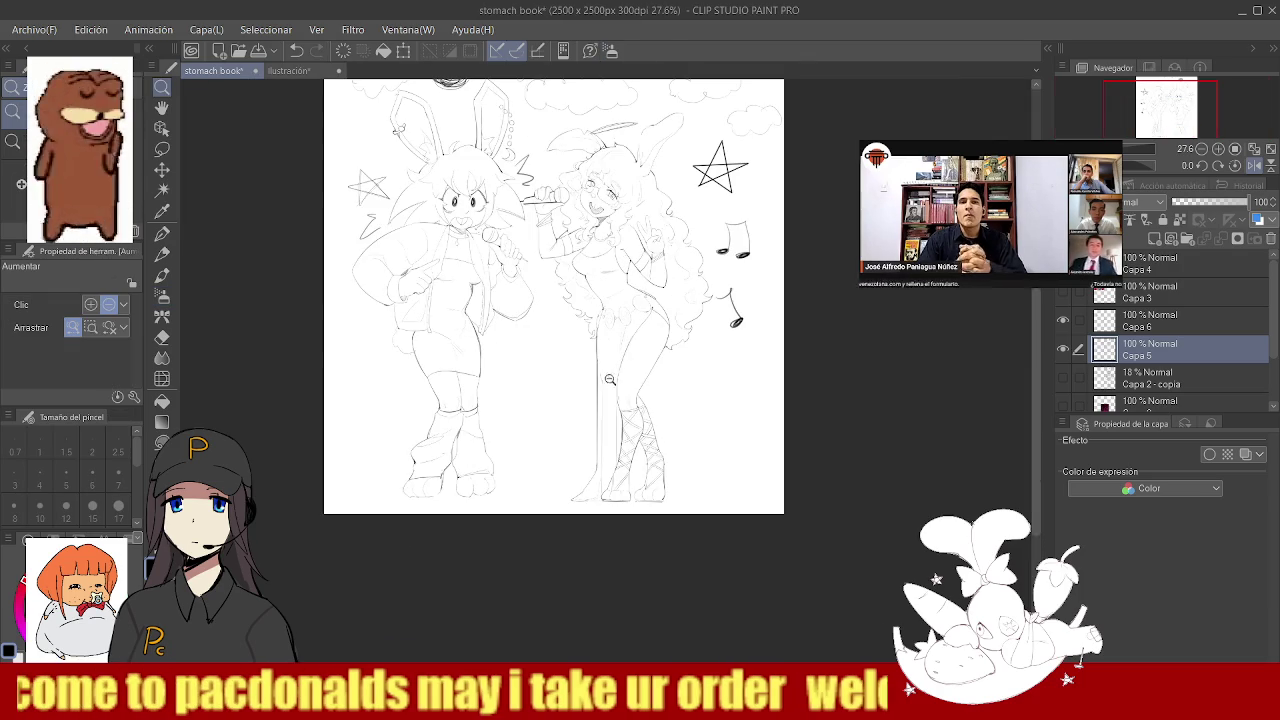
scroll(588, 402, up, 5)
- Zoom around to inspect the redrawn toes with the soft brush active
key(b)
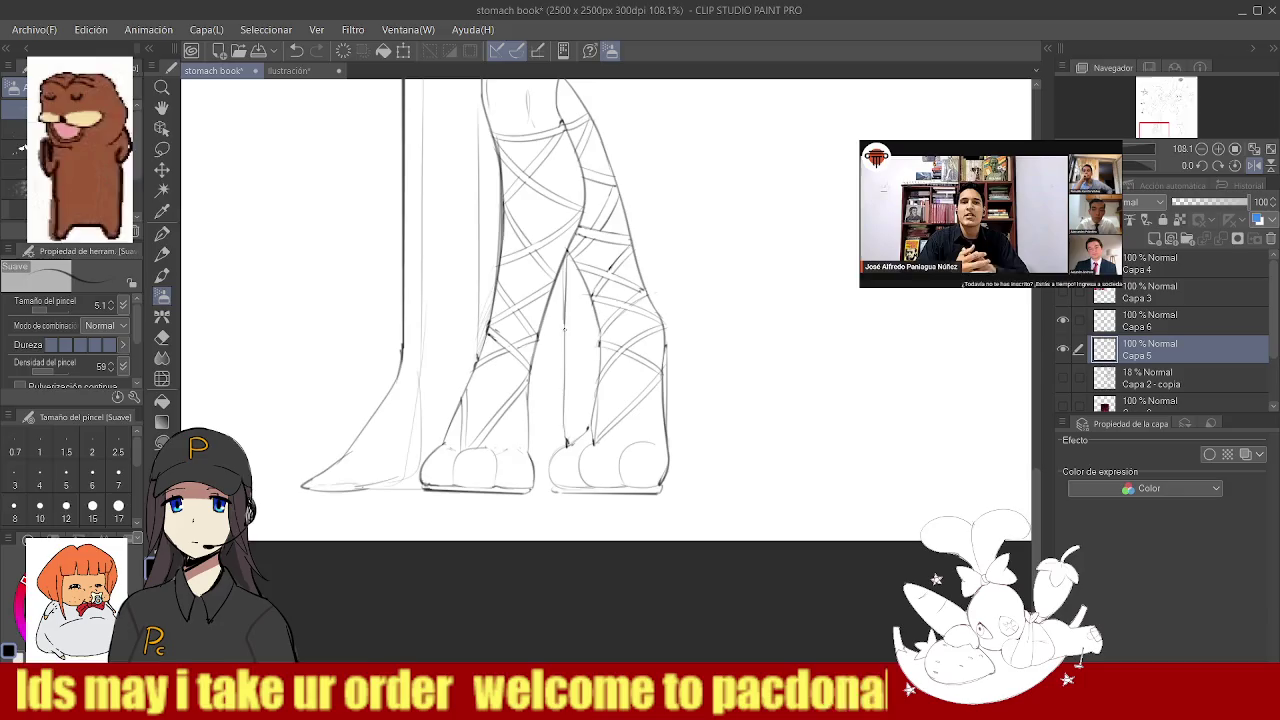
scroll(601, 227, down, 4)
scroll(601, 227, down, 2)
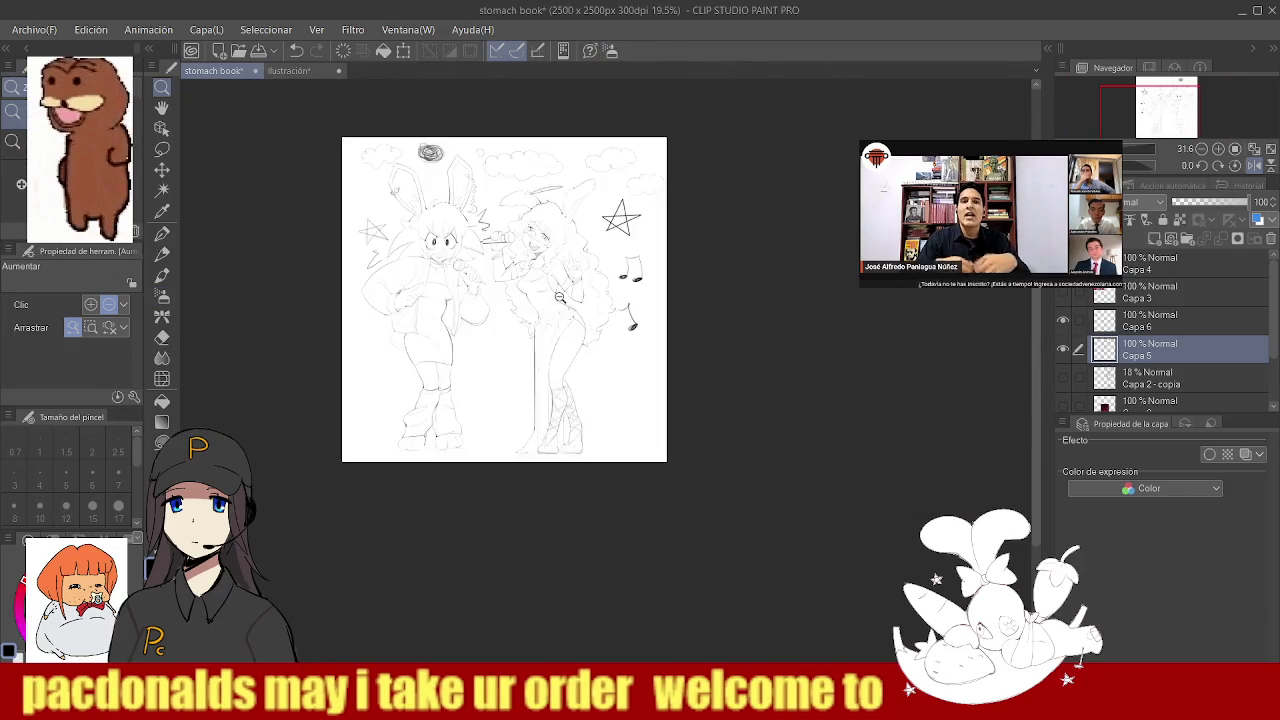
scroll(580, 300, up, 3)
scroll(580, 280, down, 1)
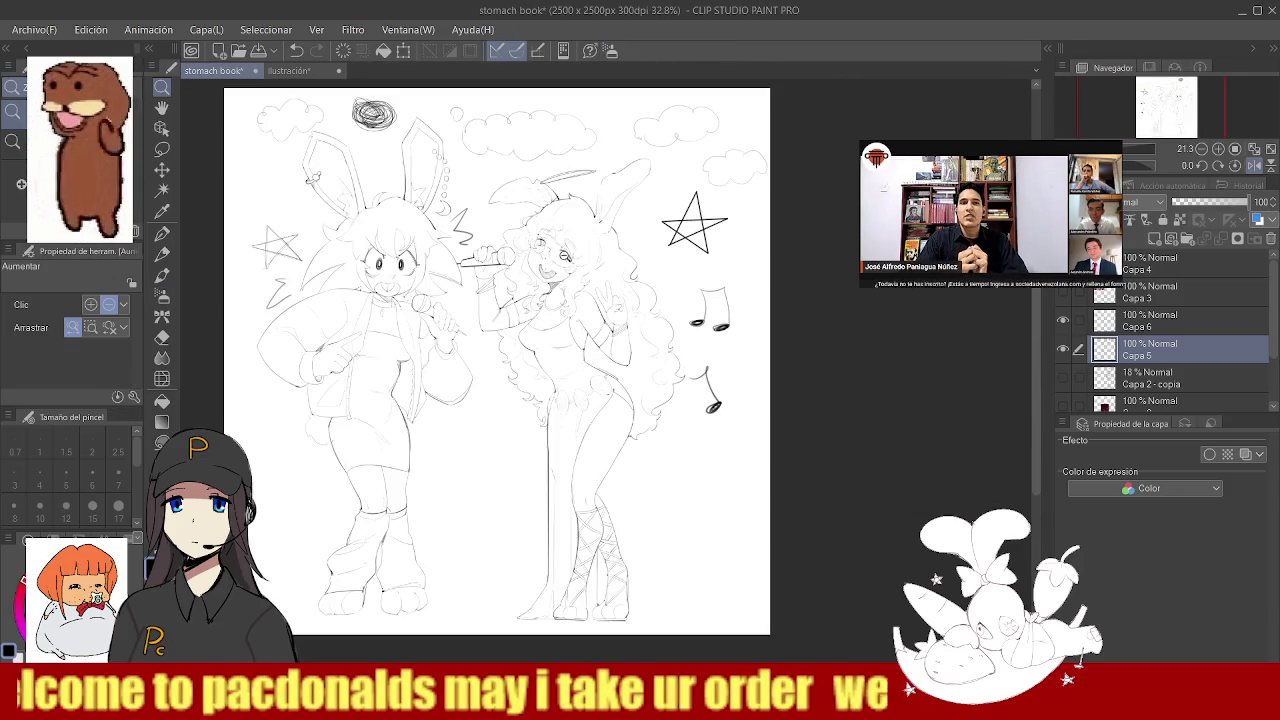
click(162, 190)
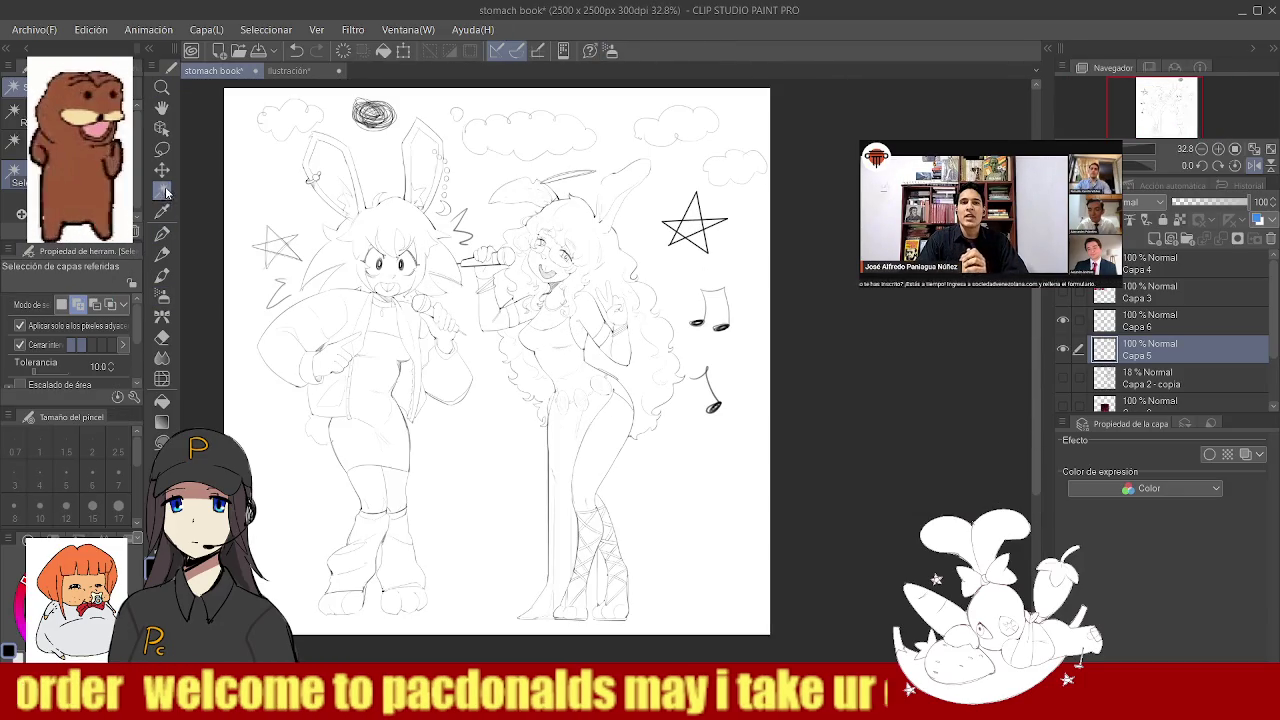
- Auto-select the white background around the characters twice, clearing the selection each time
click(471, 328)
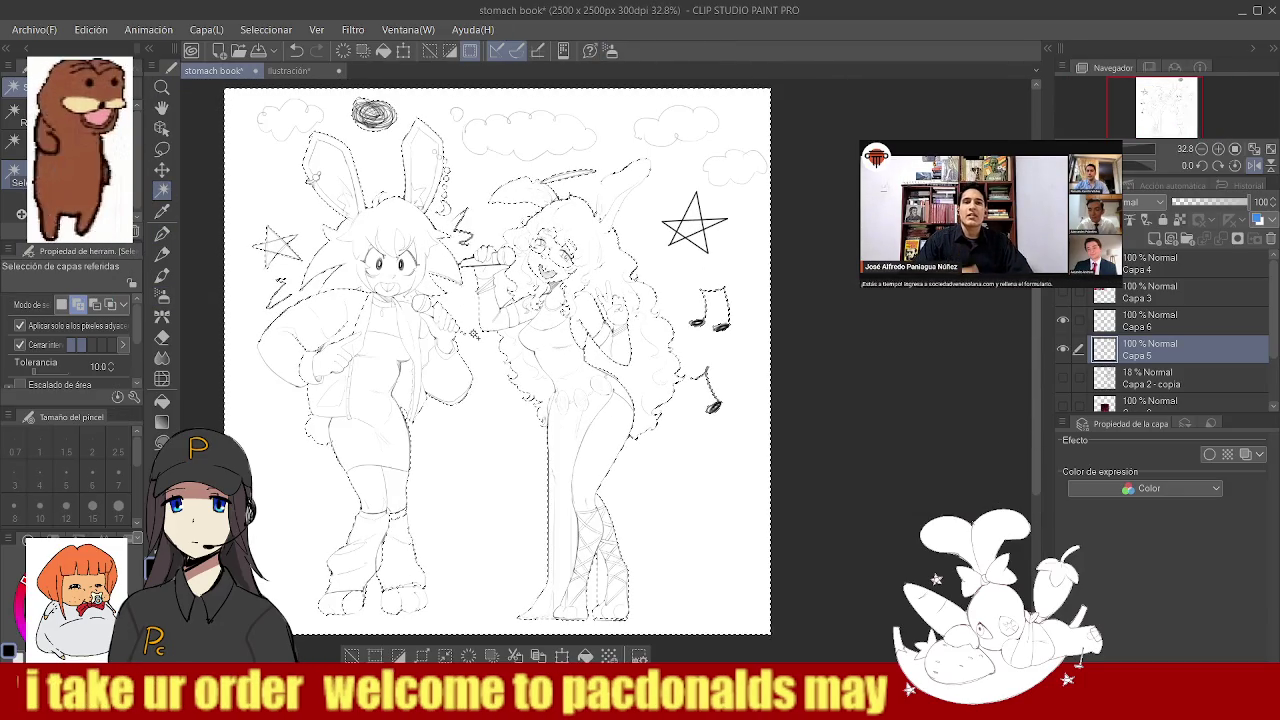
key(ctrl+d)
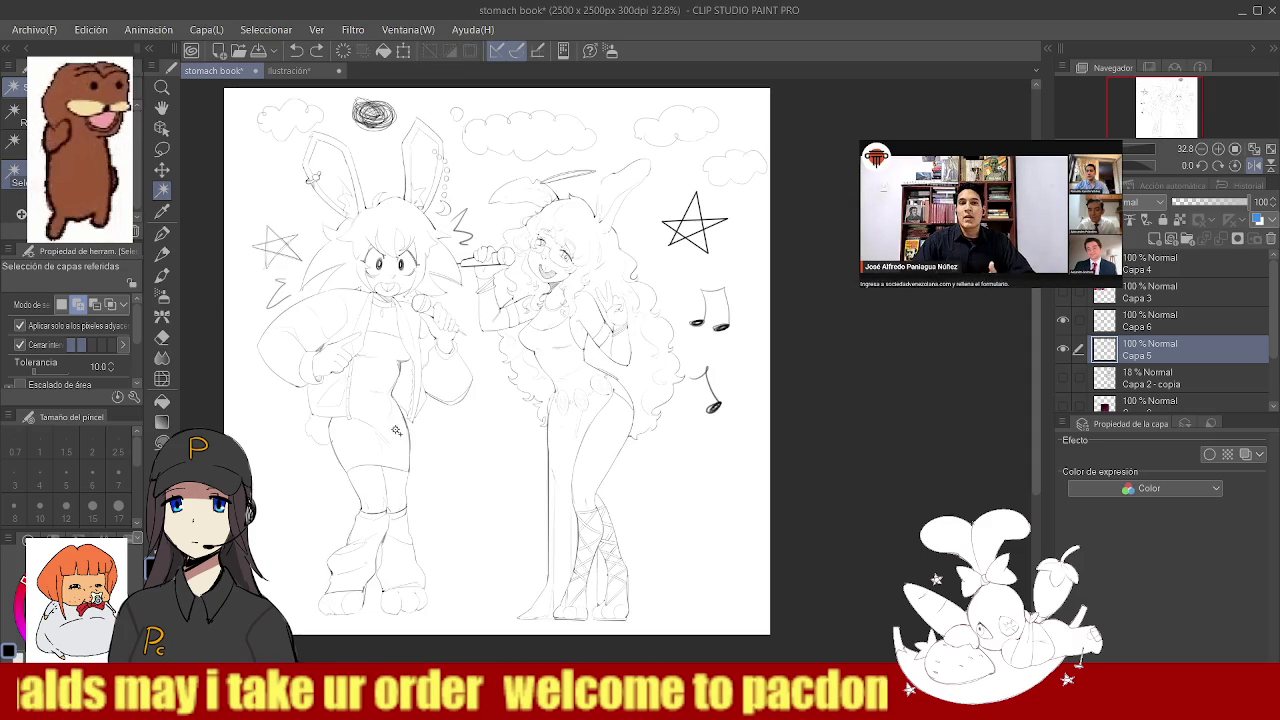
click(442, 463)
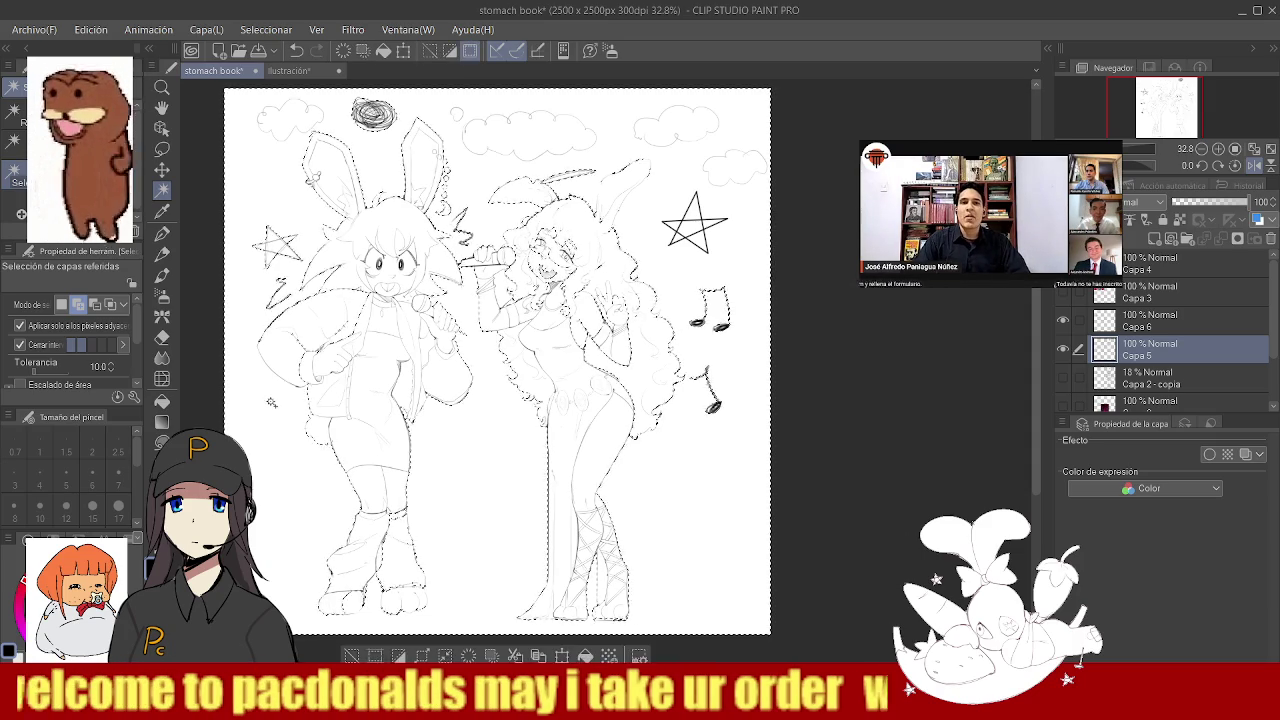
key(ctrl+d)
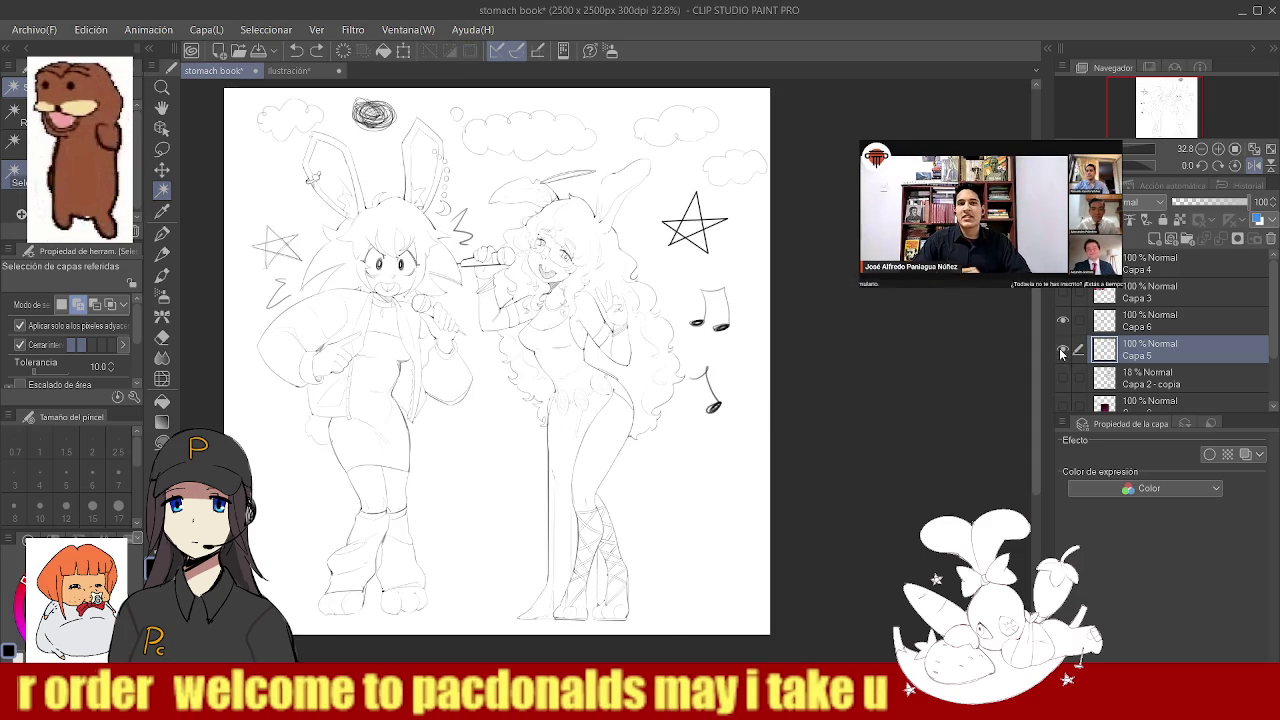
- Merge Capa 6 into Capa 5 and auto-select the background around the characters again
click(1146, 316)
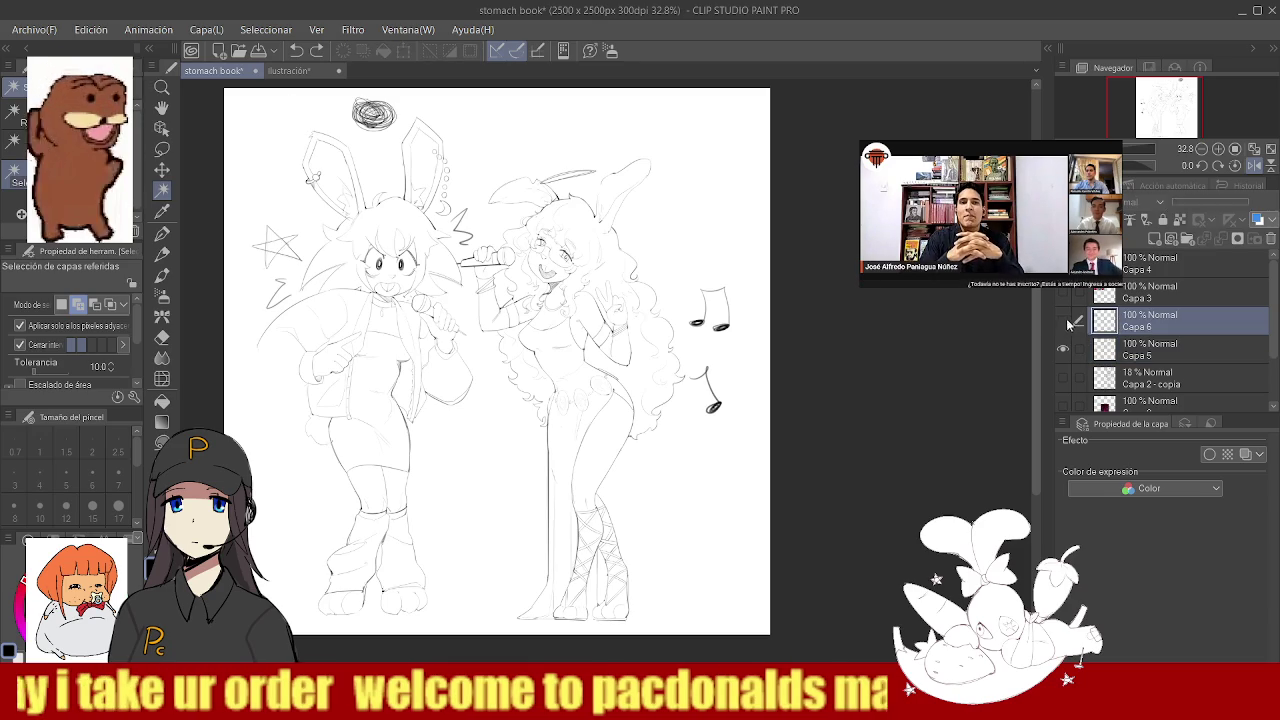
click(1218, 240)
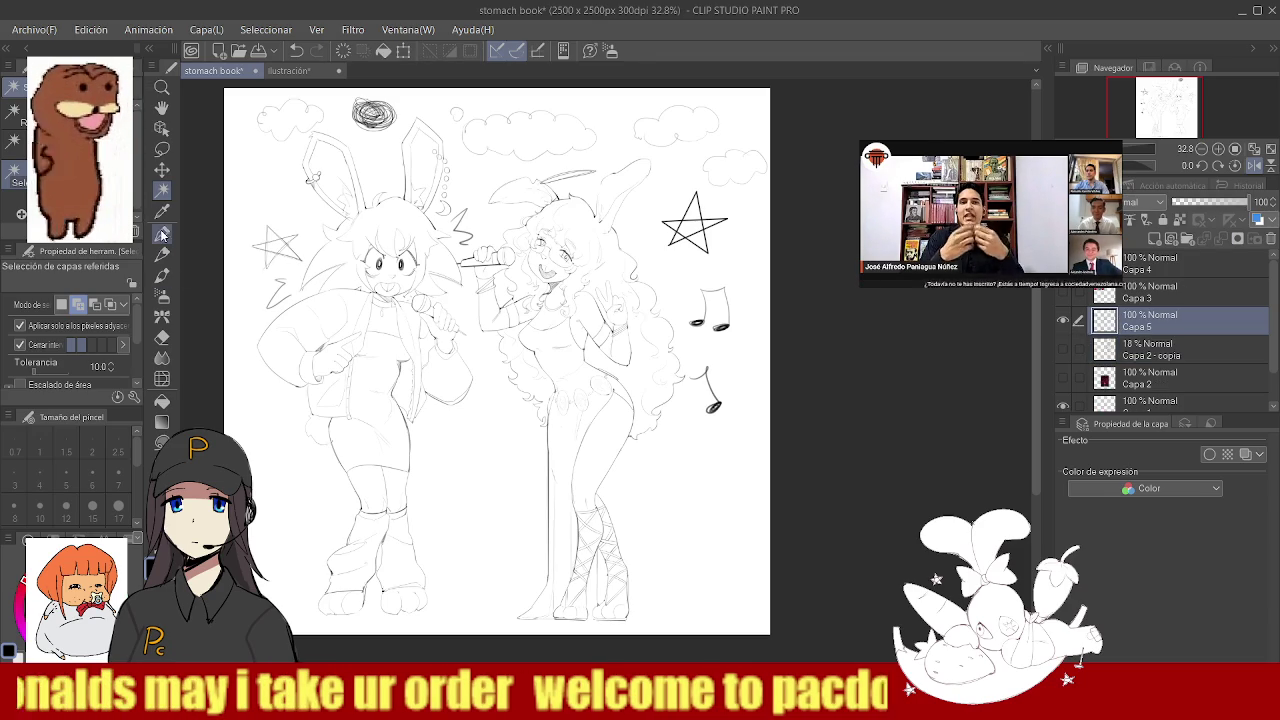
click(308, 444)
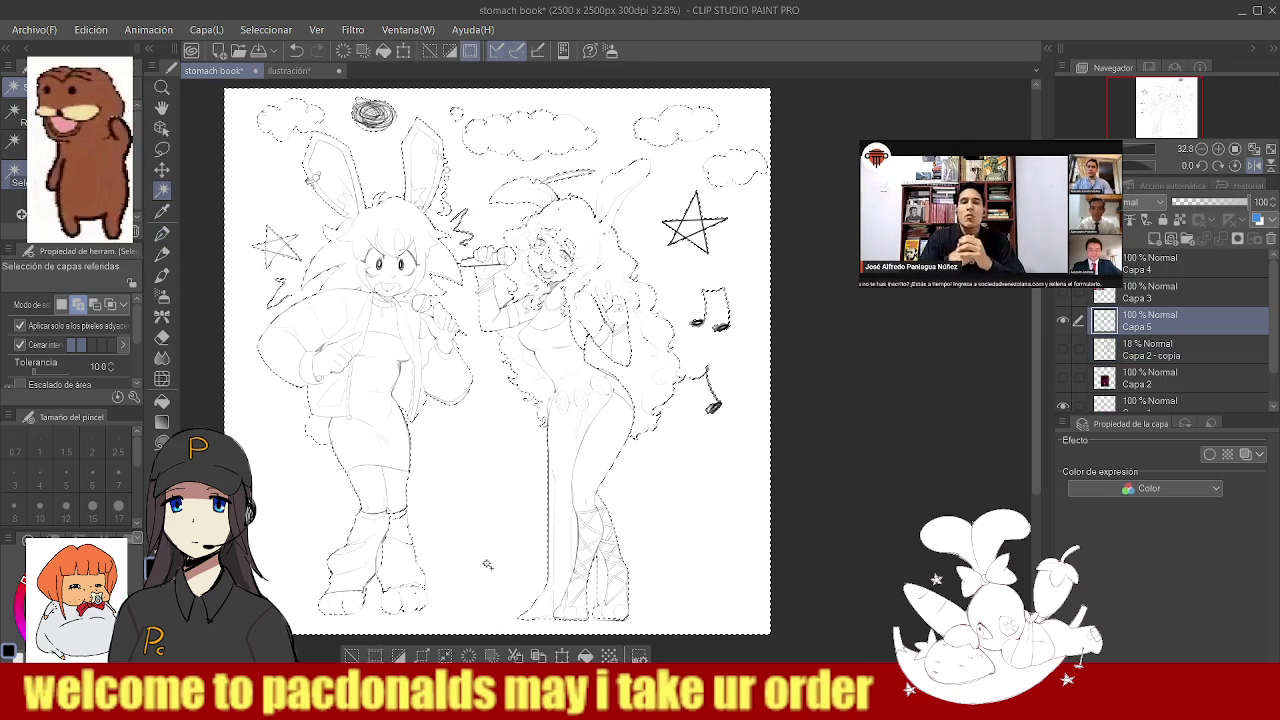
drag(373, 624, 419, 385)
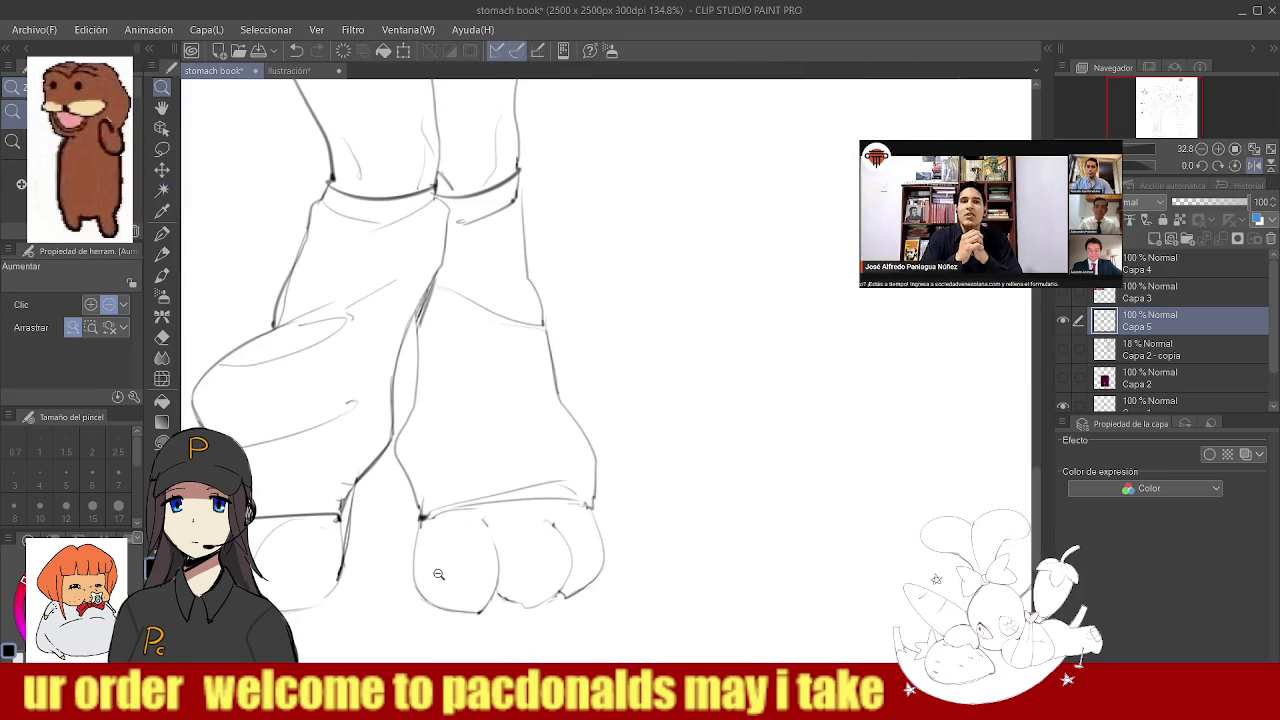
- Zoom in on the left foot and redraw its toe-division lines as darker, cleaner strokes
click(404, 482)
key(b)
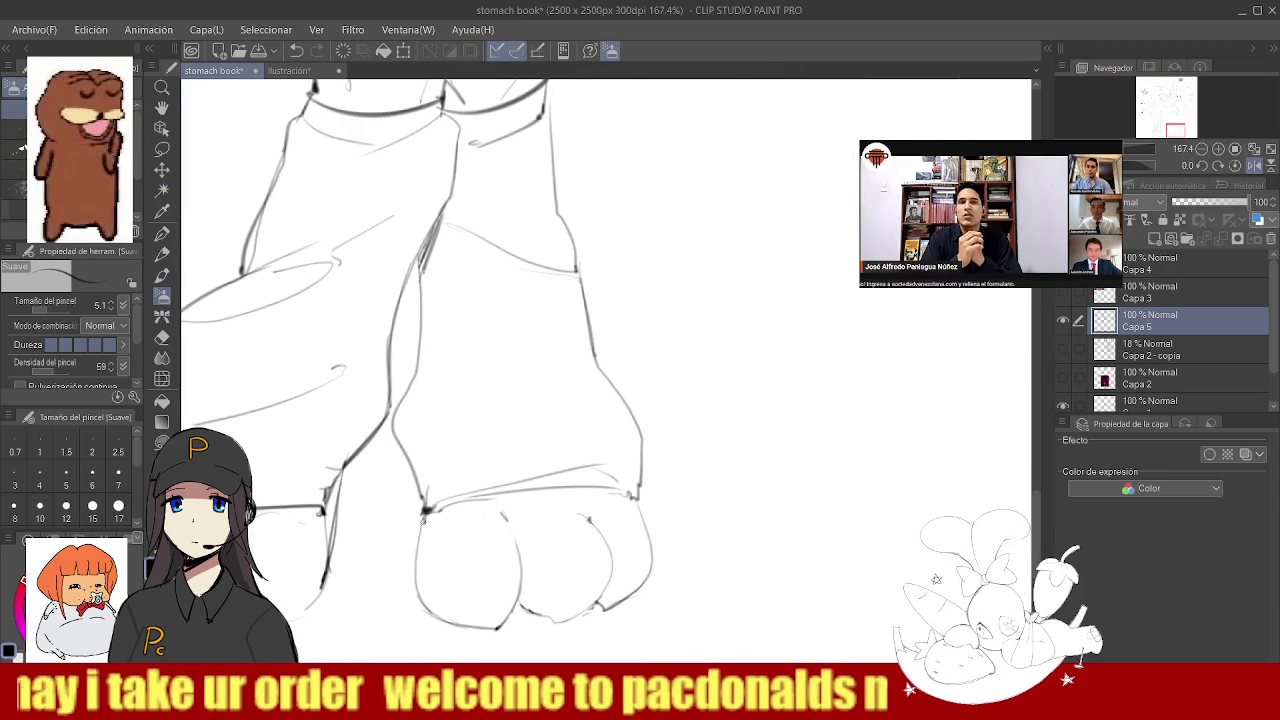
drag(455, 447, 420, 480)
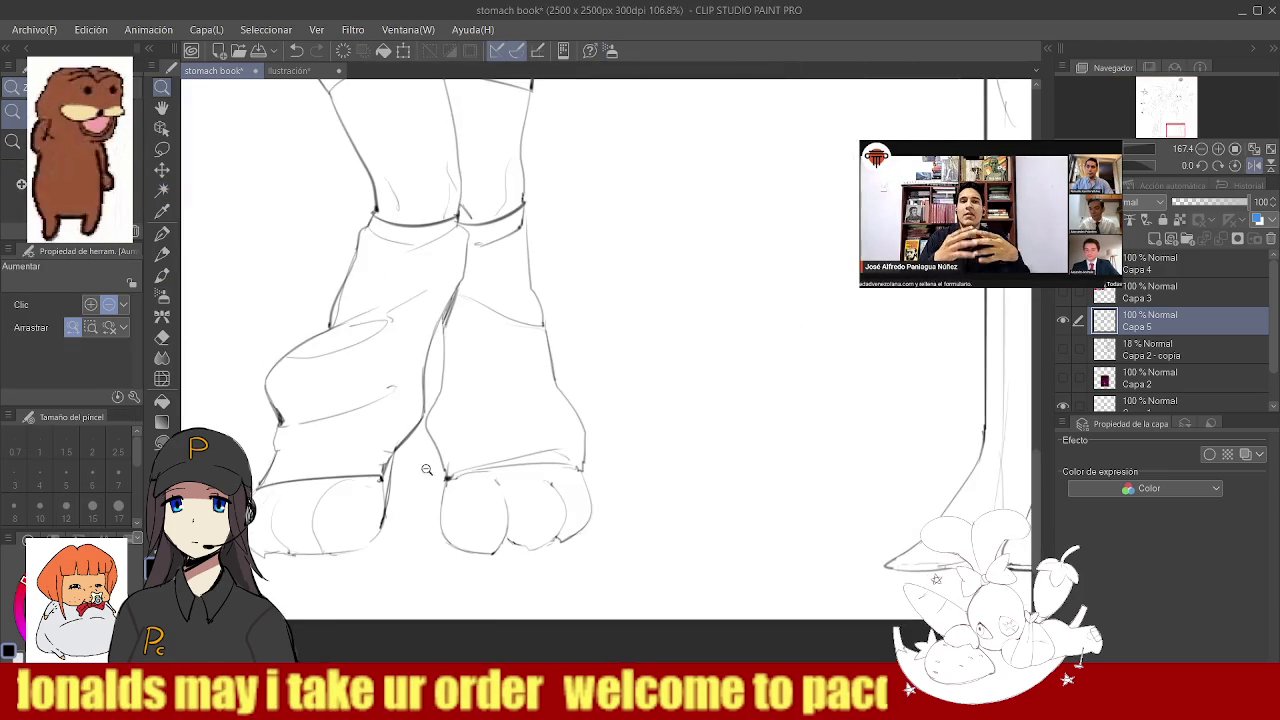
drag(389, 535, 390, 558)
key(b)
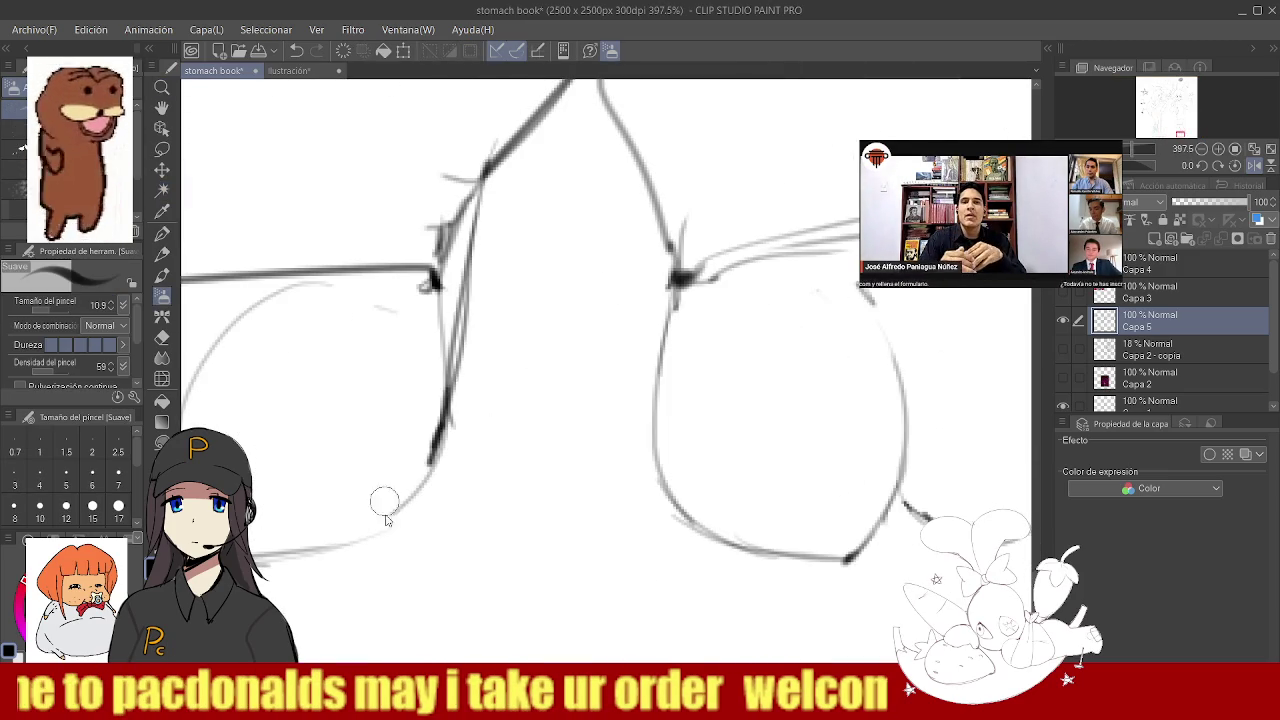
drag(342, 548, 425, 485)
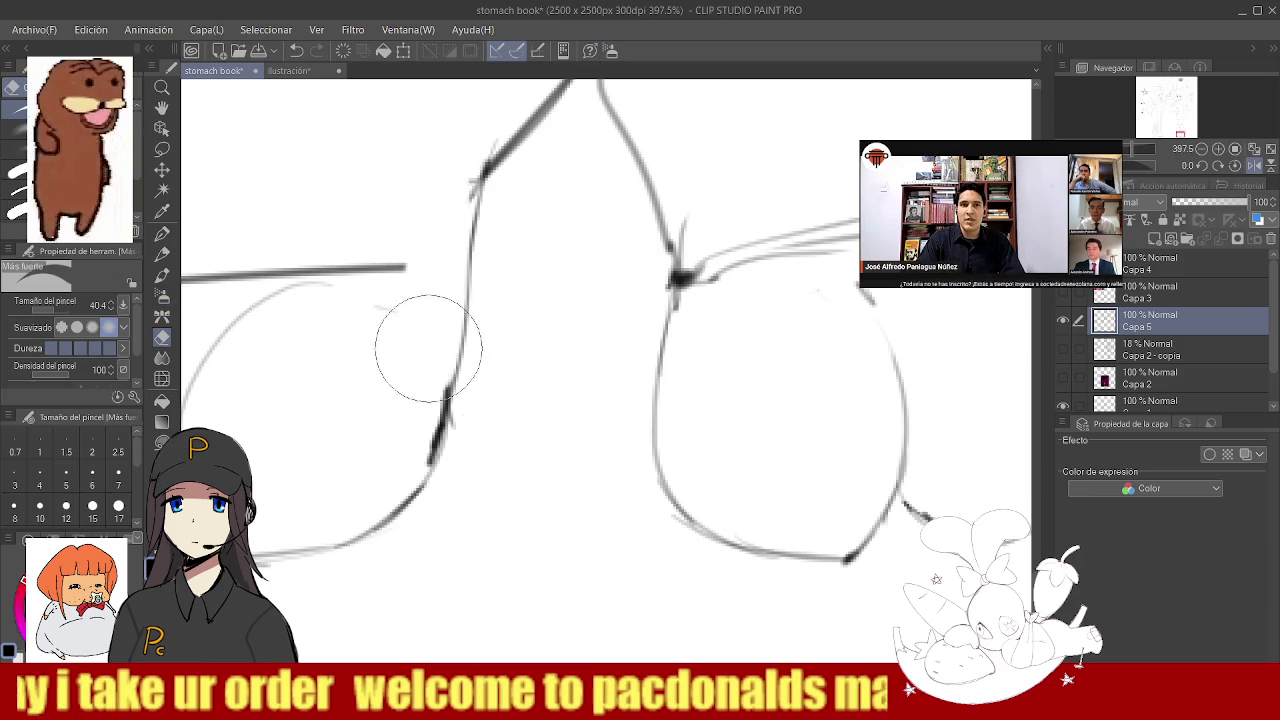
mouse_move(466, 305)
mouse_down()
mouse_move(376, 268)
mouse_move(463, 310)
mouse_up()
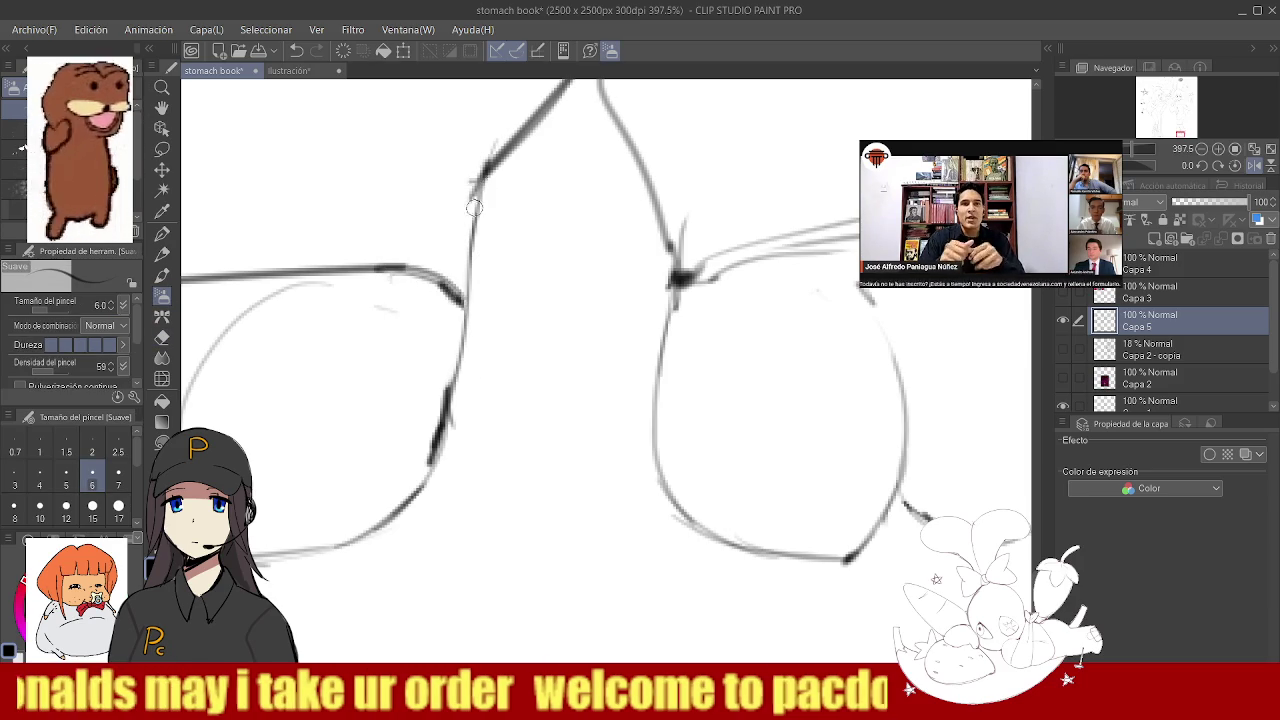
key(ctrl+space)
mouse_move(482, 180)
mouse_down()
mouse_move(465, 327)
mouse_move(400, 414)
mouse_move(486, 323)
mouse_up()
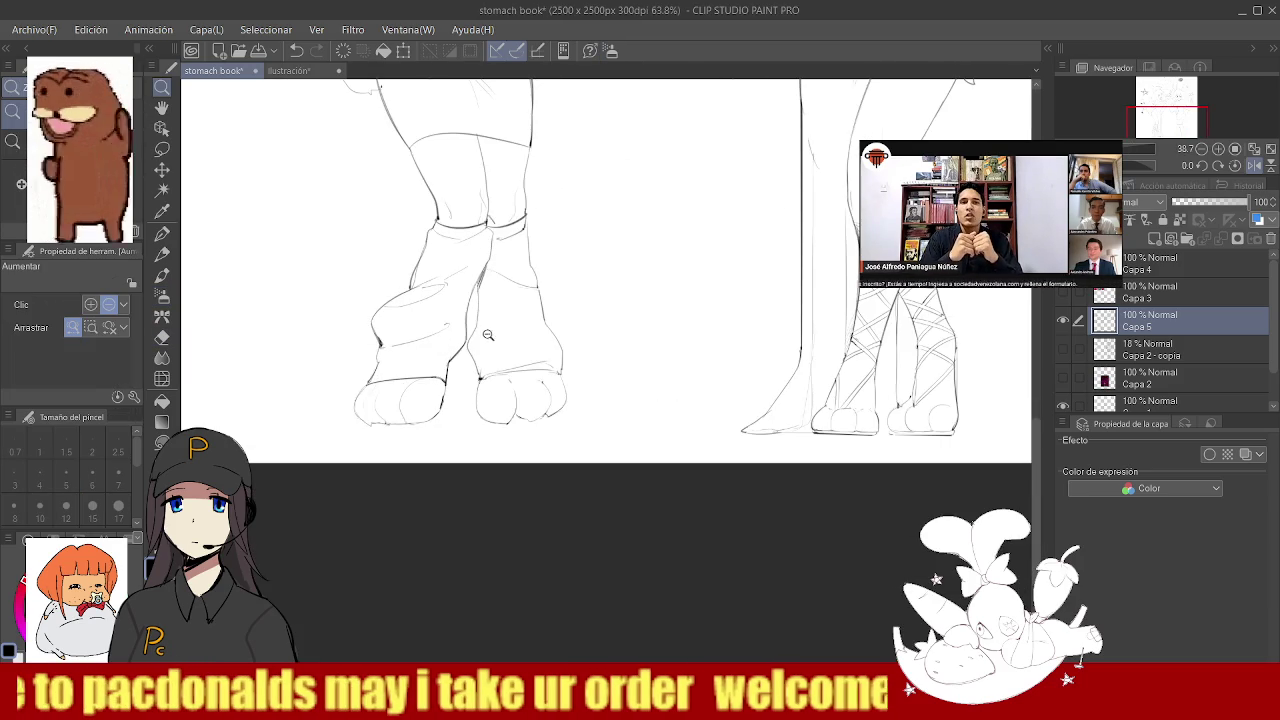
- Auto-select the background around the feet, then zoom out and drop the selection
click(162, 190)
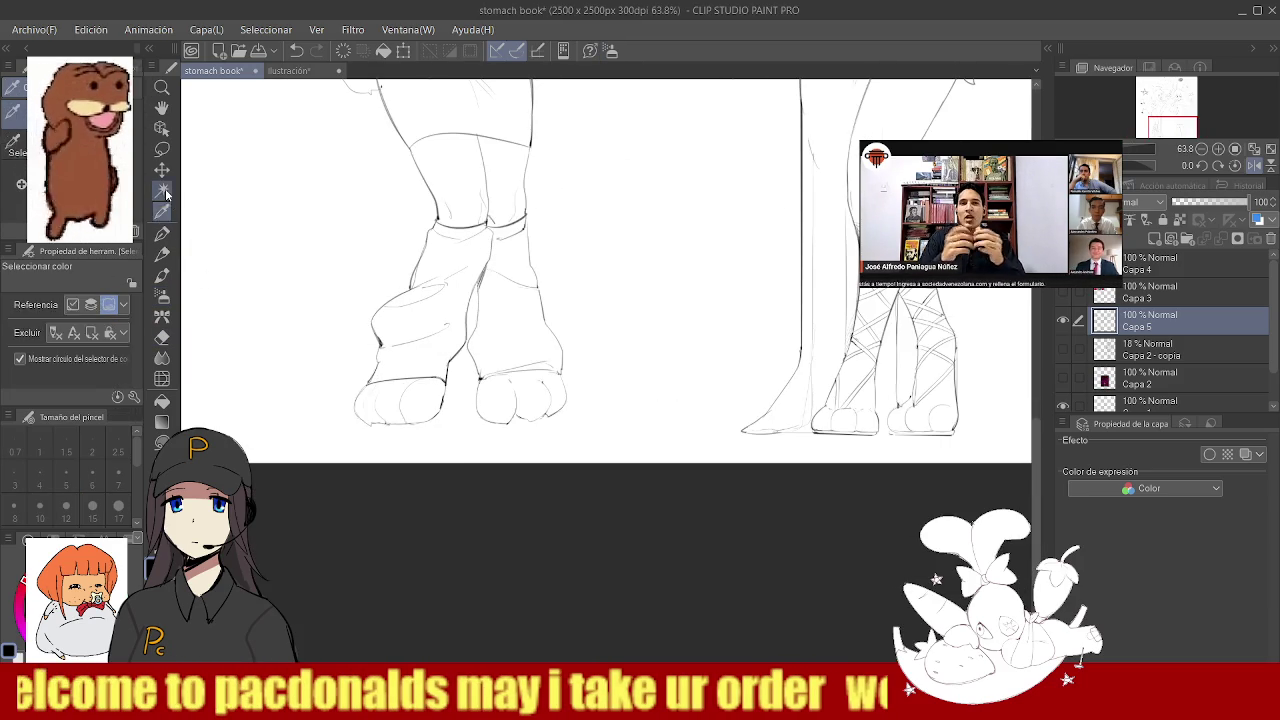
click(452, 443)
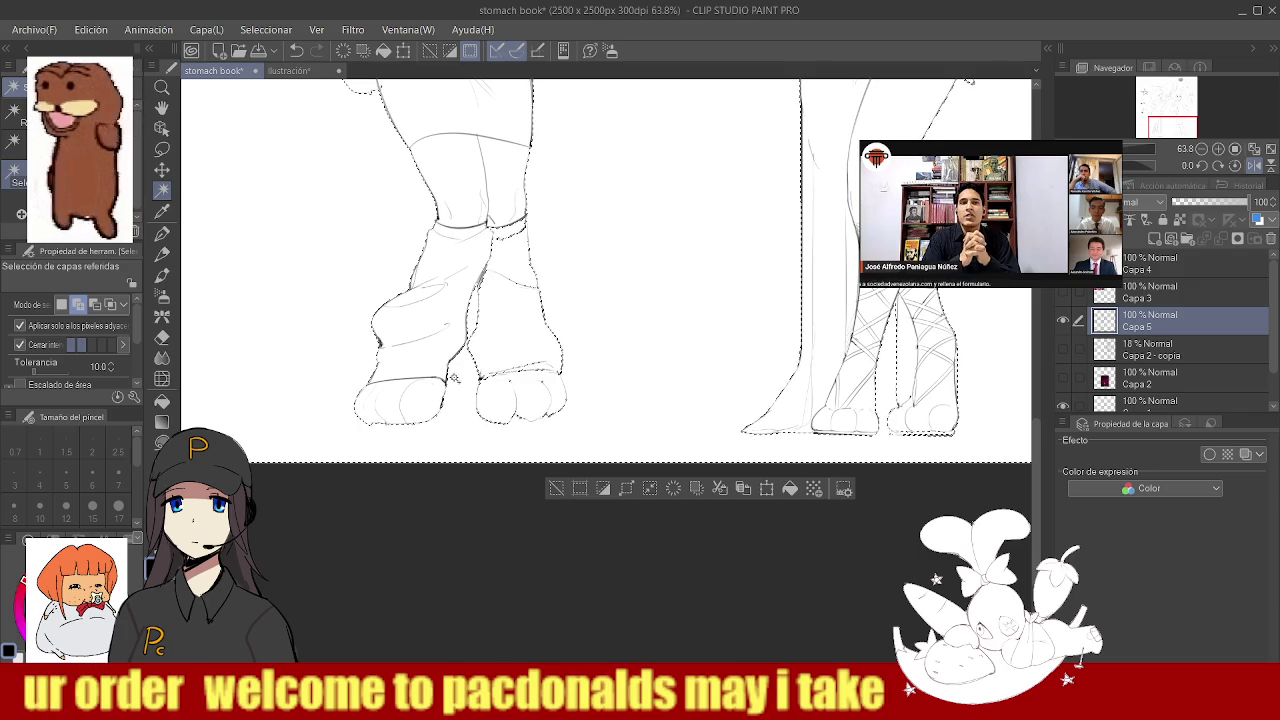
key(/)
mouse_move(444, 432)
mouse_down()
mouse_move(410, 302)
mouse_move(370, 302)
mouse_up()
key(ctrl+d)
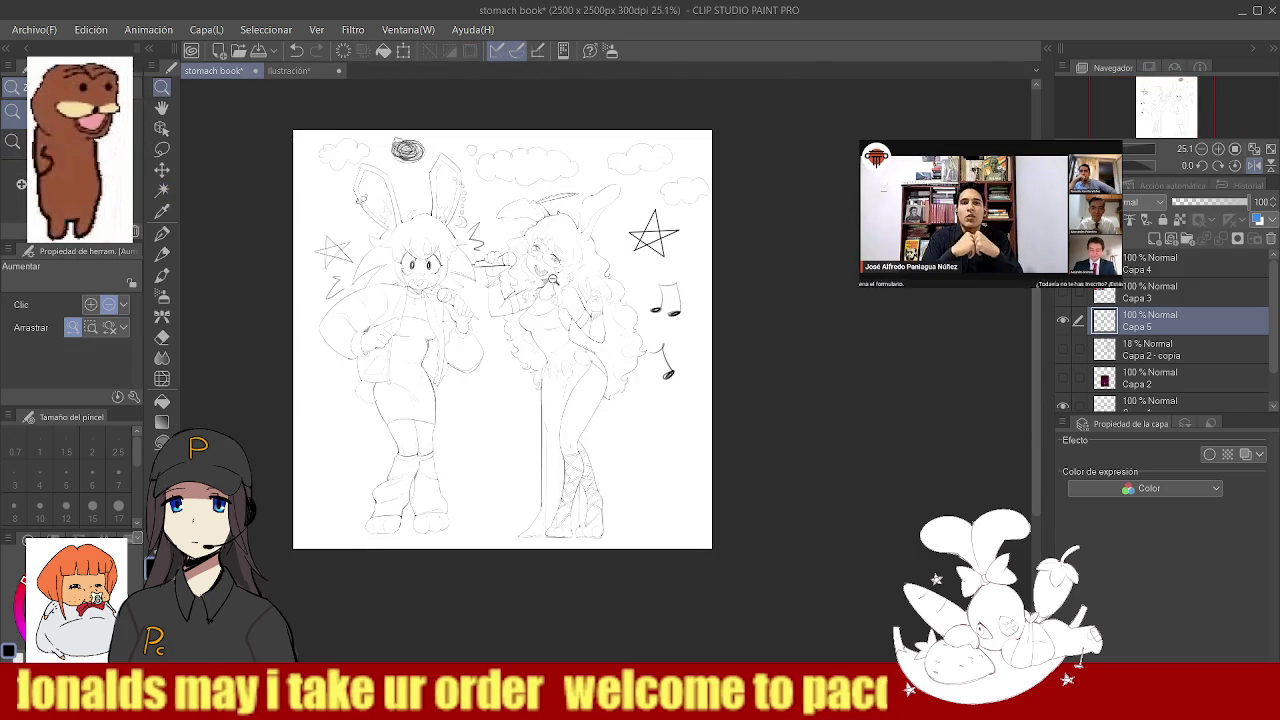
scroll(573, 234, up, 4)
scroll(519, 247, down, 2)
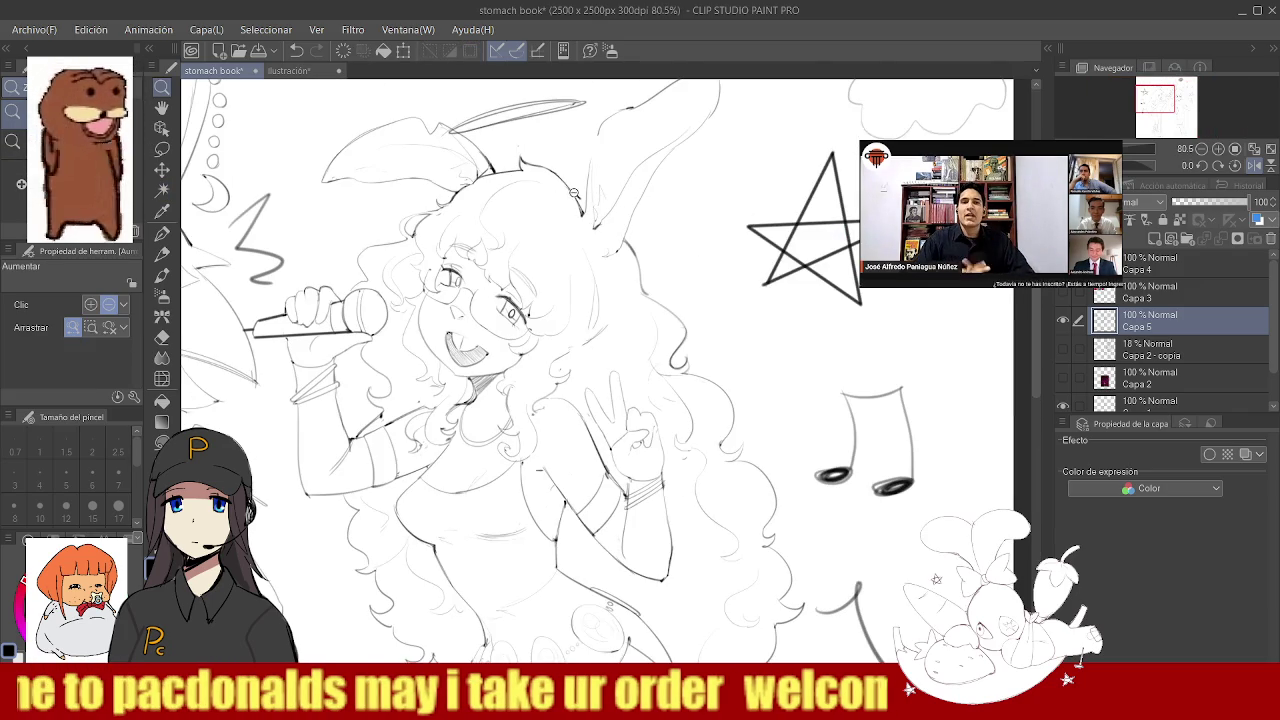
scroll(519, 247, down, 2)
scroll(530, 140, up, 6)
key(b)
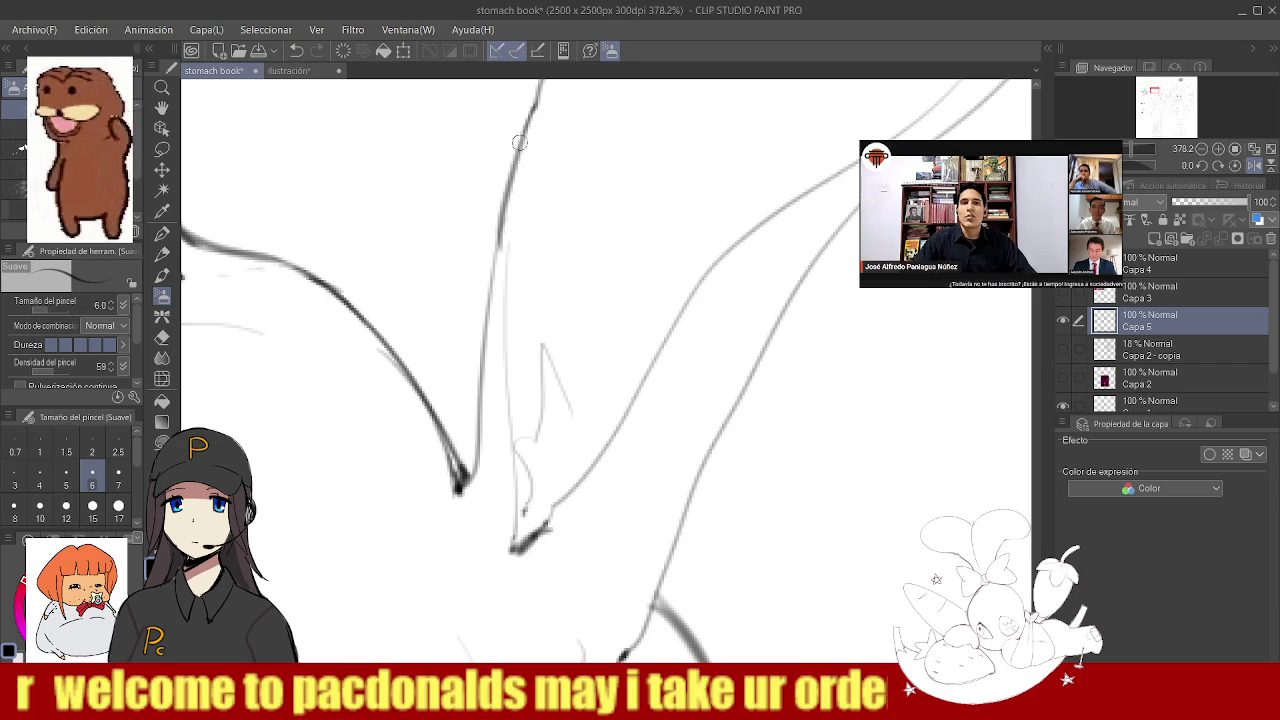
scroll(470, 280, down, 9)
- Reselect the background, clear it, and zoom onto the feet with the soft brush
click(161, 189)
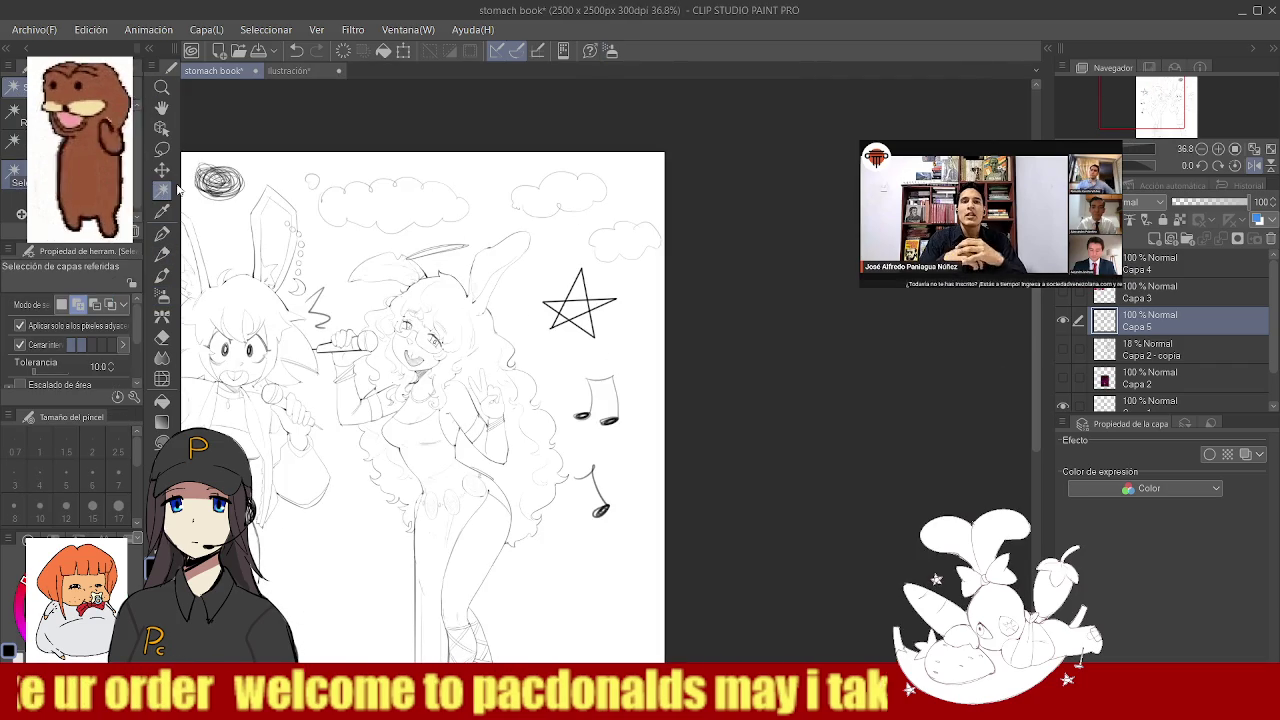
click(600, 440)
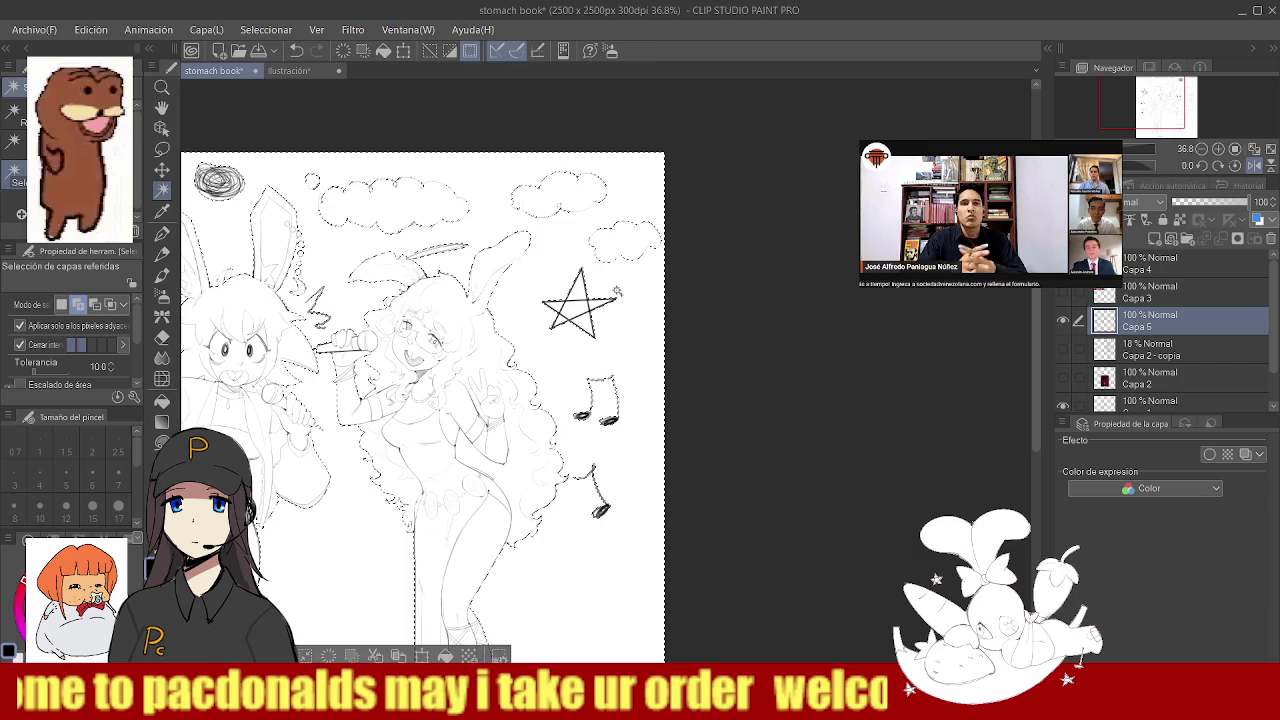
drag(1037, 350, 1031, 430)
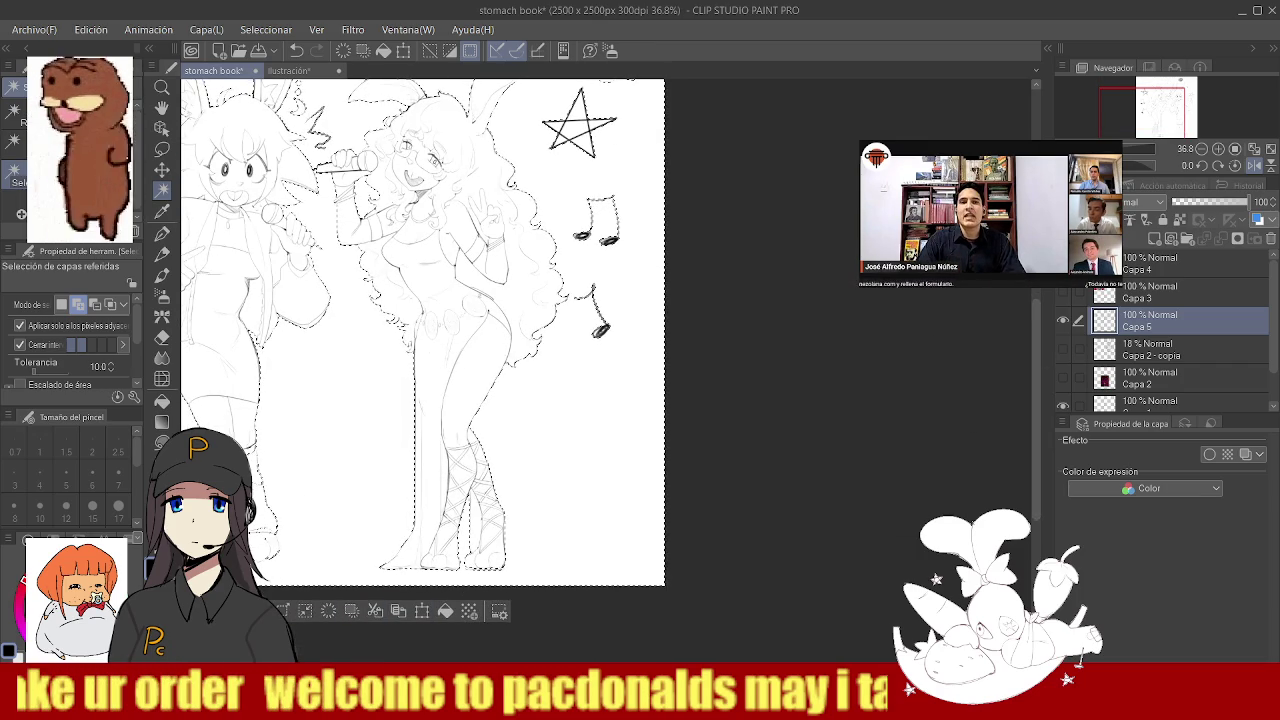
key(ctrl+d)
key(b)
scroll(458, 580, up, 3)
scroll(470, 524, up, 3)
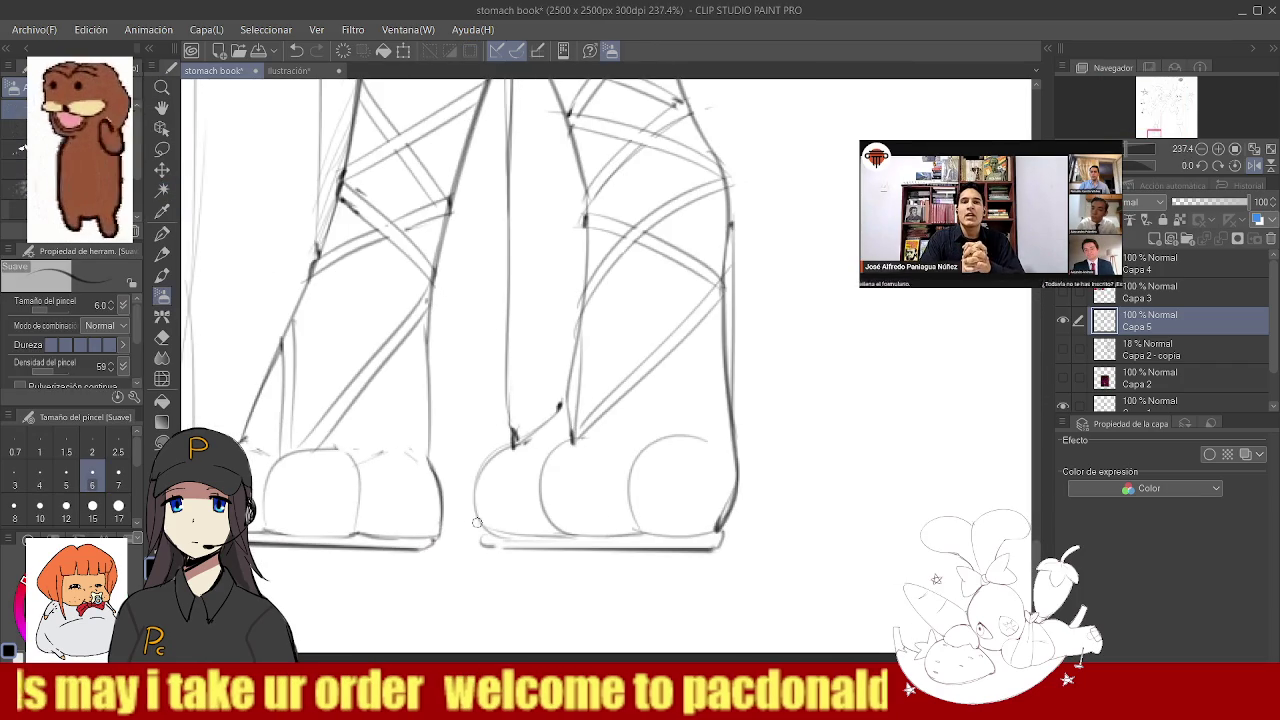
scroll(450, 510, down, 7)
scroll(486, 437, down, 2)
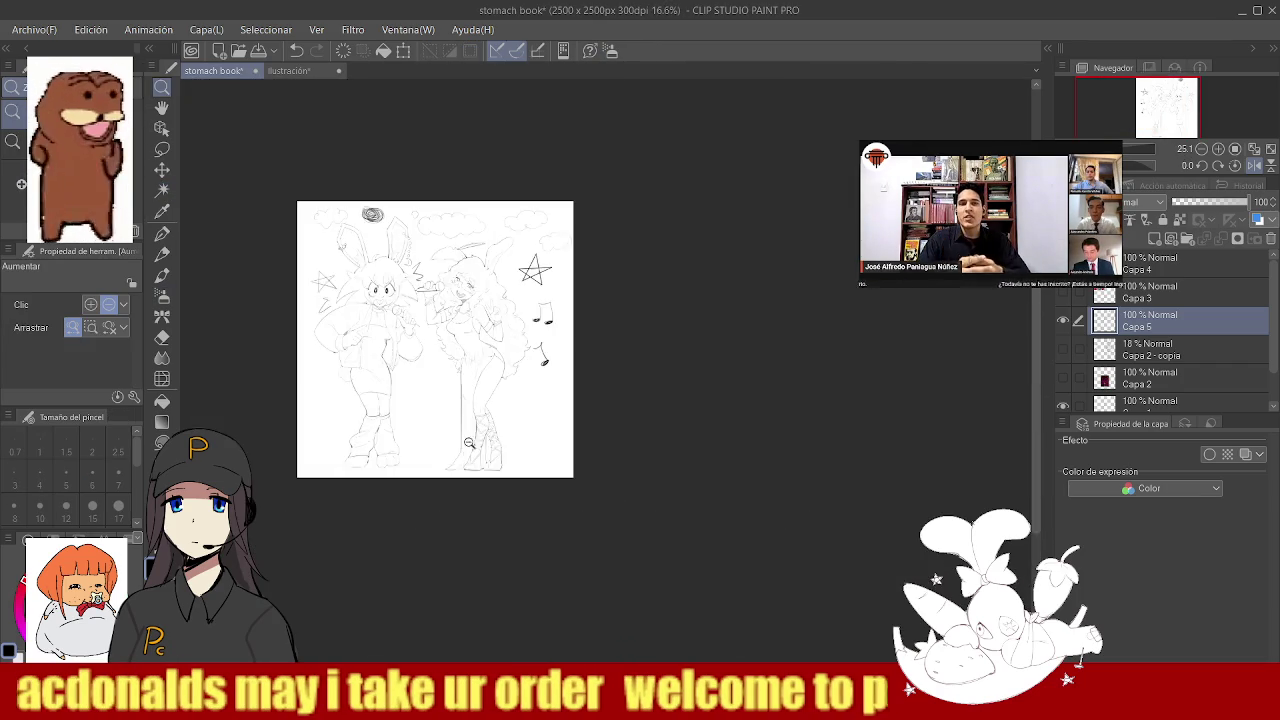
scroll(486, 437, up, 5)
scroll(471, 434, up, 3)
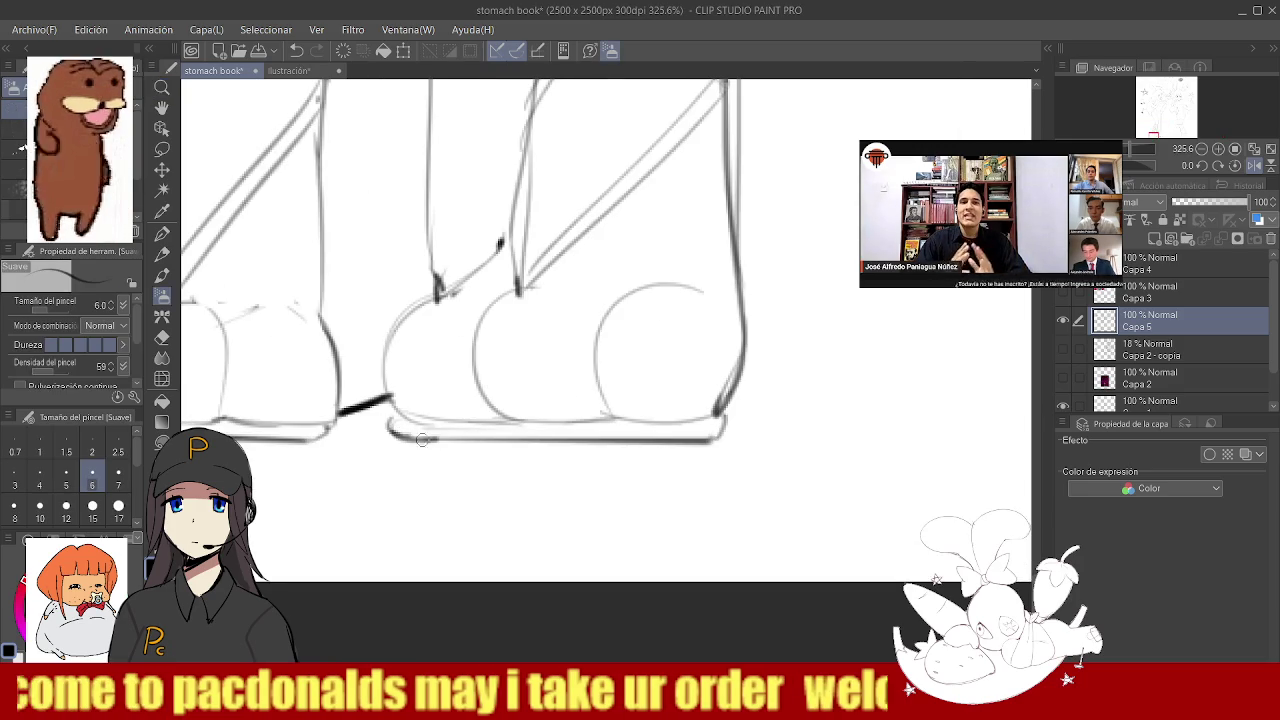
scroll(392, 420, down, 1)
scroll(503, 338, up, 2)
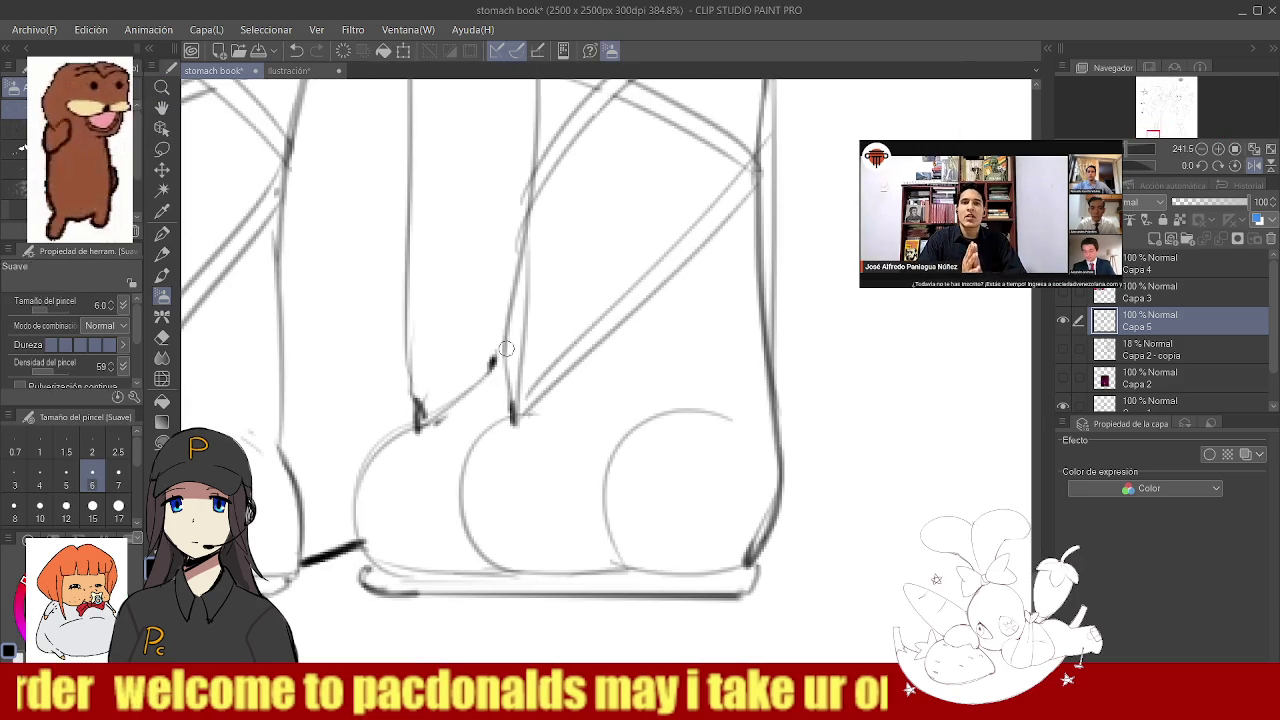
- Draw a short dark line closing the gap along the boot's ankle outline
drag(497, 356, 418, 425)
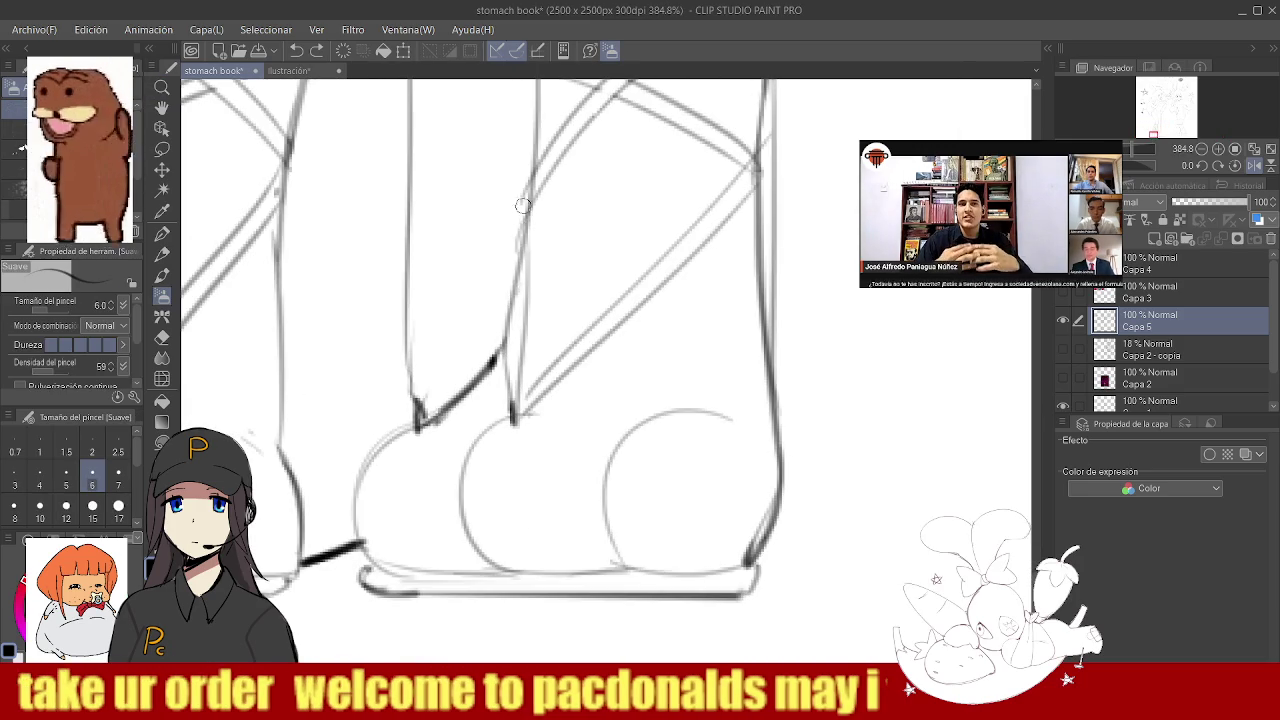
scroll(436, 232, down, 8)
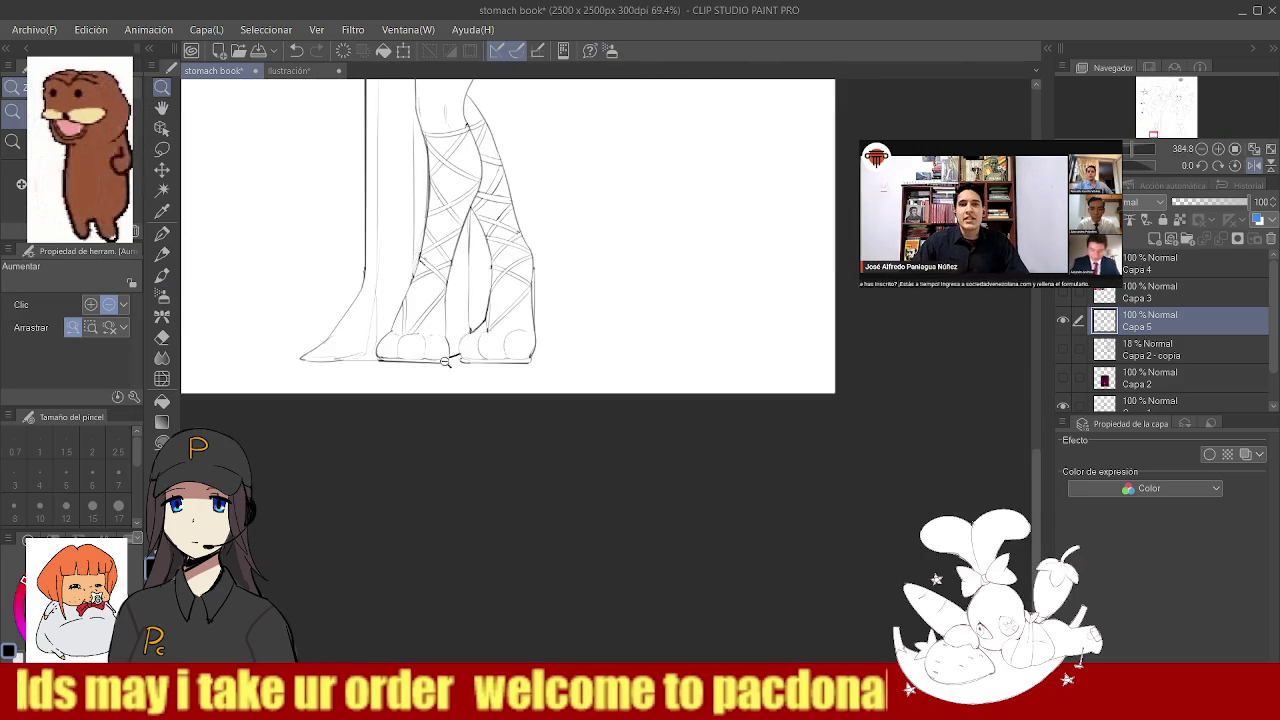
scroll(436, 232, down, 2)
scroll(436, 232, up, 2)
scroll(460, 280, up, 2)
scroll(490, 340, up, 3)
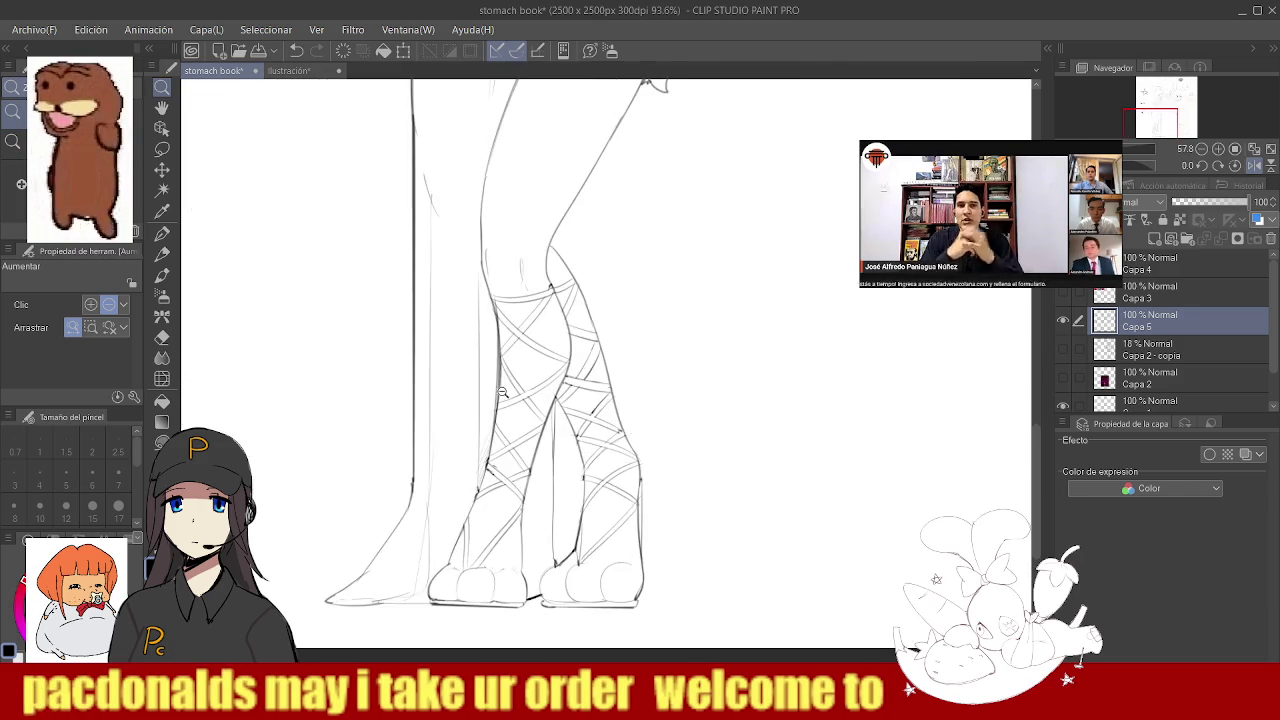
scroll(504, 376, up, 1)
- Switch to a much smaller eraser and zoom out over the drawing
key(e)
key(bracketleft)
key(bracketleft)
key(bracketleft)
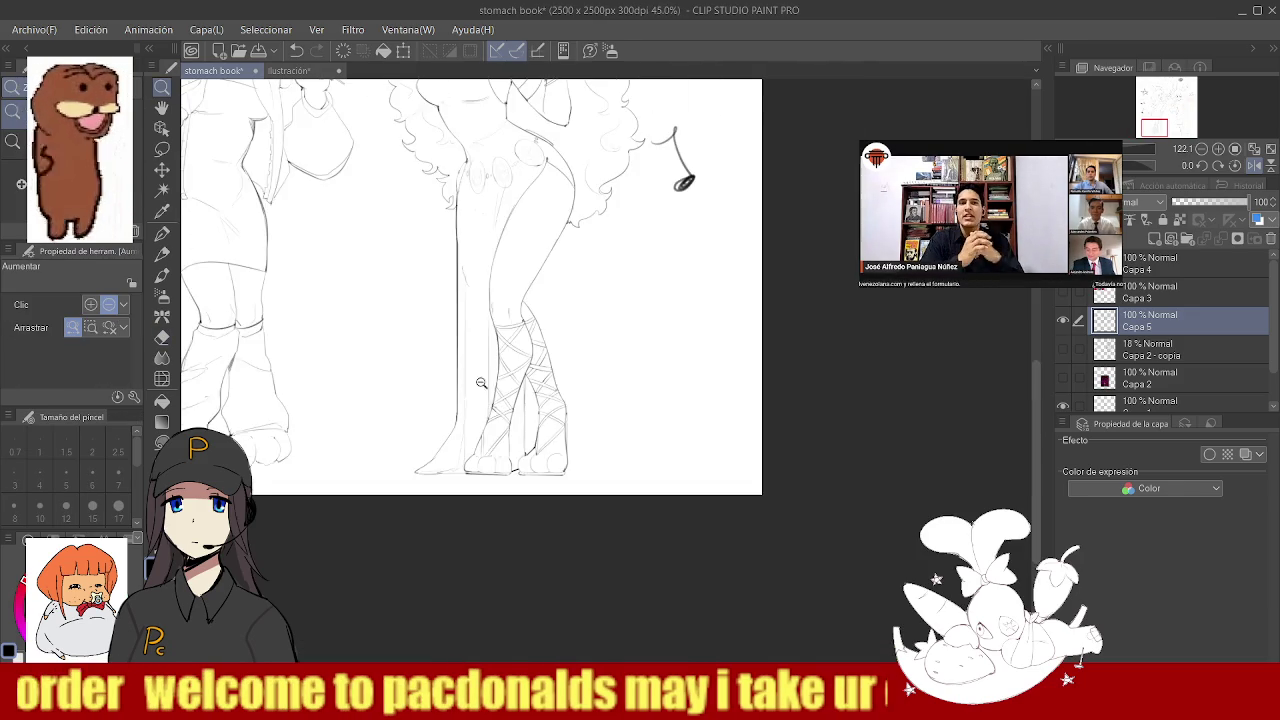
scroll(496, 403, down, 5)
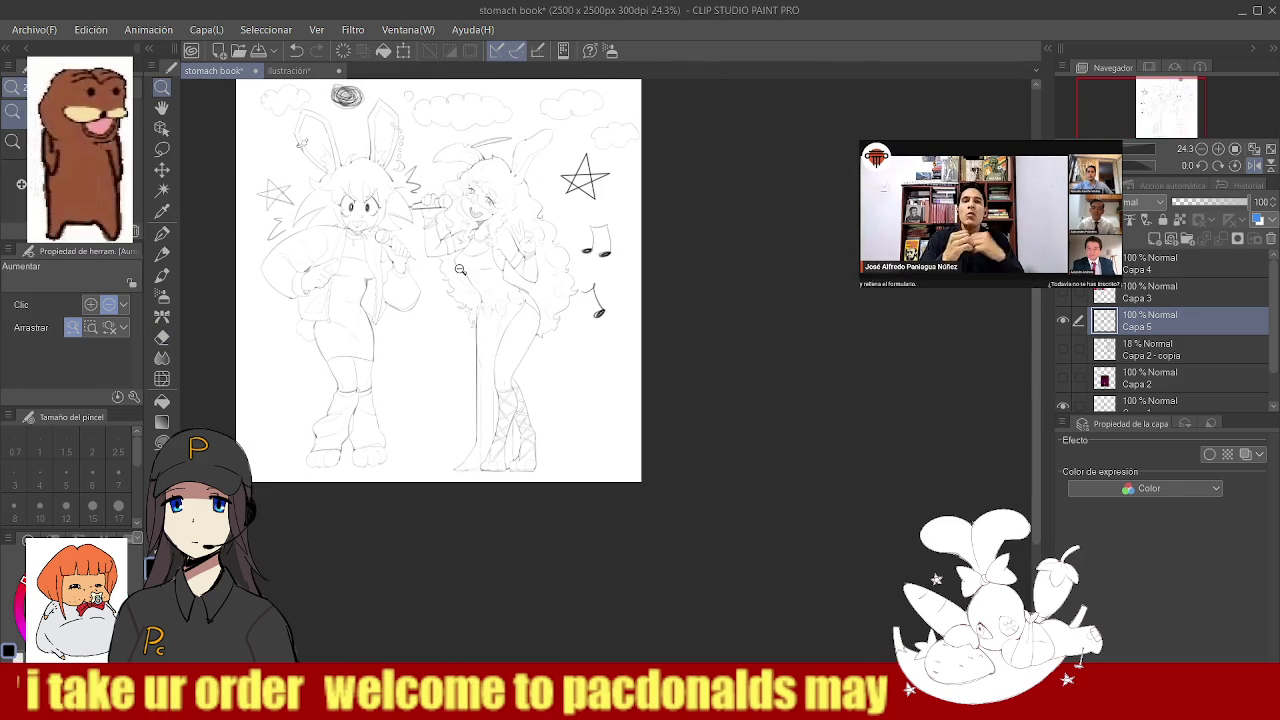
scroll(447, 247, up, 2)
scroll(460, 280, down, 2)
scroll(479, 320, up, 1)
click(162, 190)
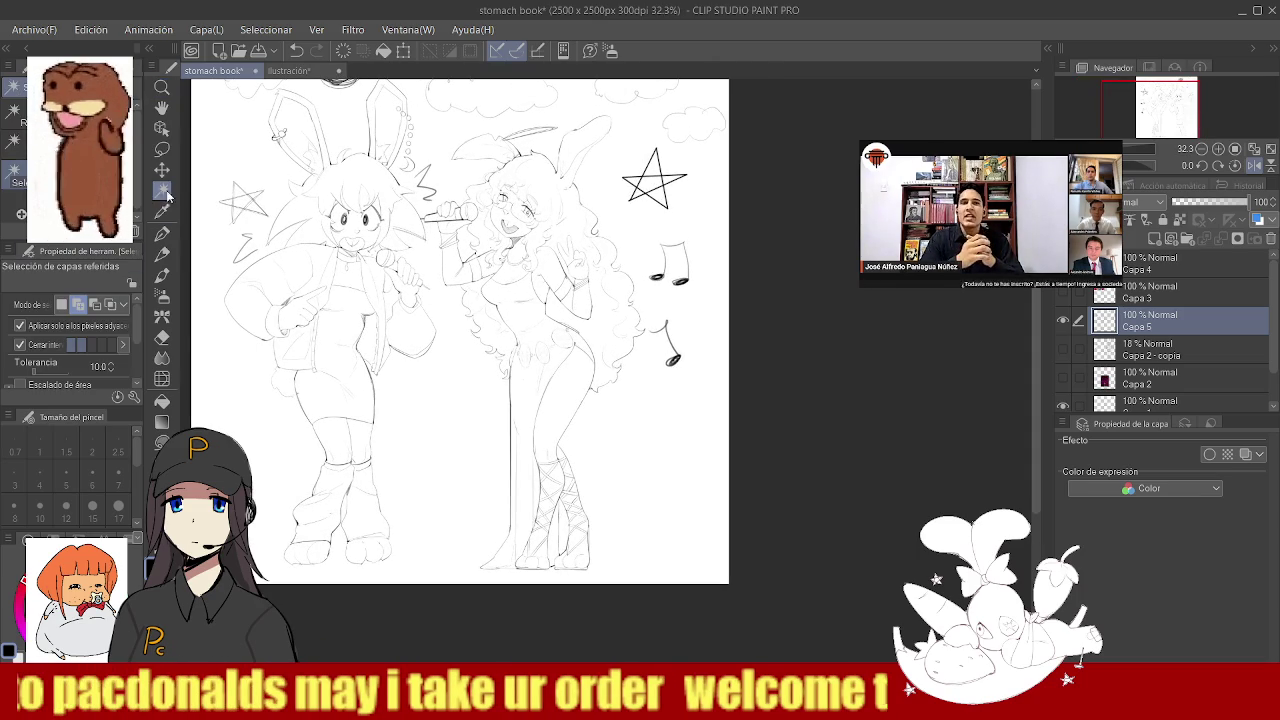
- Select both characters, add a new layer and paint them flat gray with a huge pen
click(243, 405)
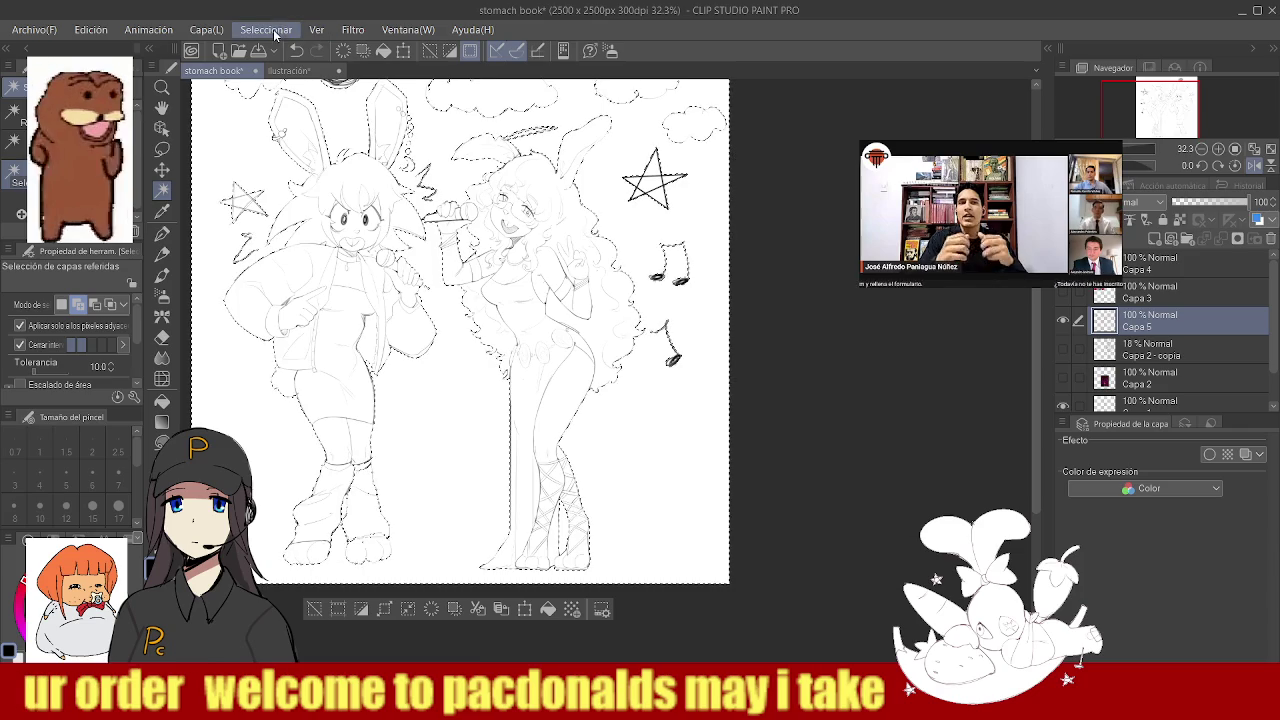
key(ctrl+shift+n)
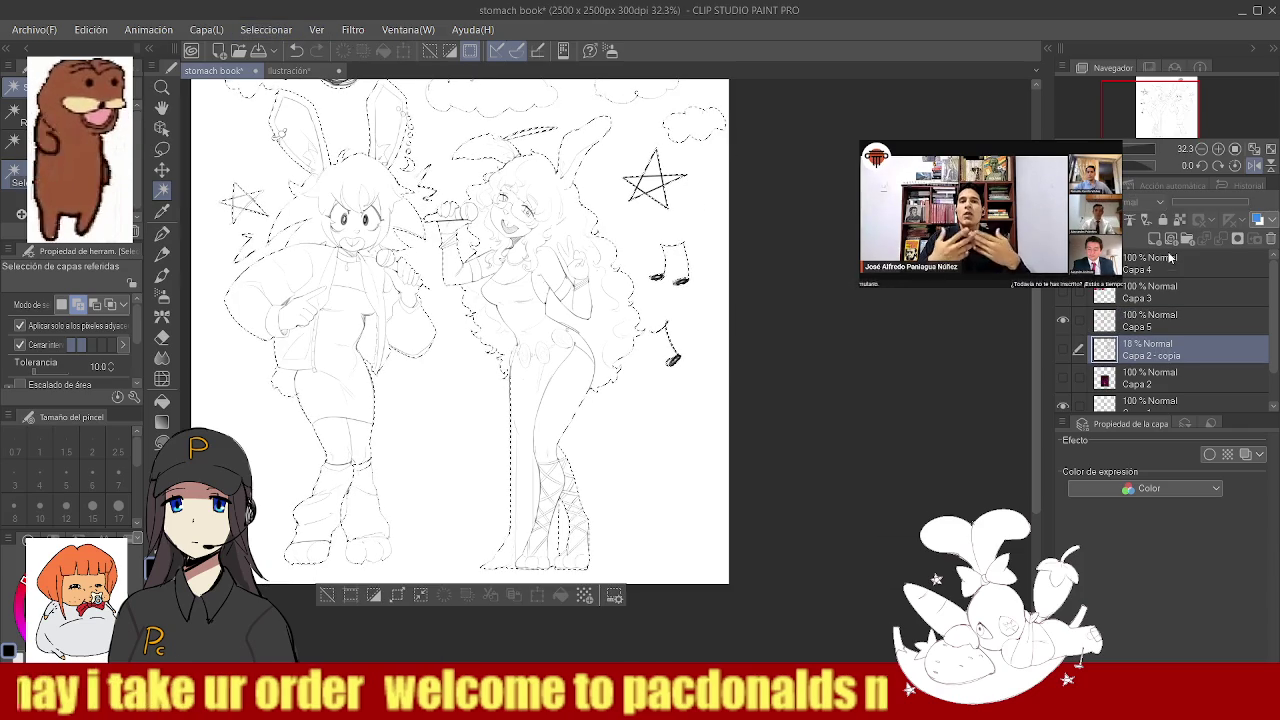
key(p)
mouse_move(514, 428)
mouse_down()
mouse_move(330, 300)
mouse_move(557, 257)
mouse_move(320, 380)
mouse_up()
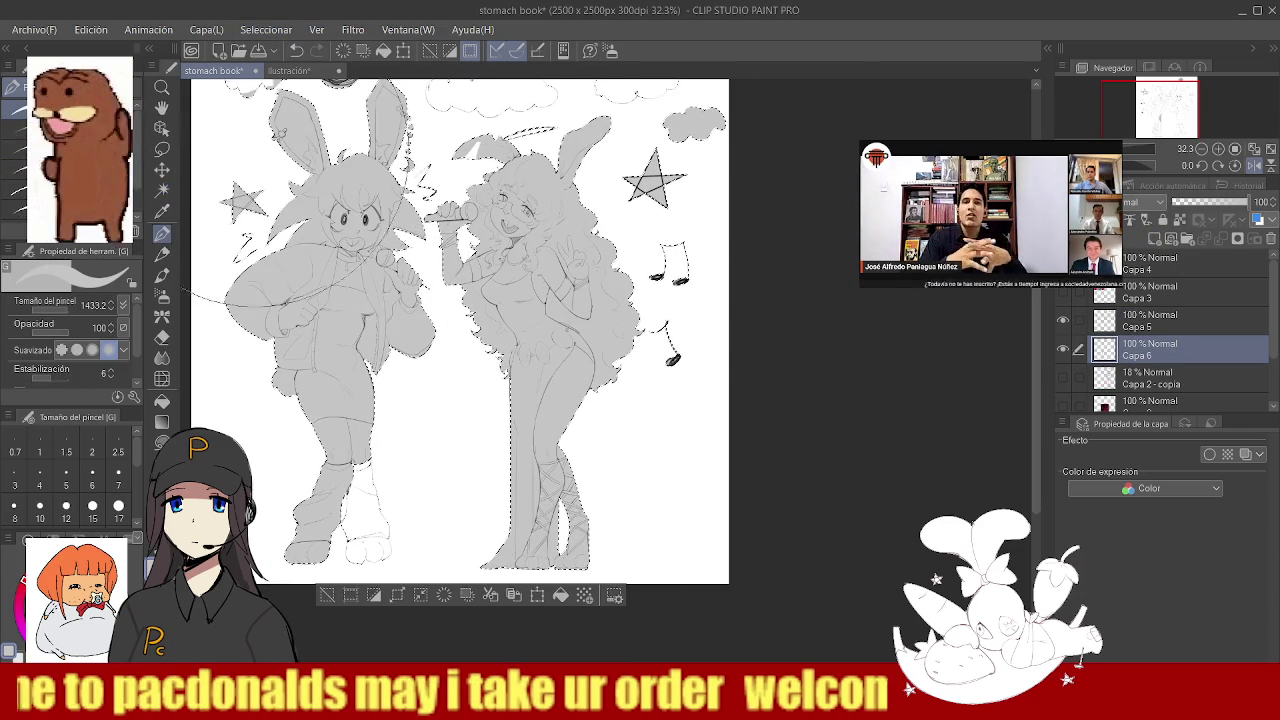
mouse_move(400, 480)
mouse_down()
mouse_move(340, 560)
mouse_move(380, 556)
mouse_up()
key(ctrl+d)
- Fill the left character's remaining white boot and toes with gray
key(/)
key(p)
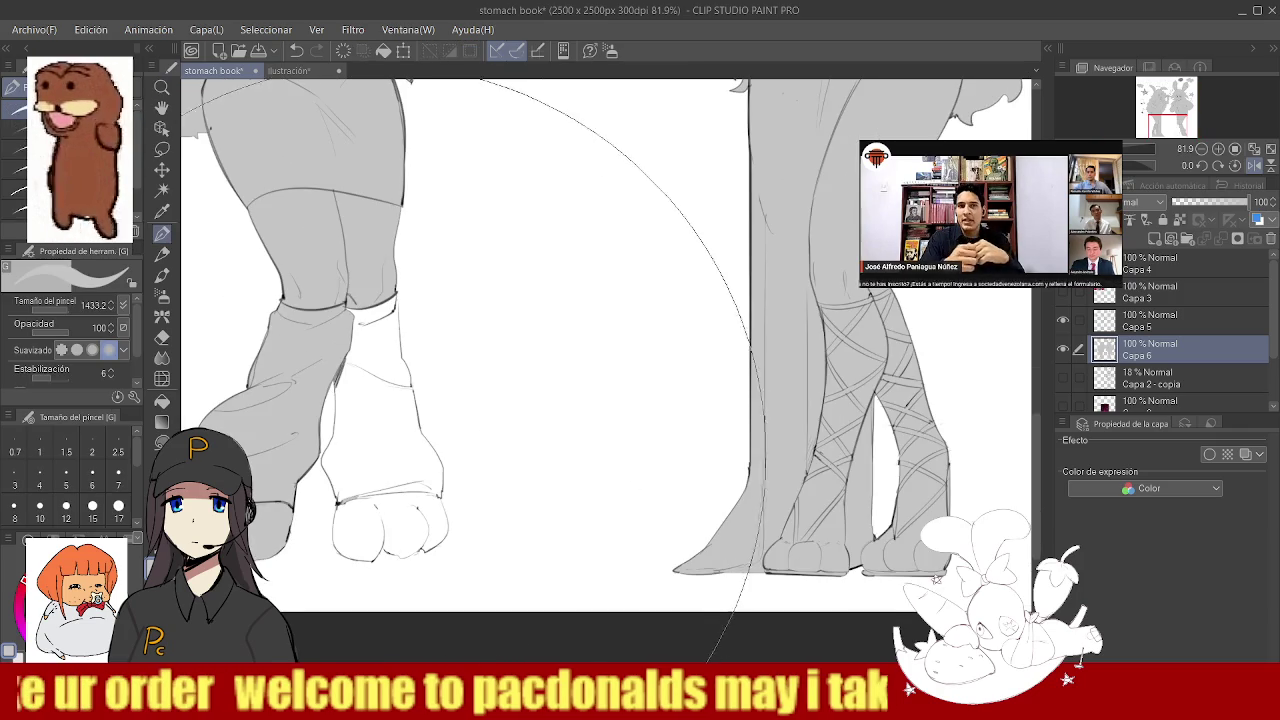
drag(388, 318, 390, 350)
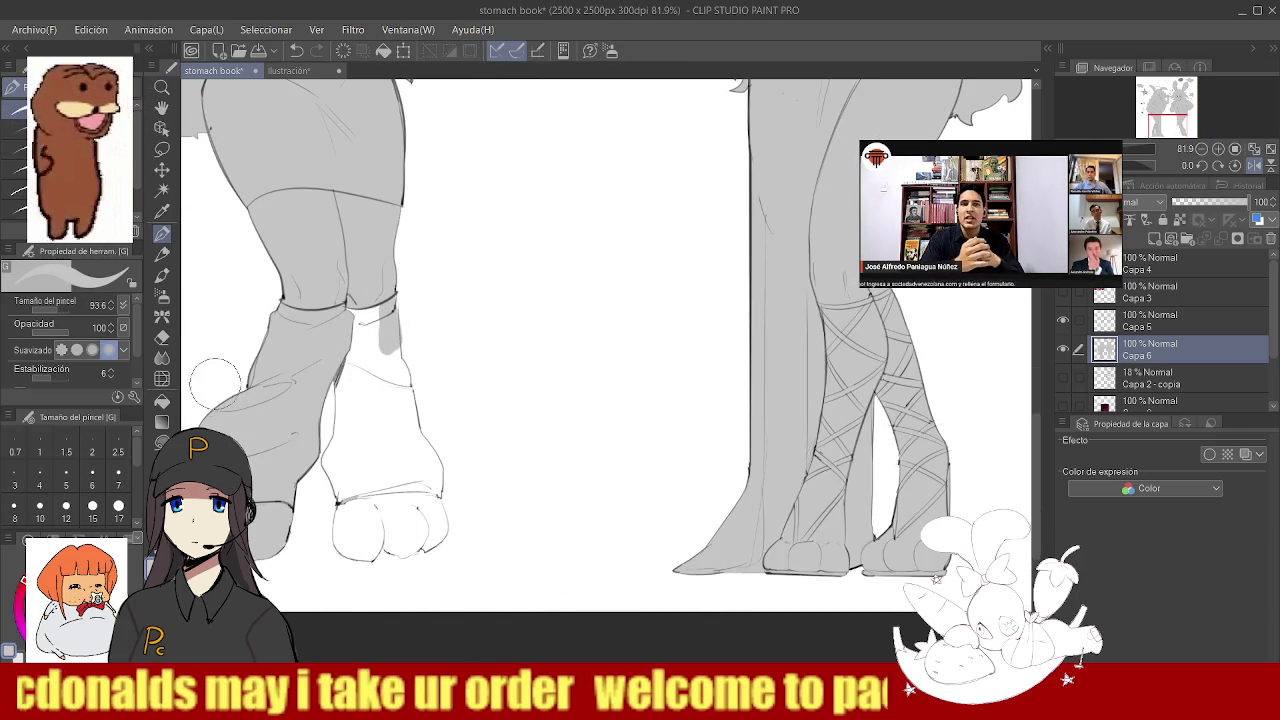
click(163, 401)
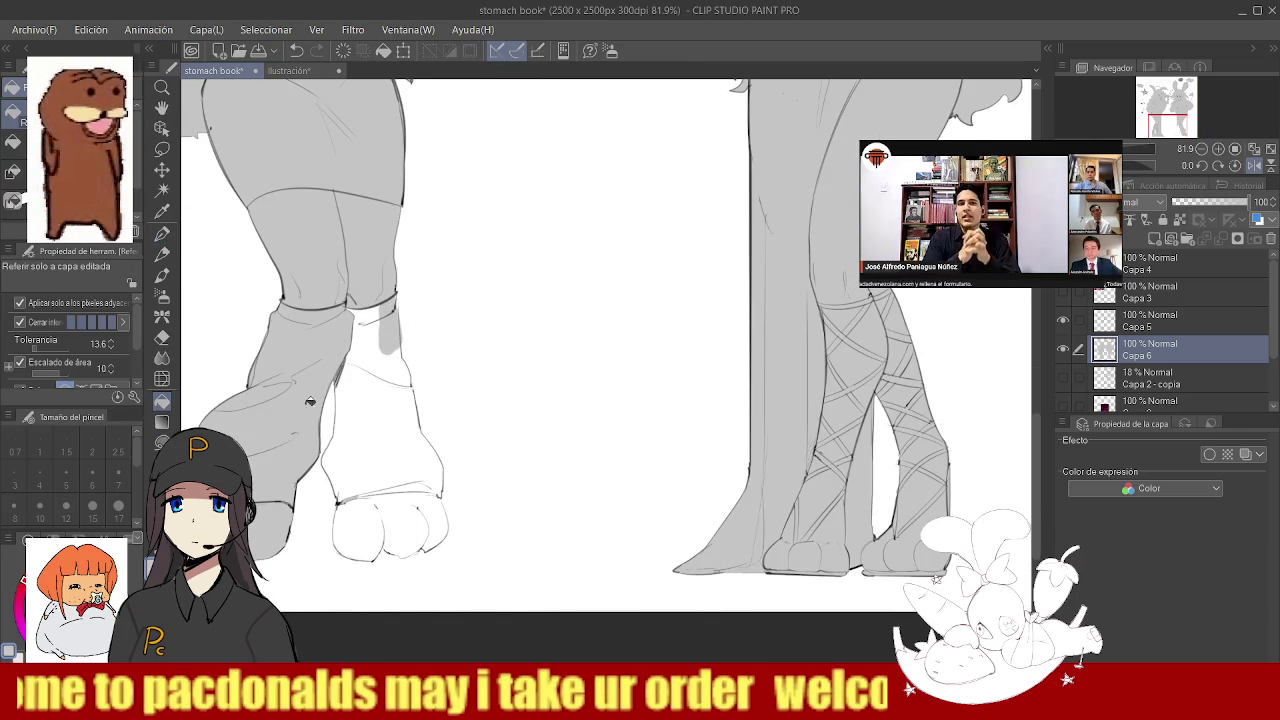
click(350, 434)
click(360, 372)
click(390, 489)
click(436, 515)
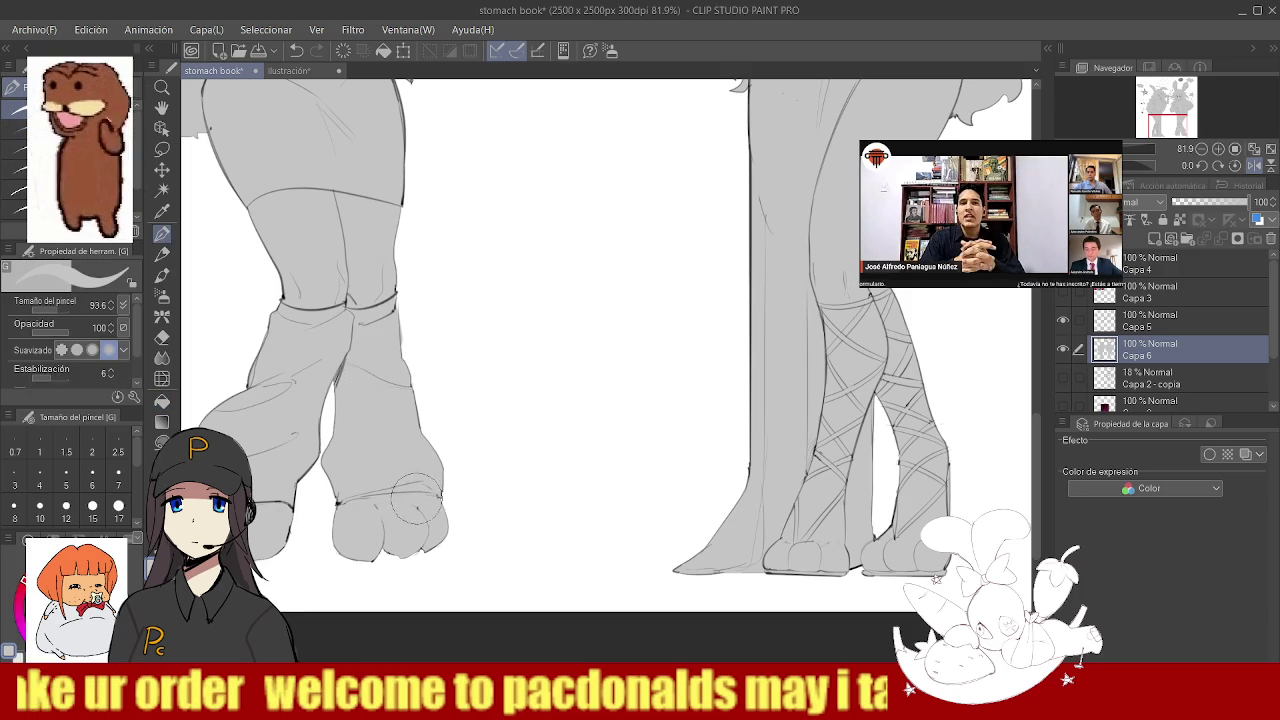
scroll(370, 360, down, 4)
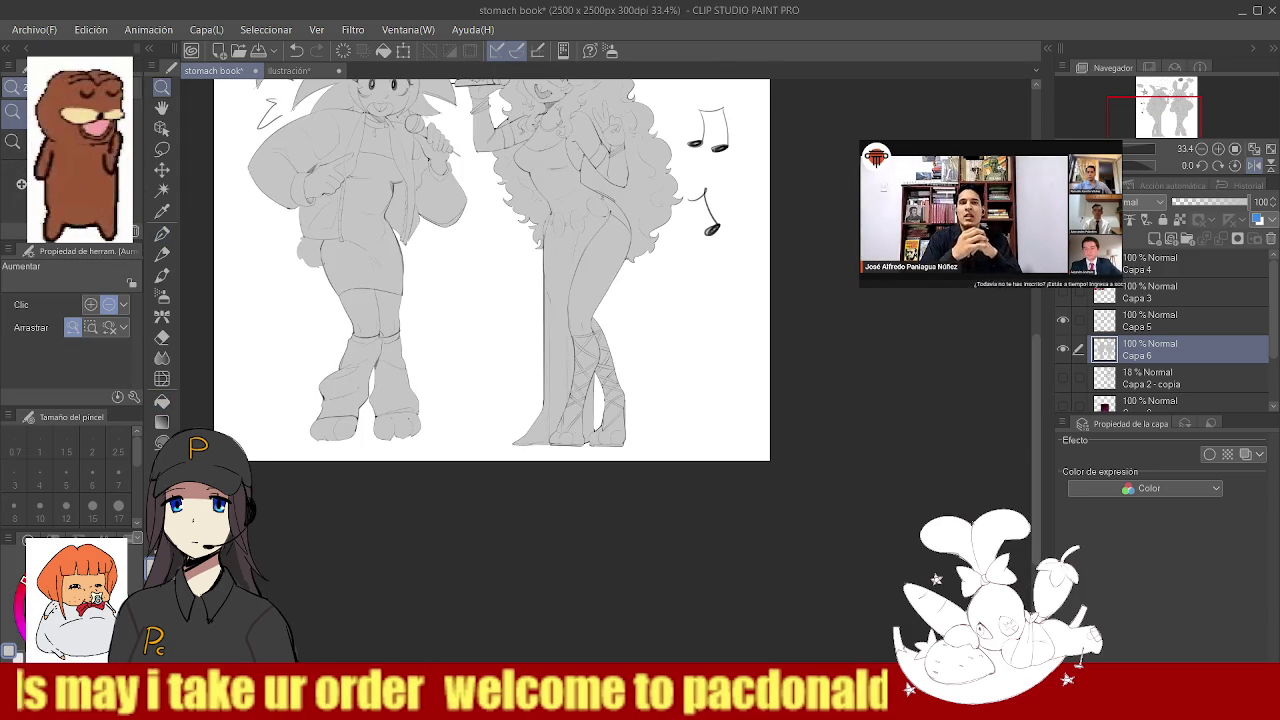
- Fill the clouds around the characters with the same gray
scroll(465, 396, down, 1)
scroll(457, 440, up, 2)
scroll(494, 283, down, 1)
scroll(449, 276, down, 1)
scroll(611, 190, up, 2)
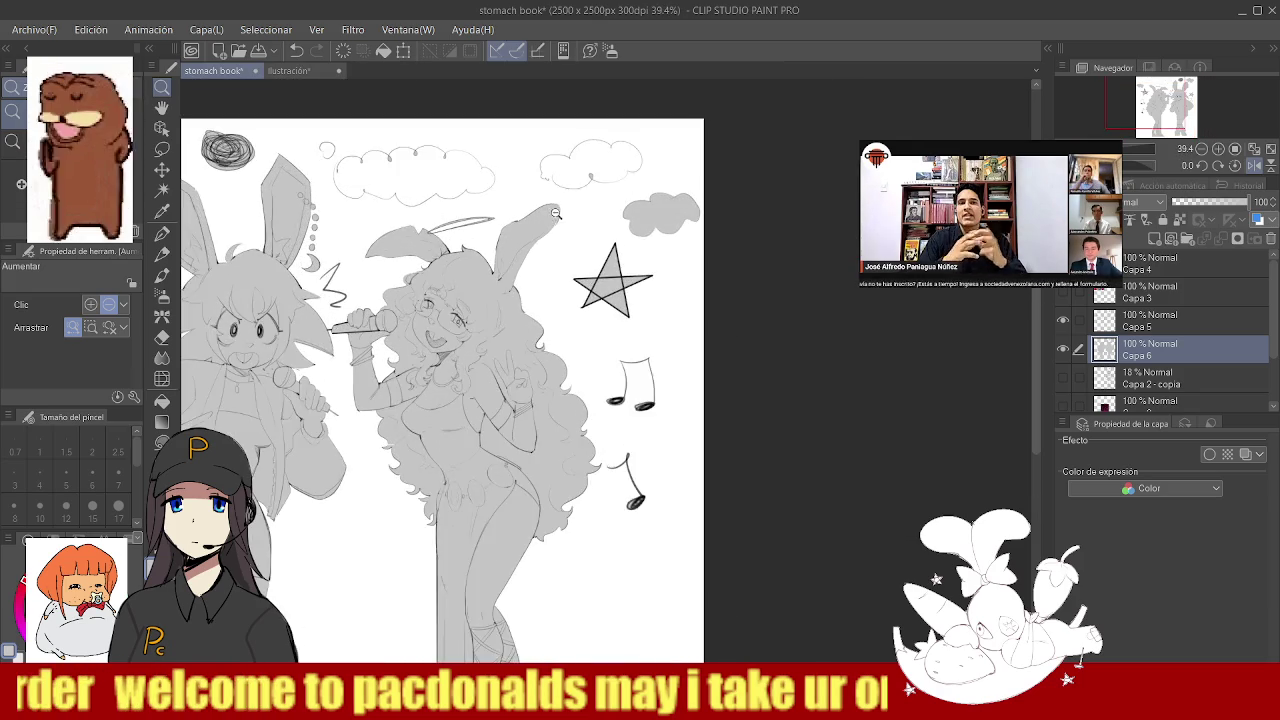
scroll(611, 190, down, 1)
scroll(471, 207, up, 4)
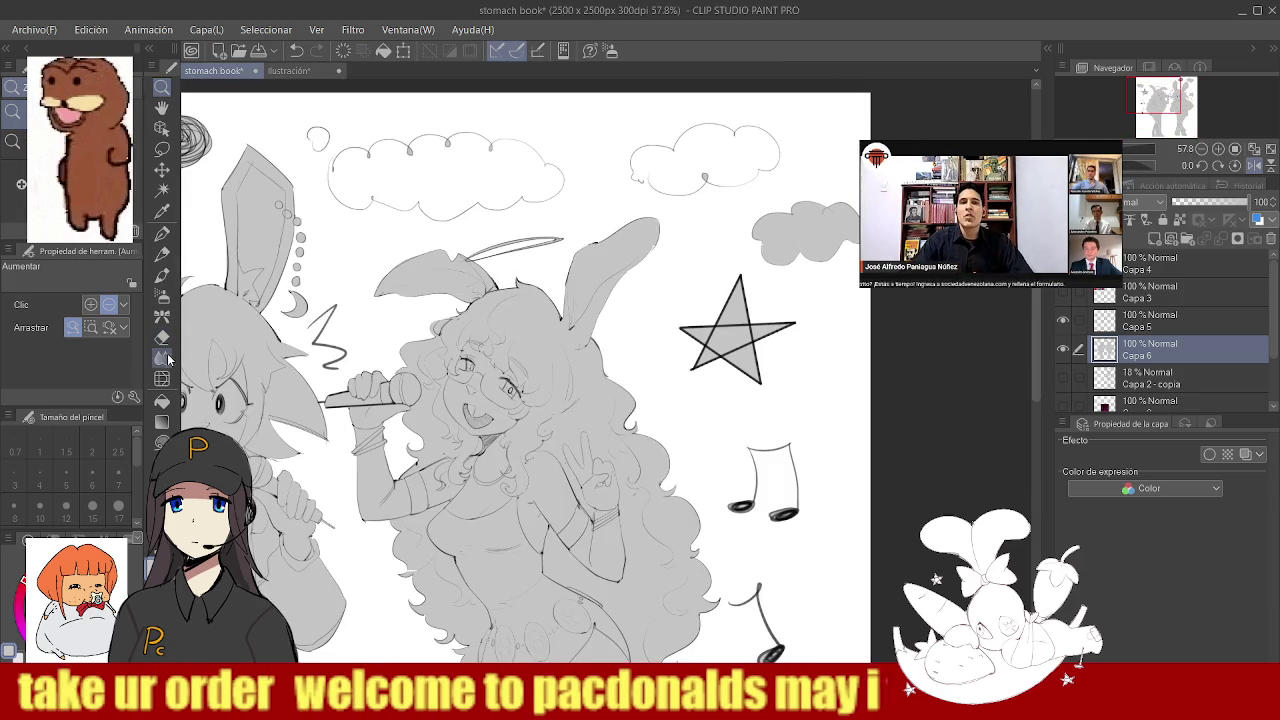
click(162, 400)
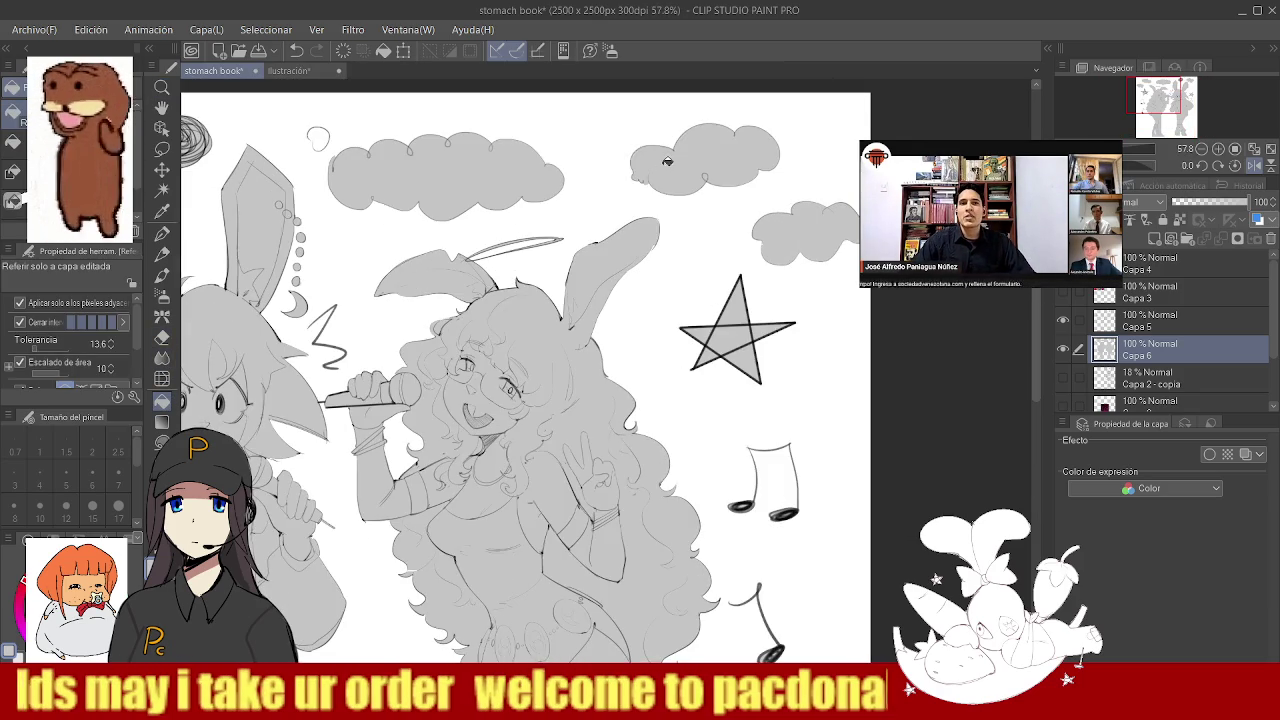
- Zoom onto the left character's face and switch to Auto Select
key(/)
scroll(465, 245, down, 5)
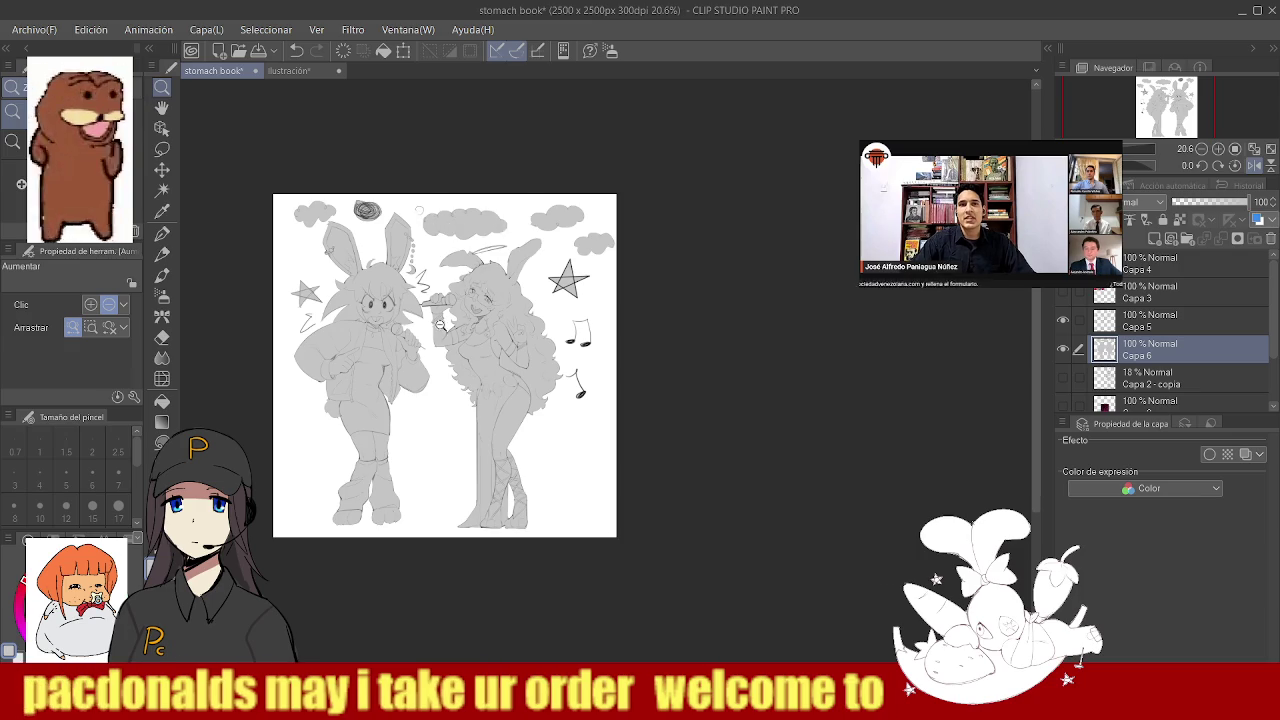
scroll(440, 325, up, 2)
scroll(460, 310, down, 2)
scroll(481, 297, up, 1)
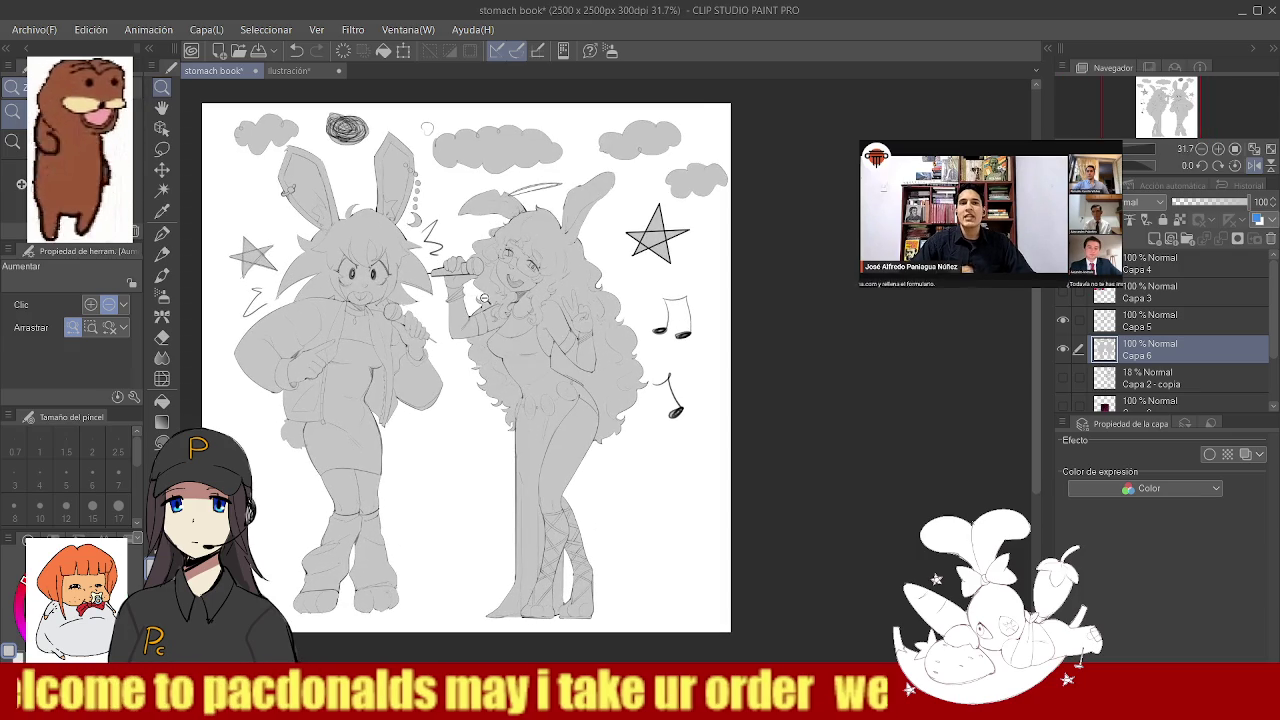
scroll(504, 288, up, 1)
scroll(440, 280, up, 1)
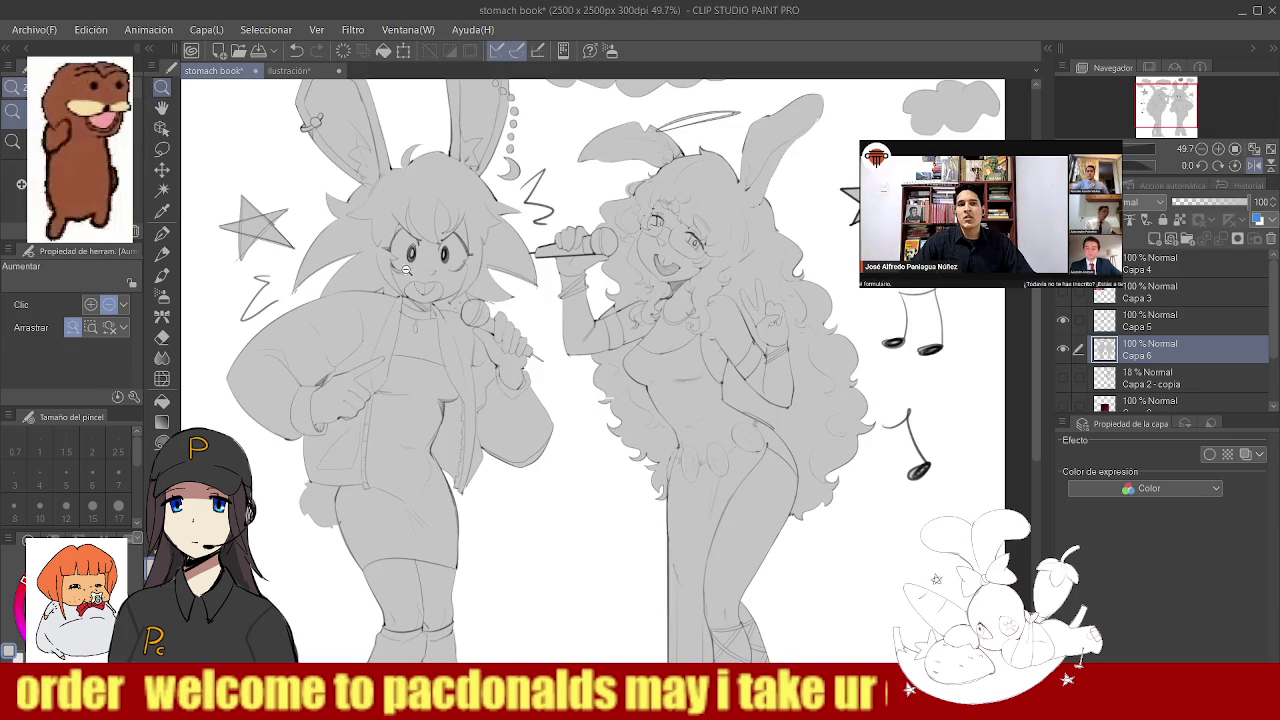
scroll(377, 271, up, 1)
scroll(377, 271, up, 5)
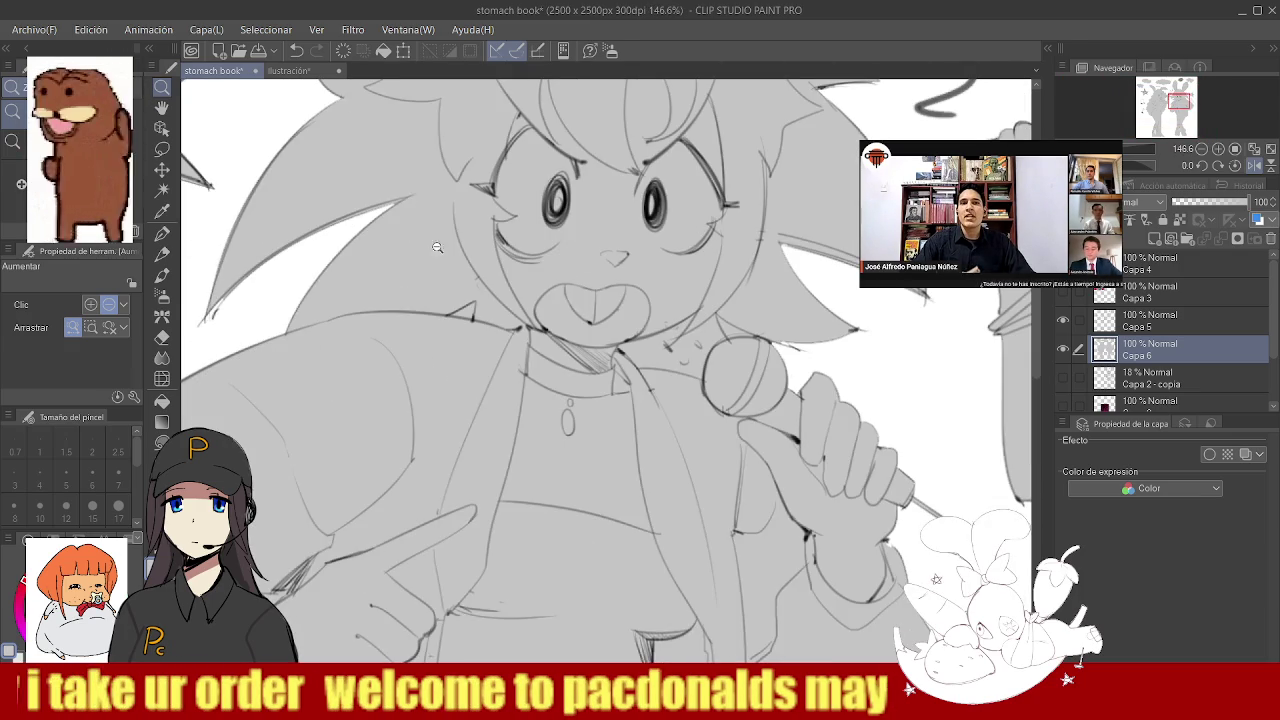
scroll(349, 321, down, 5)
scroll(349, 321, down, 2)
scroll(349, 321, up, 1)
scroll(349, 321, up, 5)
click(161, 190)
click(416, 290)
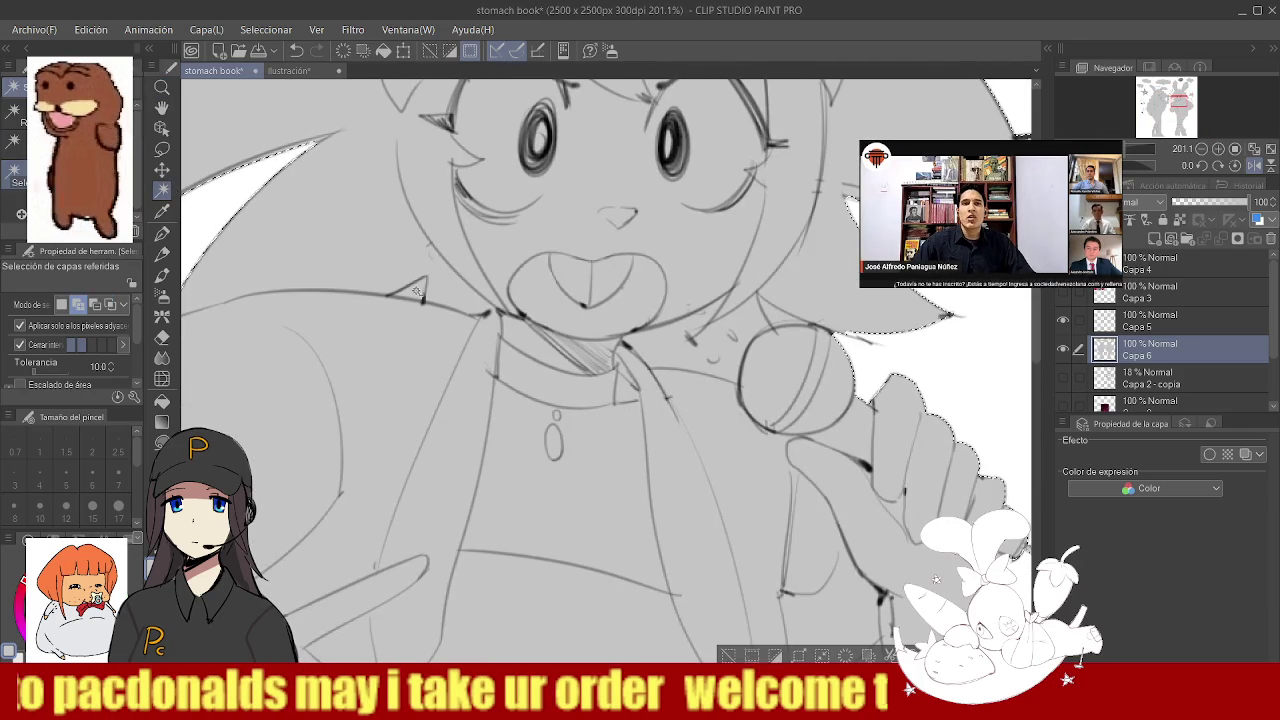
key(ctrl+z)
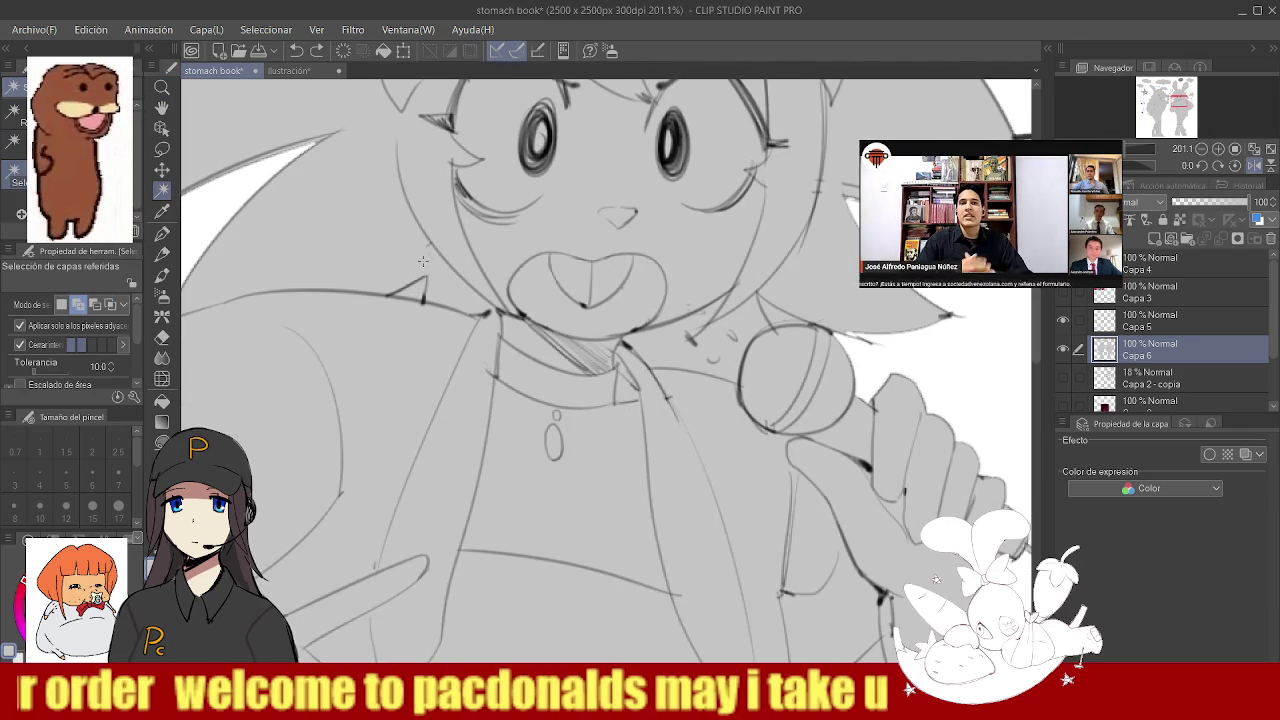
key(e)
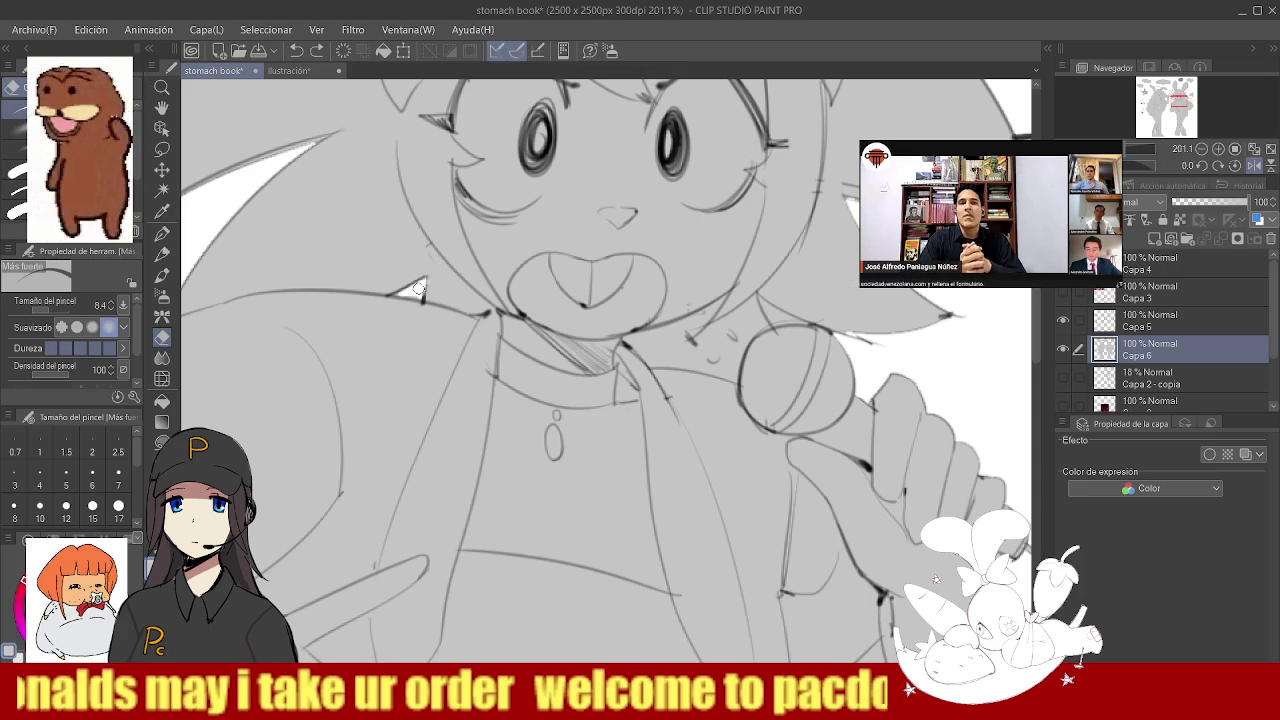
drag(405, 291, 446, 292)
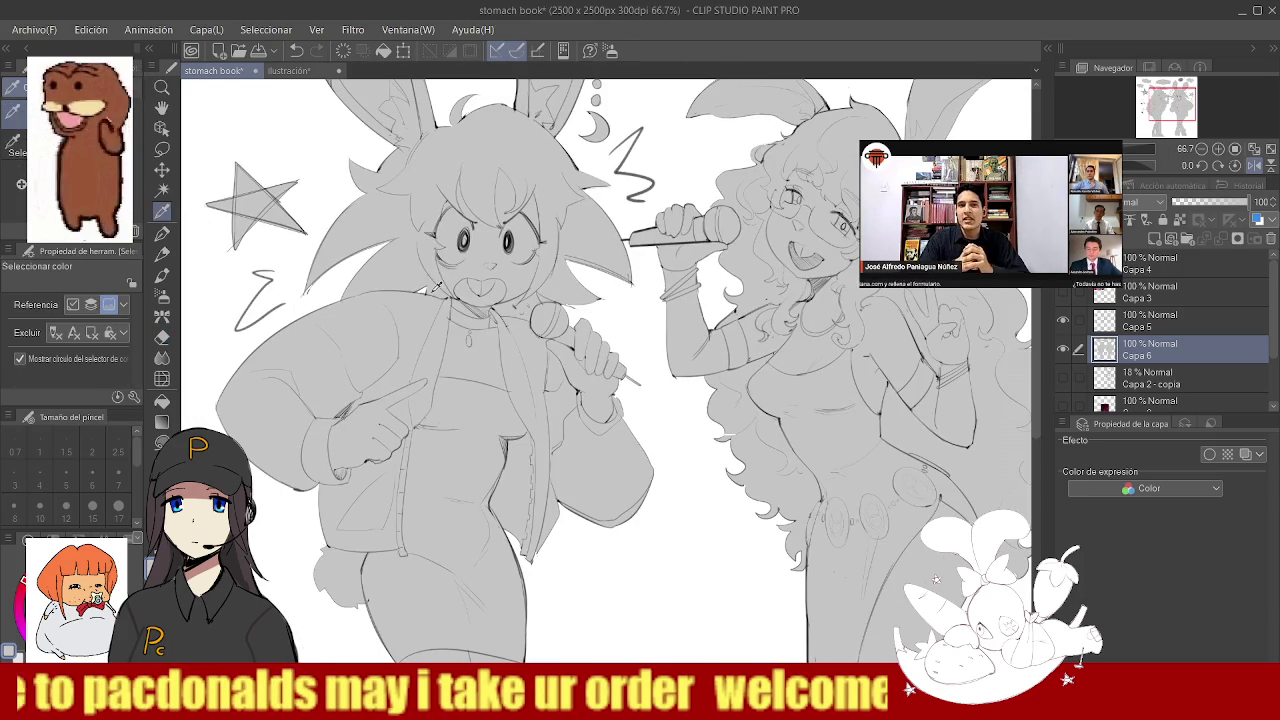
key(p)
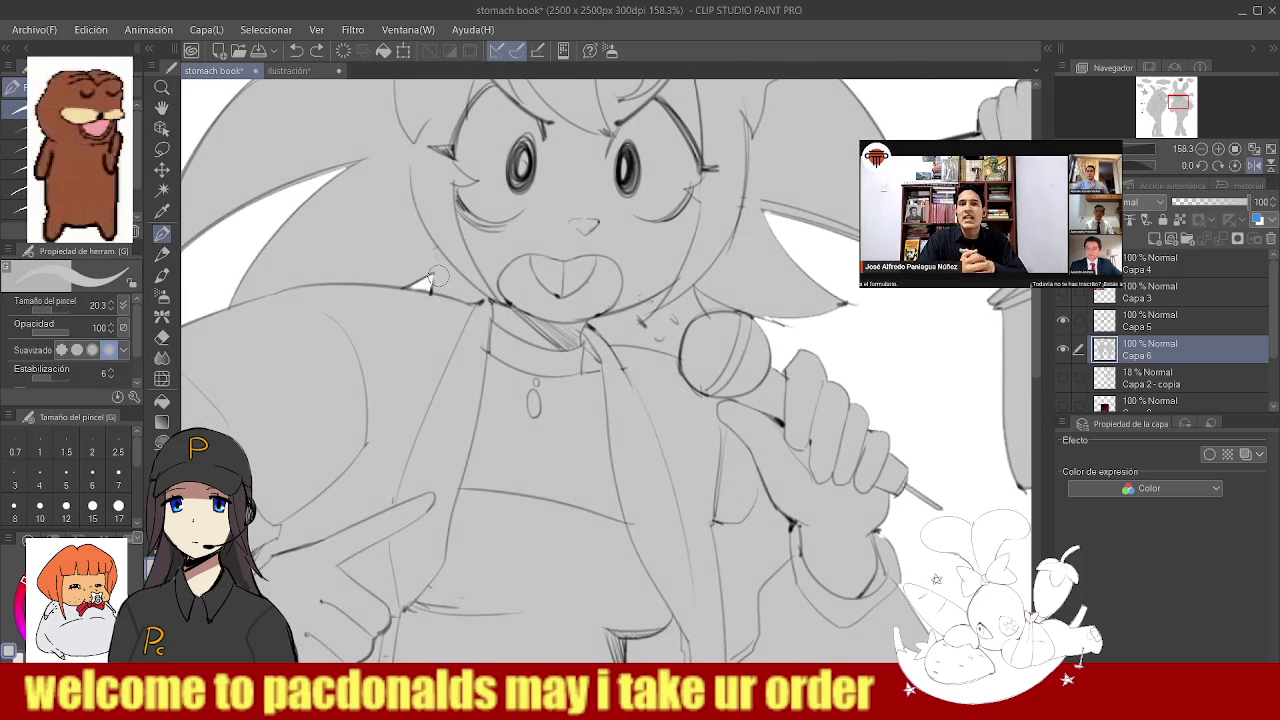
key(ctrl+space)
mouse_move(437, 268)
mouse_down()
mouse_move(488, 282)
mouse_move(480, 333)
mouse_up()
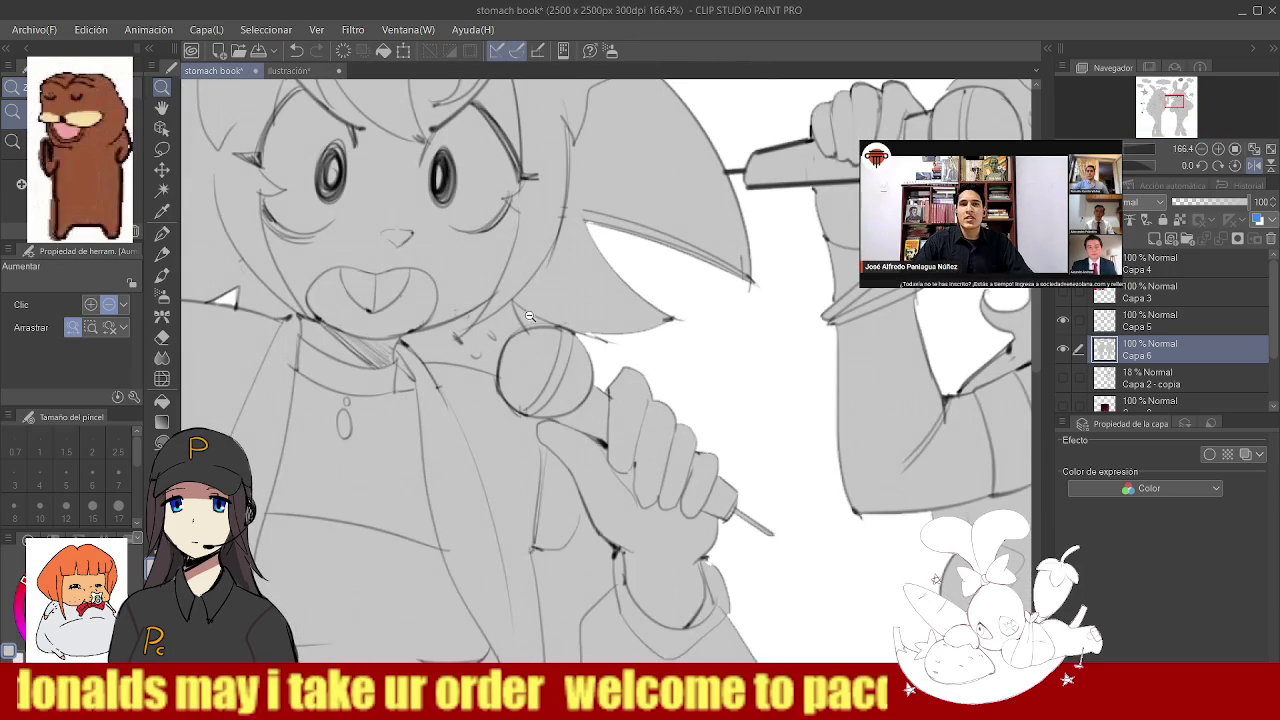
key(alt+bracketright)
key(e)
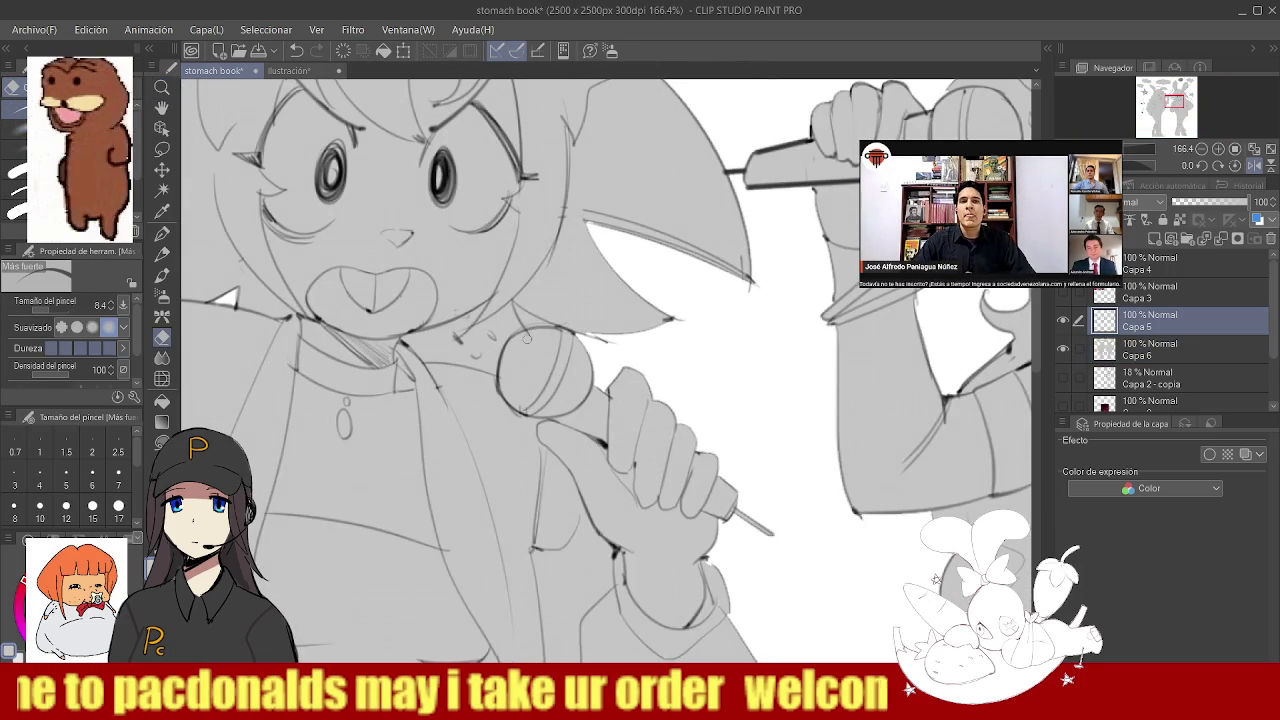
key(alt+bracketleft)
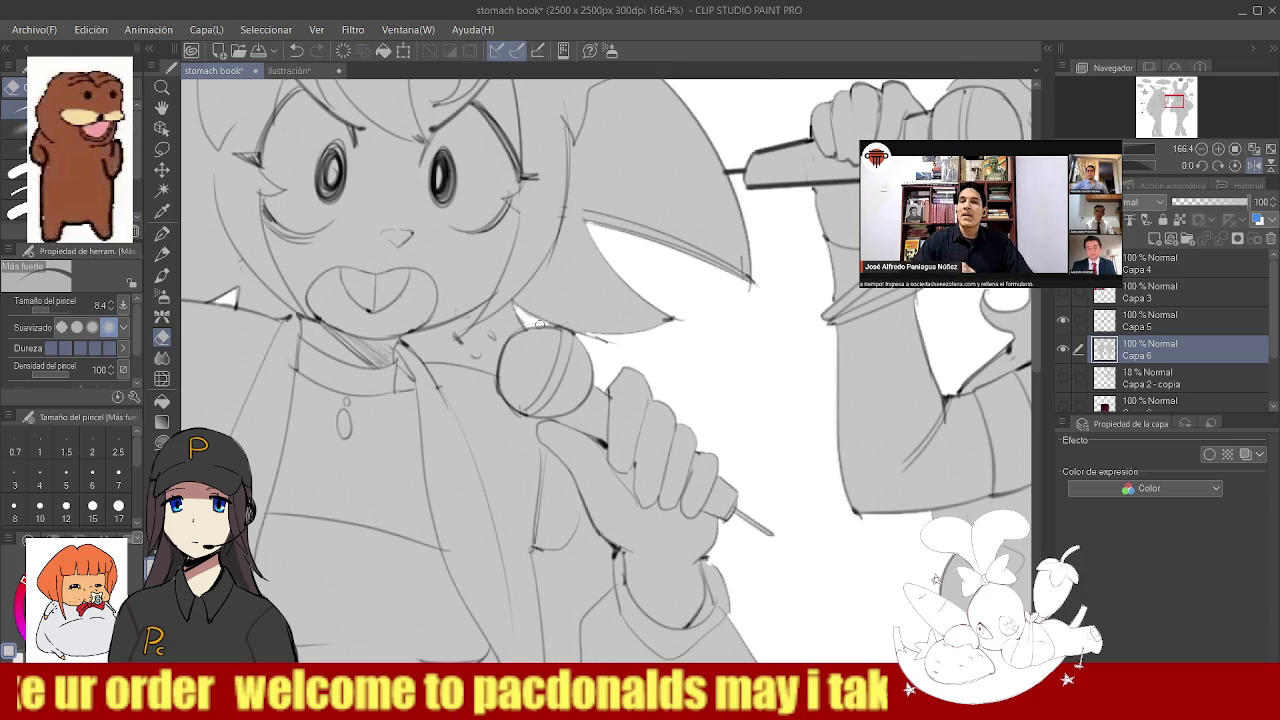
scroll(540, 312, down, 2)
scroll(545, 308, down, 3)
scroll(548, 305, up, 4)
alt+click(550, 303)
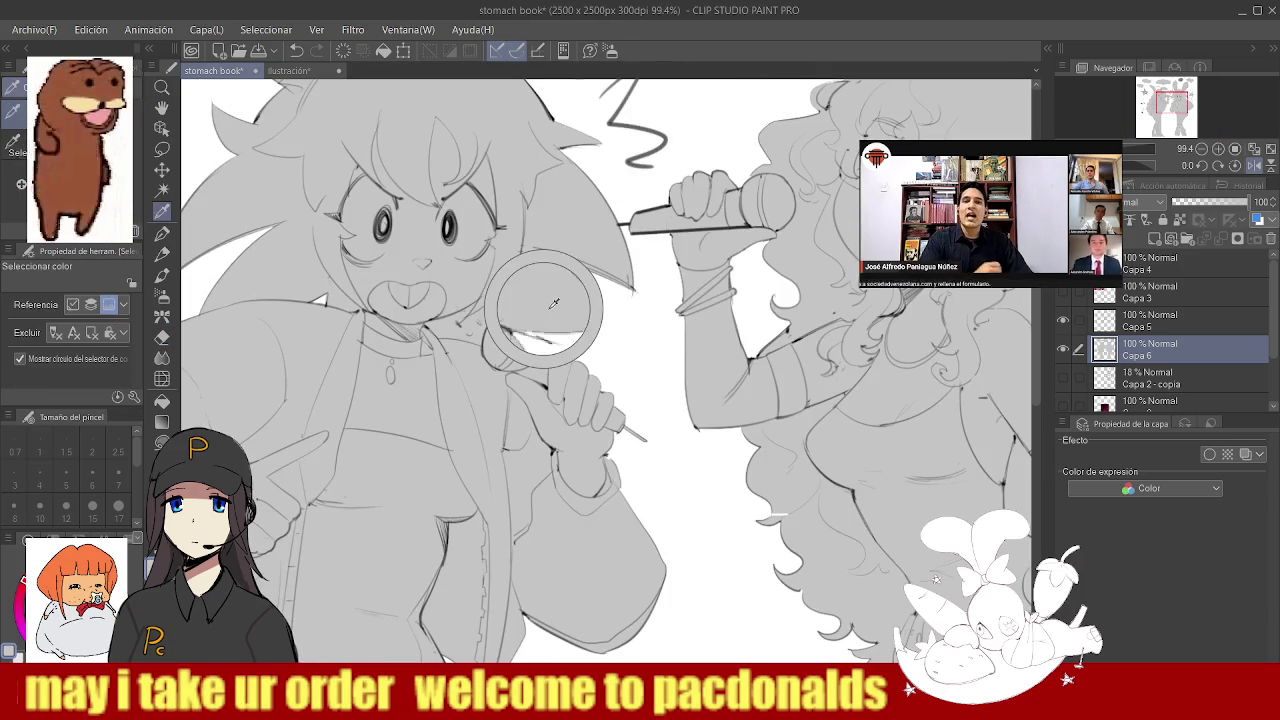
drag(567, 306, 628, 254)
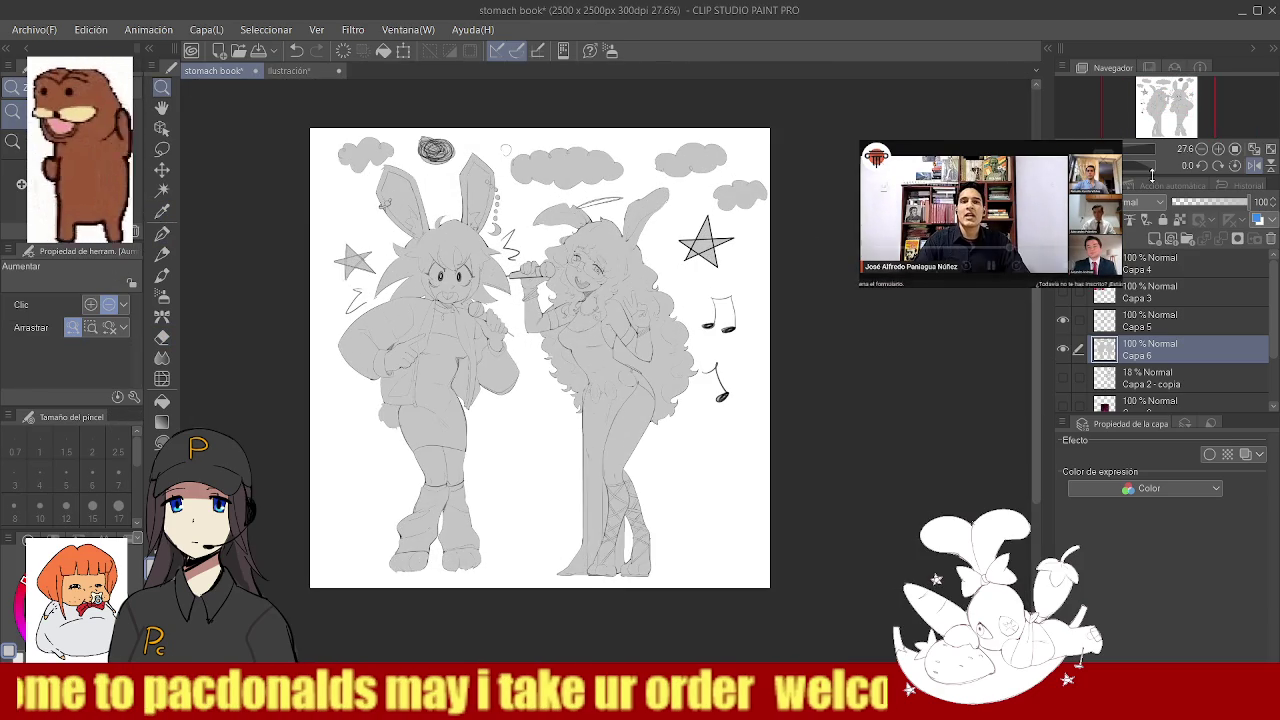
- Mirror the view and lasso the bunny's foot, also selecting layer Capa 5
key(h)
scroll(434, 352, down, 4)
scroll(434, 352, up, 5)
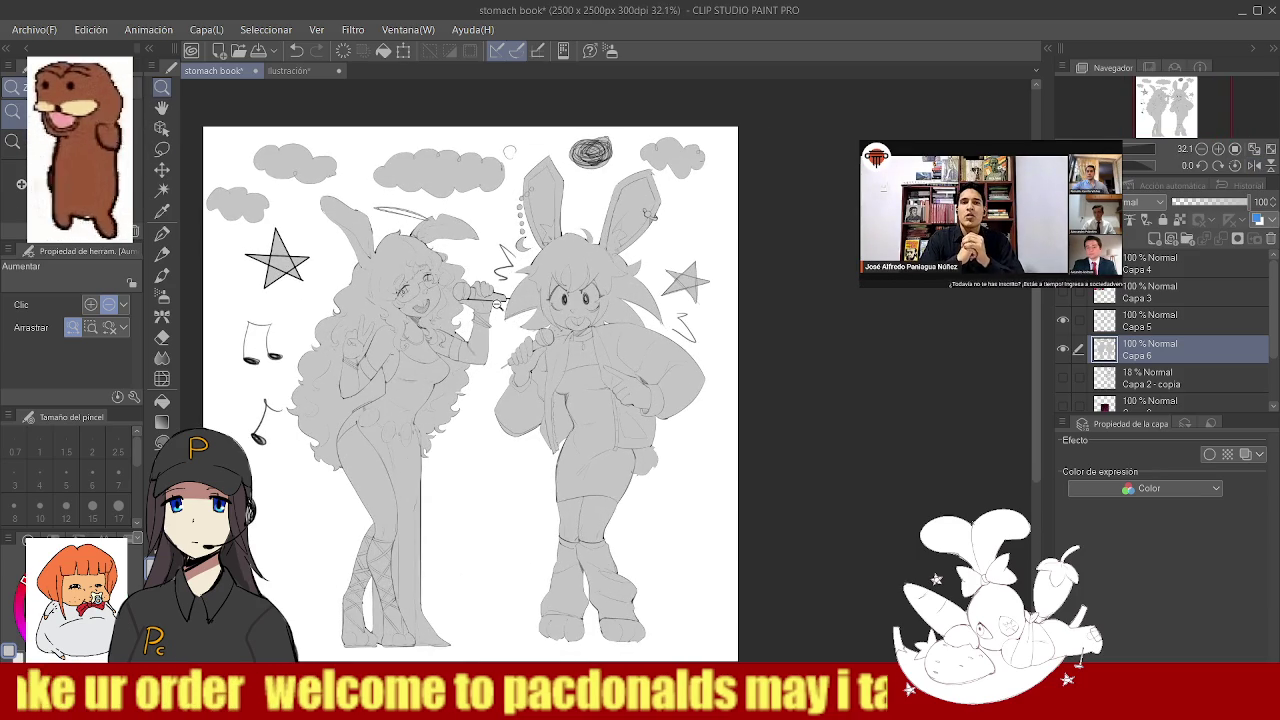
scroll(577, 497, up, 4)
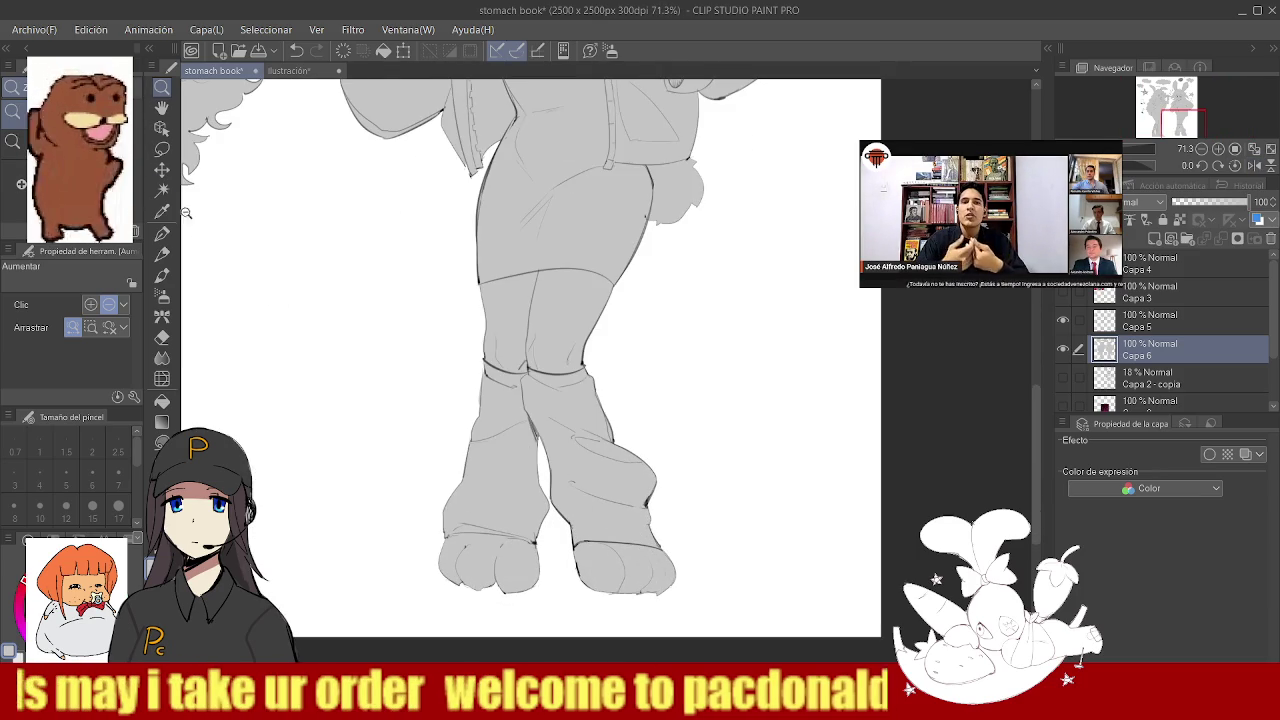
click(159, 152)
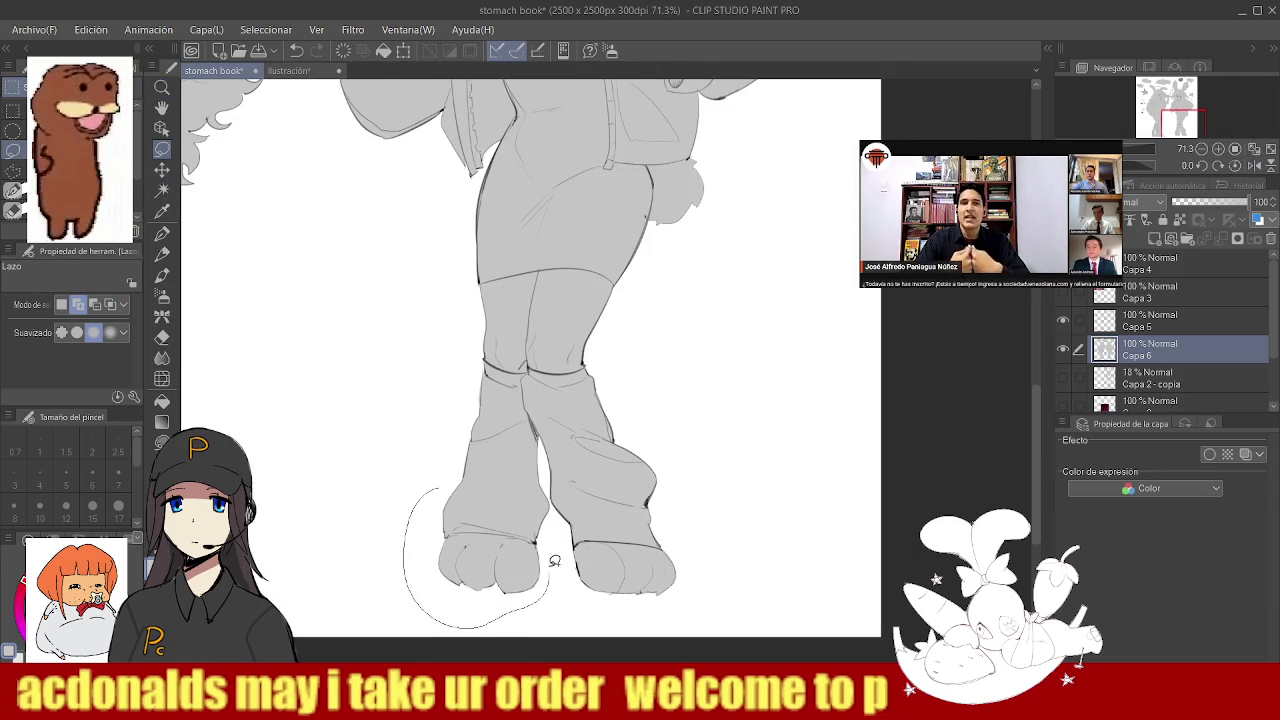
drag(554, 569, 518, 491)
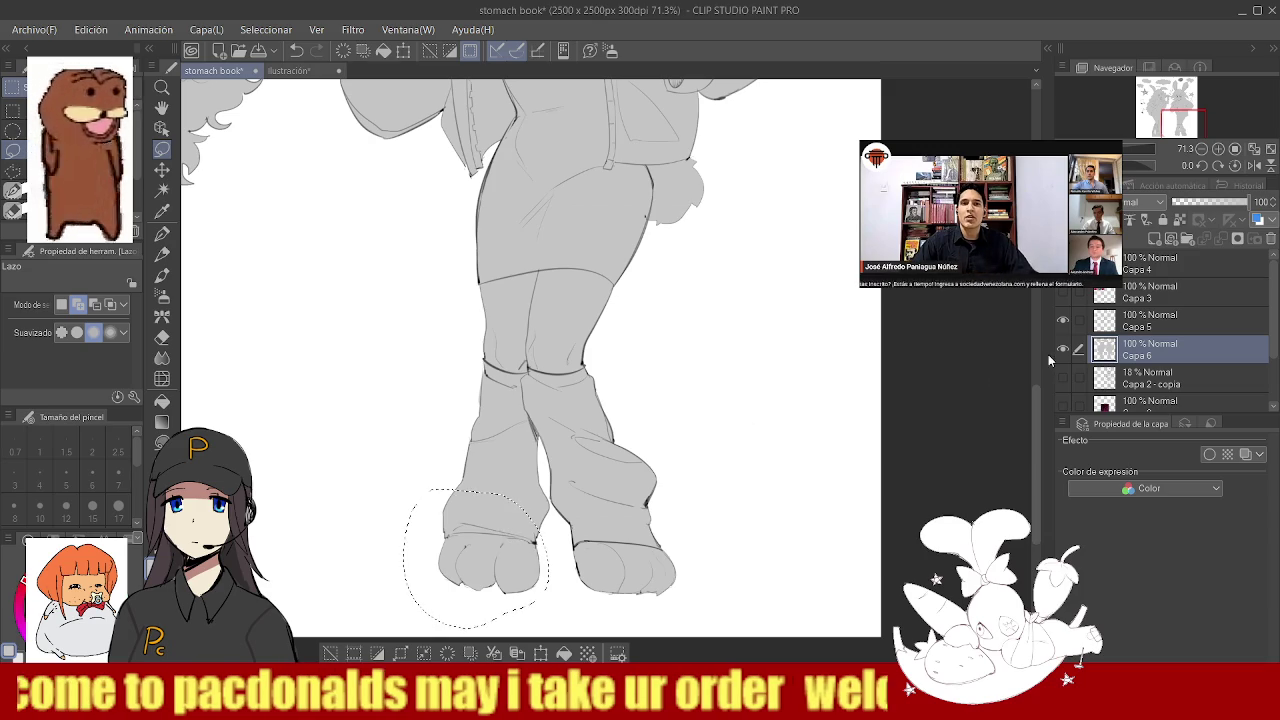
click(1080, 322)
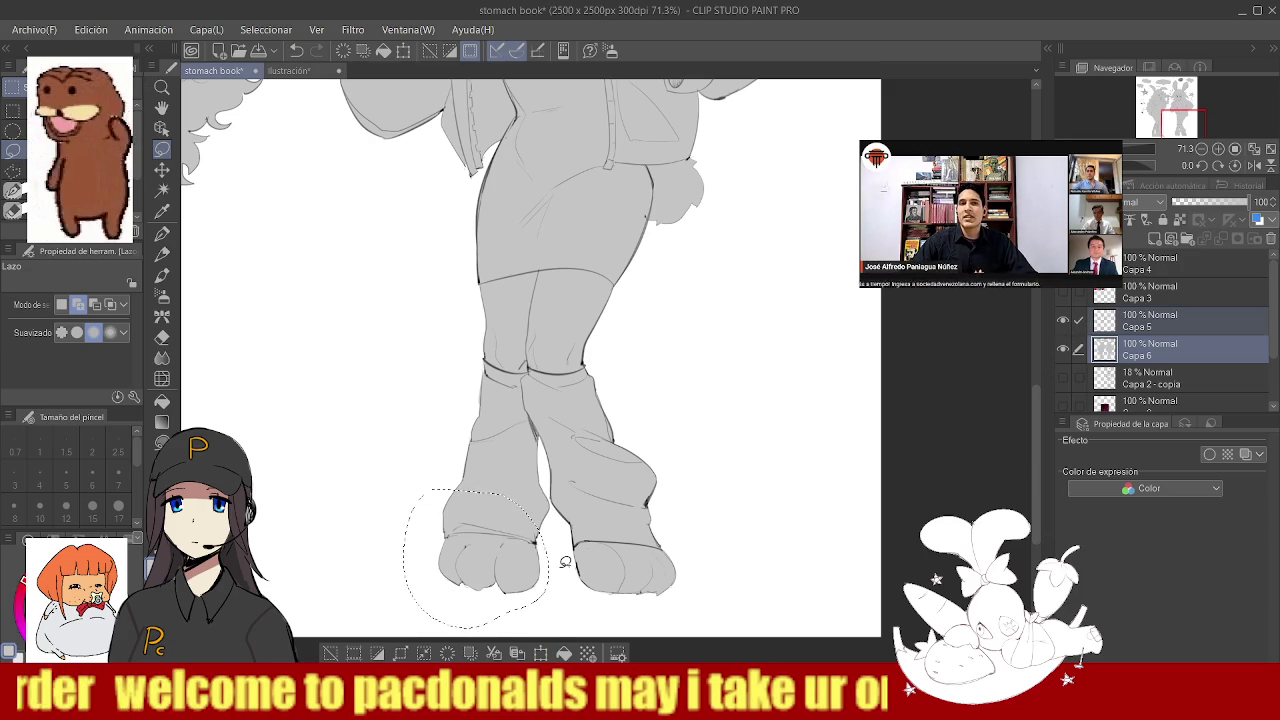
- Scale the selected foot slightly larger, nudge it into place and confirm
key(ctrl+t)
drag(418, 636, 398, 636)
click(413, 655)
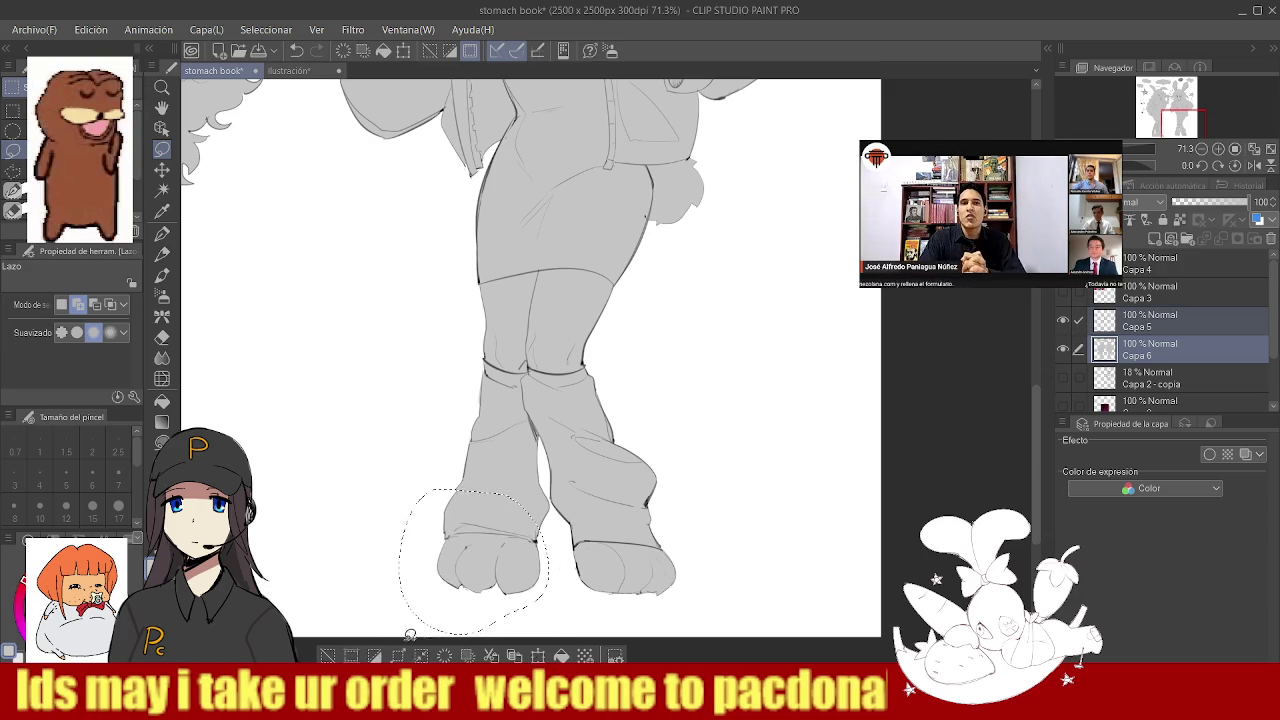
click(537, 656)
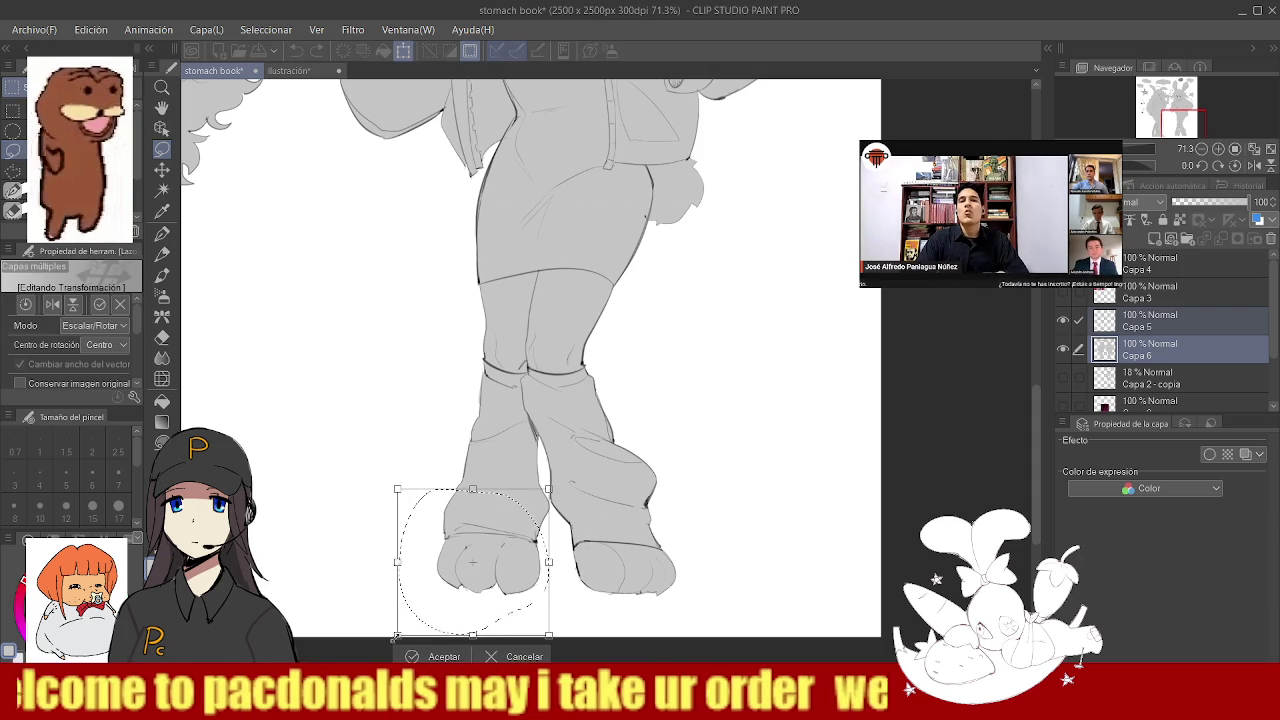
drag(398, 636, 396, 638)
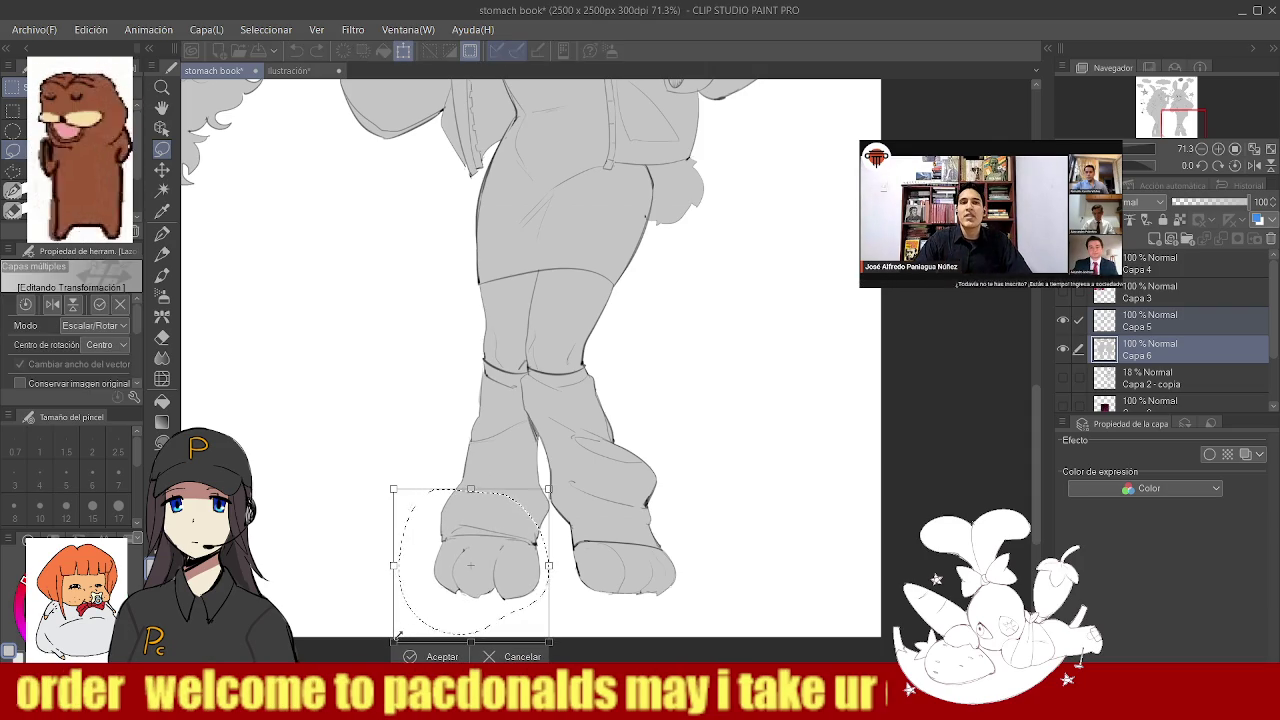
drag(509, 569, 513, 566)
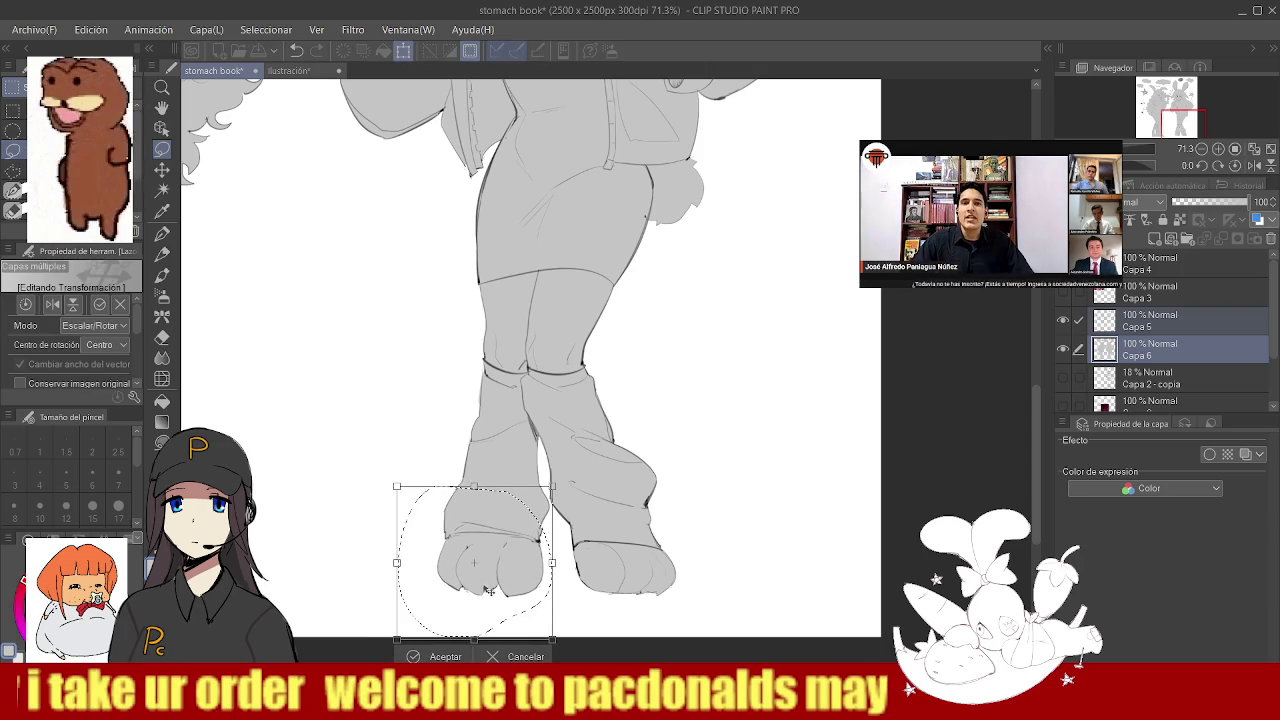
click(445, 656)
key(slash)
scroll(474, 497, down, 5)
scroll(474, 497, up, 2)
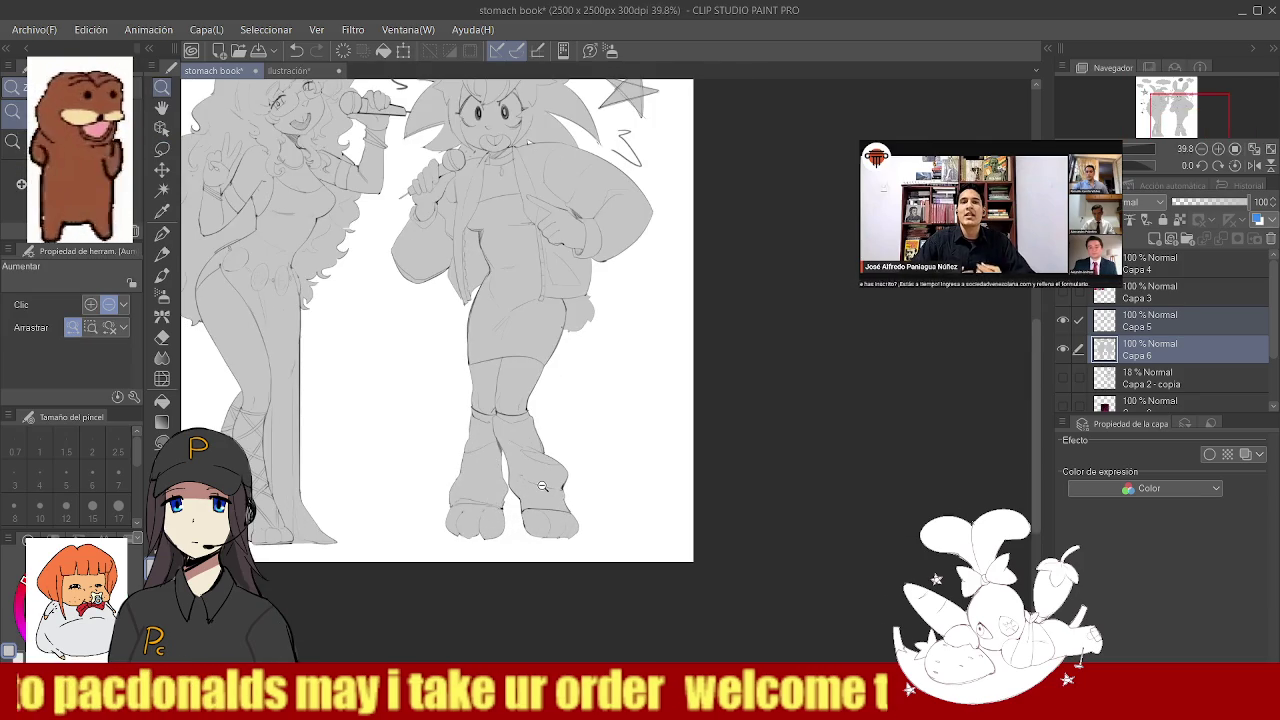
scroll(557, 458, down, 3)
scroll(530, 400, up, 3)
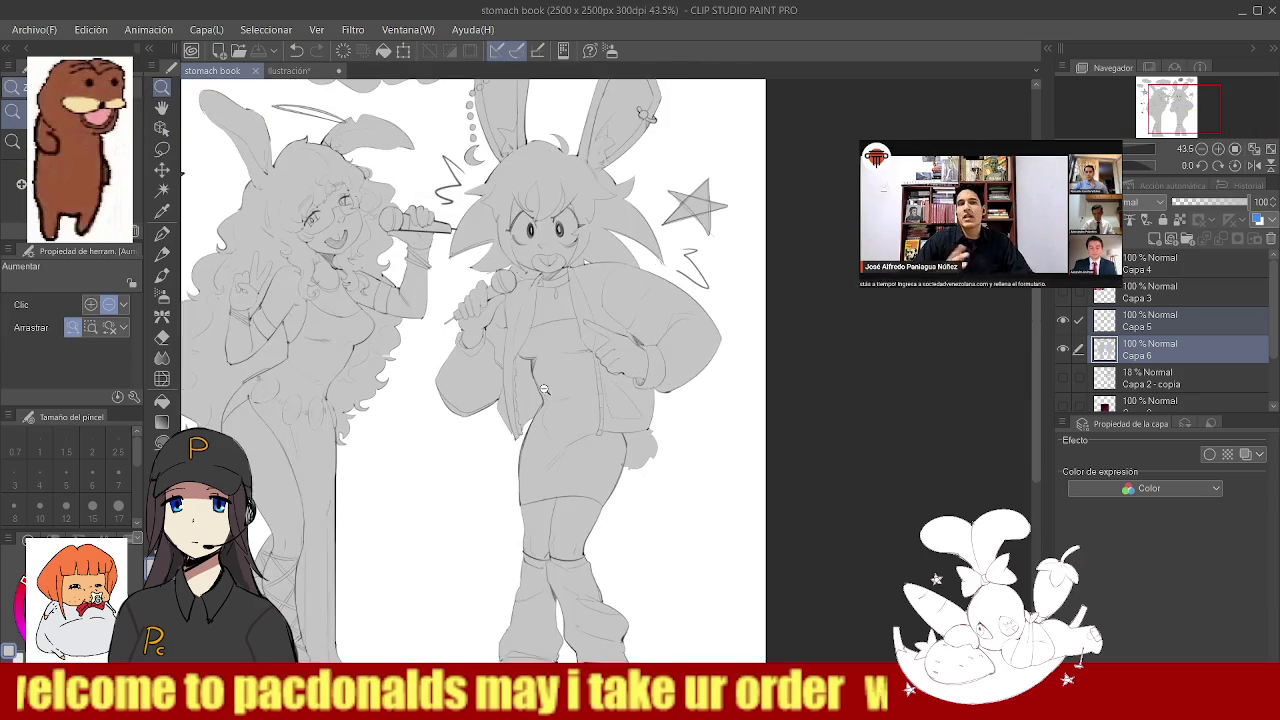
scroll(515, 345, down, 1)
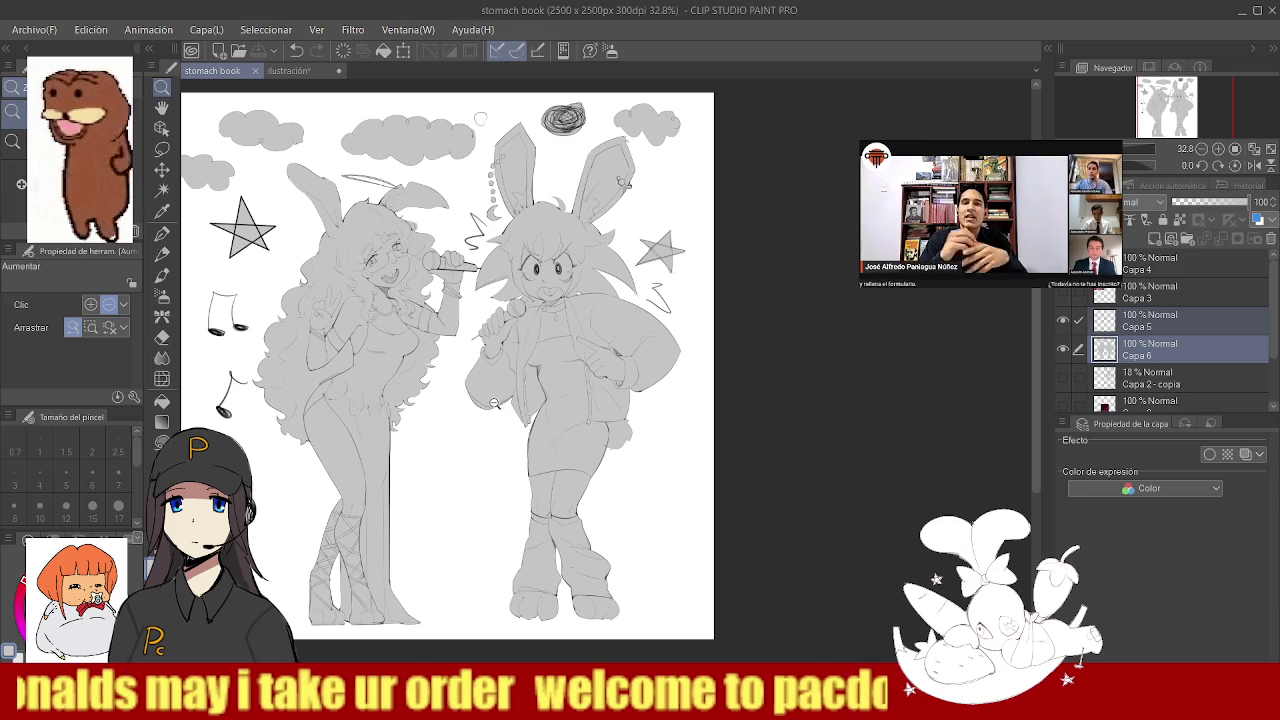
scroll(444, 405, down, 1)
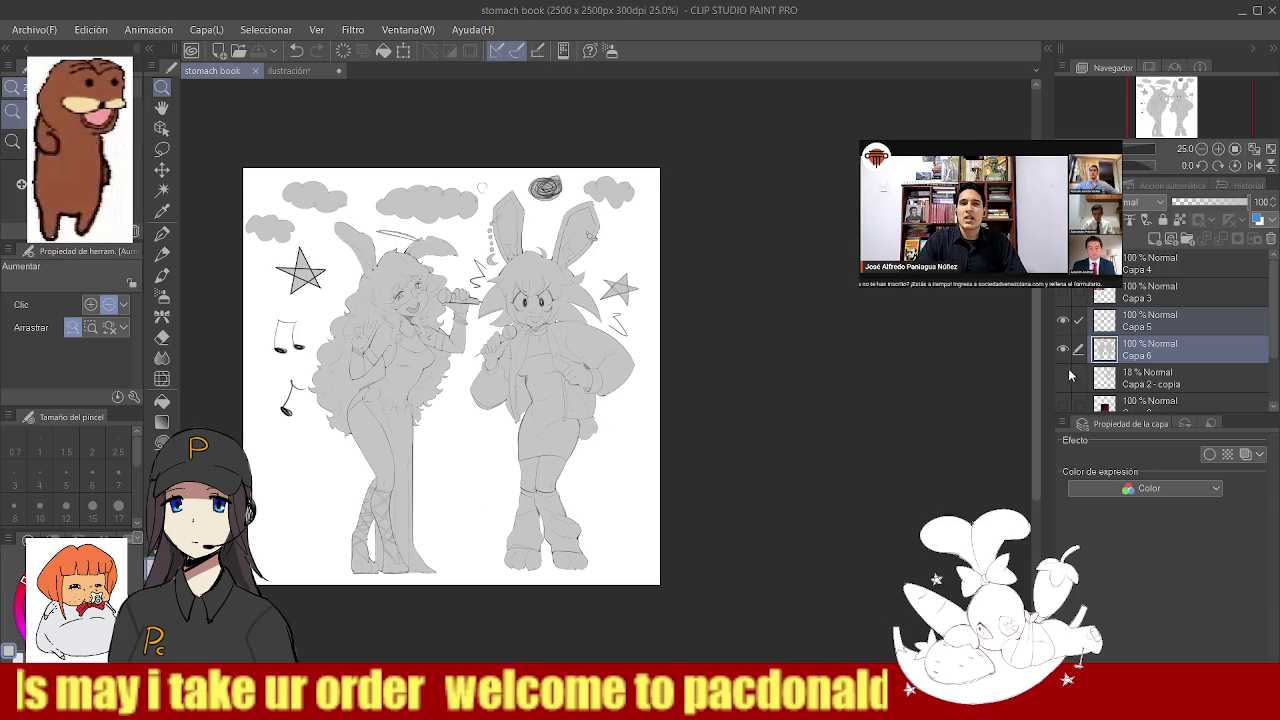
scroll(1185, 390, down, 3)
- Add a new layer above Papel and paint the whole background blue
scroll(1185, 400, down, 2)
click(1184, 403)
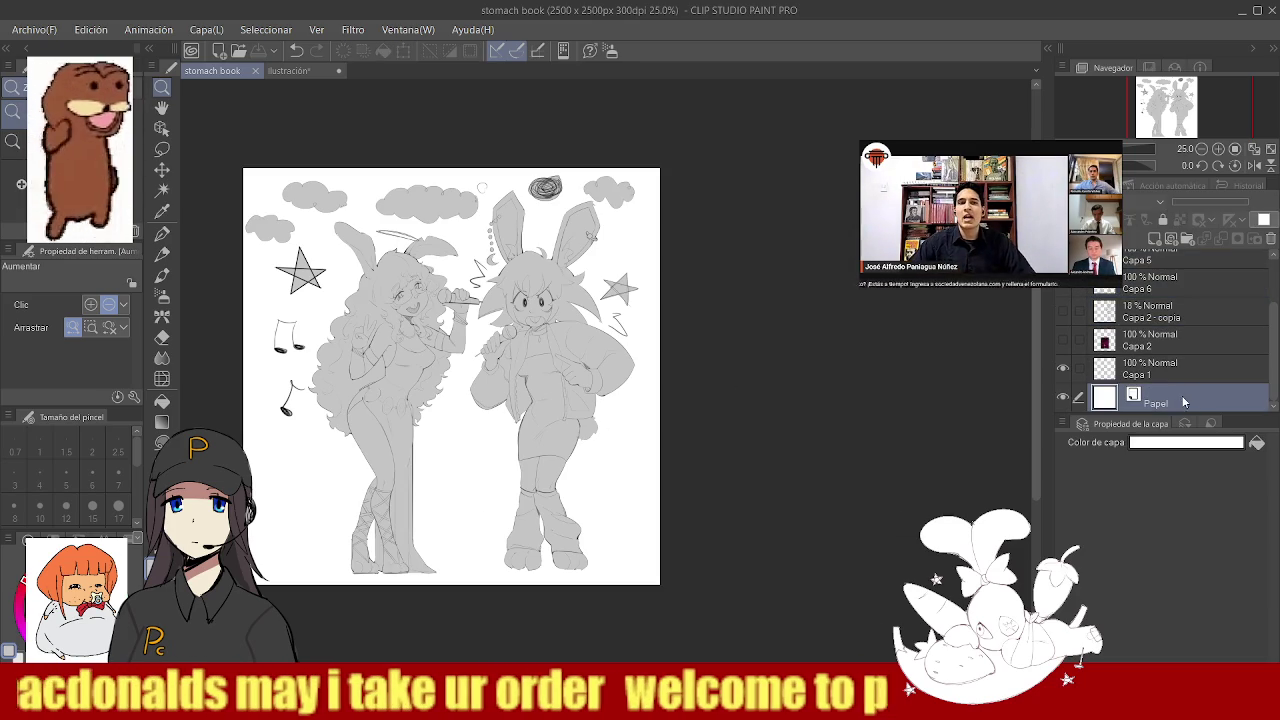
click(1155, 239)
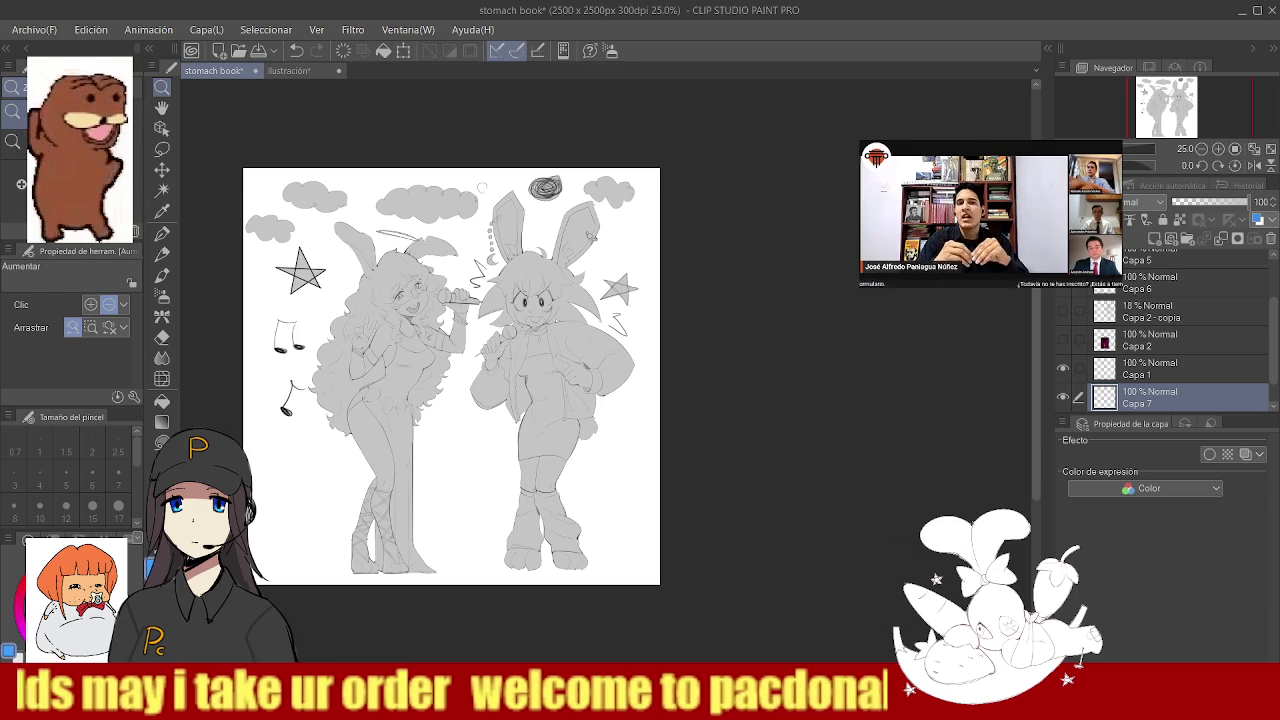
key(b)
mouse_move(380, 350)
mouse_down()
mouse_move(290, 160)
mouse_move(550, 270)
mouse_move(460, 230)
mouse_move(560, 470)
mouse_move(330, 520)
mouse_move(395, 380)
mouse_move(557, 157)
mouse_up()
key(e)
drag(293, 421, 279, 449)
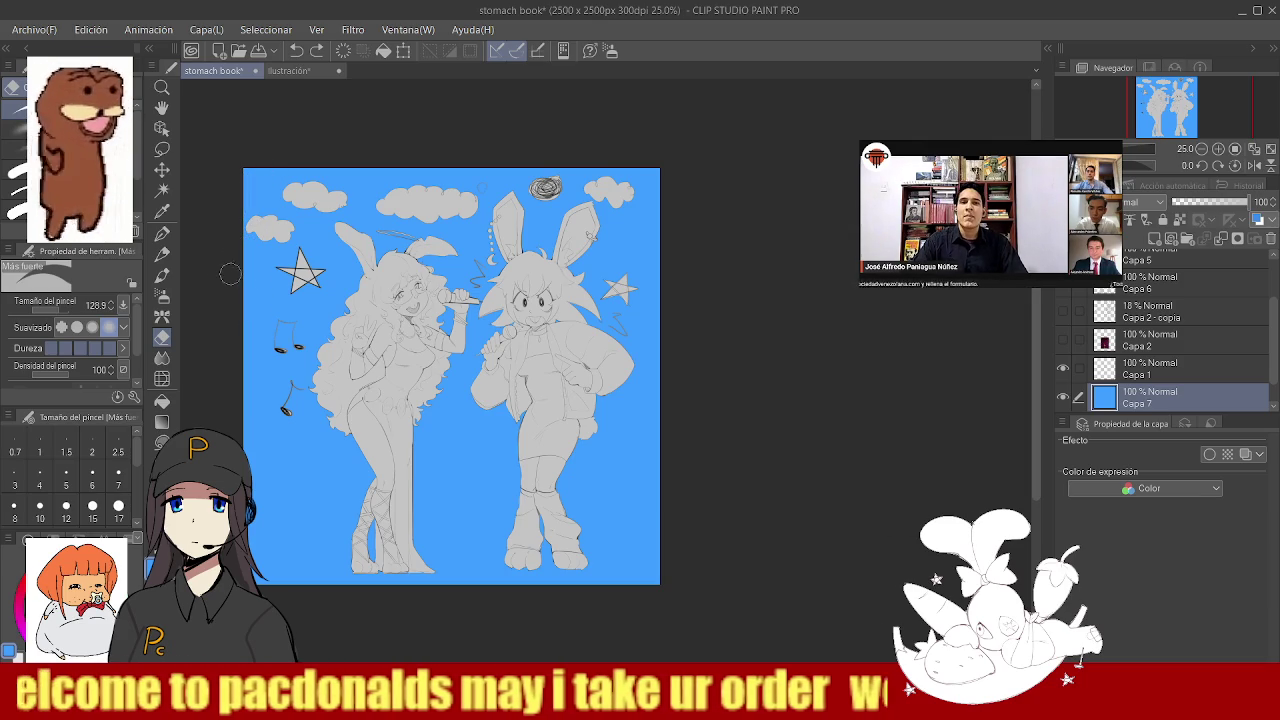
- Erase cloud scallops along the left, bottom-right and top edges with a 431 px eraser, then add a layer folder
drag(270, 168, 252, 166)
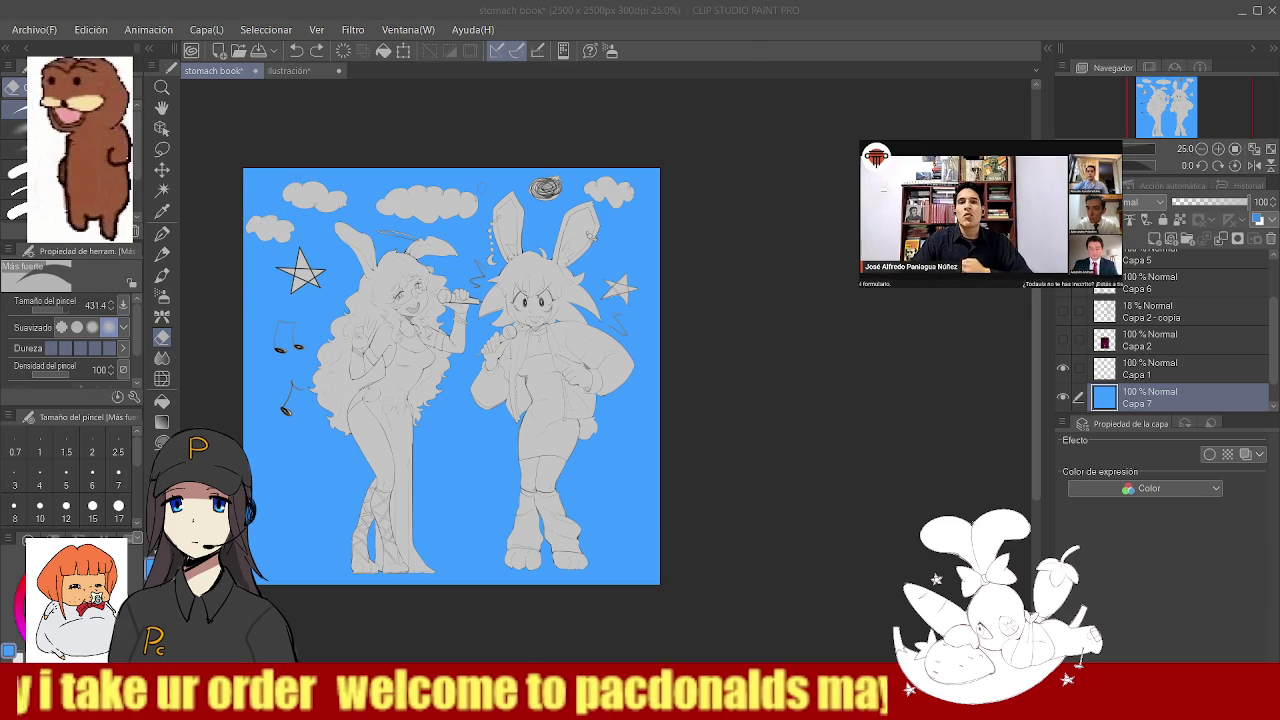
mouse_move(242, 188)
mouse_down()
mouse_move(232, 387)
mouse_move(387, 607)
mouse_move(471, 586)
mouse_move(634, 594)
mouse_move(682, 556)
mouse_move(686, 451)
mouse_move(663, 400)
mouse_move(675, 343)
mouse_move(654, 171)
mouse_move(591, 137)
mouse_move(329, 135)
mouse_move(261, 155)
mouse_up()
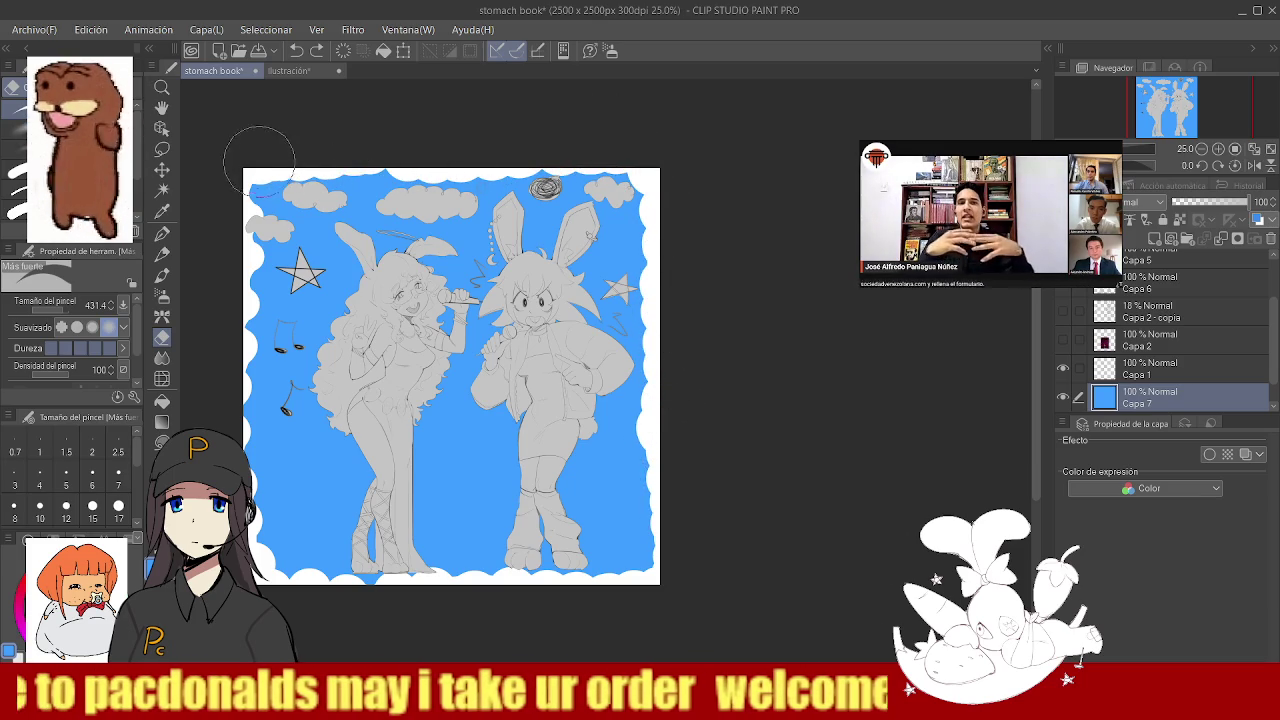
drag(685, 556, 677, 405)
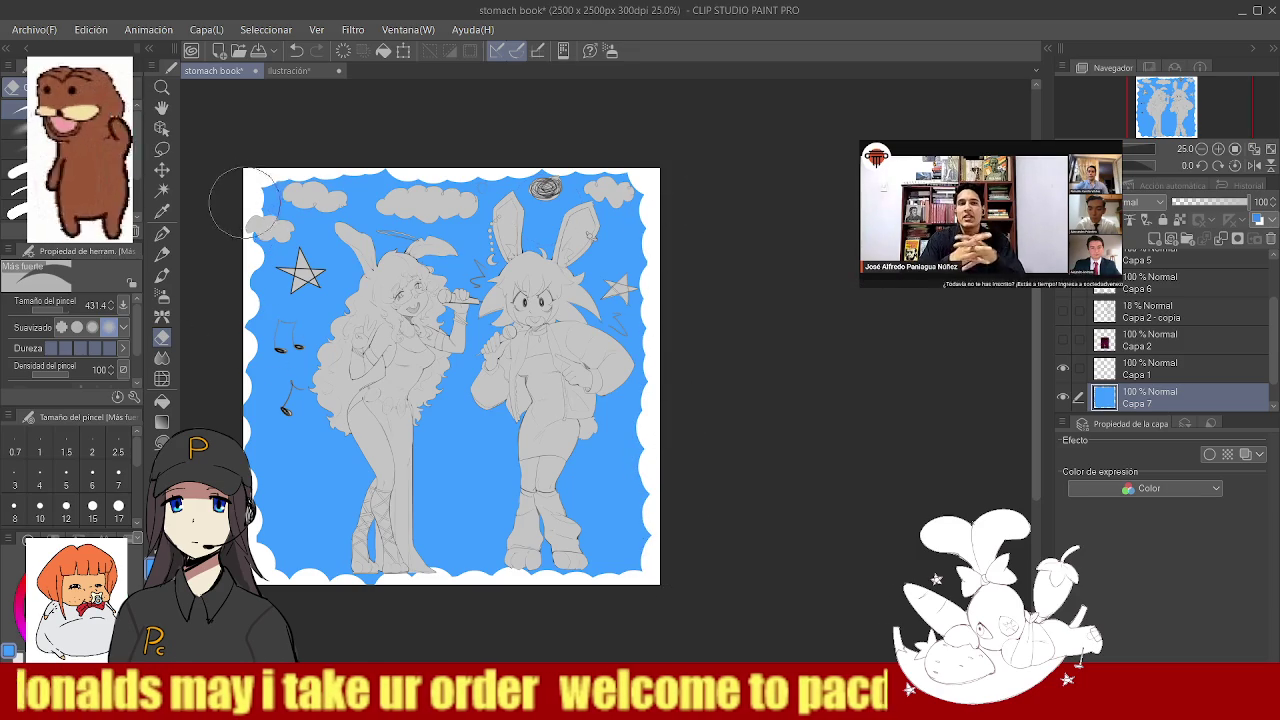
mouse_move(245, 195)
mouse_down()
mouse_move(228, 300)
mouse_move(249, 255)
mouse_move(240, 440)
mouse_move(235, 420)
mouse_move(265, 500)
mouse_move(262, 540)
mouse_up()
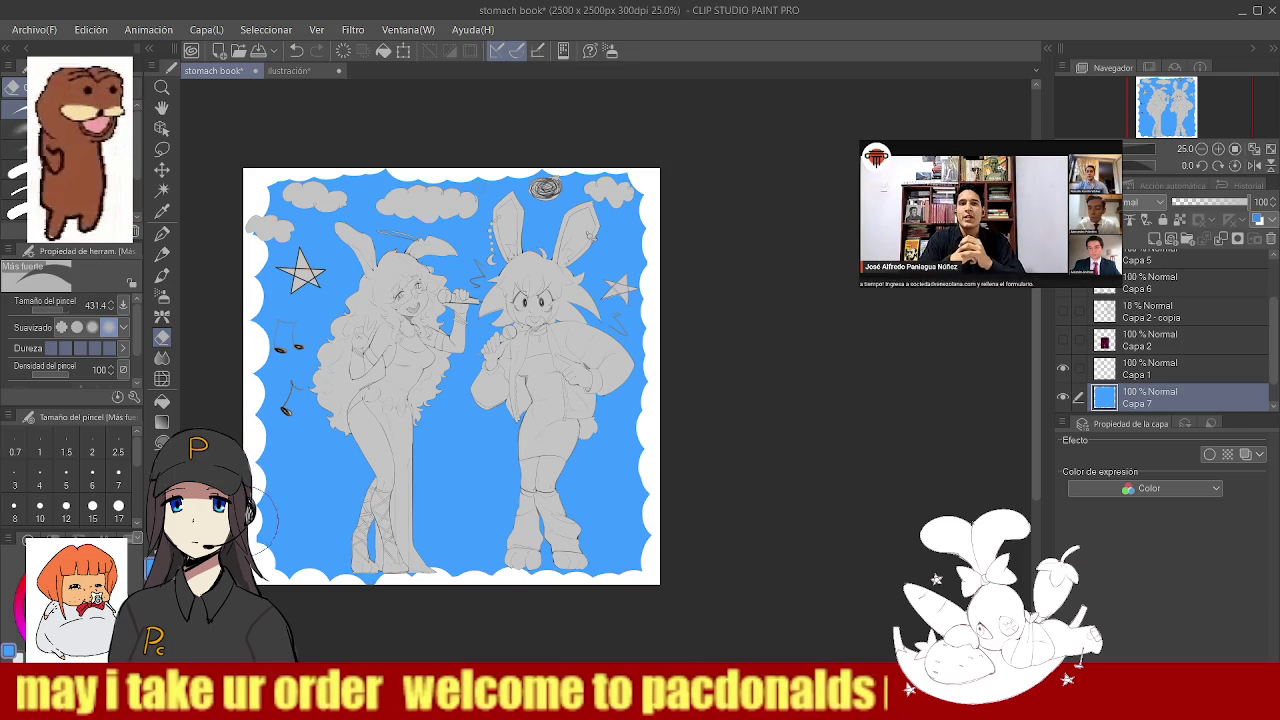
drag(399, 165, 270, 165)
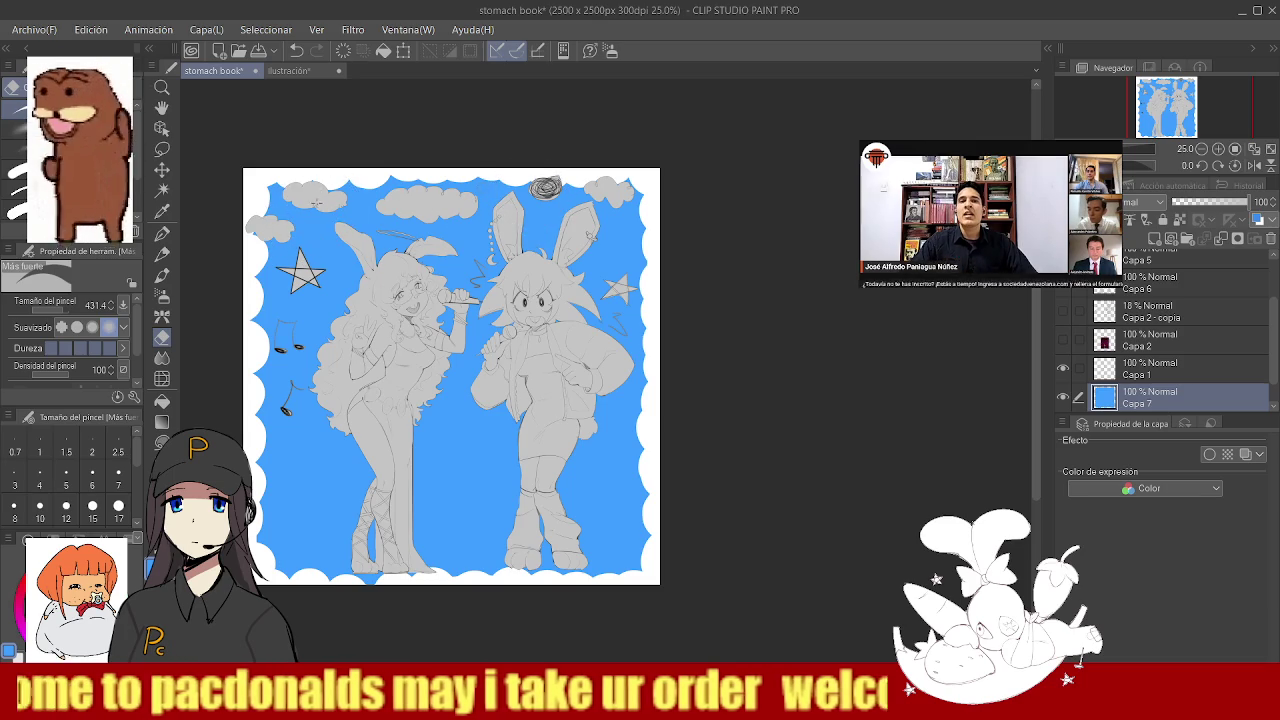
click(1189, 239)
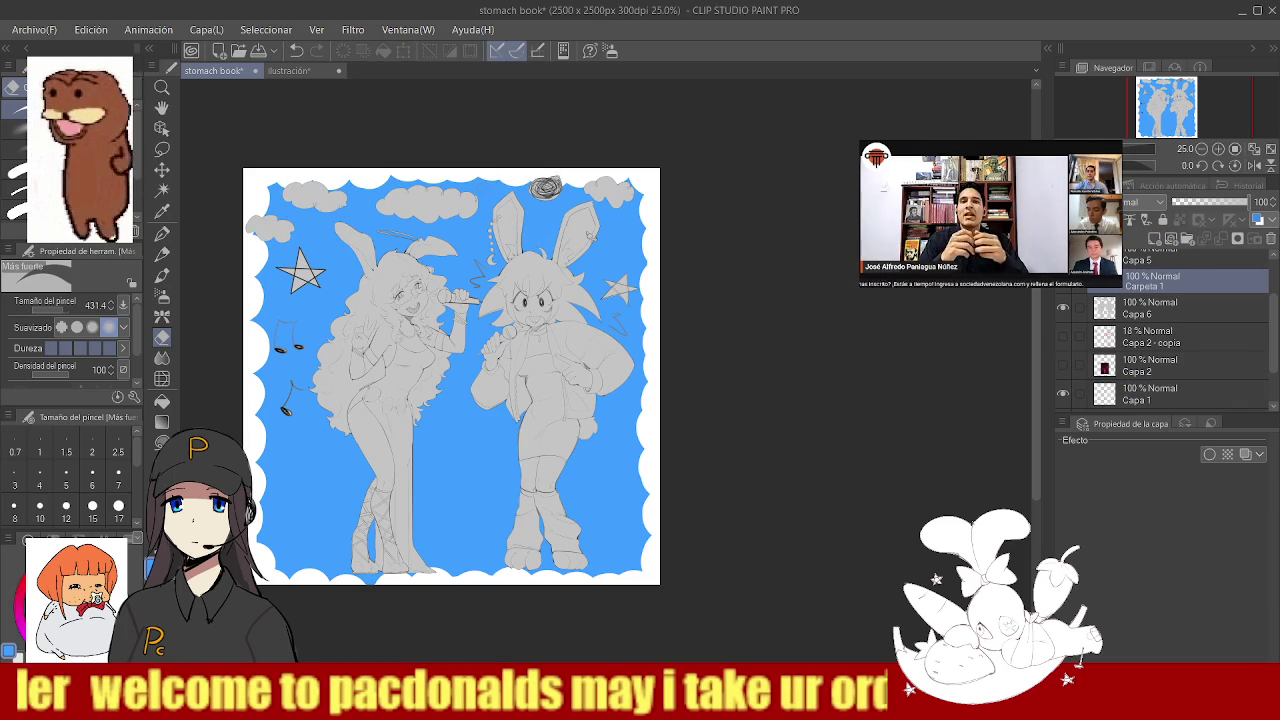
- Add a new layer inside the folder and set a smaller white pen
click(1155, 238)
key(p)
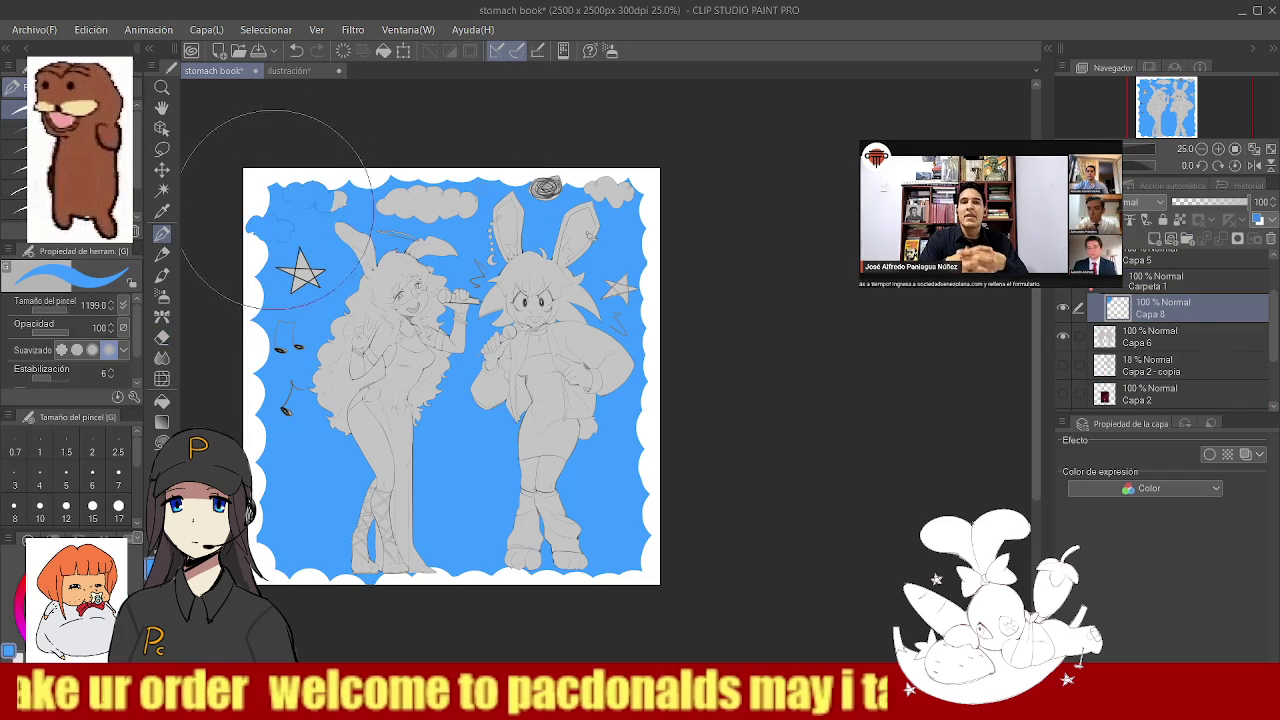
key(x)
mouse_move(433, 238)
mouse_down()
mouse_move(457, 197)
mouse_move(420, 200)
mouse_up()
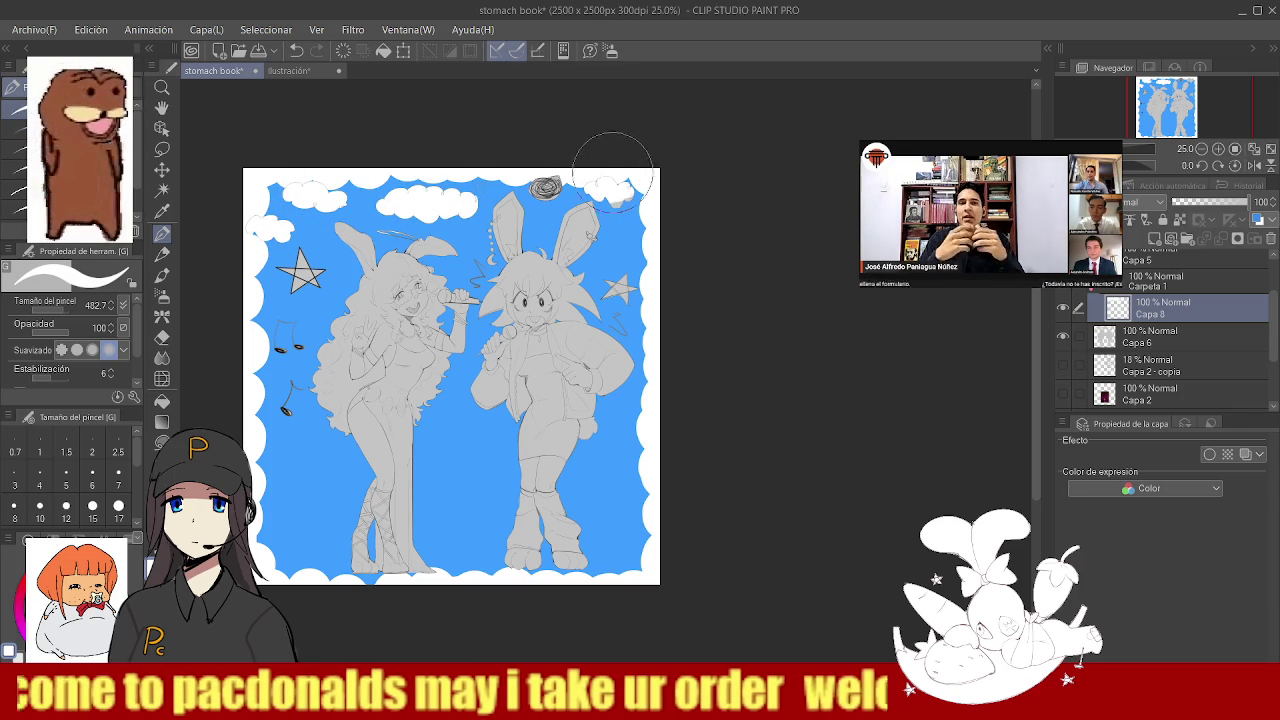
key(e)
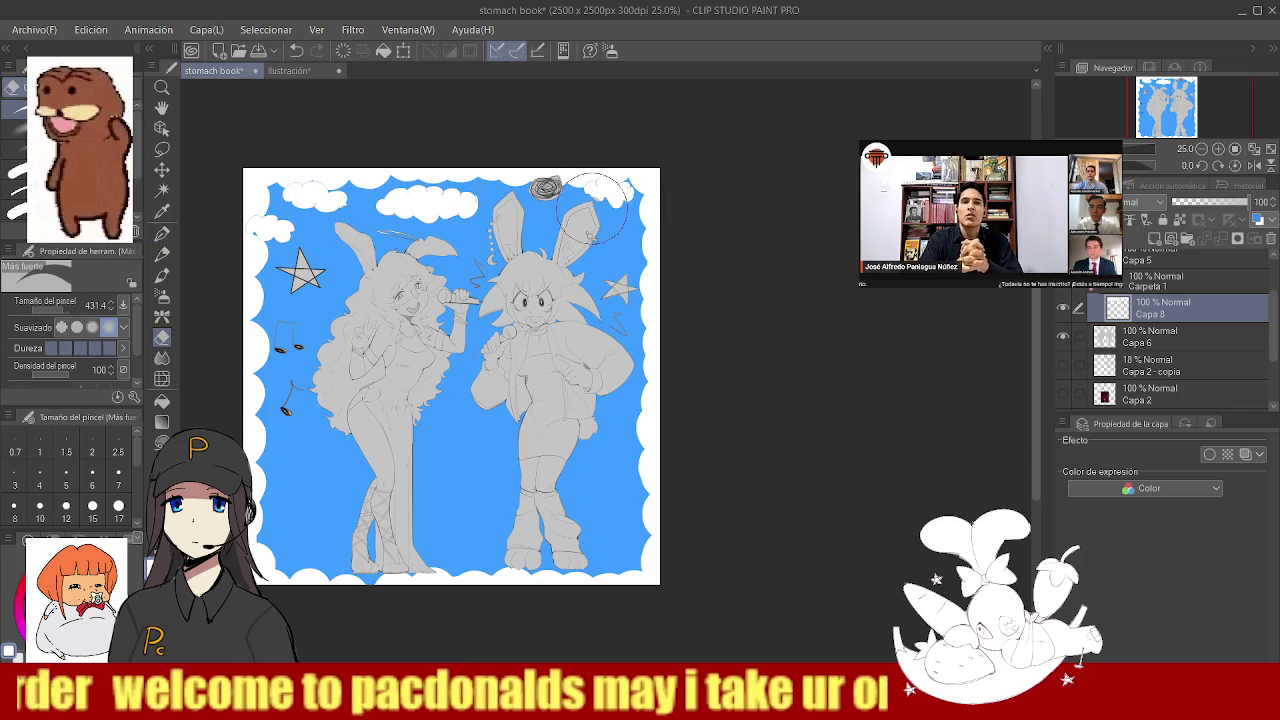
key(p)
- Paint the top scribble purple, undoing a stray dark-blue stroke
scroll(583, 163, up, 3)
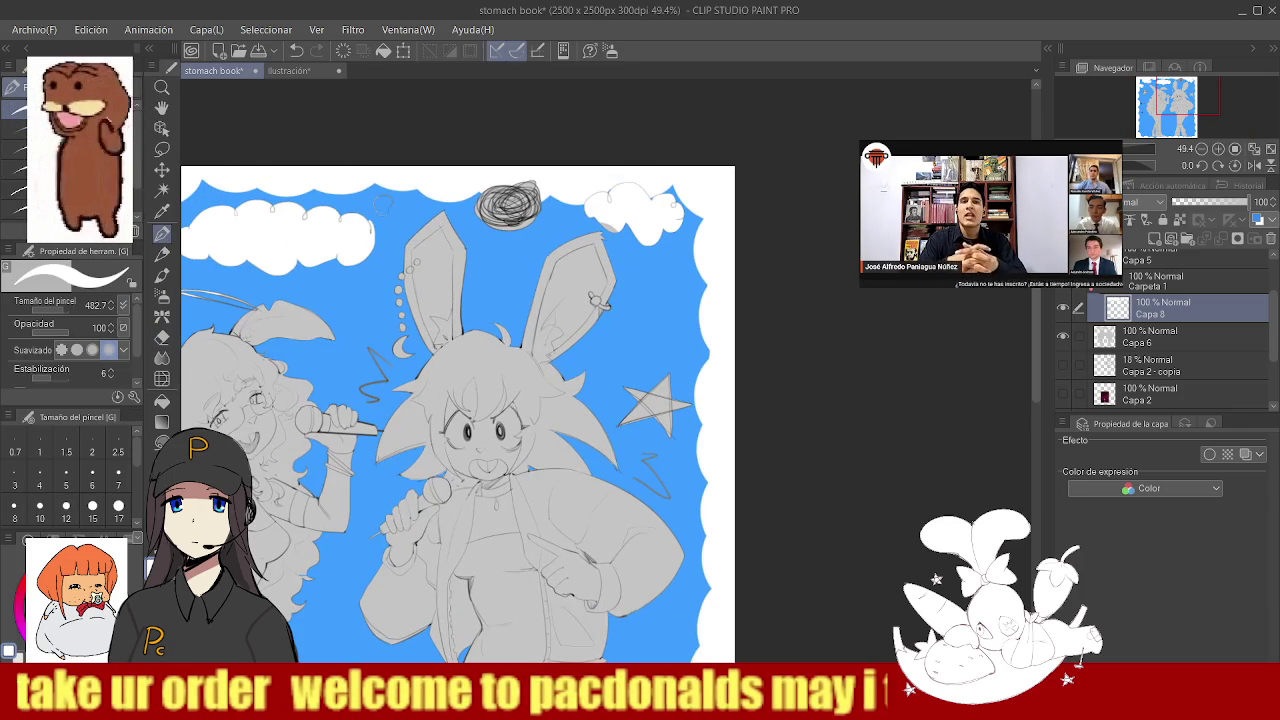
key(x)
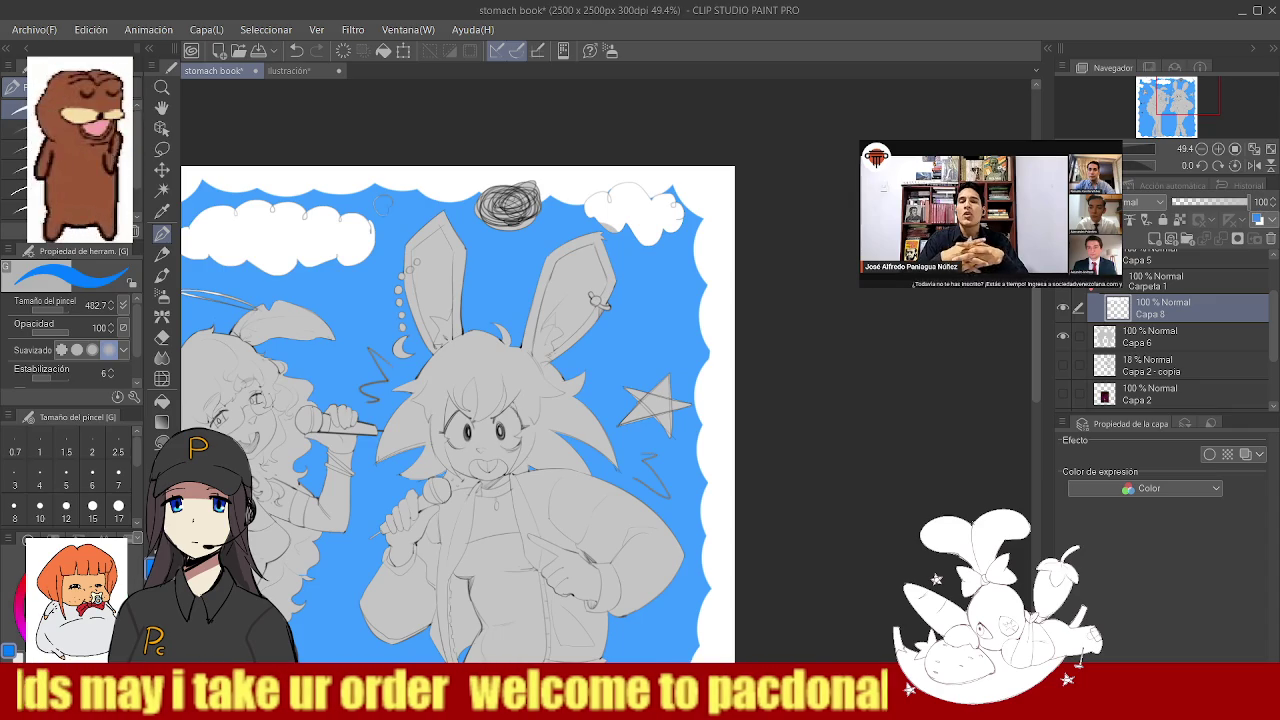
mouse_move(500, 200)
mouse_down()
mouse_move(529, 229)
mouse_move(586, 163)
mouse_up()
key(ctrl+z)
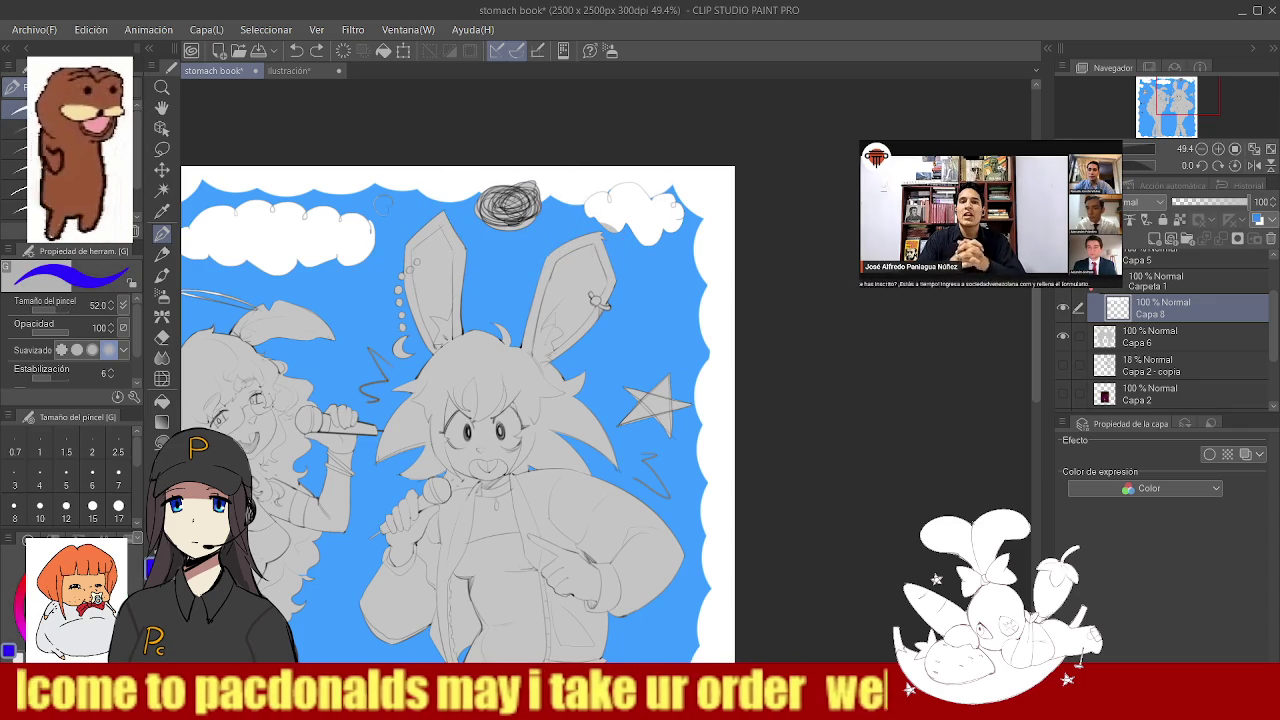
key(x)
mouse_move(512, 205)
mouse_down()
mouse_move(505, 220)
mouse_move(522, 197)
mouse_up()
ctrl+alt+click(487, 216)
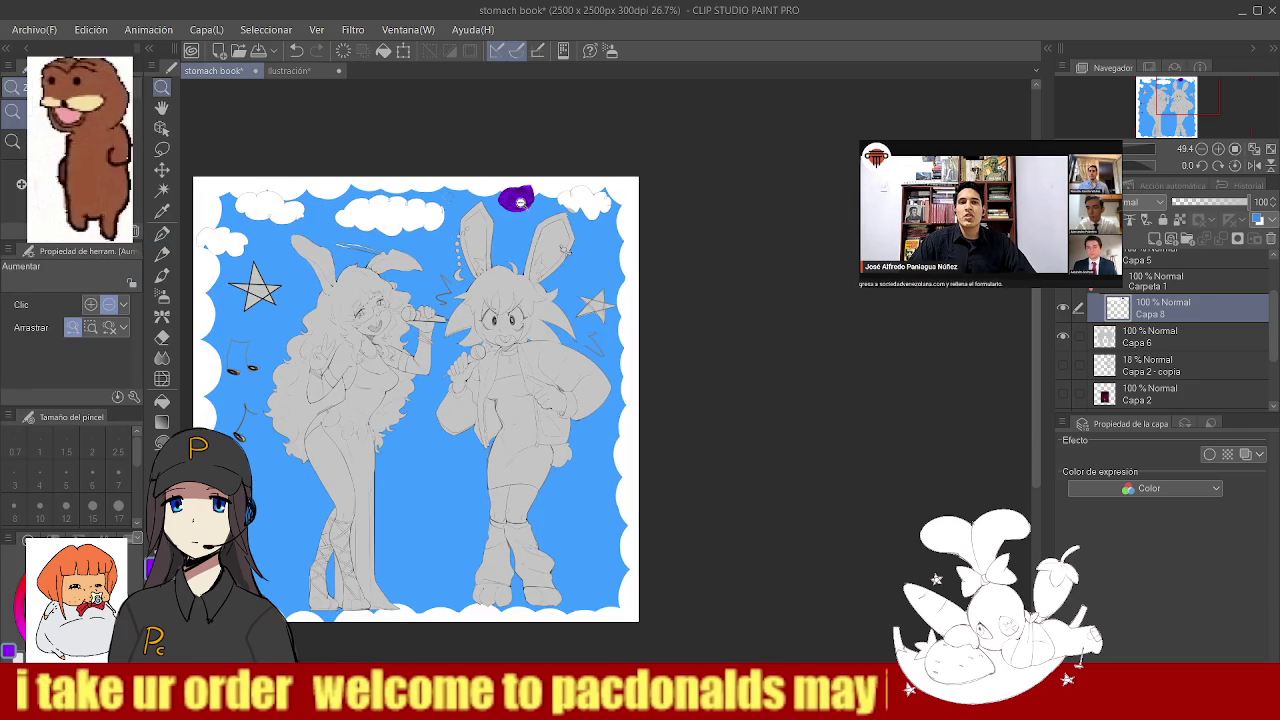
- Cover the purple top scribble with blue
ctrl+click(502, 260)
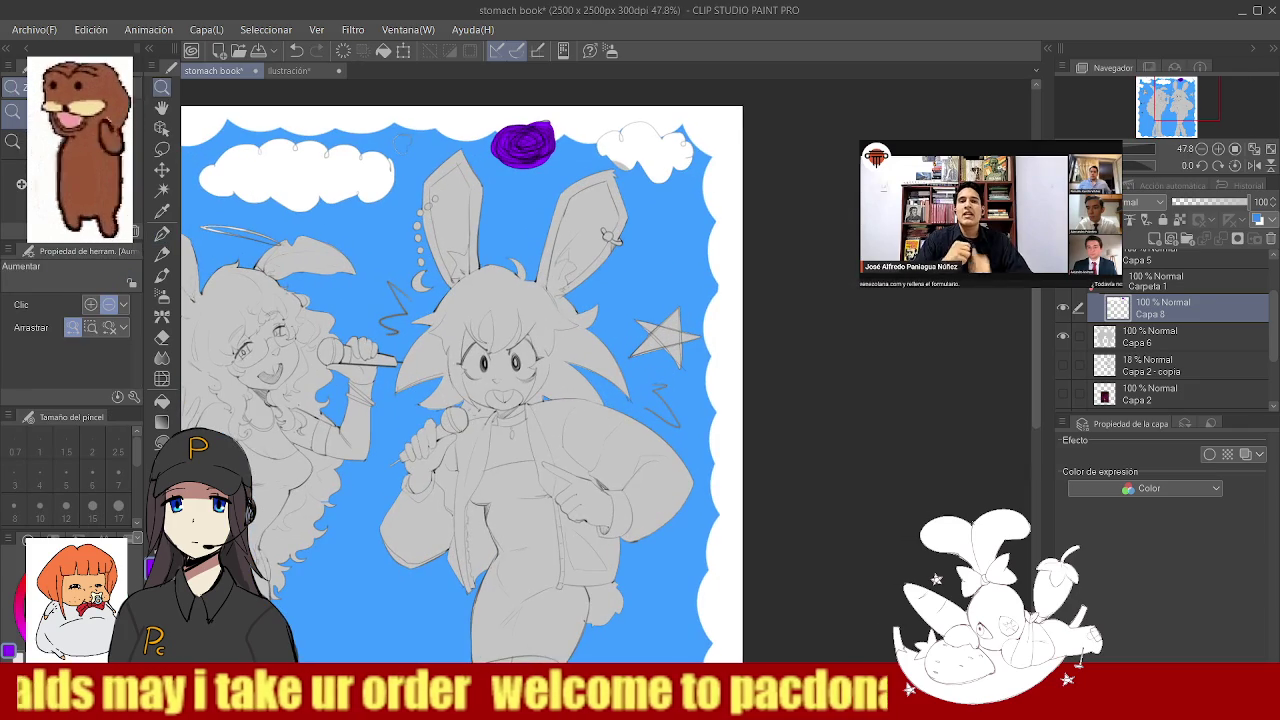
key(x)
drag(510, 140, 545, 160)
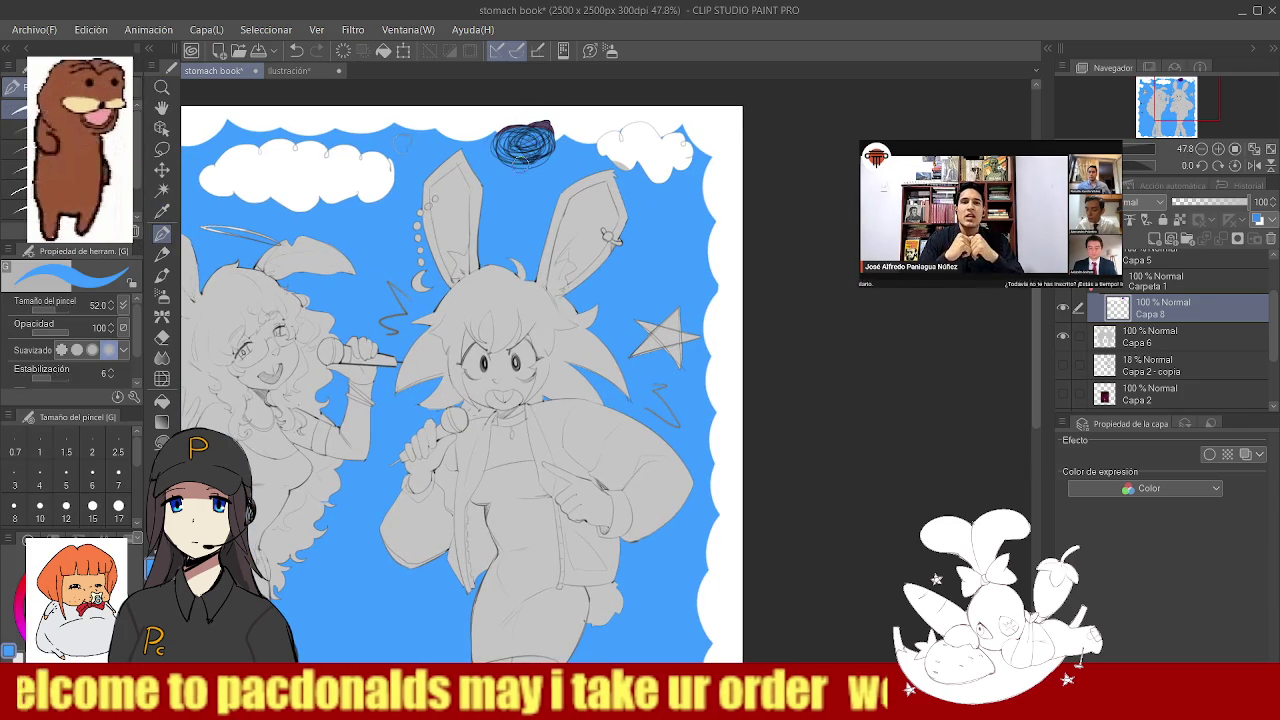
ctrl+alt+click(580, 206)
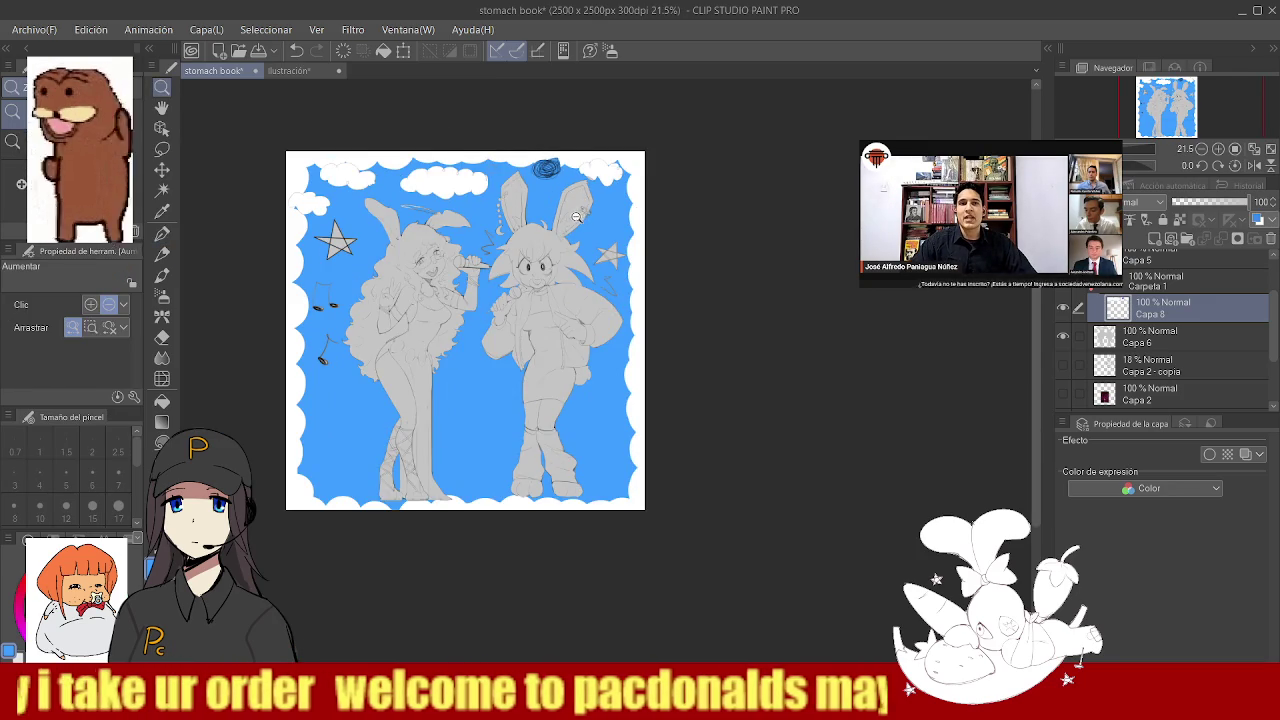
ctrl+click(576, 216)
scroll(571, 214, down, 1)
scroll(585, 180, up, 1)
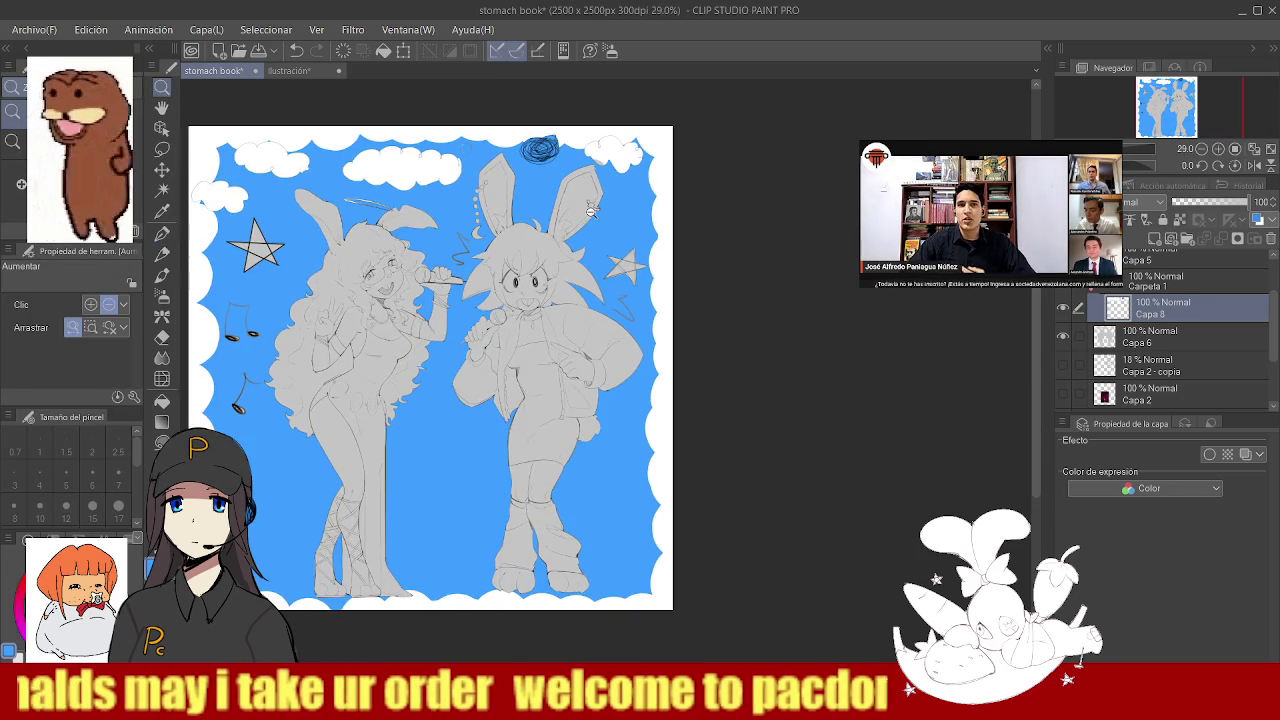
scroll(602, 142, up, 3)
- Paint both the left and right stars yellow
key(p)
drag(592, 134, 580, 165)
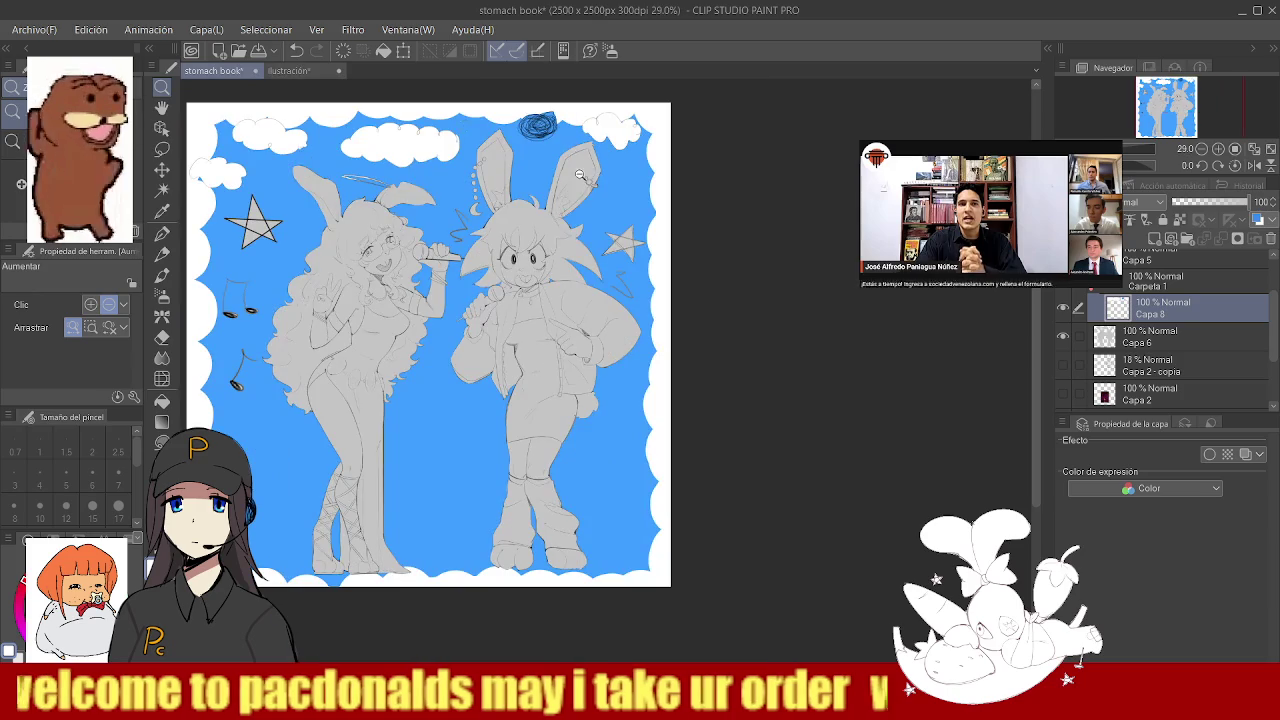
drag(565, 209, 583, 206)
click(385, 235)
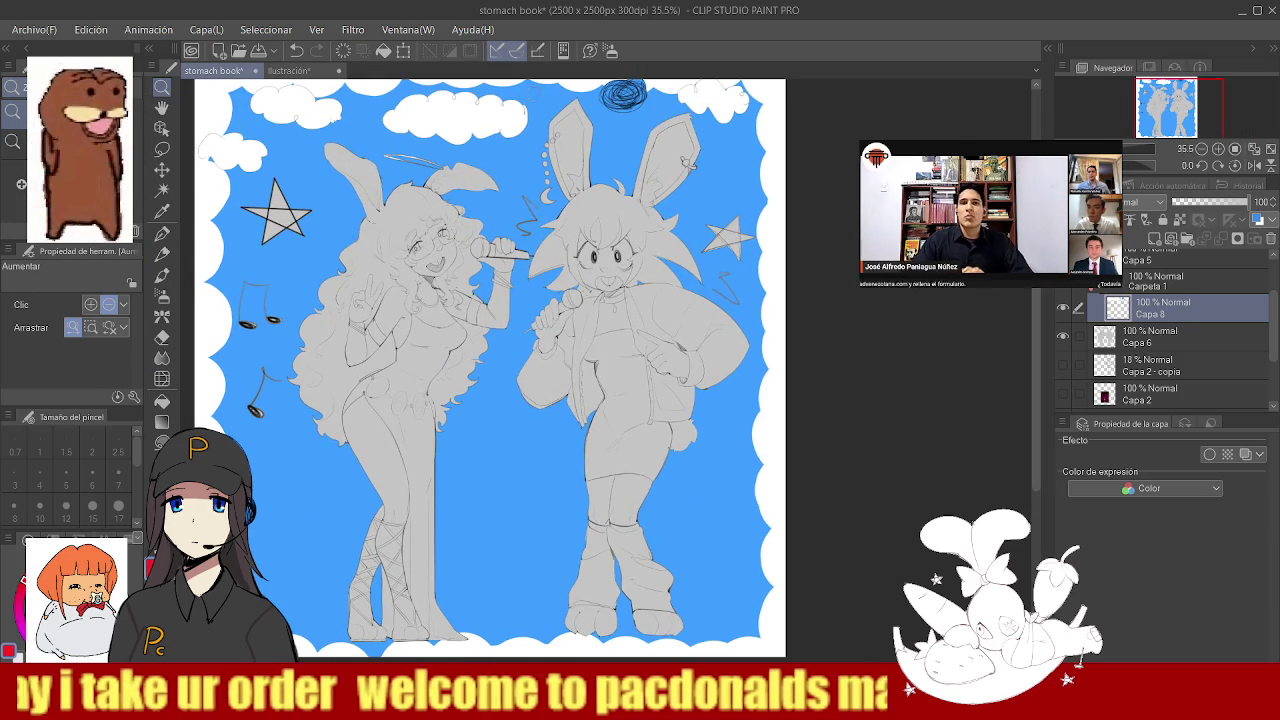
key(g)
mouse_move(258, 222)
mouse_down()
mouse_move(280, 230)
mouse_move(300, 215)
mouse_move(280, 230)
mouse_move(240, 212)
mouse_up()
key(z)
click(520, 226)
key(g)
mouse_move(445, 212)
mouse_down()
mouse_move(458, 226)
mouse_move(241, 254)
mouse_move(360, 256)
mouse_up()
- Paint over both stars in orange
key(z)
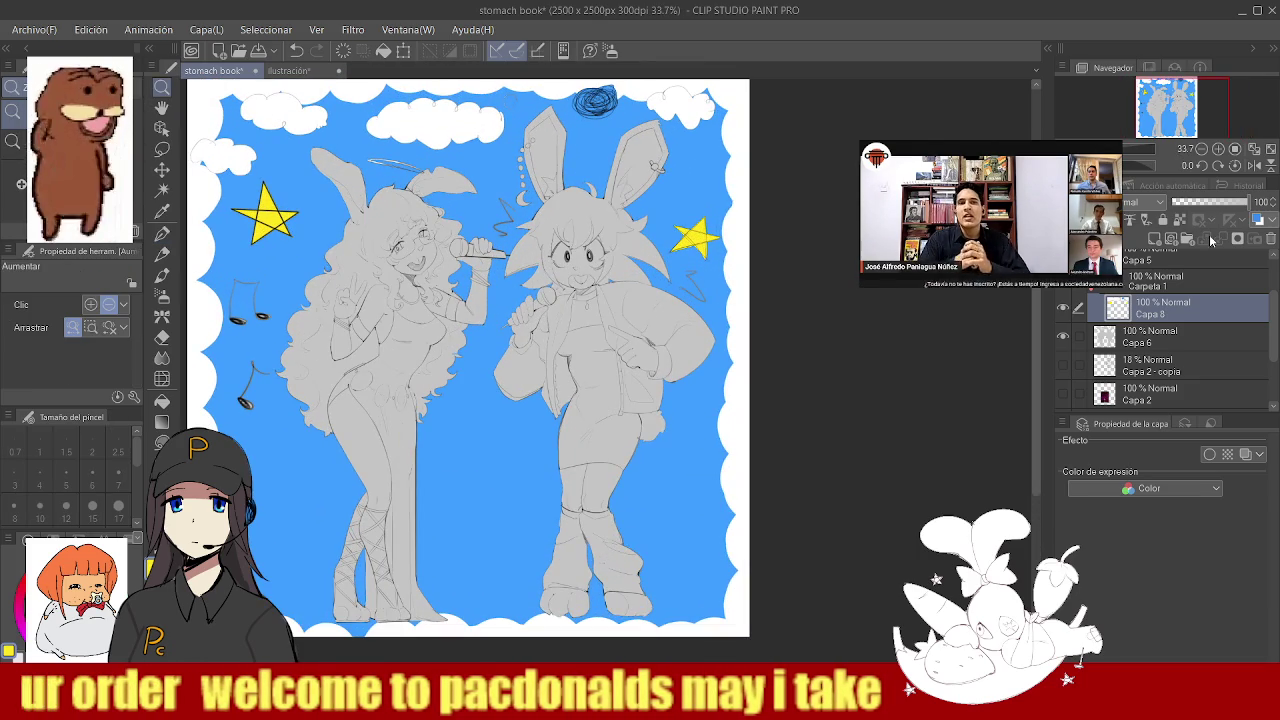
key(p)
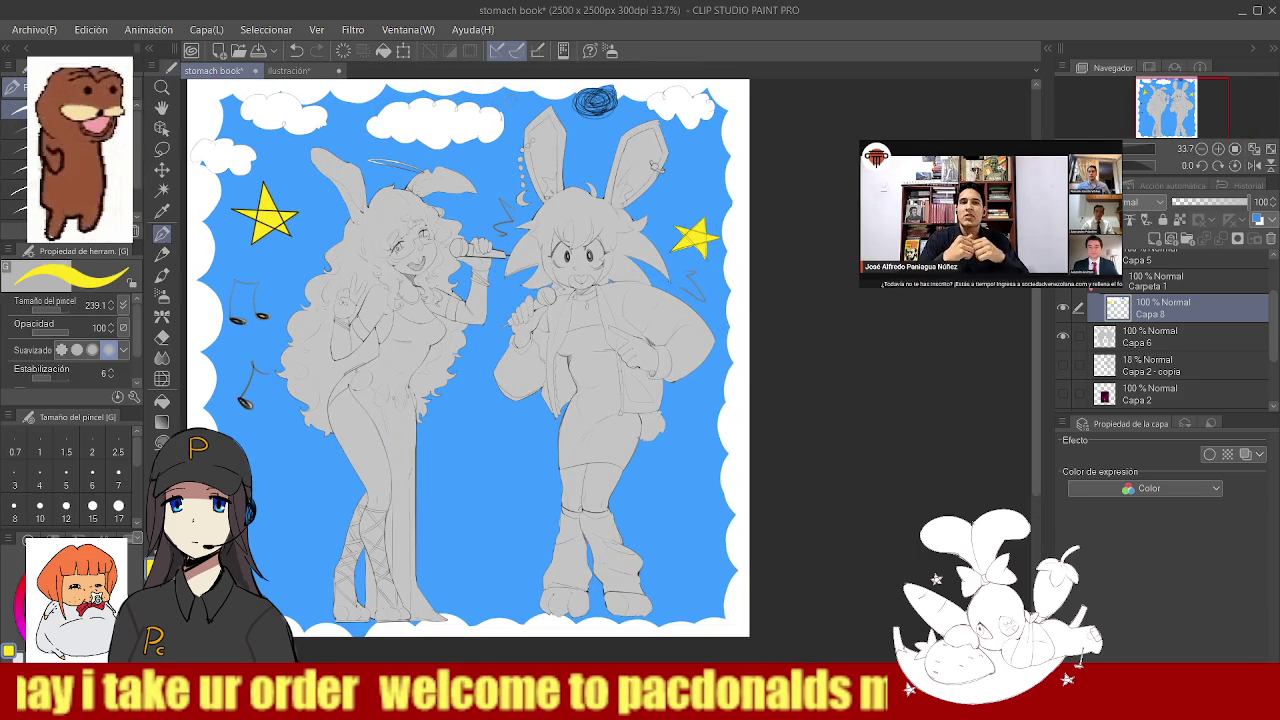
drag(250, 195, 285, 235)
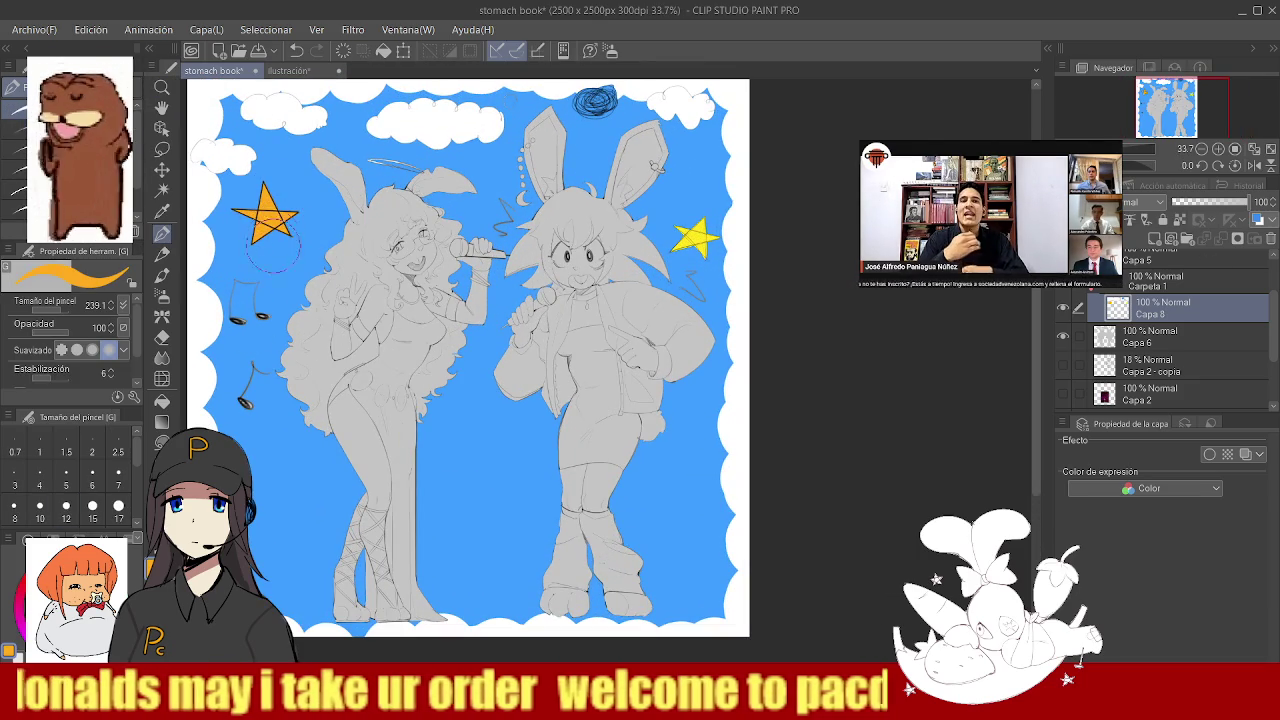
drag(283, 288, 200, 288)
drag(545, 280, 620, 280)
mouse_move(515, 265)
mouse_down()
mouse_move(560, 290)
mouse_move(550, 298)
mouse_up()
alt+click(548, 290)
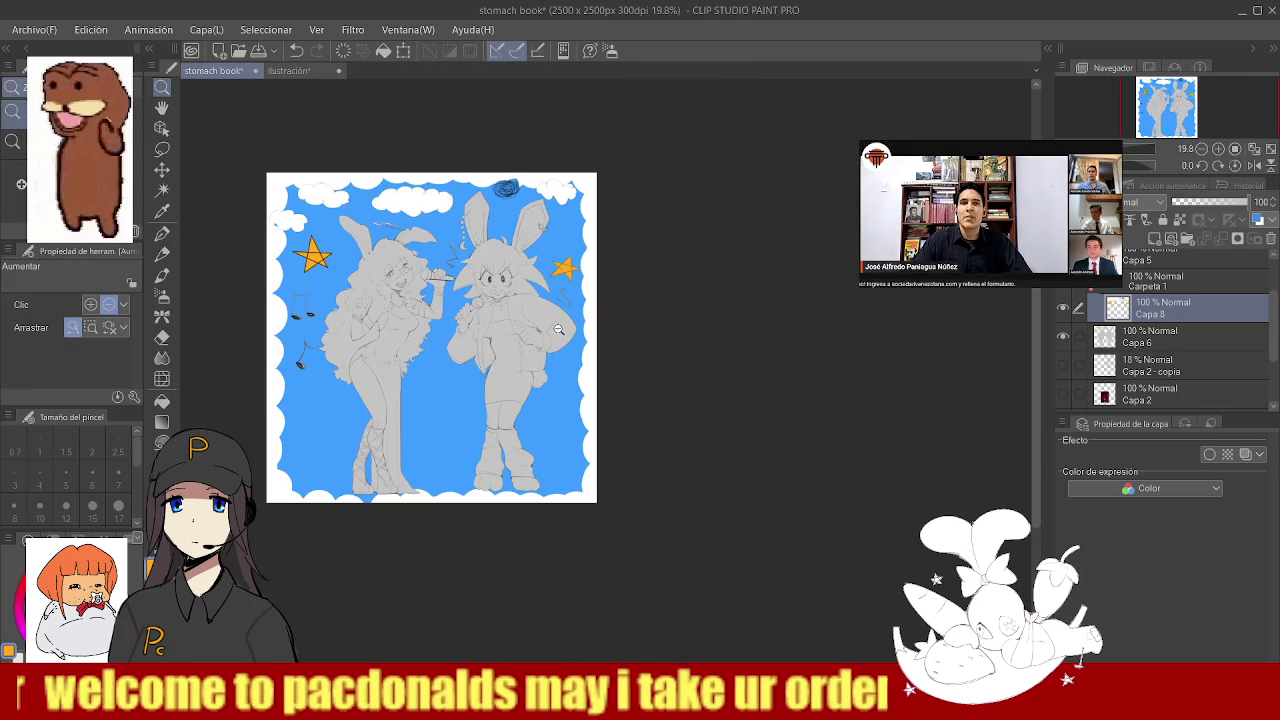
click(447, 243)
- Set the pen to pale cream with brush size about 19
key(p)
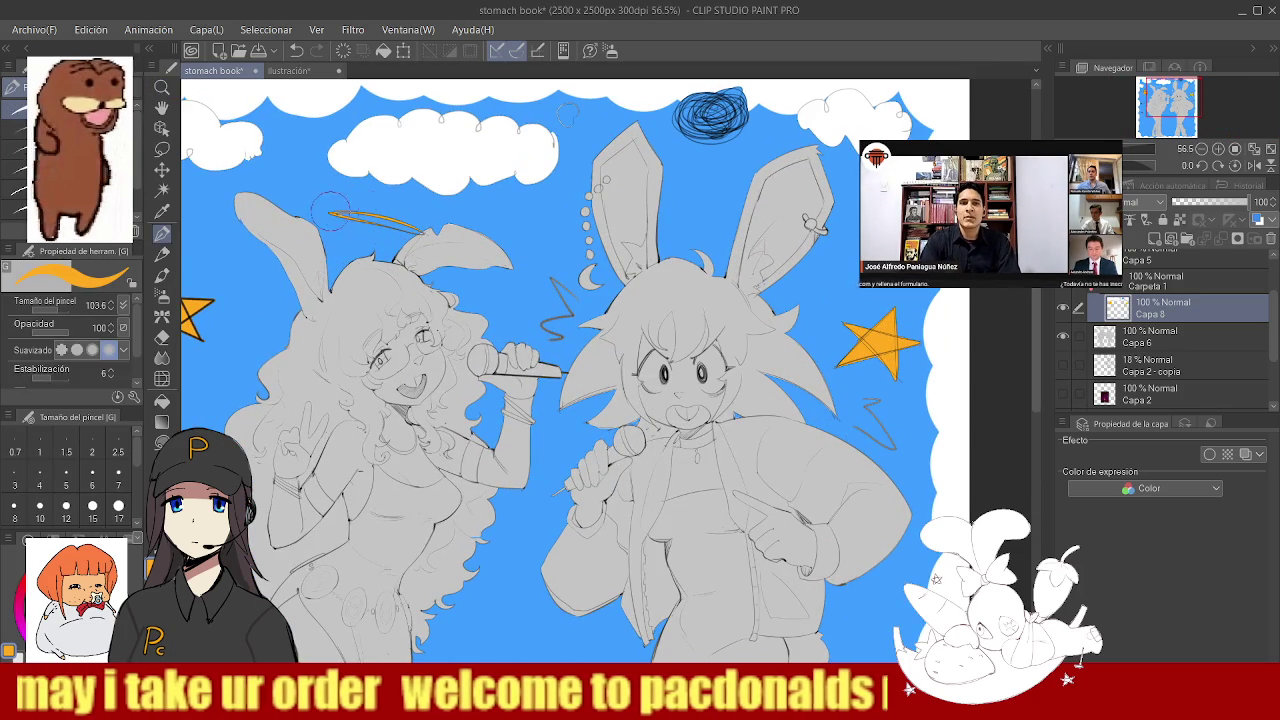
key(x)
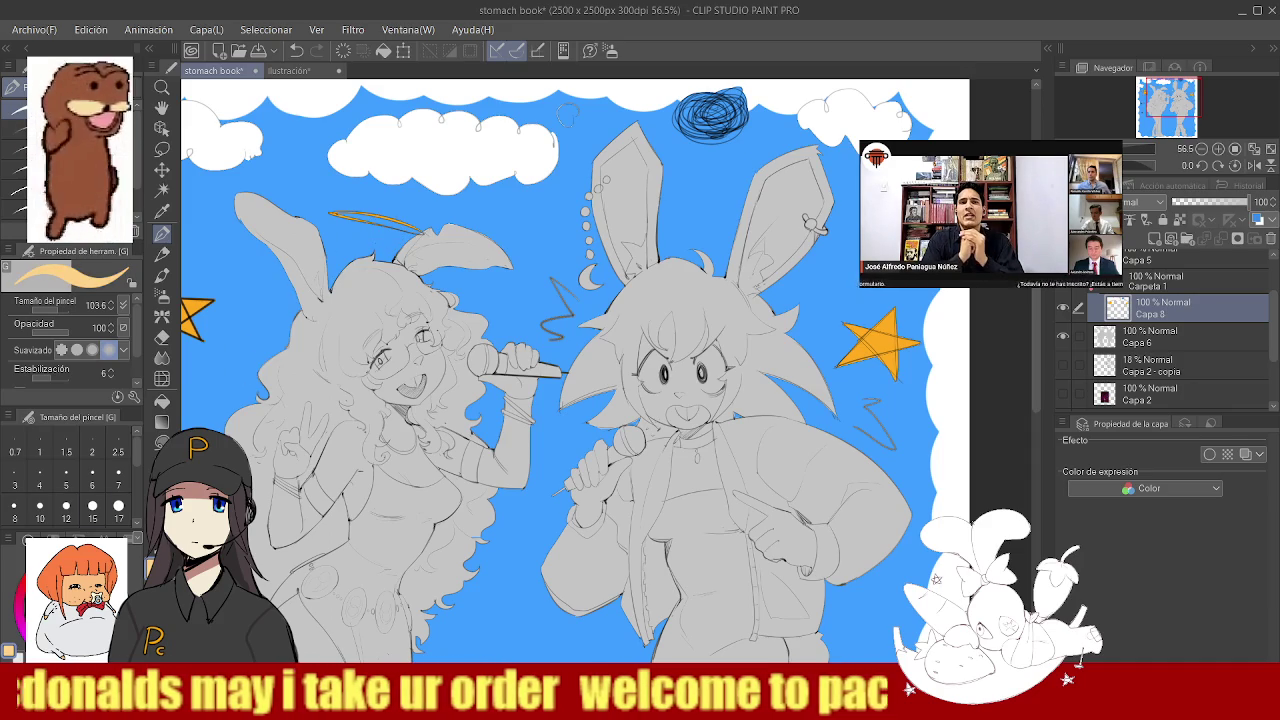
key(bracketleft)
key(bracketleft)
key(bracketleft)
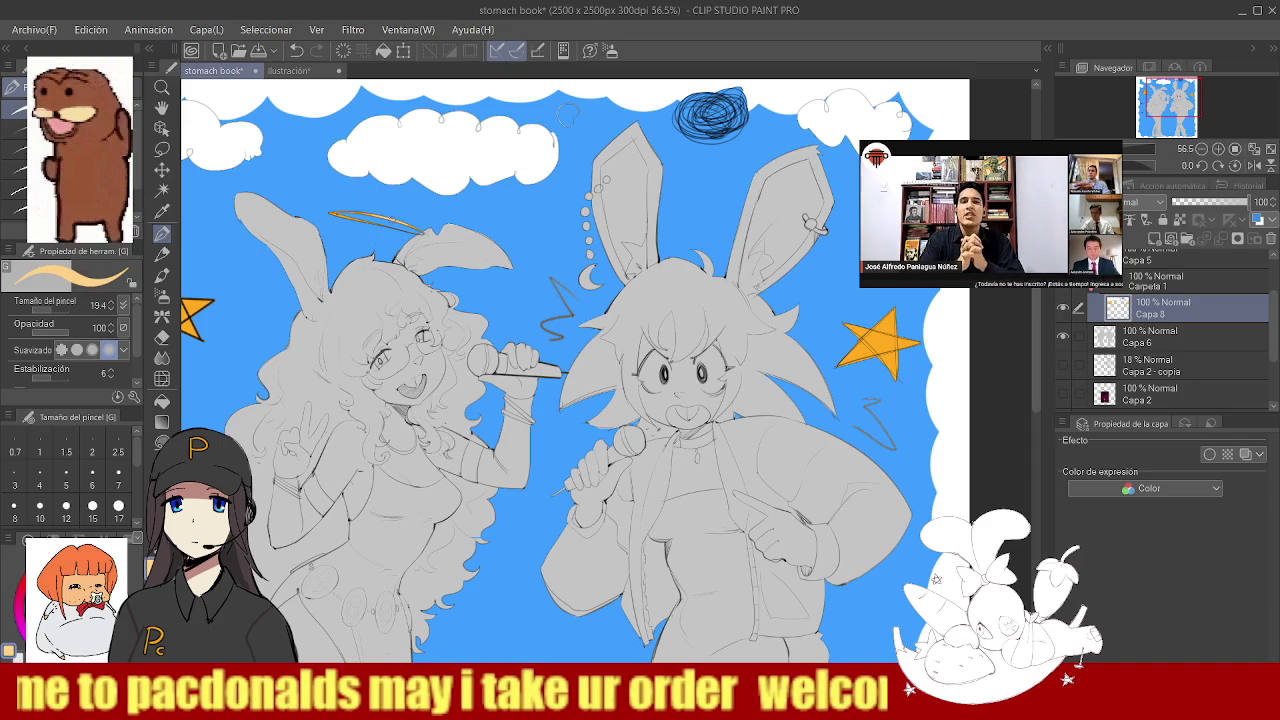
scroll(410, 252, down, 5)
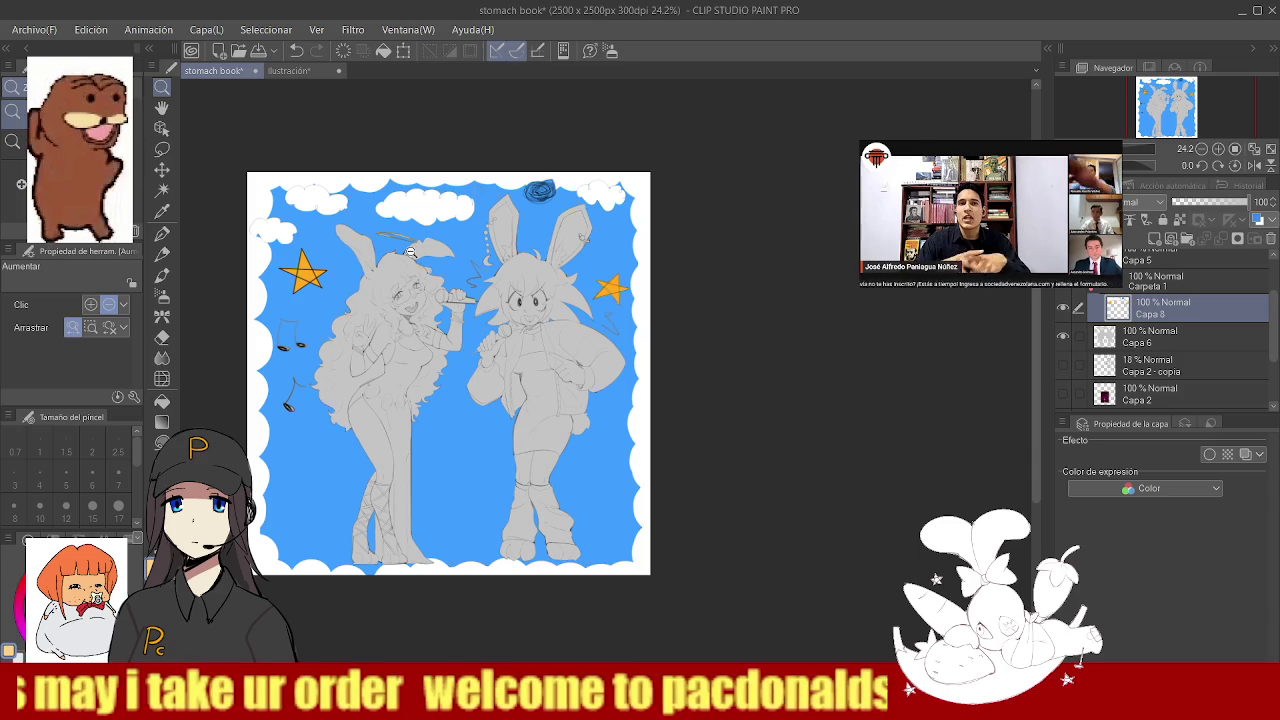
- Darken the inner sides of the right character's left and right eyes with the Soft airbrush
scroll(553, 283, up, 3)
scroll(553, 283, up, 3)
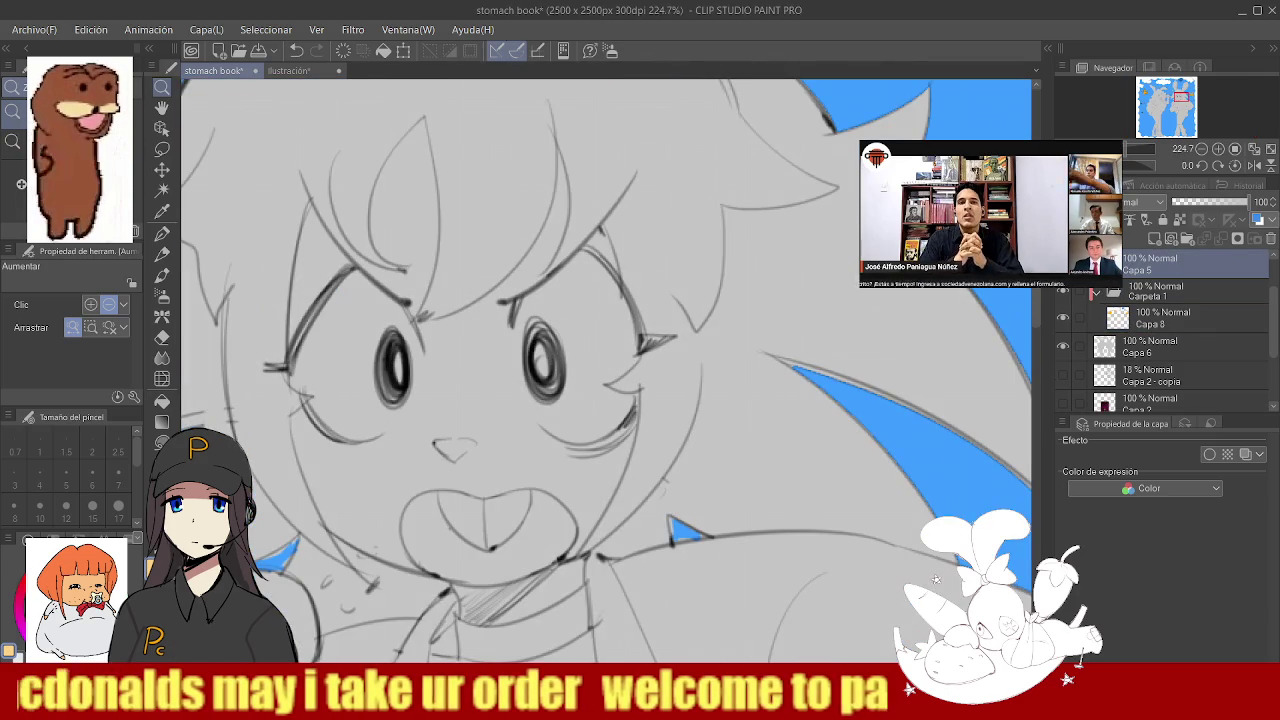
key(b)
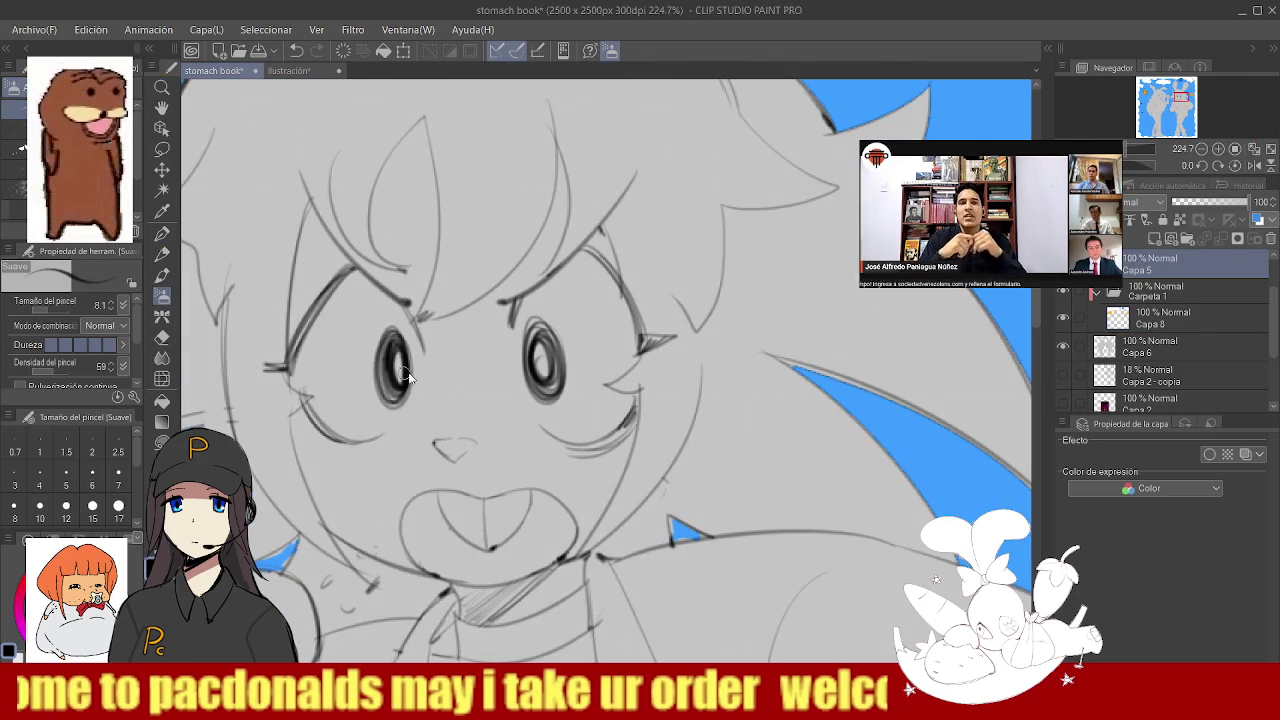
key(ctrl+z)
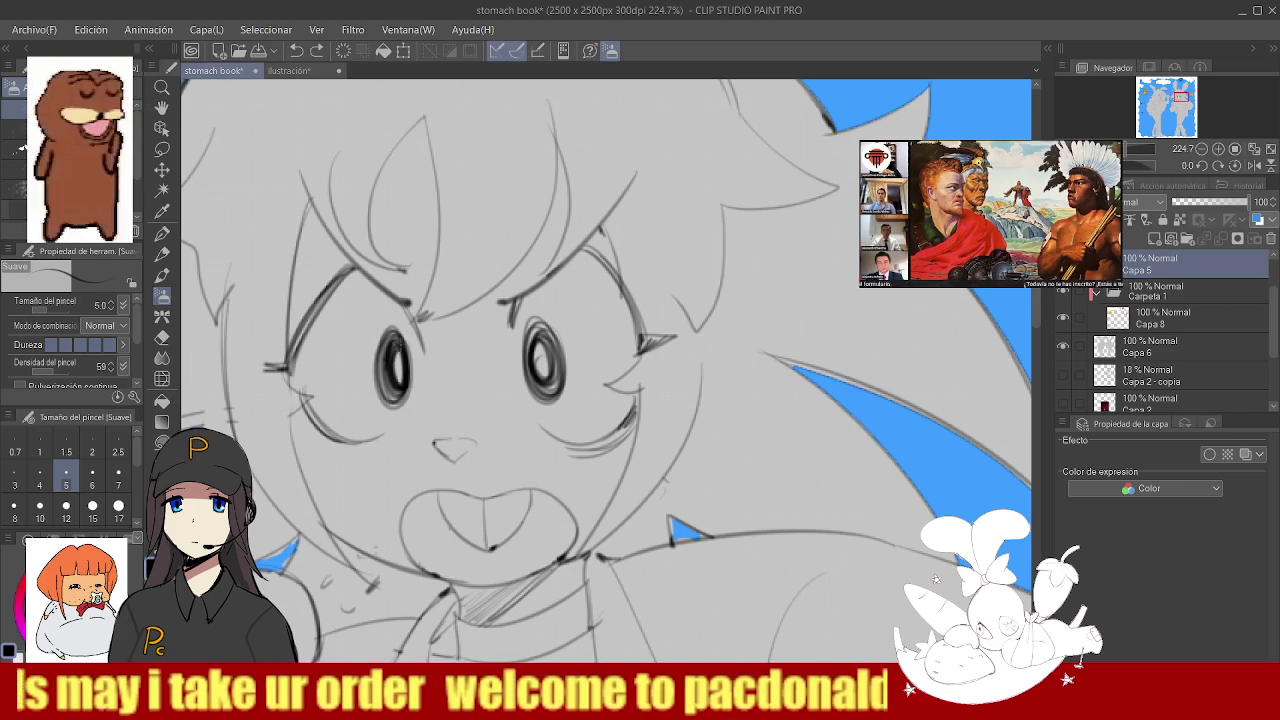
drag(408, 340, 406, 402)
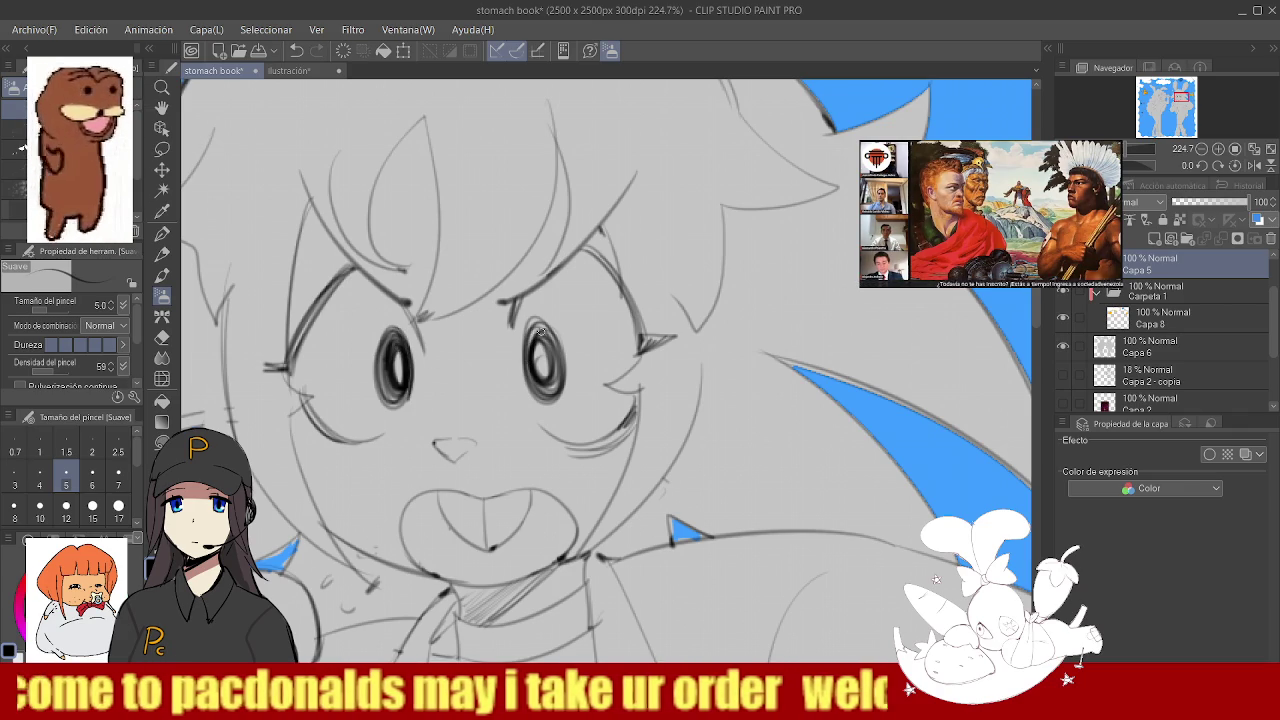
scroll(531, 349, down, 3)
scroll(560, 355, down, 3)
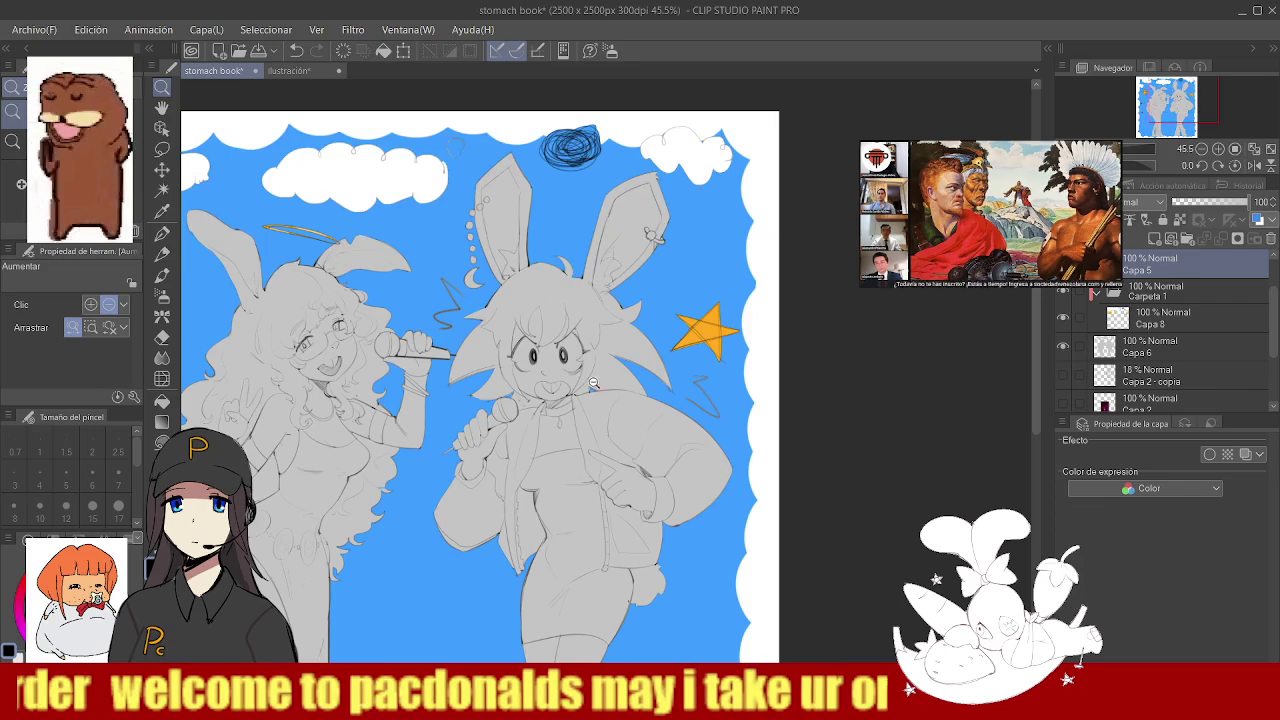
scroll(582, 362, up, 4)
scroll(570, 362, up, 2)
scroll(552, 363, up, 2)
drag(549, 363, 542, 302)
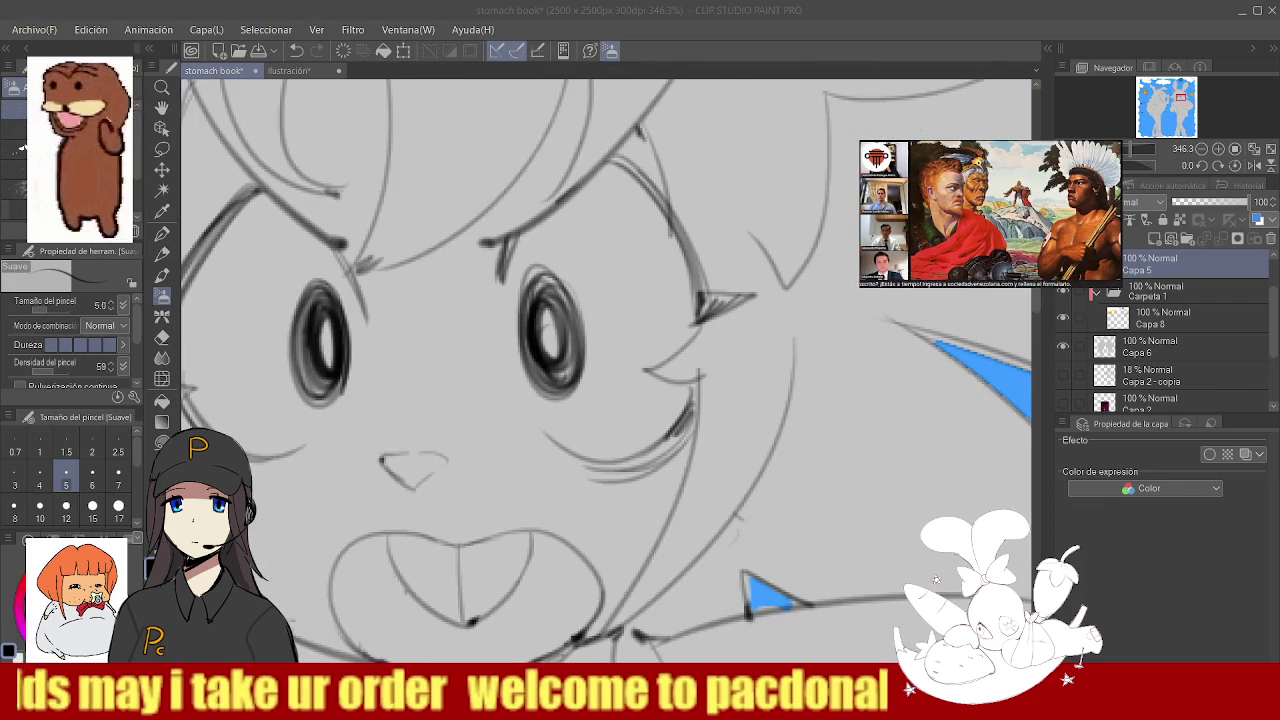
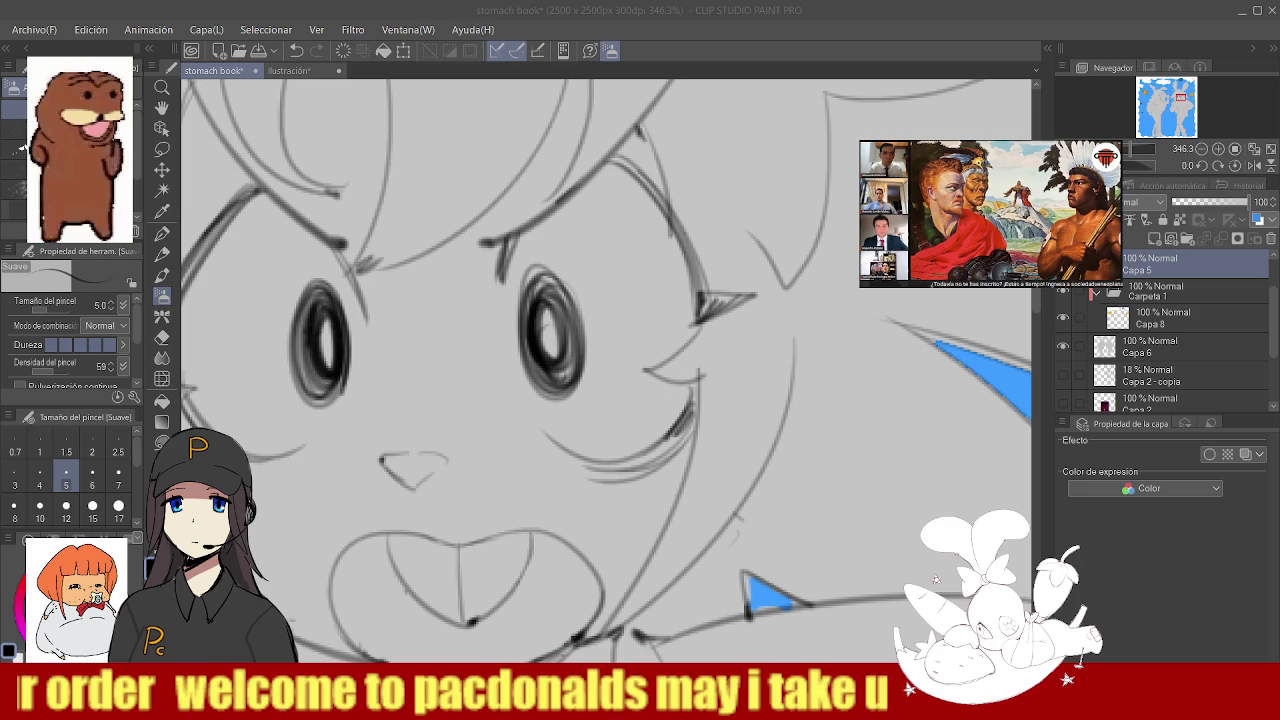
- Zoom out to the full canvas and show layer Capa 2's chibi picture between the bunny girls
mouse_move(552, 334)
mouse_down()
mouse_move(523, 339)
mouse_move(575, 370)
mouse_move(560, 297)
mouse_move(592, 300)
mouse_up()
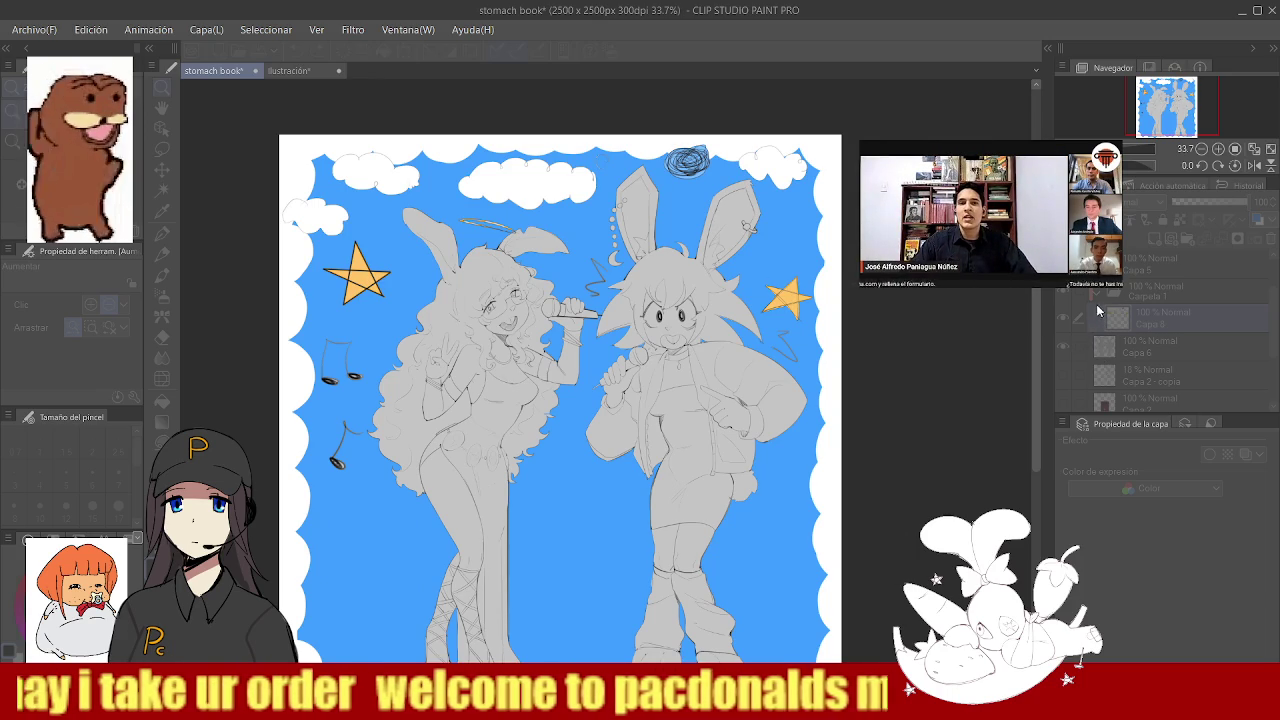
mouse_move(585, 272)
mouse_down()
mouse_move(555, 300)
mouse_move(537, 277)
mouse_up()
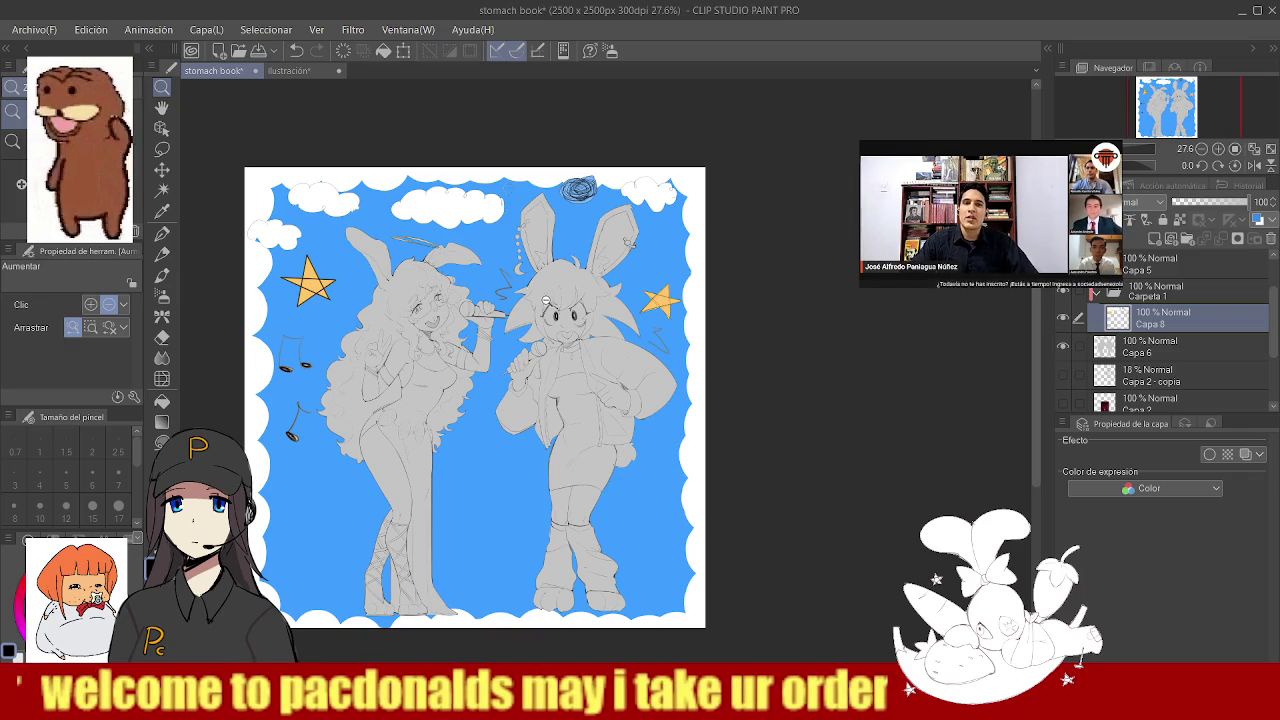
drag(500, 332, 574, 332)
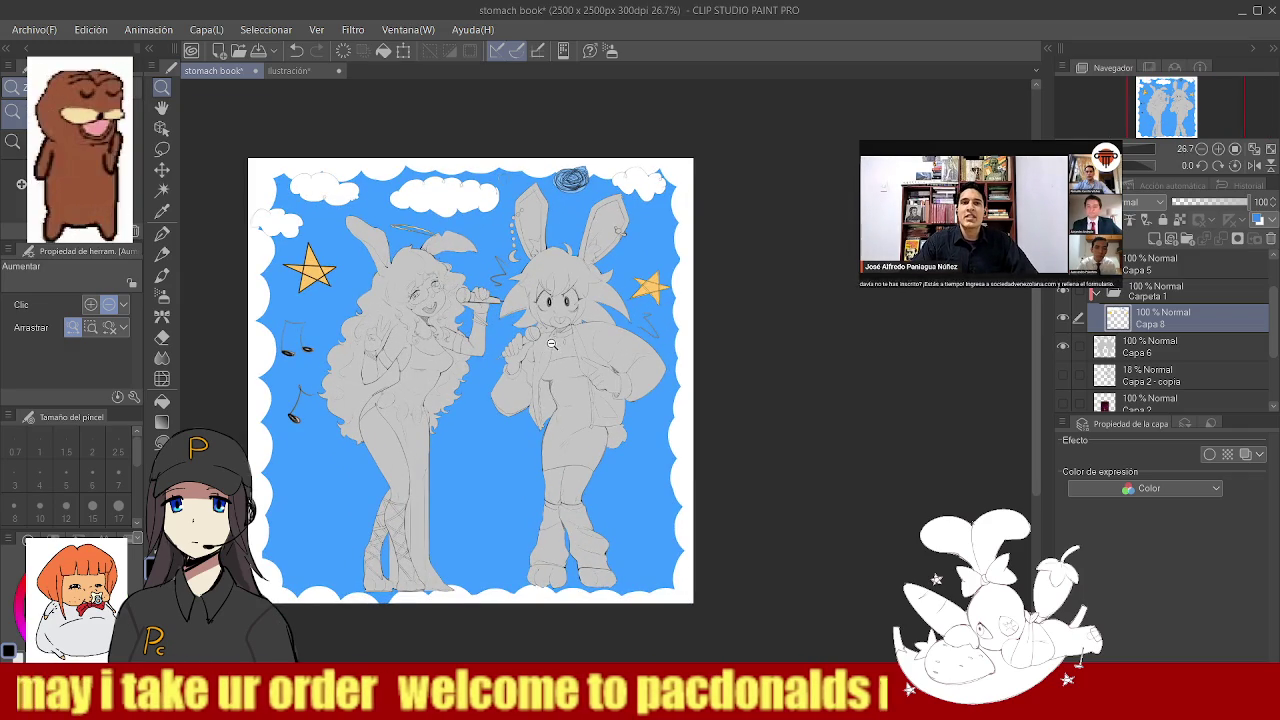
drag(552, 313, 540, 332)
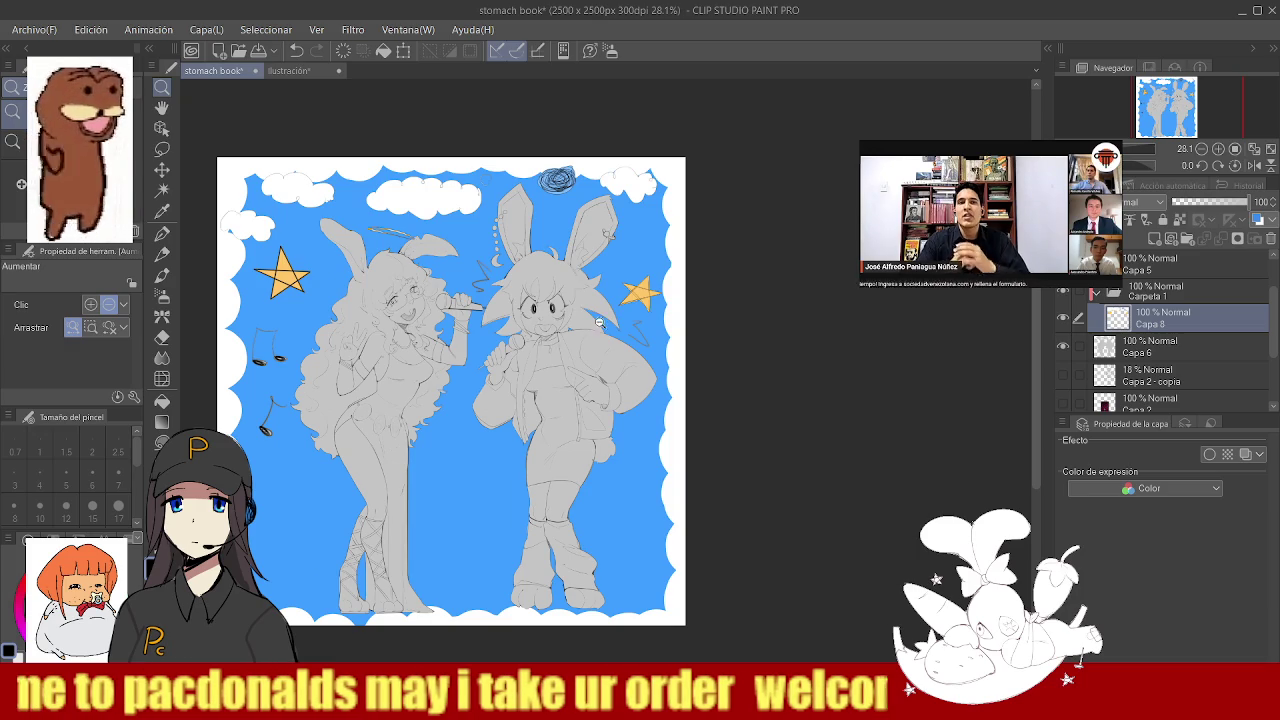
click(1064, 403)
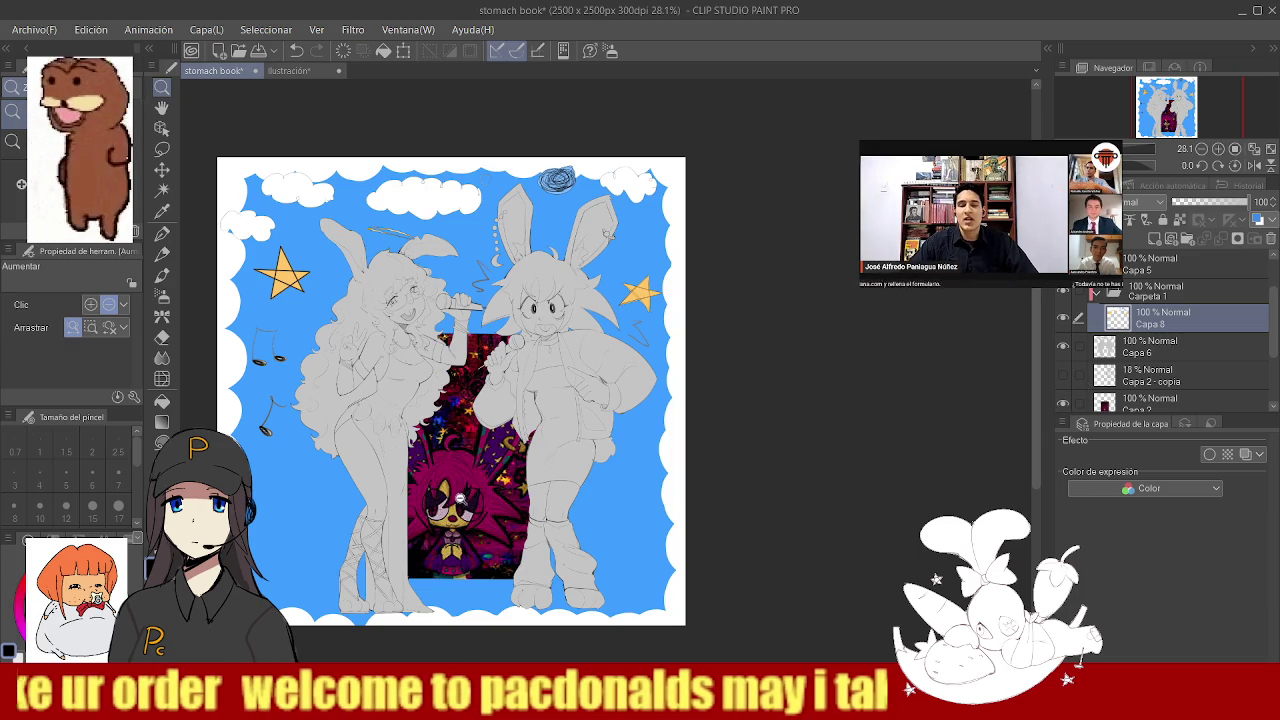
- Zoom in on the central chibi picture, zoom back out, and open the Material palette
drag(460, 497, 481, 497)
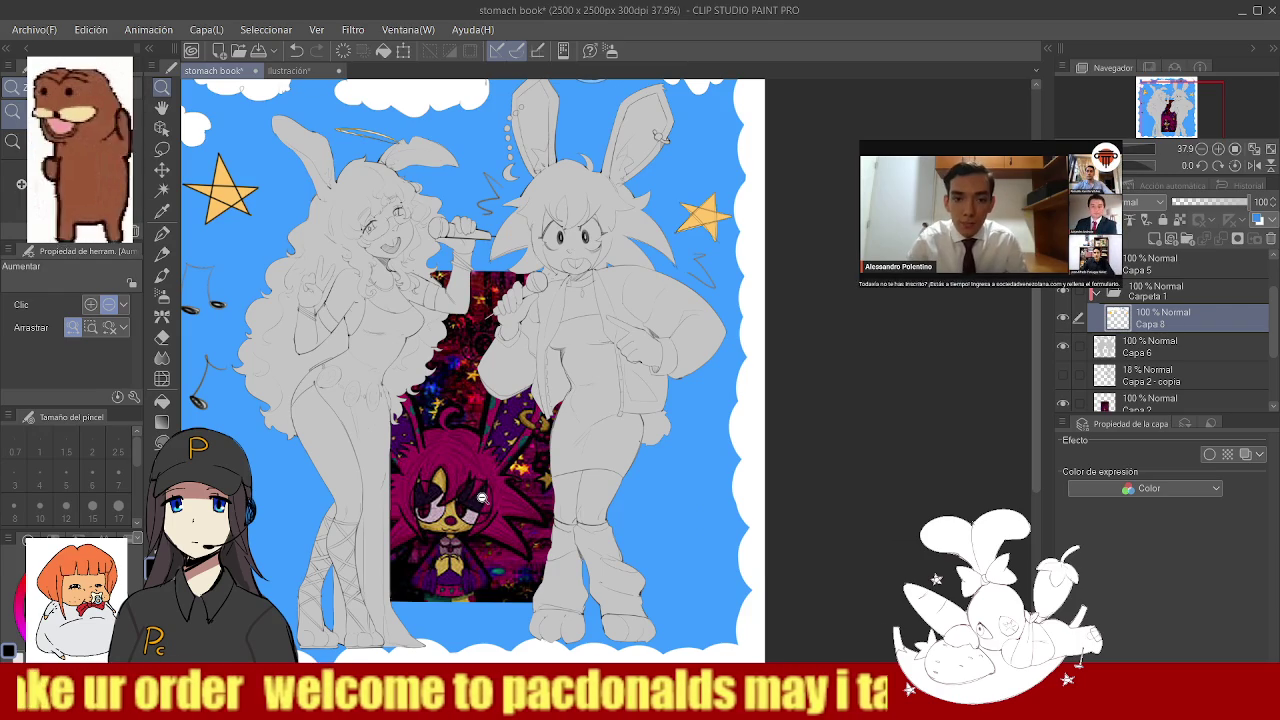
drag(406, 477, 472, 401)
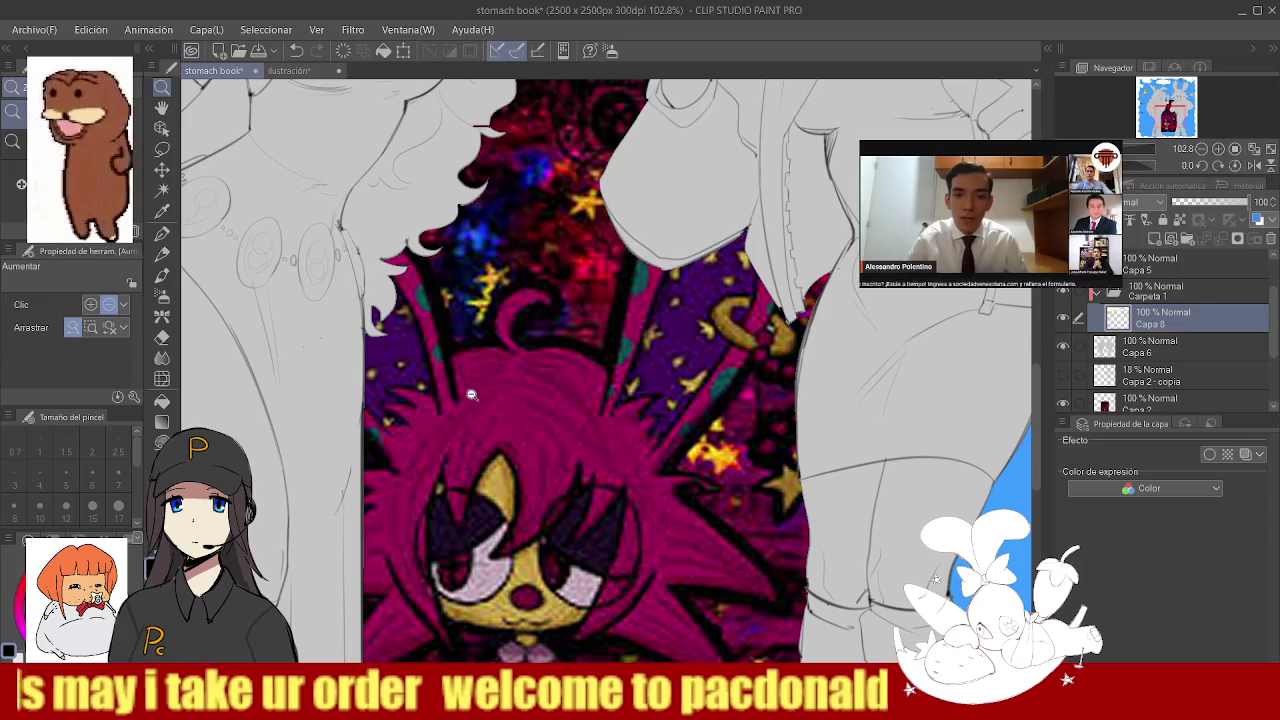
alt+click(416, 412)
alt+click(465, 404)
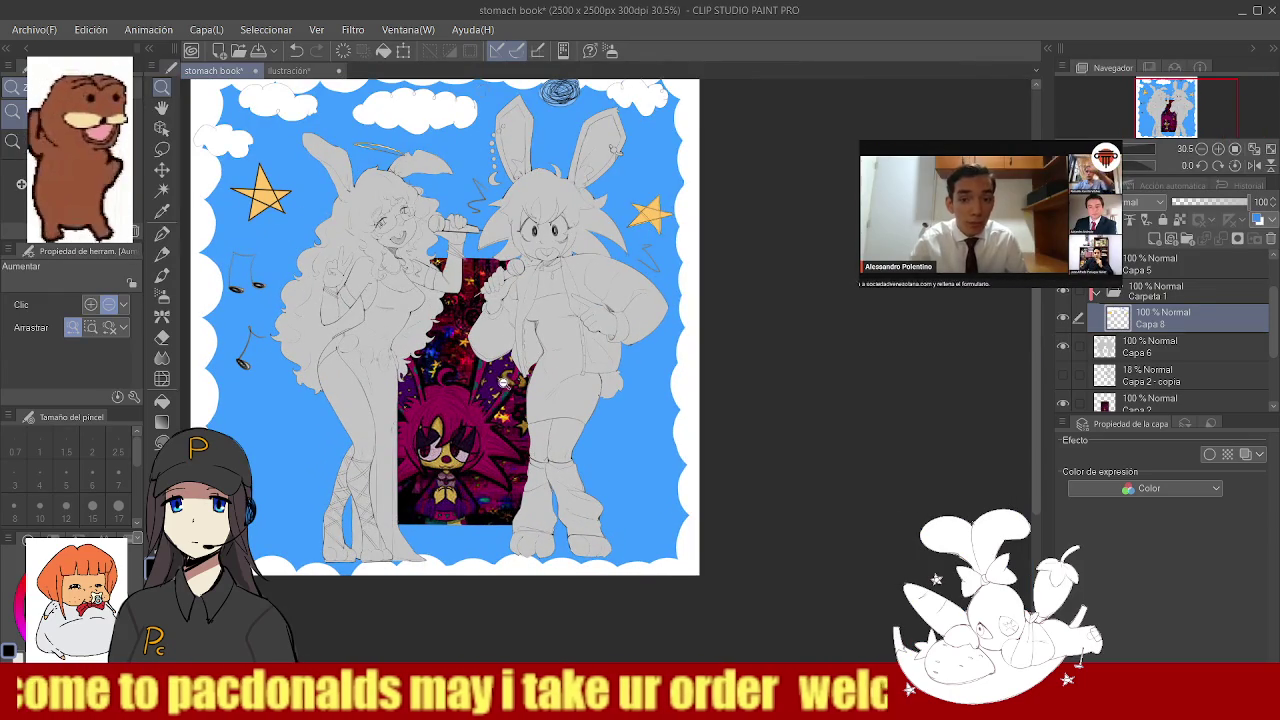
click(474, 369)
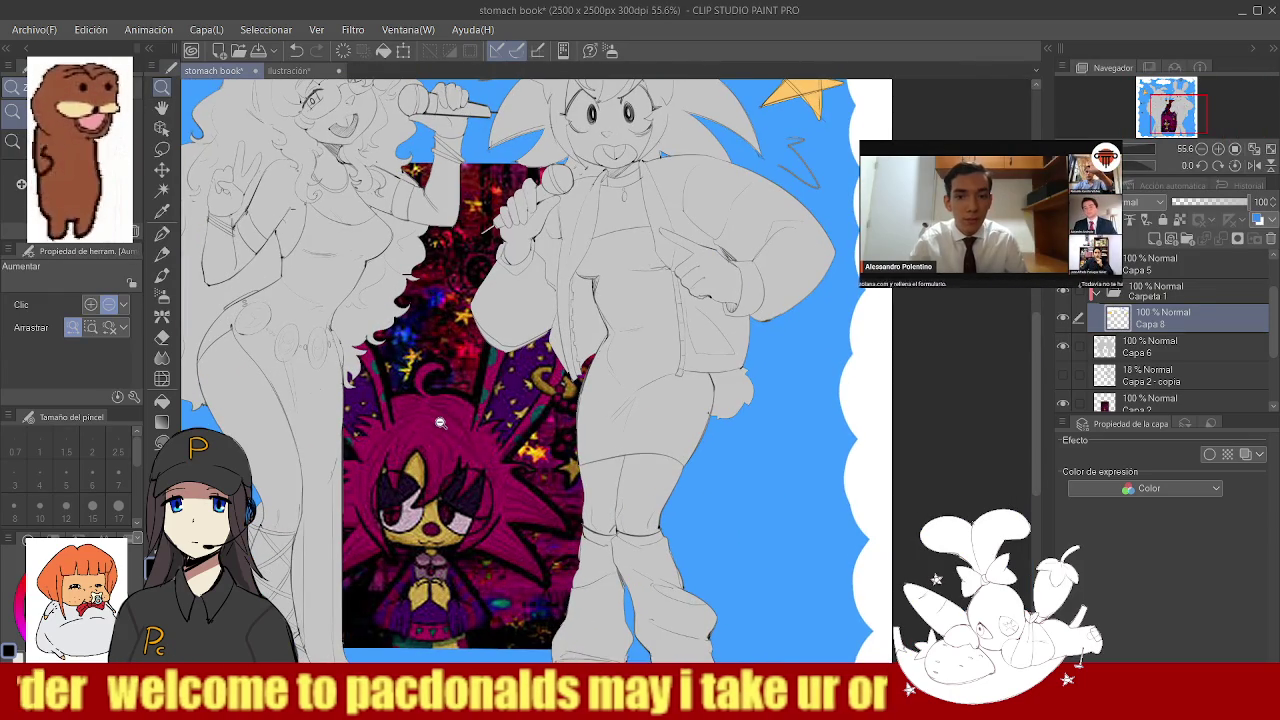
alt+click(459, 405)
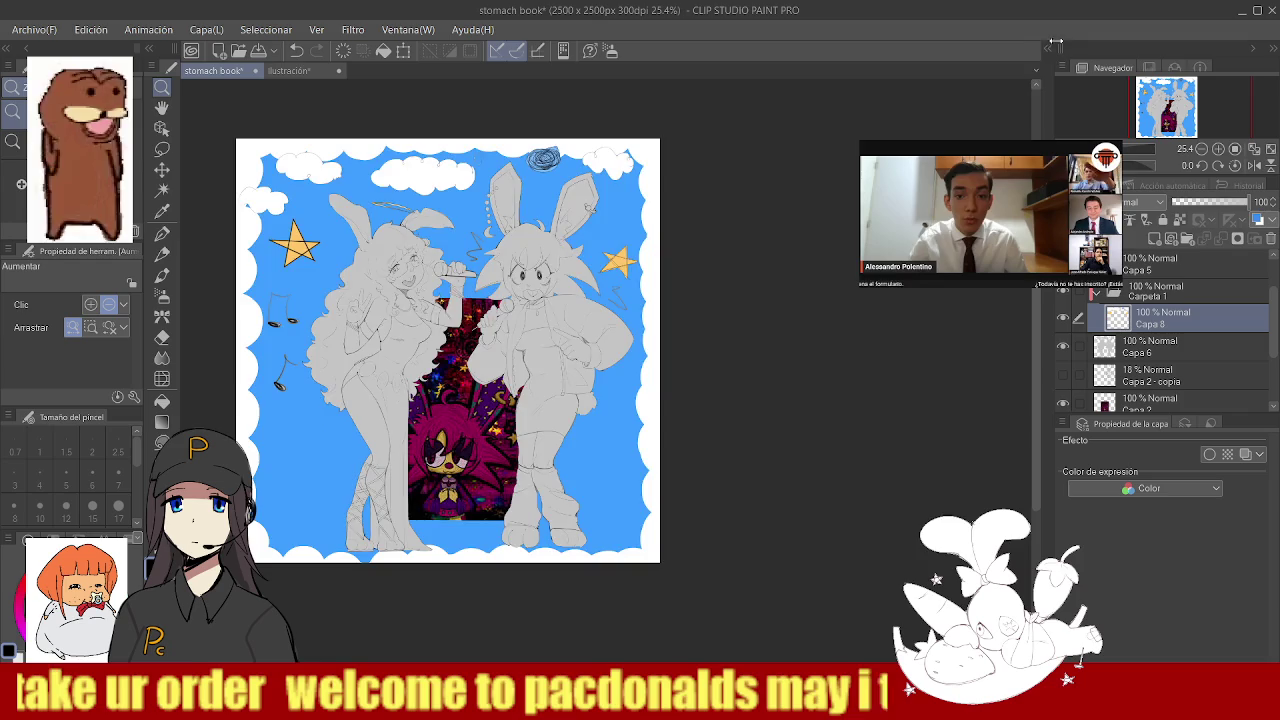
click(1048, 47)
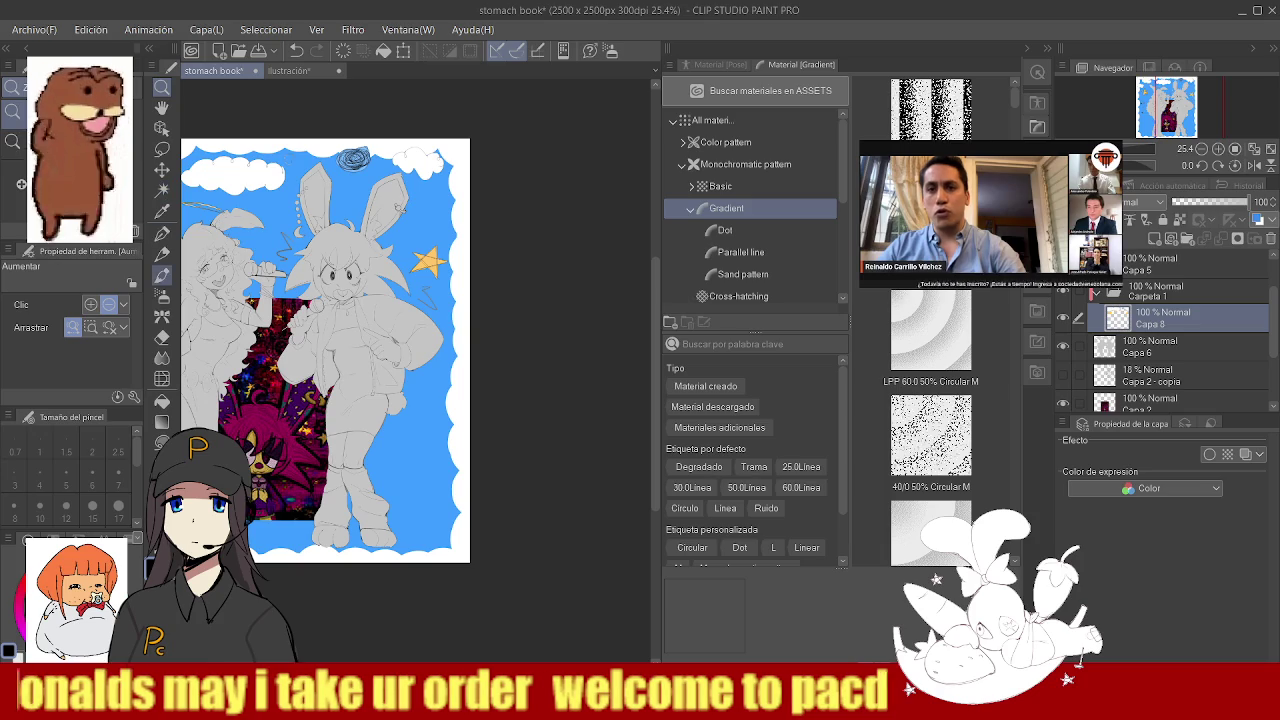
- Choose the Mancha de sangre decoration brush and switch to the ellipse tool
click(162, 296)
click(162, 316)
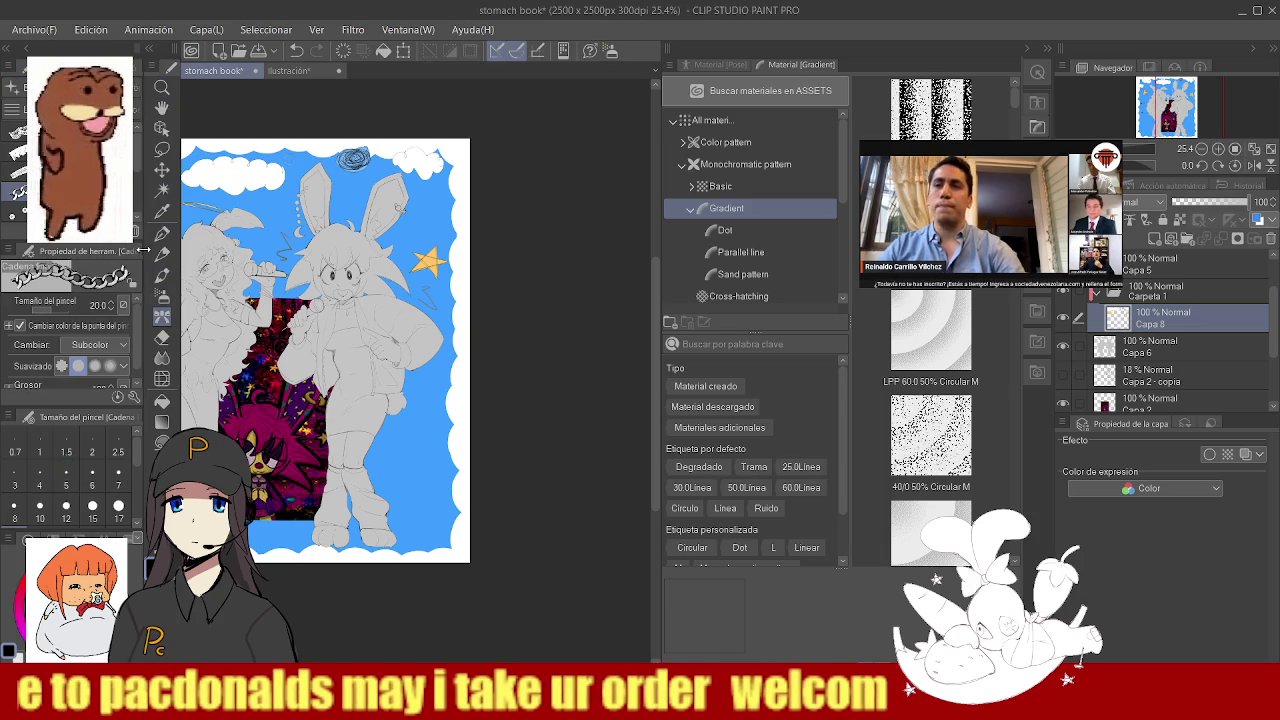
scroll(137, 175, down, 5)
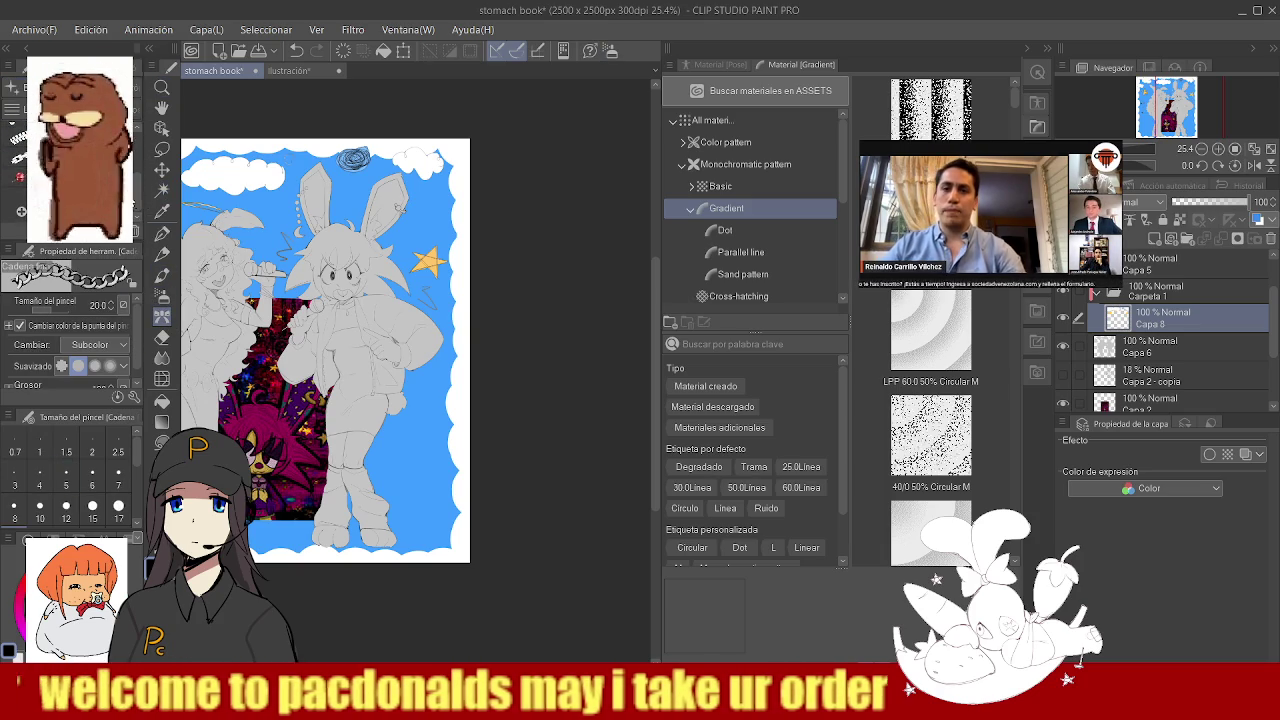
click(70, 160)
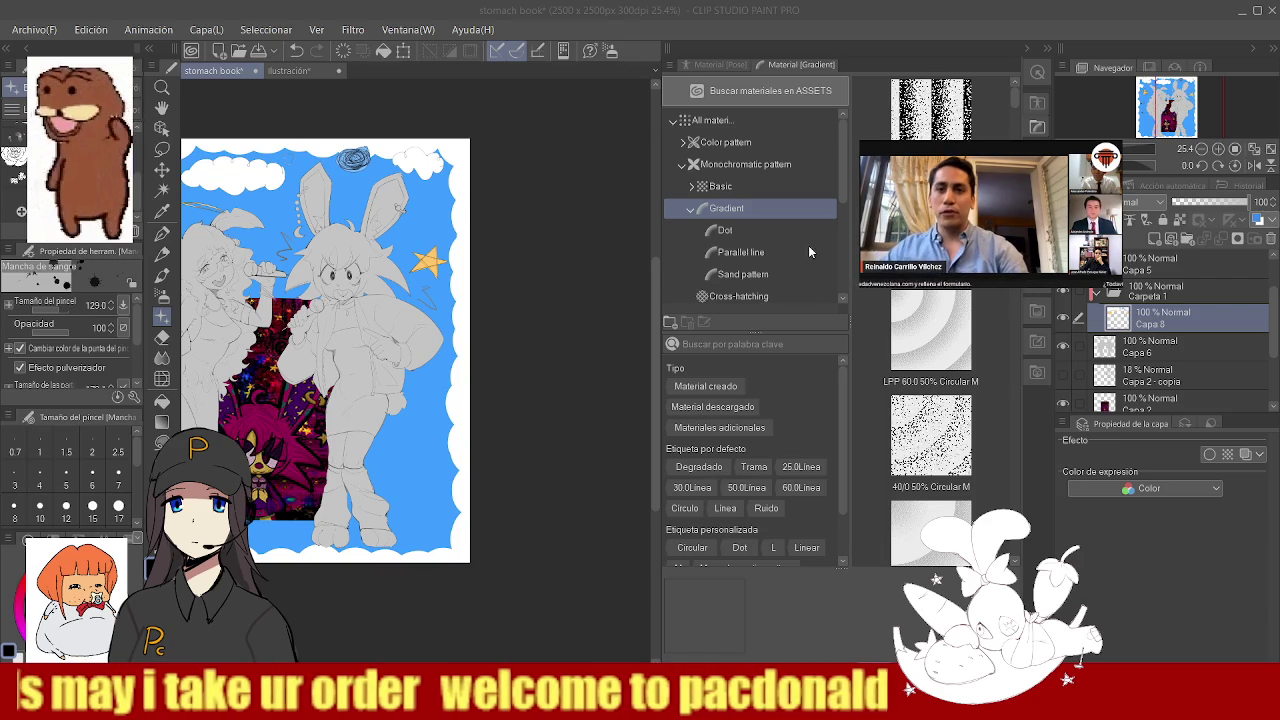
key(u)
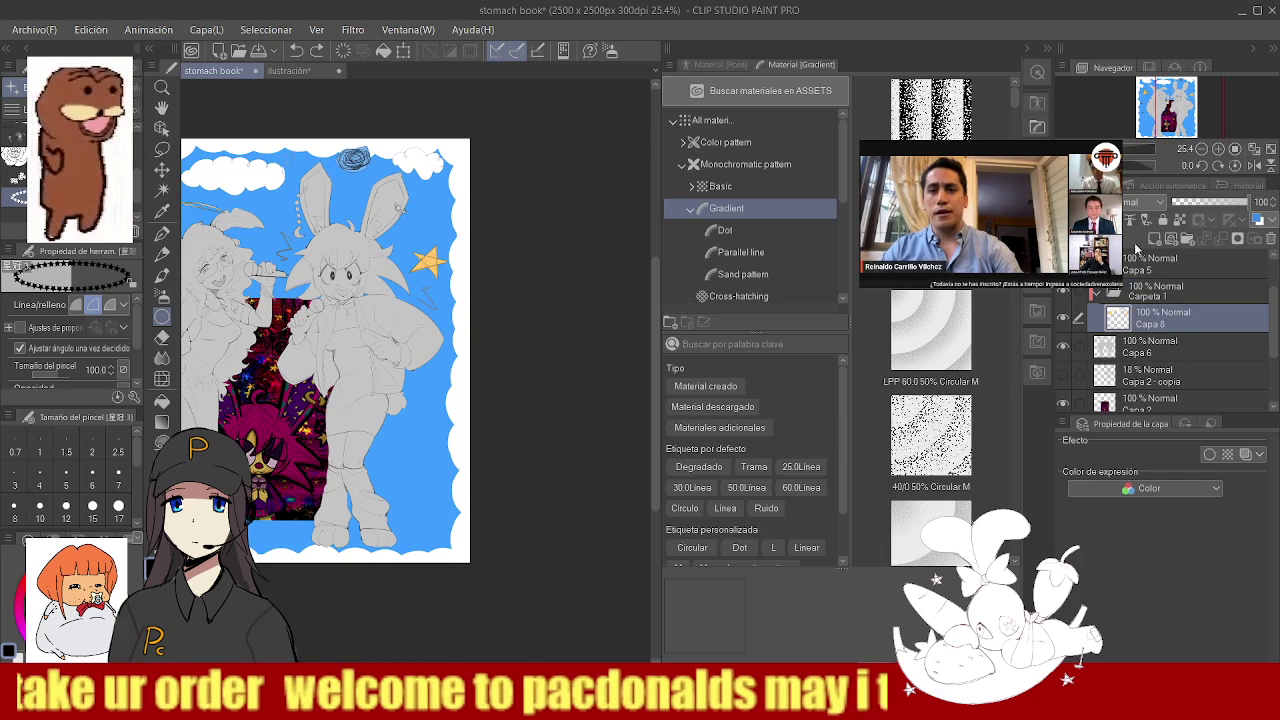
- Add Capa 9 above Carpeta 1 and draw a star-chain ellipse around both bunny girls
click(1155, 238)
drag(1160, 316, 1166, 287)
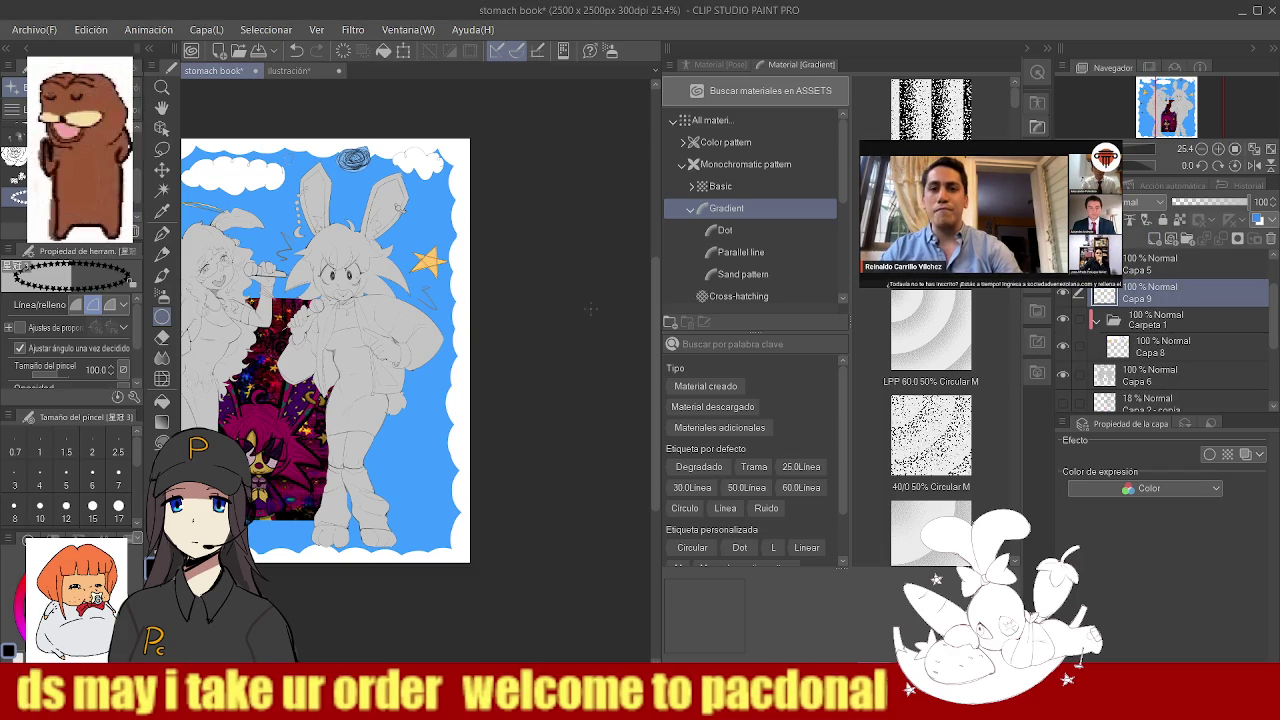
drag(428, 224, 392, 270)
key(ctrl+z)
drag(440, 208, 300, 328)
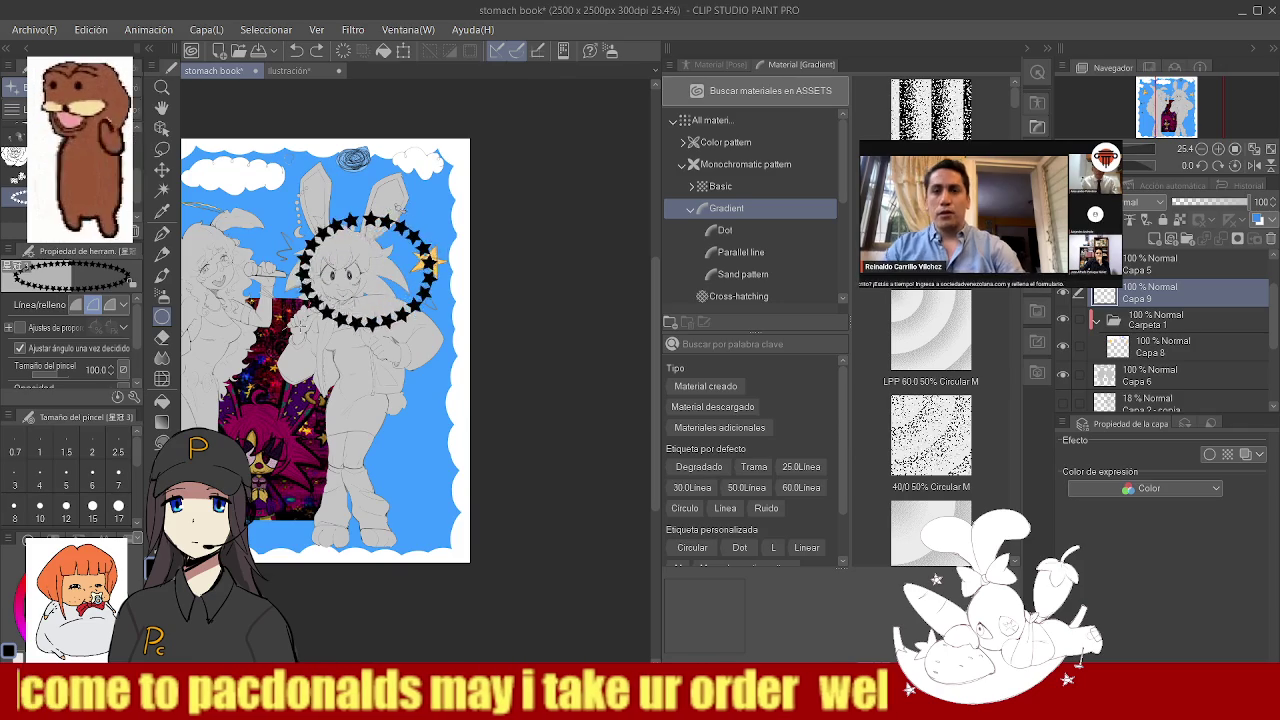
mouse_move(300, 328)
mouse_down()
mouse_move(232, 425)
mouse_move(182, 458)
mouse_move(190, 545)
mouse_up()
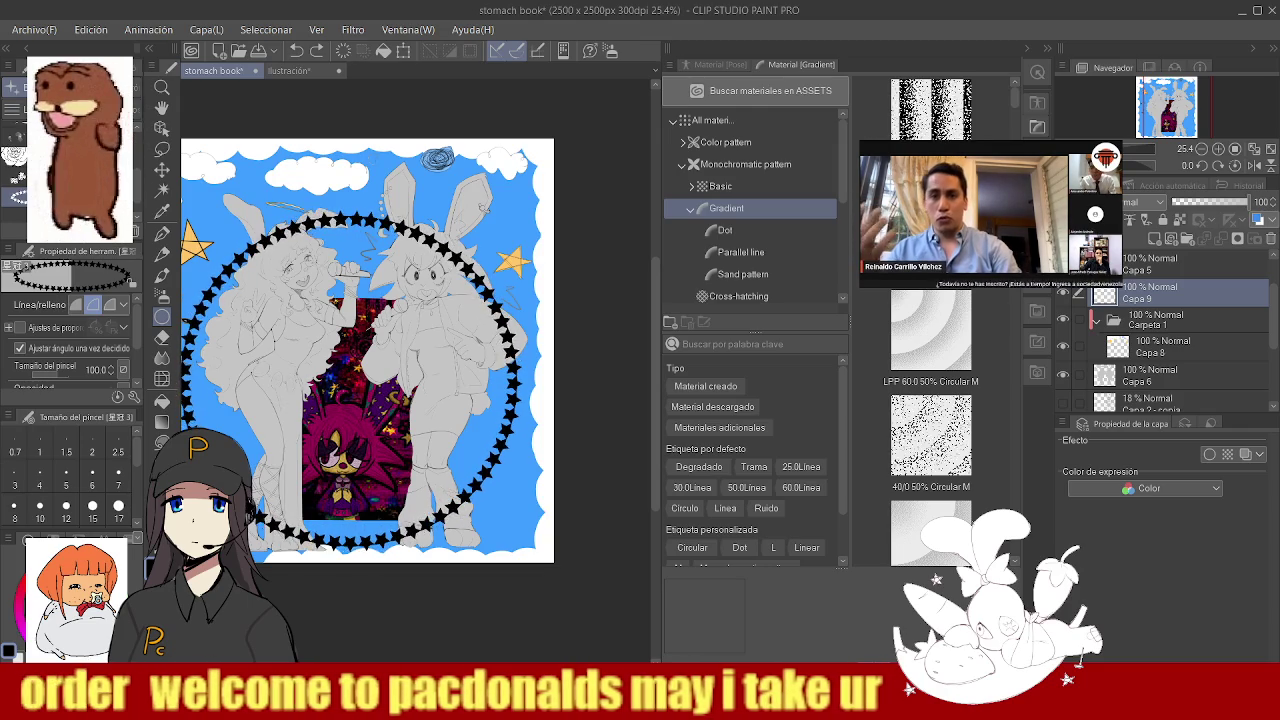
drag(190, 545, 190, 547)
ctrl+alt+click(438, 294)
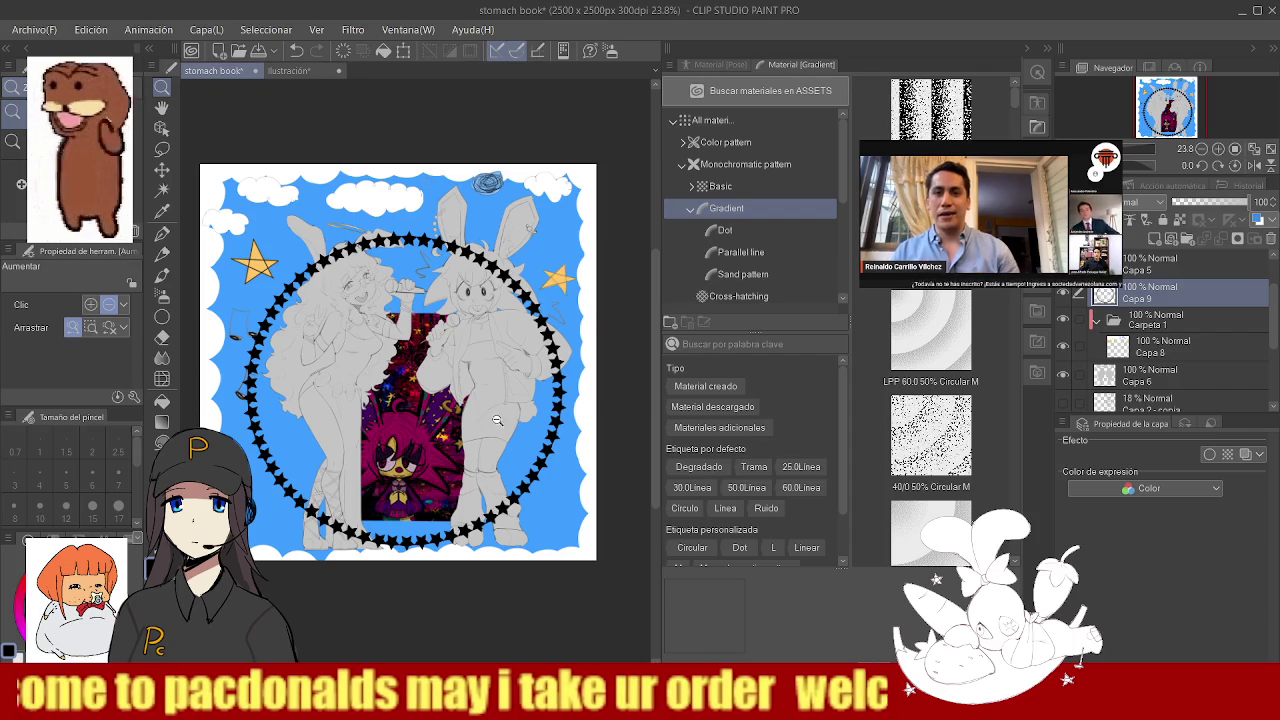
- Shift the star ring up, add a new layer, and tint the ring's left stars orange
click(161, 170)
mouse_move(486, 419)
mouse_down()
mouse_move(468, 358)
mouse_move(493, 369)
mouse_up()
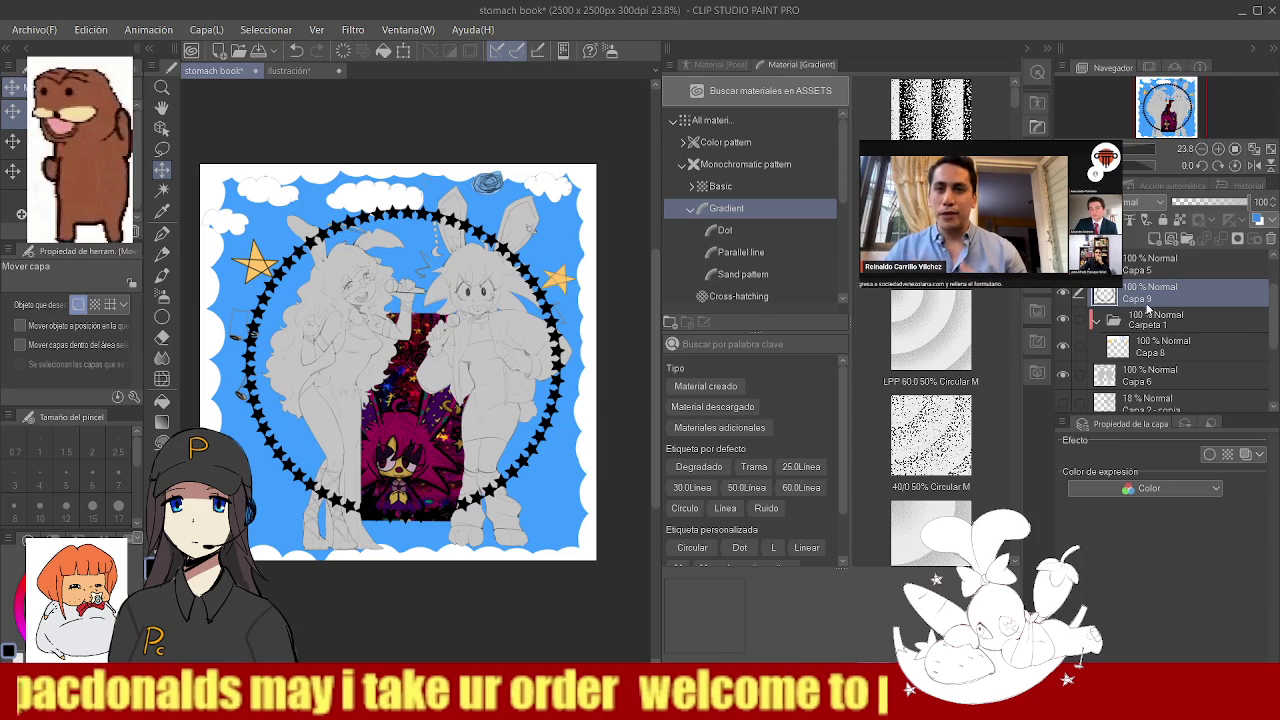
click(1155, 238)
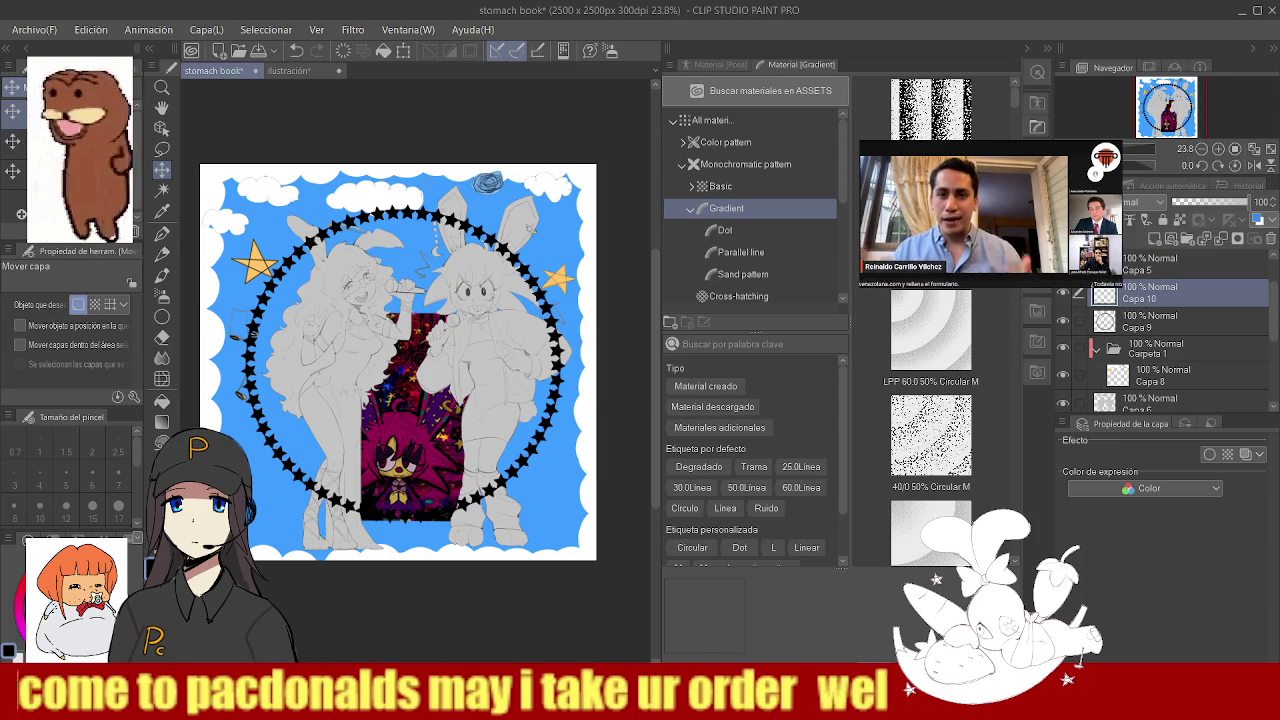
key(b)
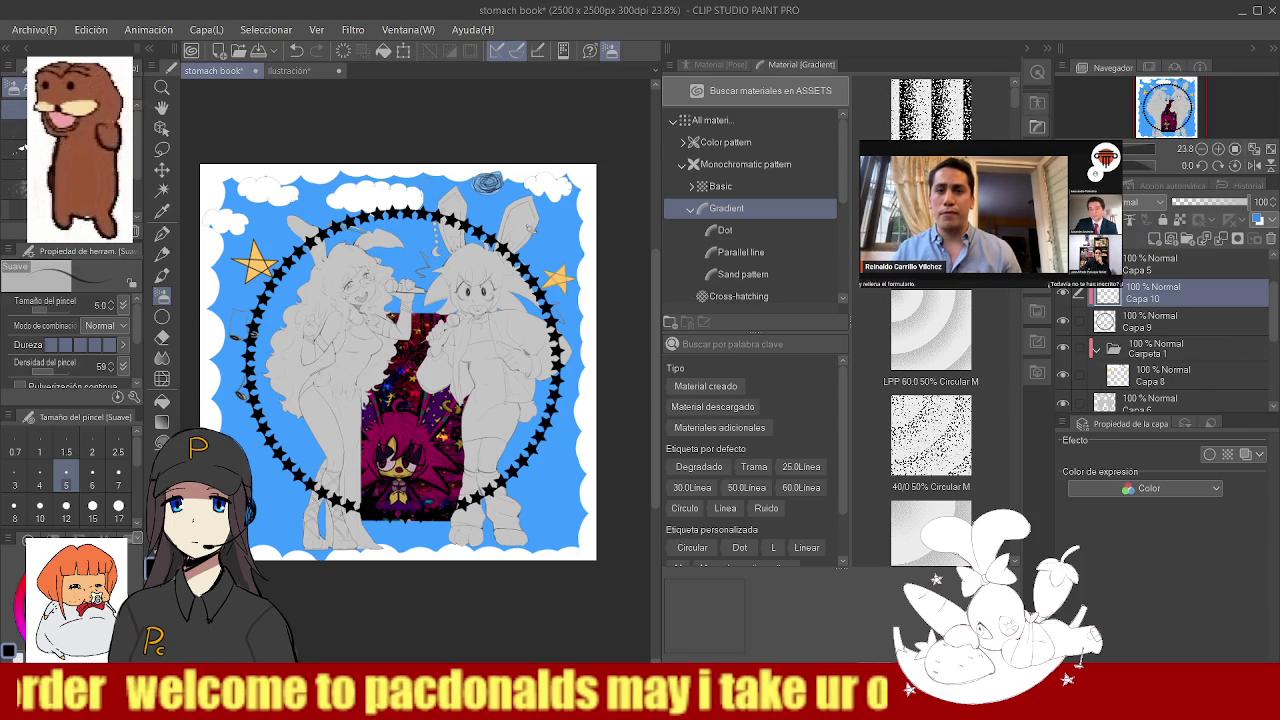
click(21, 148)
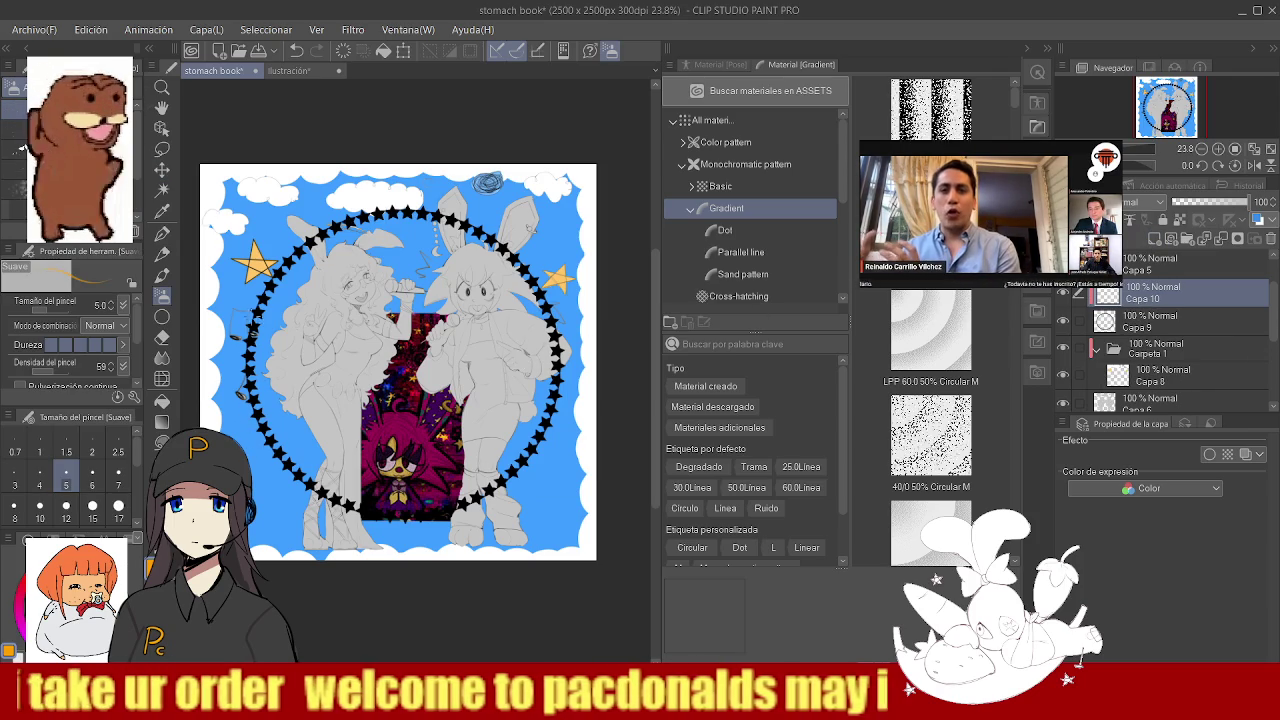
drag(265, 298, 250, 342)
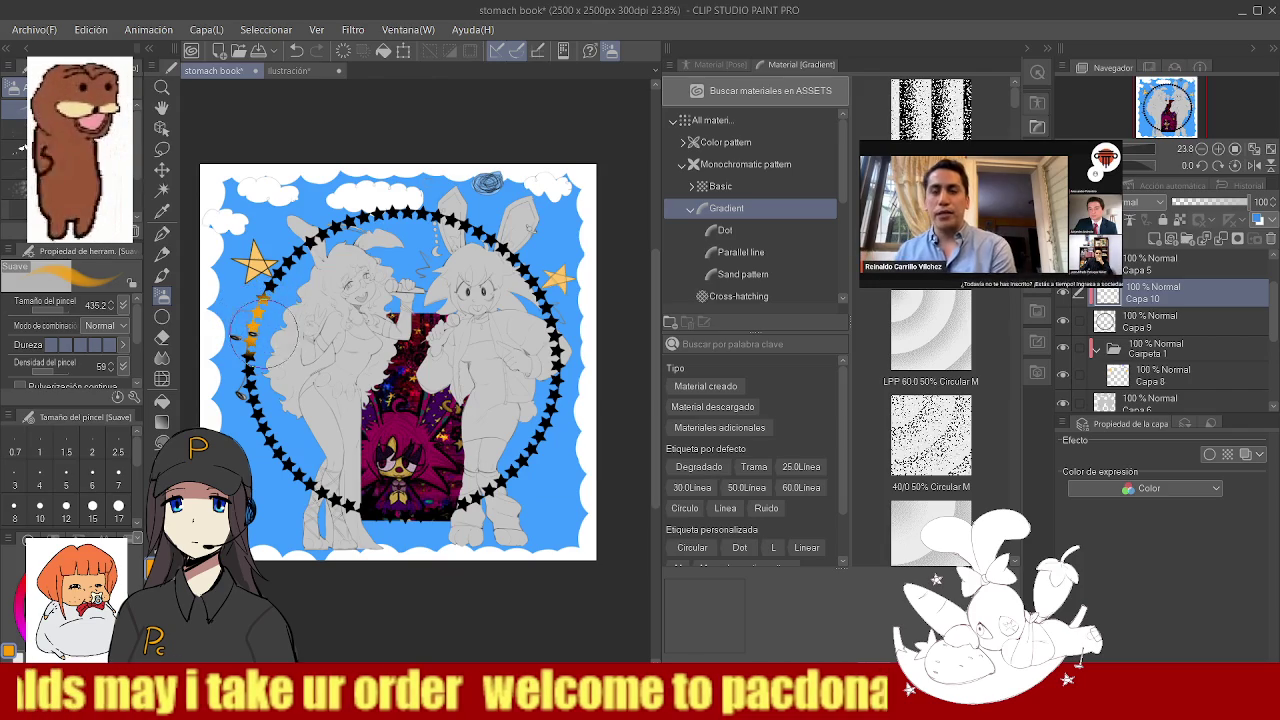
- Paint the ring's upper-left stars magenta, top purple, top-right pink and right side orange
key(p)
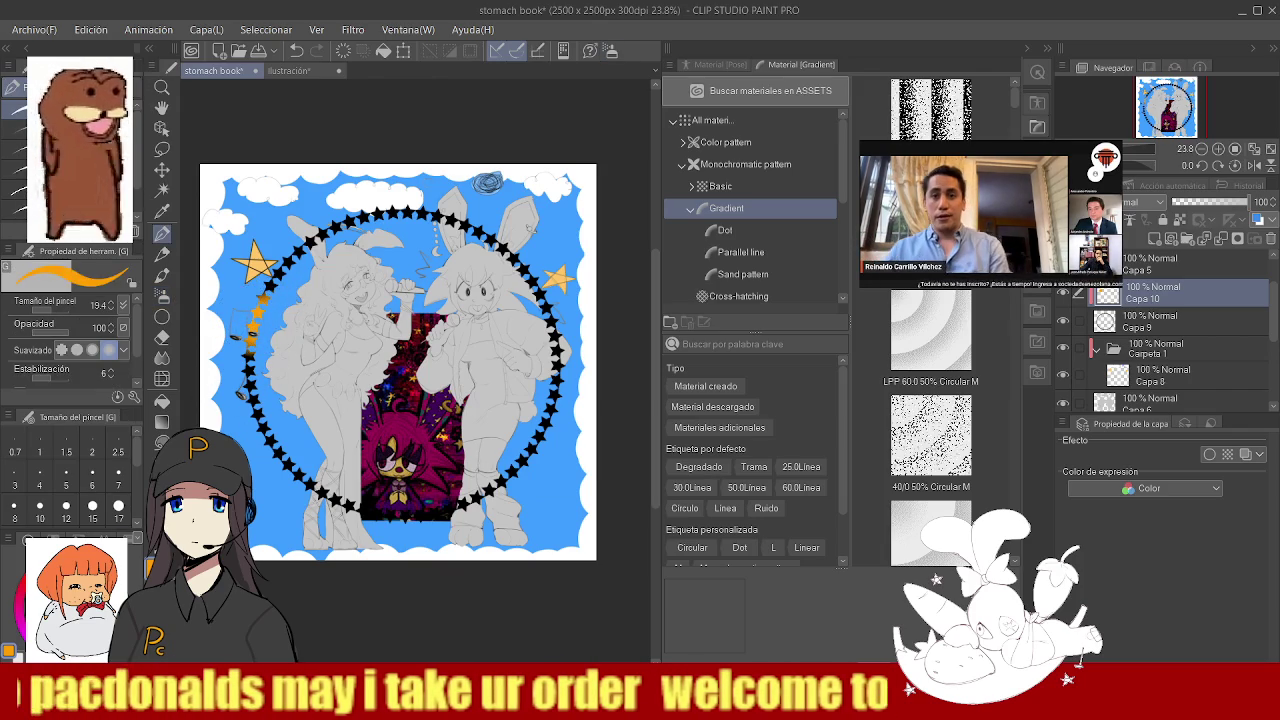
mouse_move(268, 292)
mouse_down()
mouse_move(332, 226)
mouse_move(270, 275)
mouse_up()
key(x)
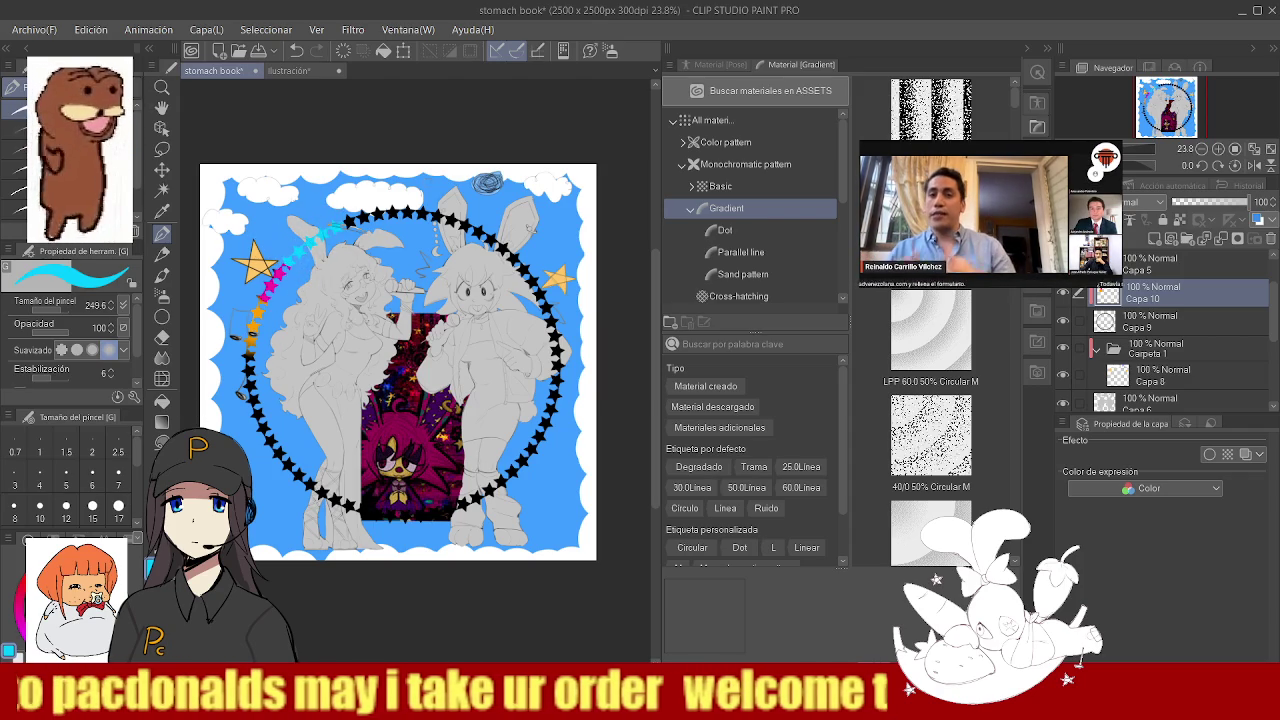
mouse_move(395, 225)
mouse_down()
mouse_move(440, 212)
mouse_move(345, 218)
mouse_up()
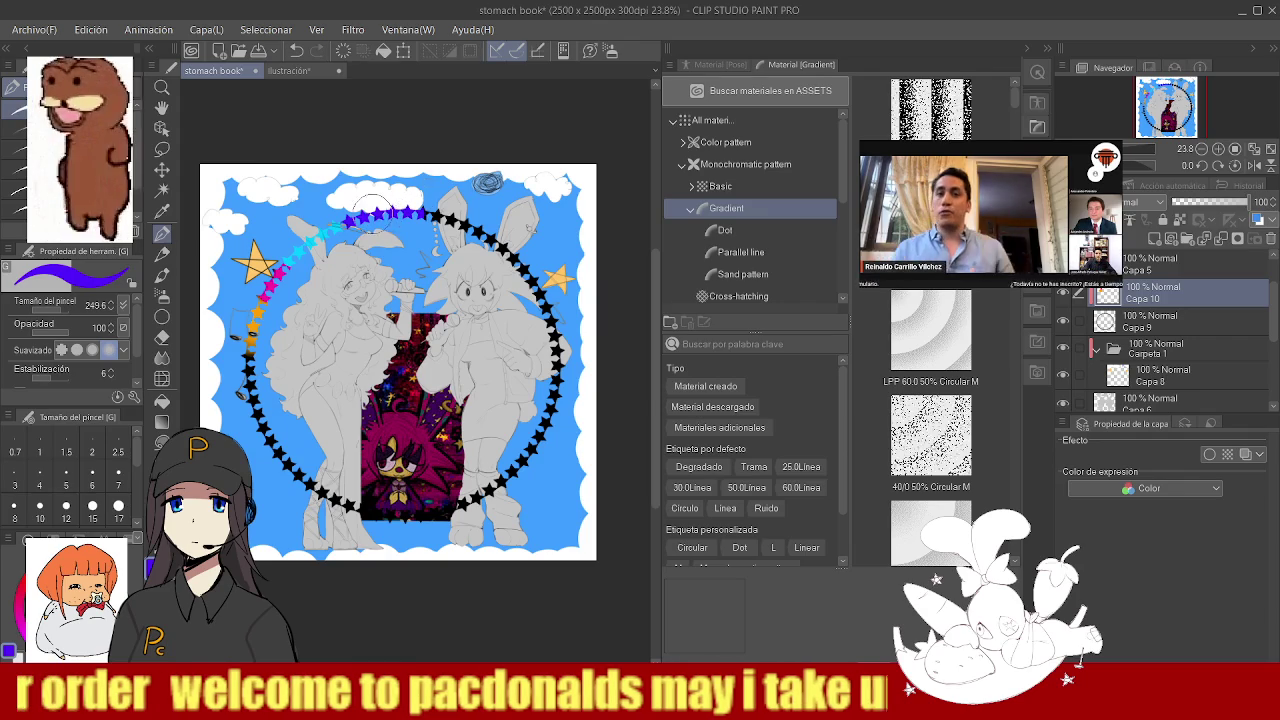
drag(450, 212, 498, 236)
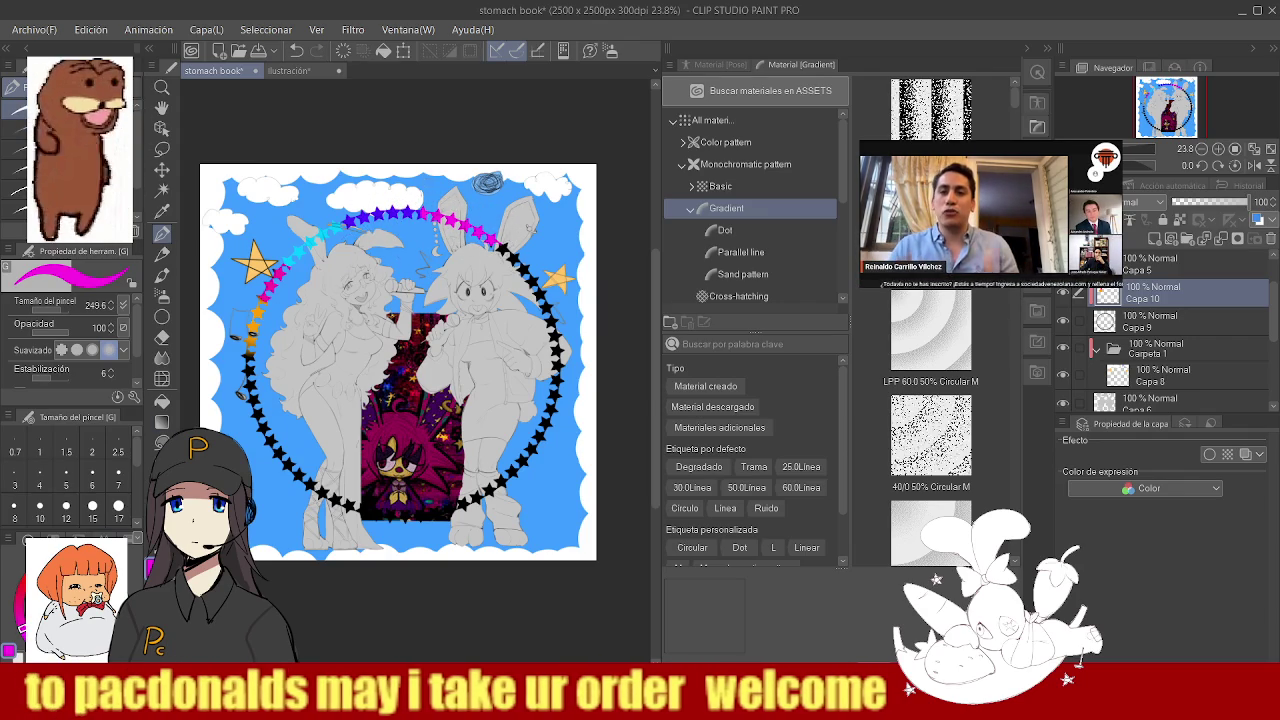
key(x)
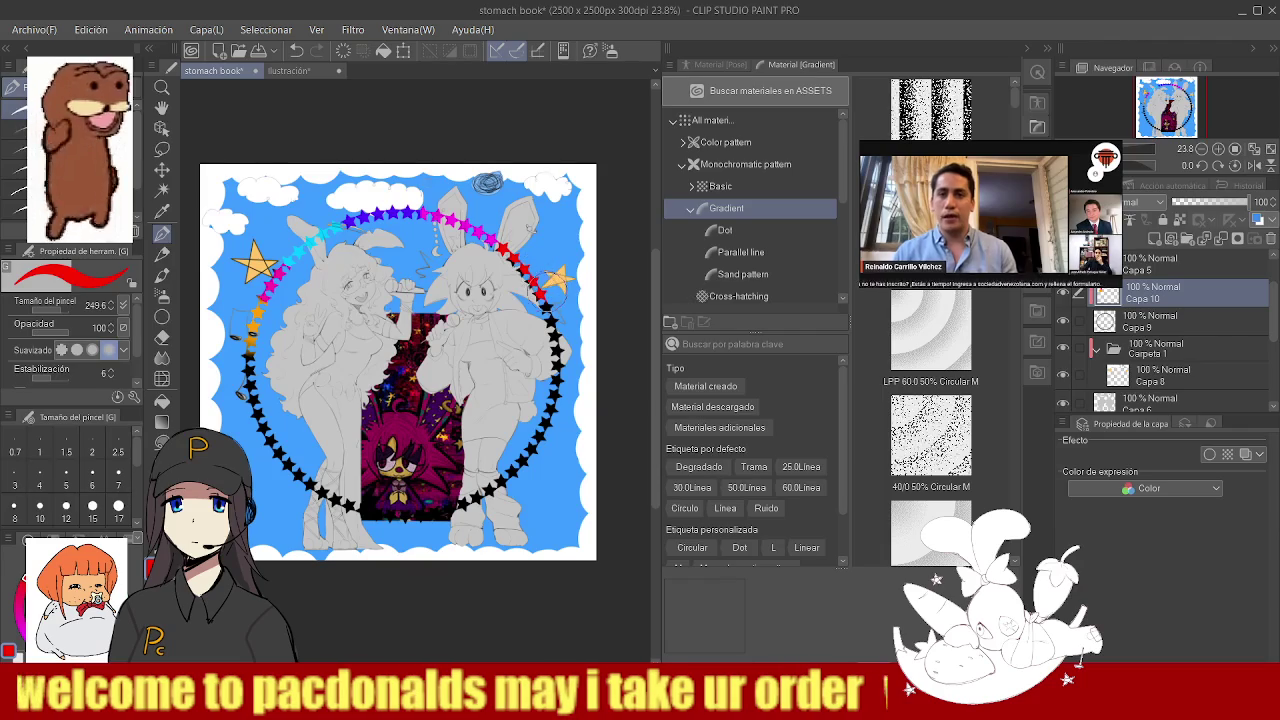
alt+click(252, 318)
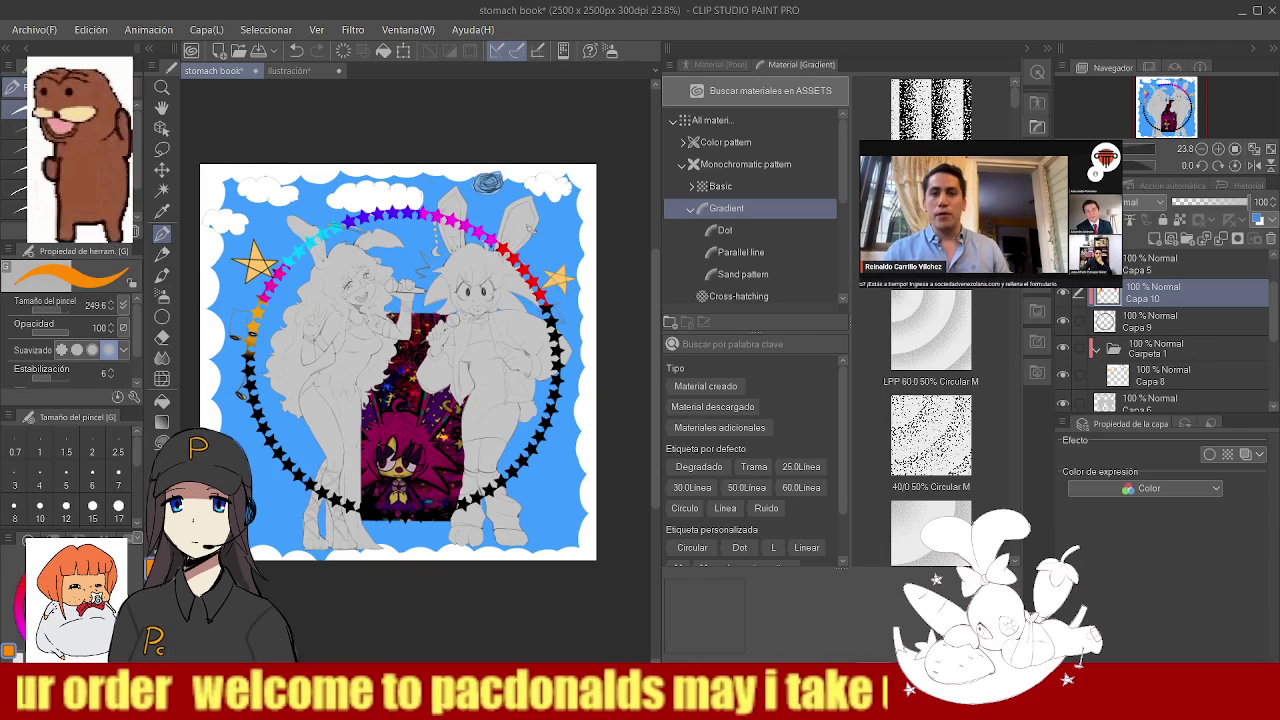
mouse_move(538, 306)
mouse_down()
mouse_move(568, 394)
mouse_move(506, 476)
mouse_up()
- Colour the ring's lower-right stars green and its bottom stars cyan
alt+click(257, 263)
alt+click(272, 268)
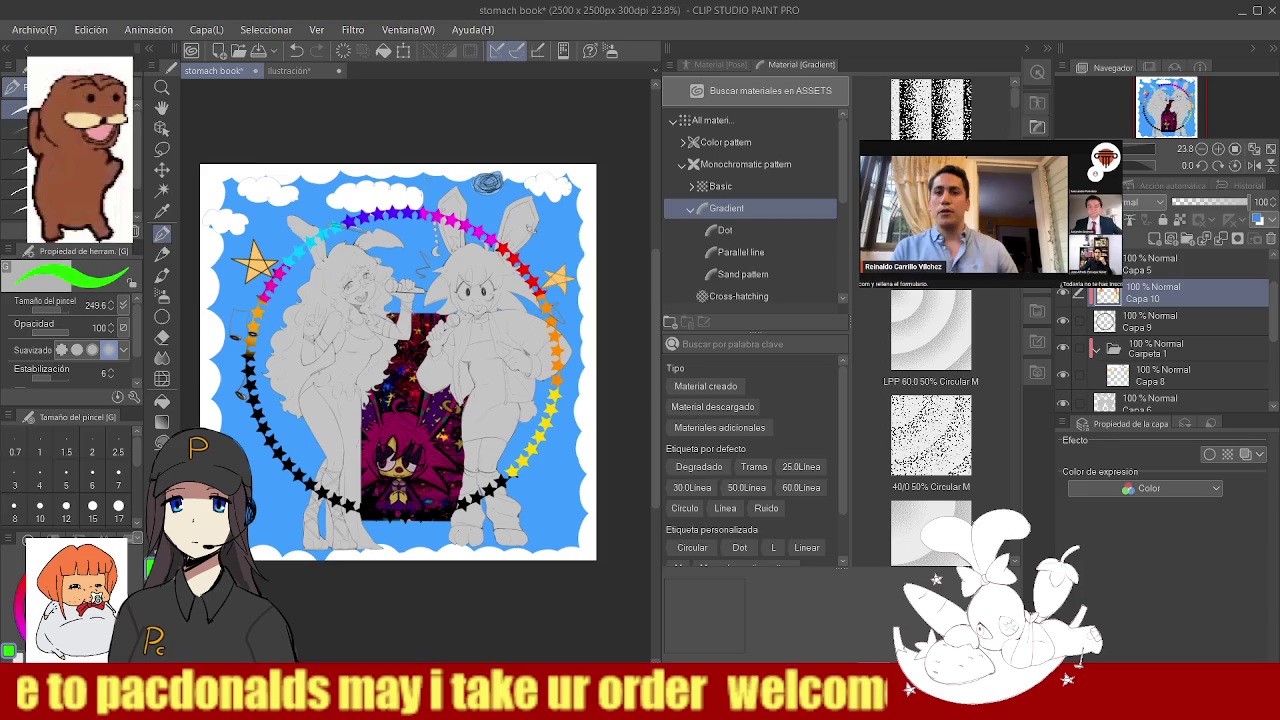
mouse_move(520, 468)
mouse_down()
mouse_move(460, 508)
mouse_move(395, 516)
mouse_up()
key(x)
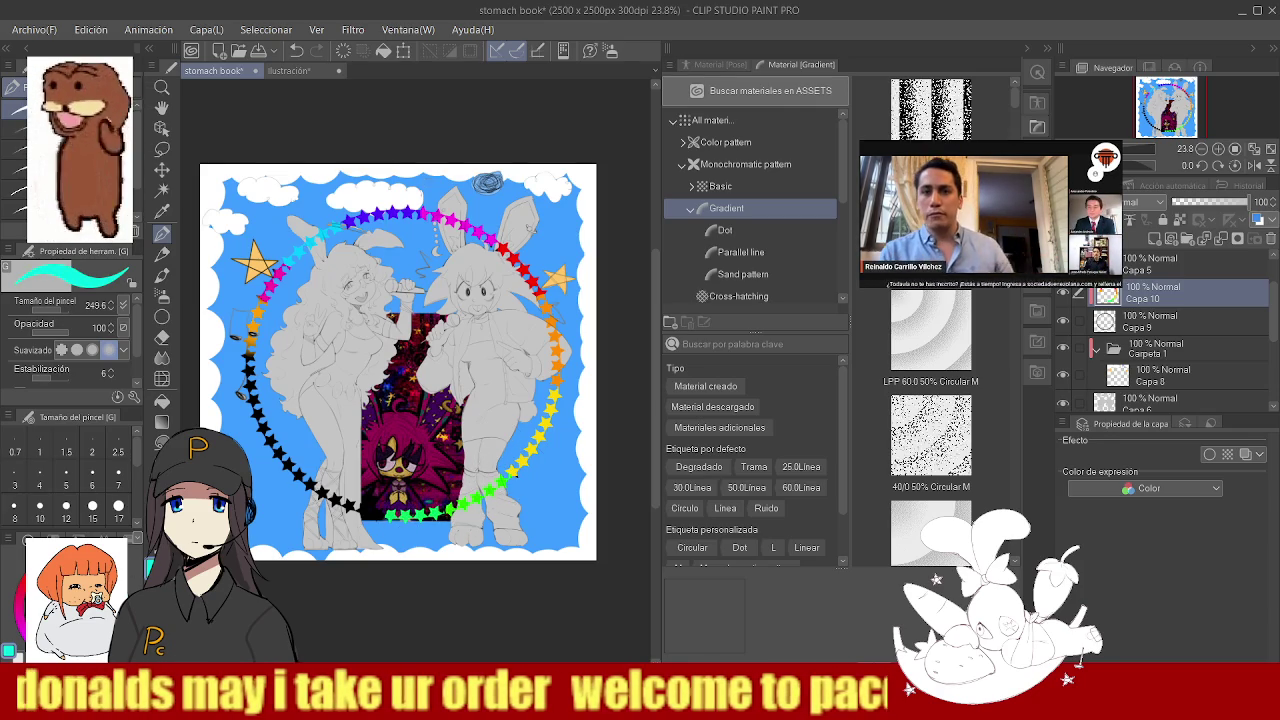
mouse_move(428, 505)
mouse_down()
mouse_move(297, 484)
mouse_move(245, 370)
mouse_move(247, 402)
mouse_up()
- Finish the lower-left stars in blue, magenta, pink and orange, then merge into Capa 9
alt+click(372, 500)
alt+click(300, 487)
alt+click(262, 440)
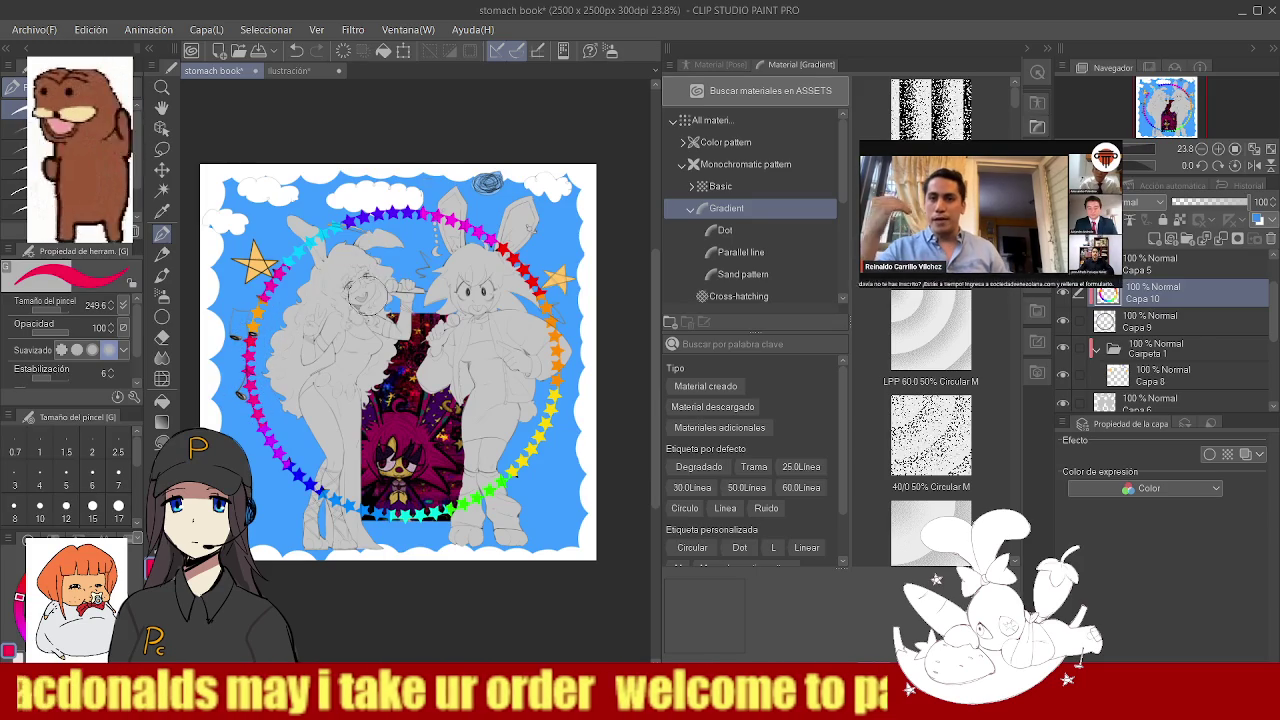
alt+click(245, 323)
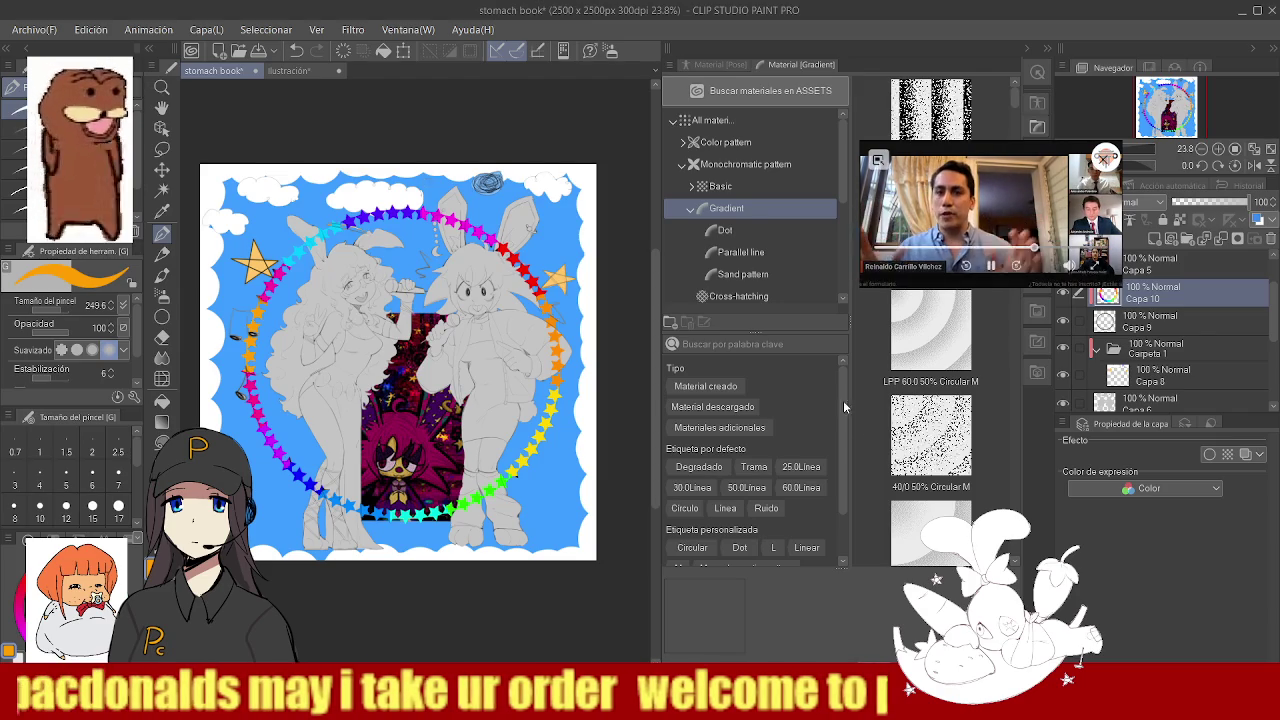
click(1221, 238)
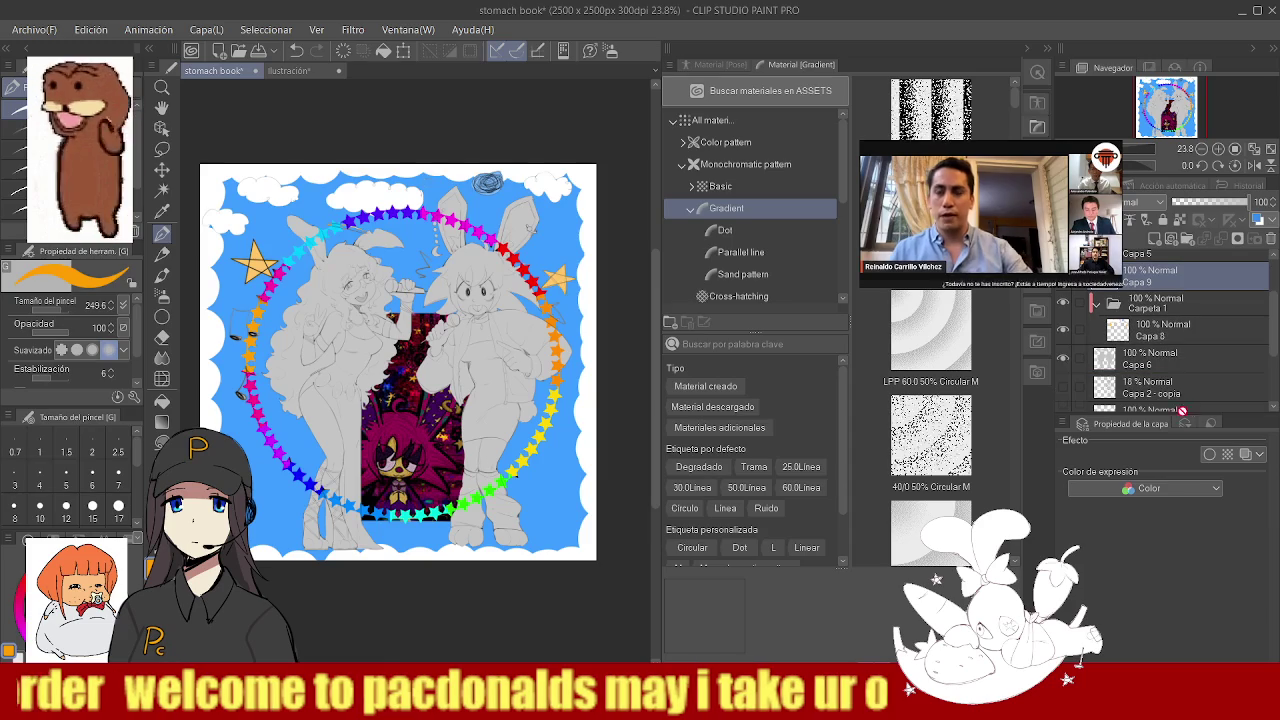
- Move Capa 9 below Capa 6 so the rainbow star ring passes behind the characters
drag(1185, 319, 1190, 373)
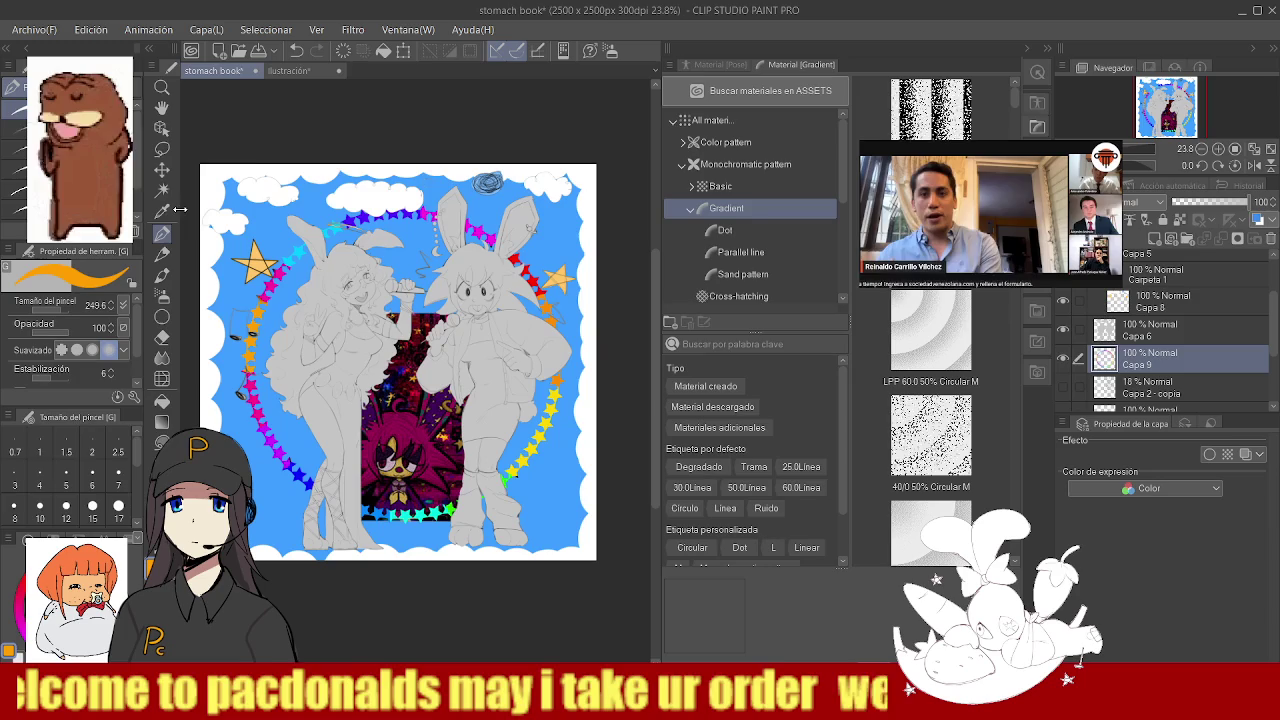
click(165, 298)
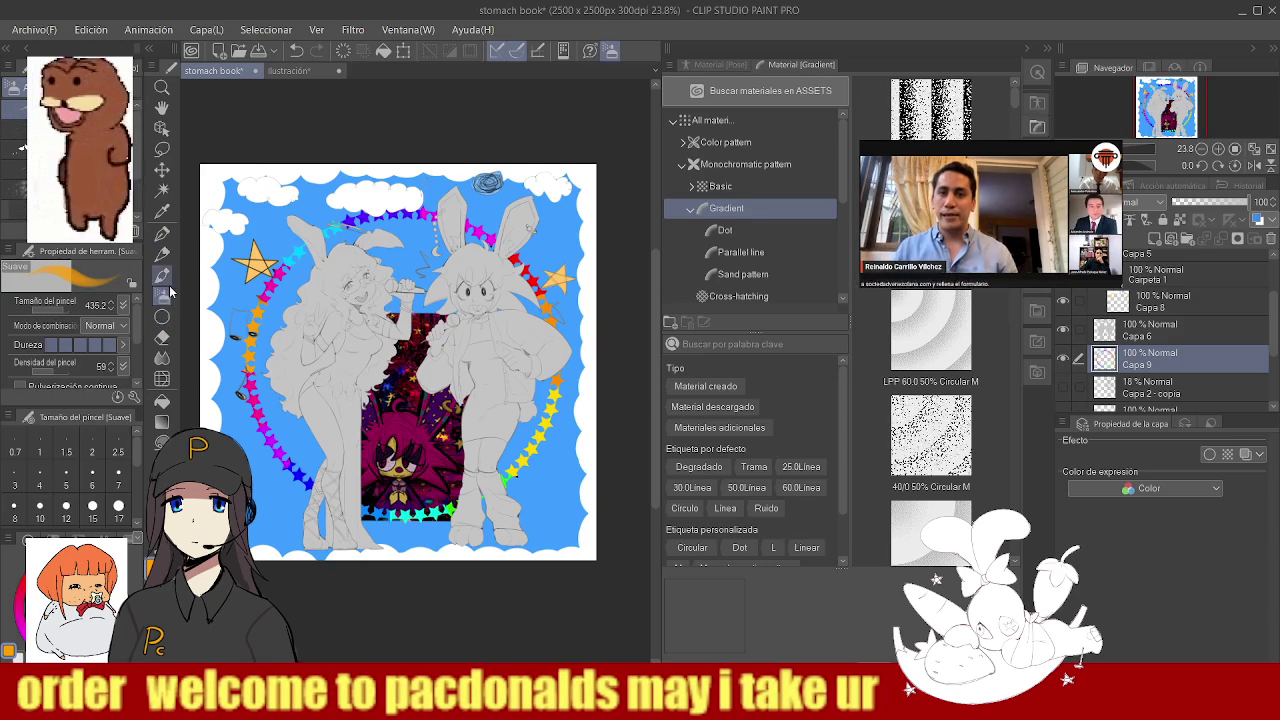
click(161, 316)
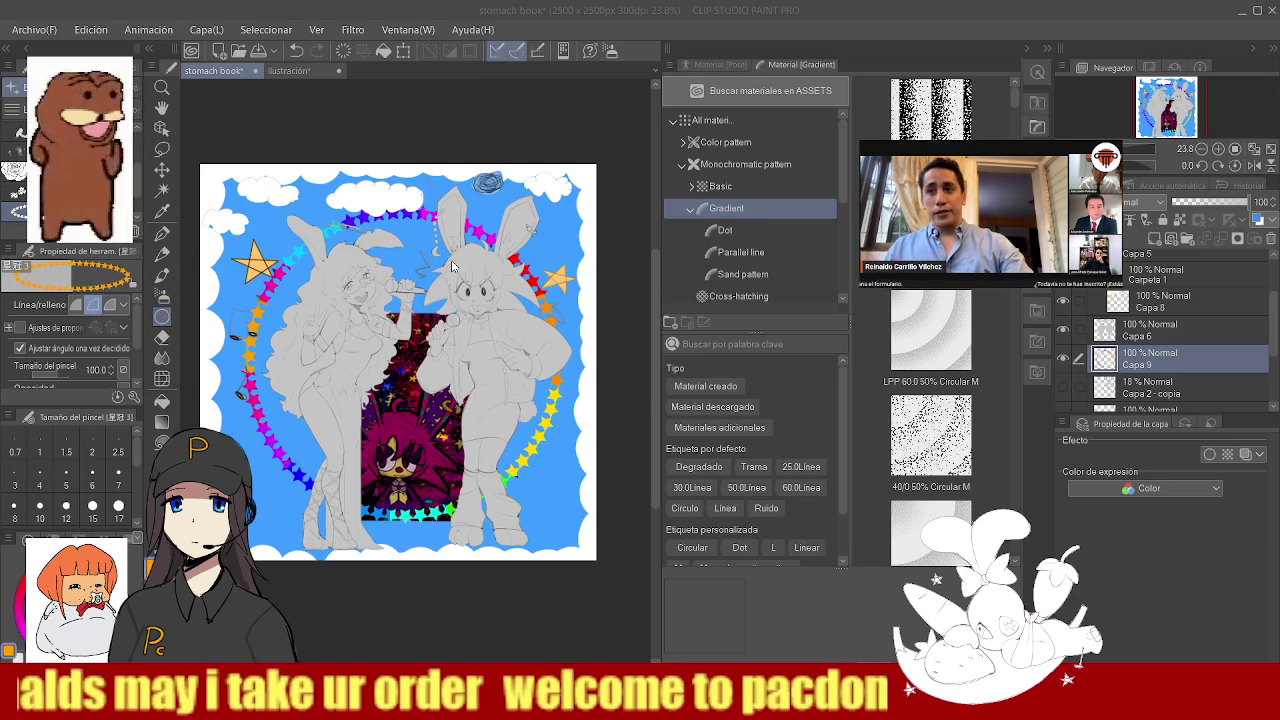
click(805, 315)
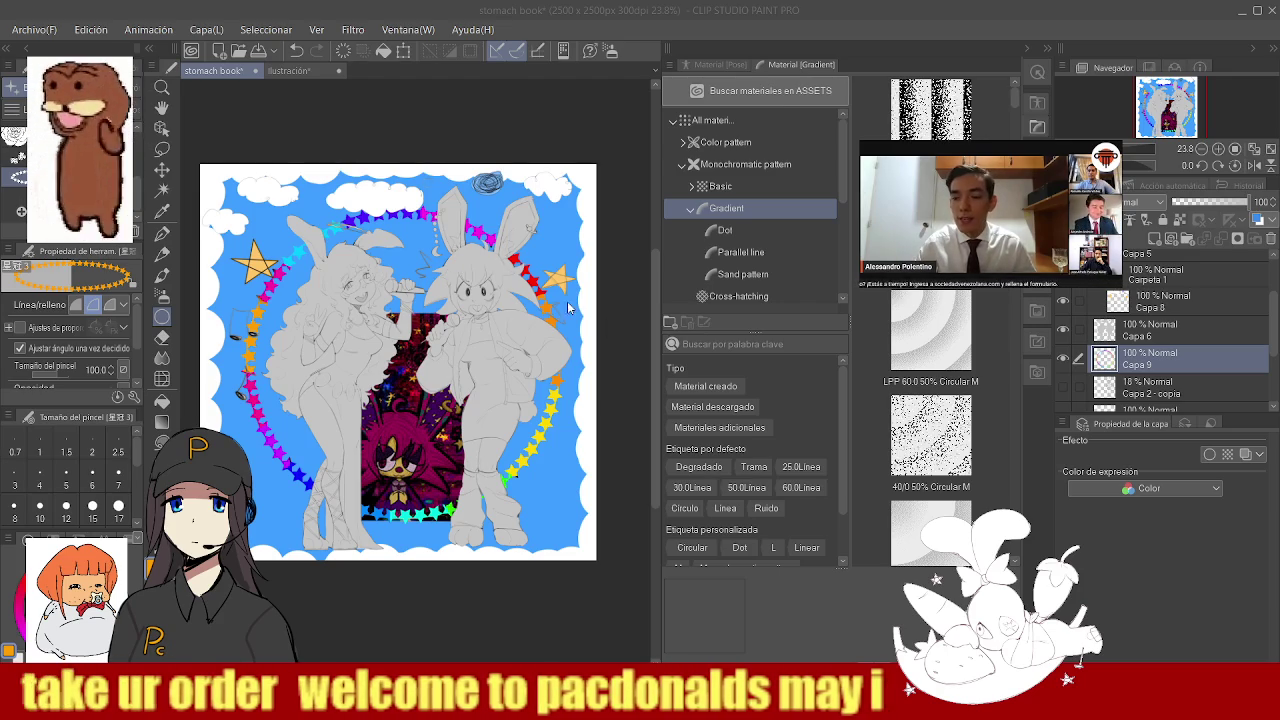
click(292, 148)
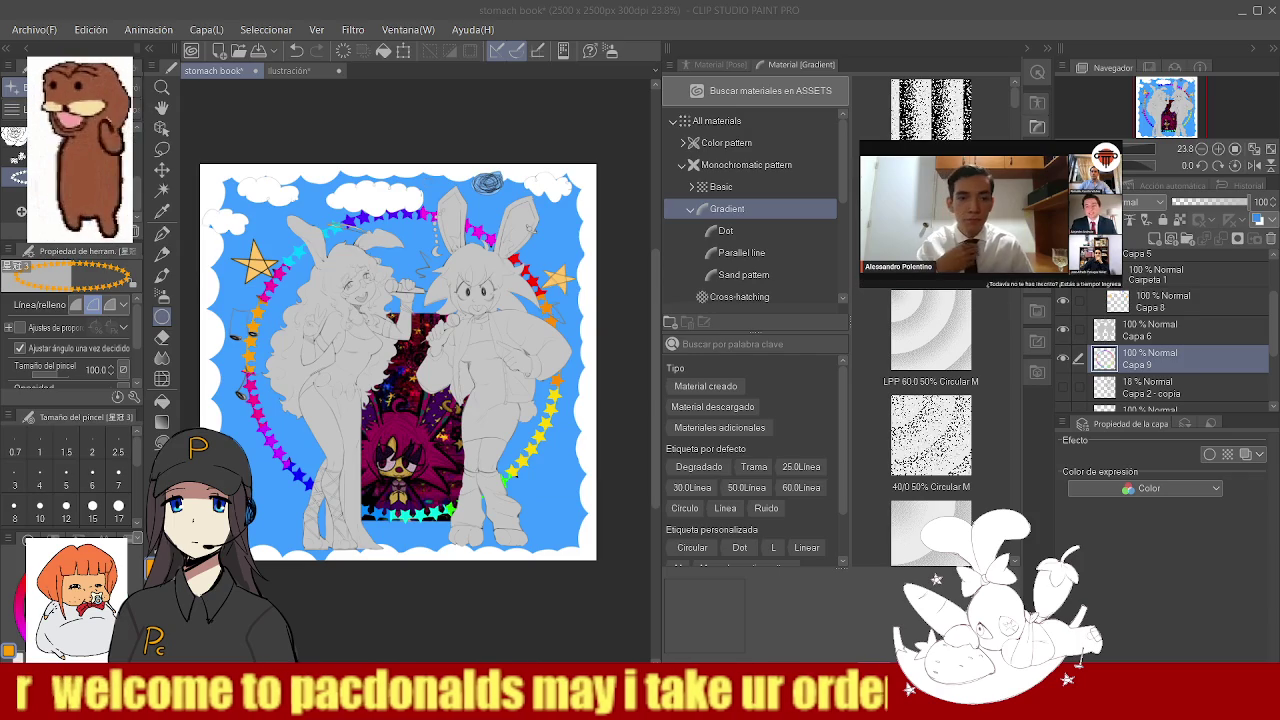
- Choose the flower-scattering spray brush, enlarge it, and set particle size to about 160
click(18, 192)
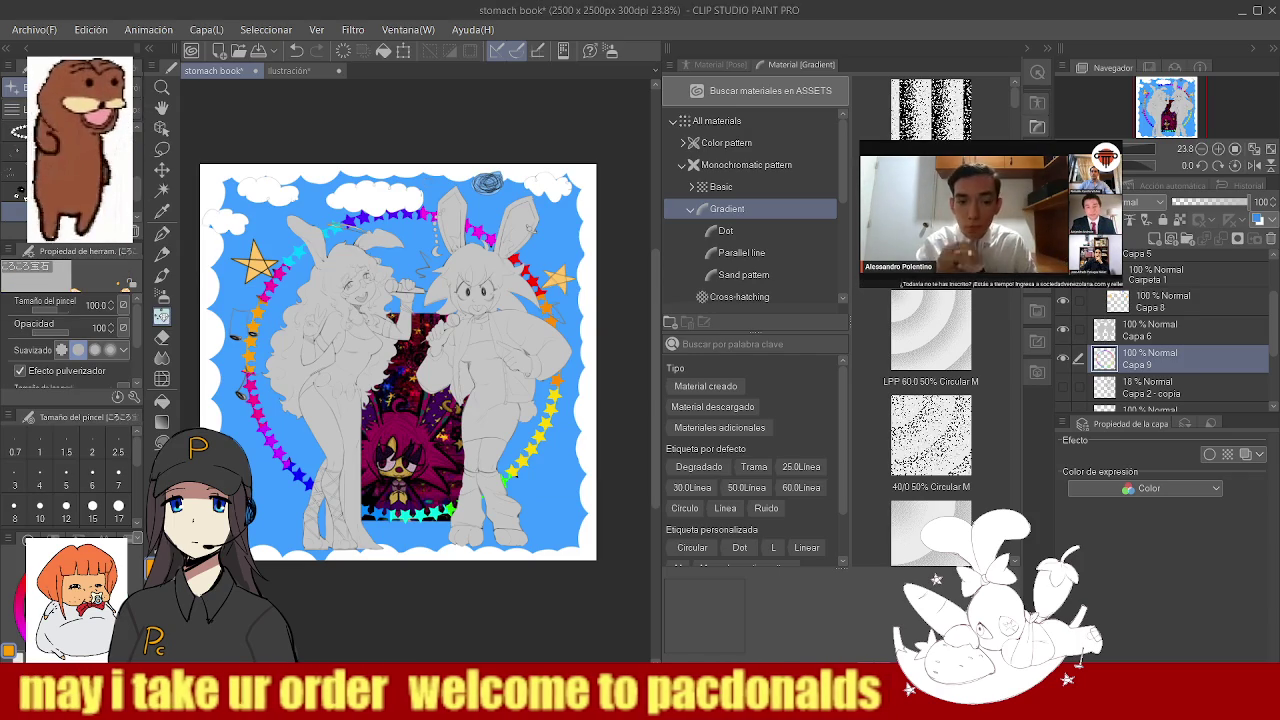
click(15, 191)
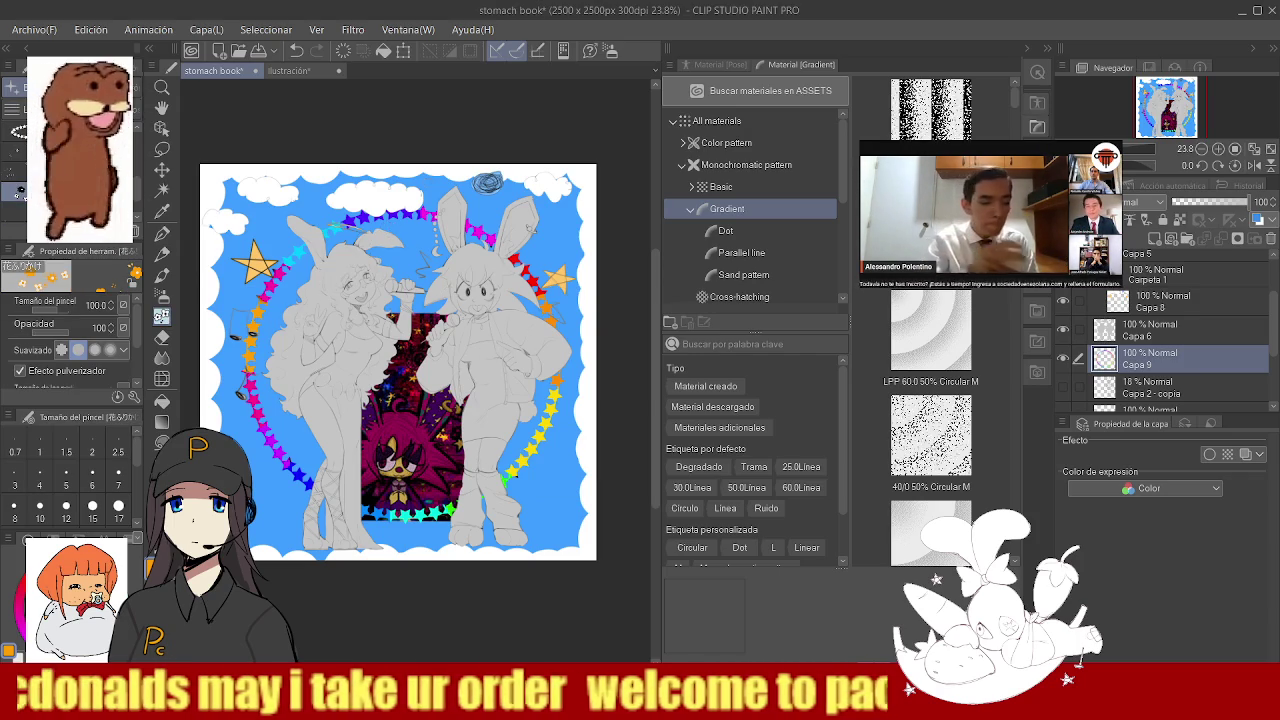
mouse_move(280, 240)
mouse_down()
mouse_move(265, 205)
mouse_move(310, 300)
mouse_move(320, 168)
mouse_move(290, 490)
mouse_up()
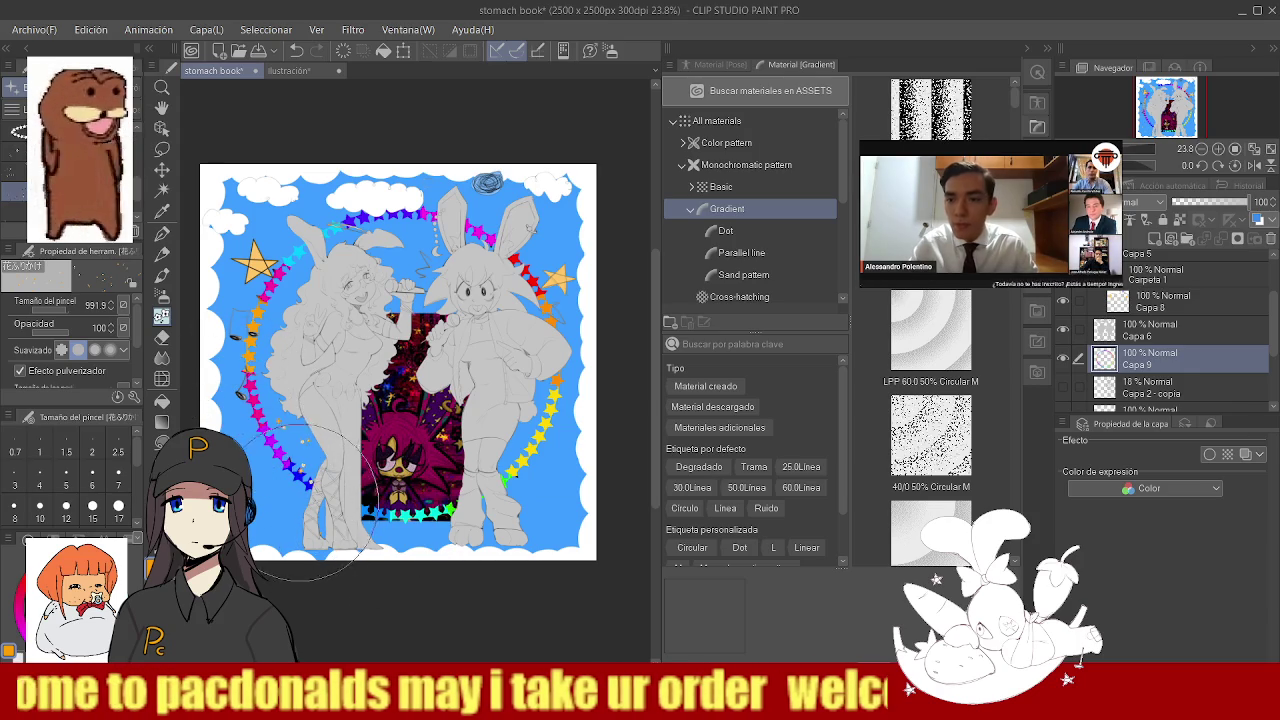
key(ctrl+space)
click(335, 437)
scroll(335, 437, down, 5)
scroll(335, 437, down, 3)
scroll(335, 437, up, 1)
click(160, 318)
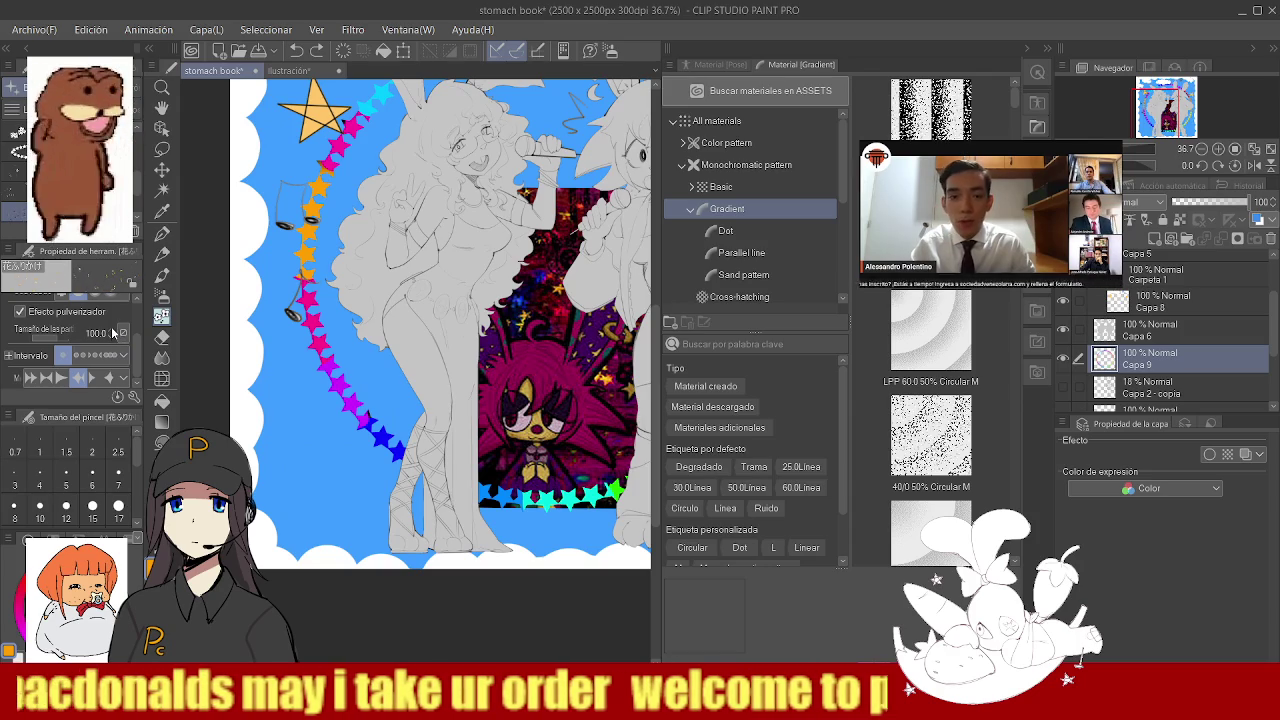
drag(95, 342, 160, 340)
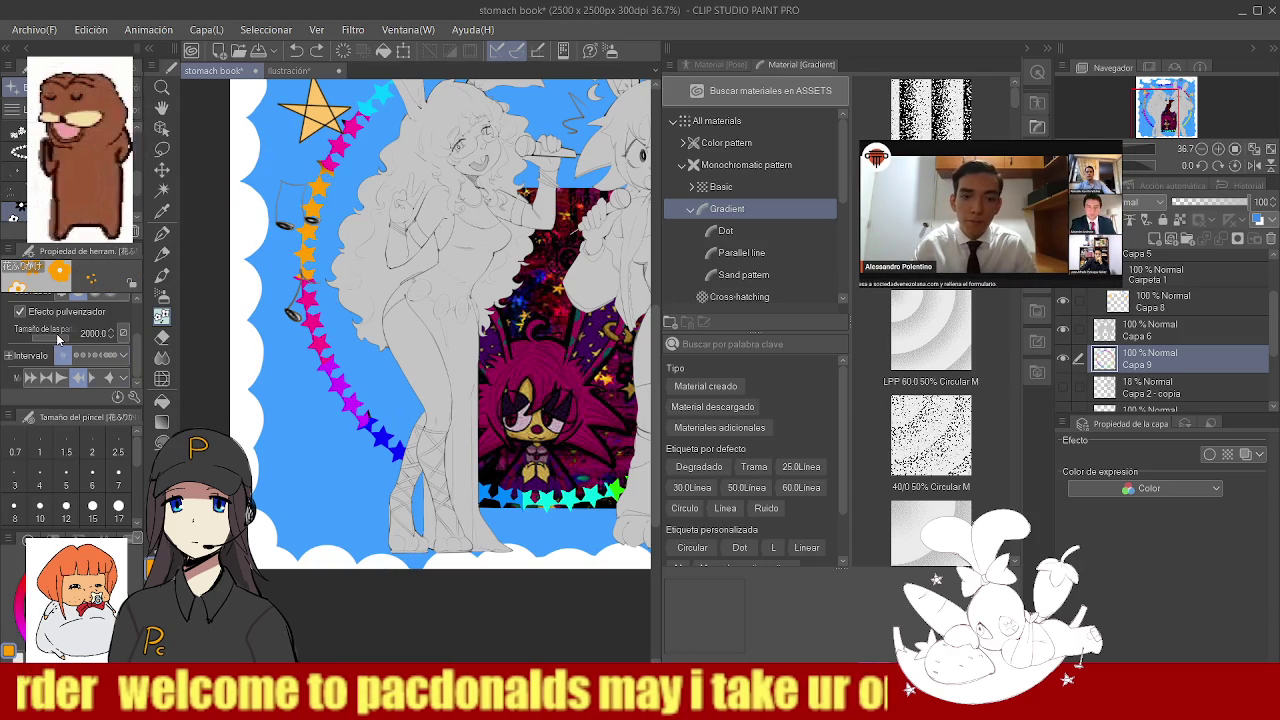
drag(62, 342, 75, 342)
- Spray pink flowers over the lower-left sky in place of an undone orange spray
drag(320, 410, 400, 505)
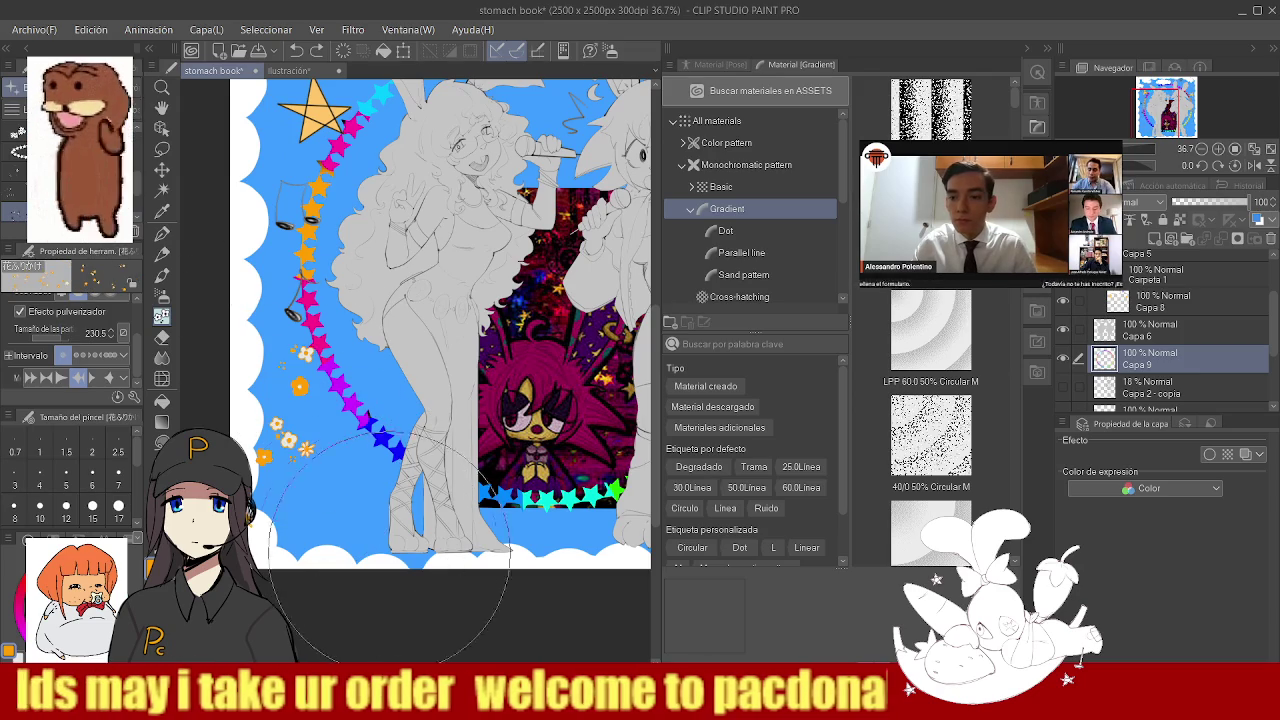
key(ctrl+z)
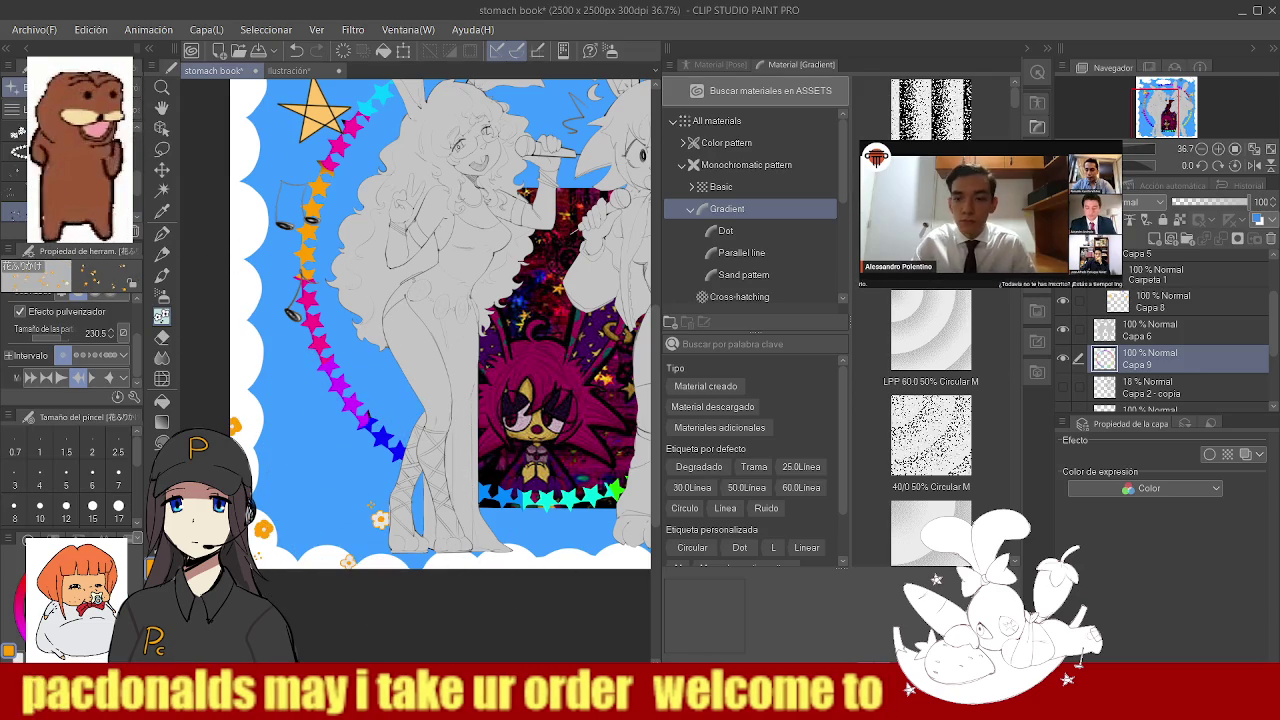
click(14, 620)
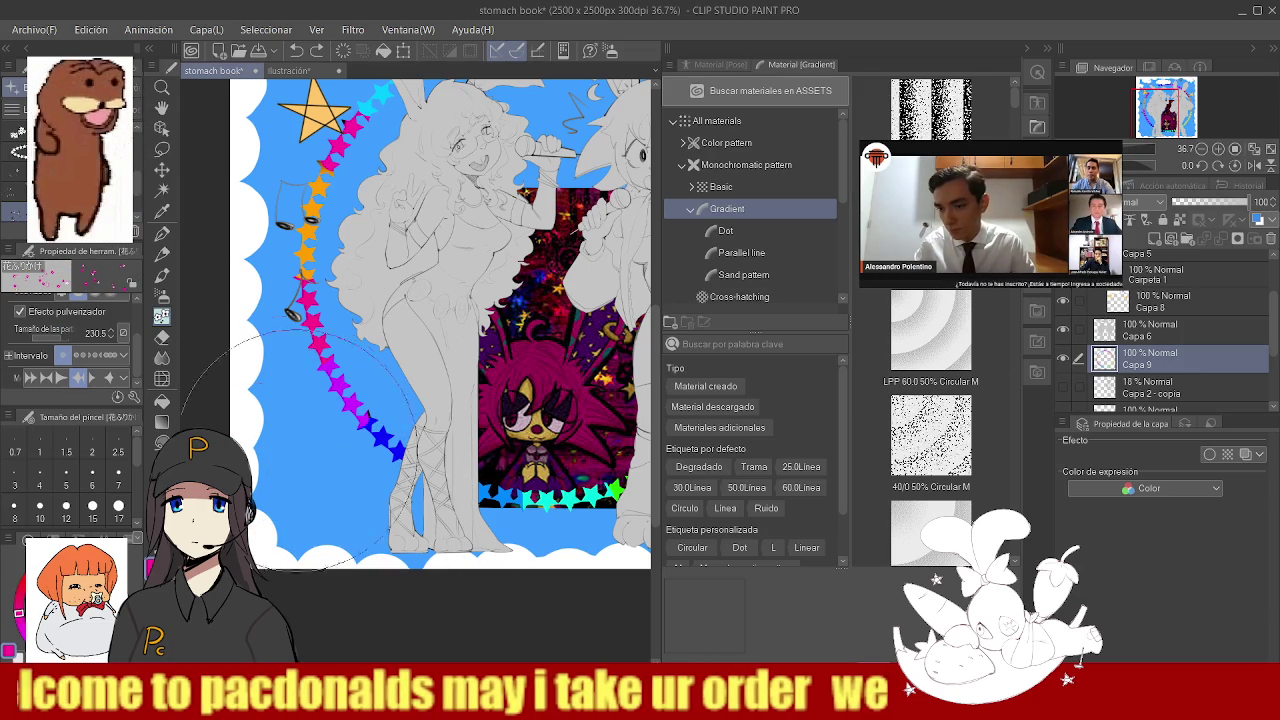
drag(300, 500, 320, 430)
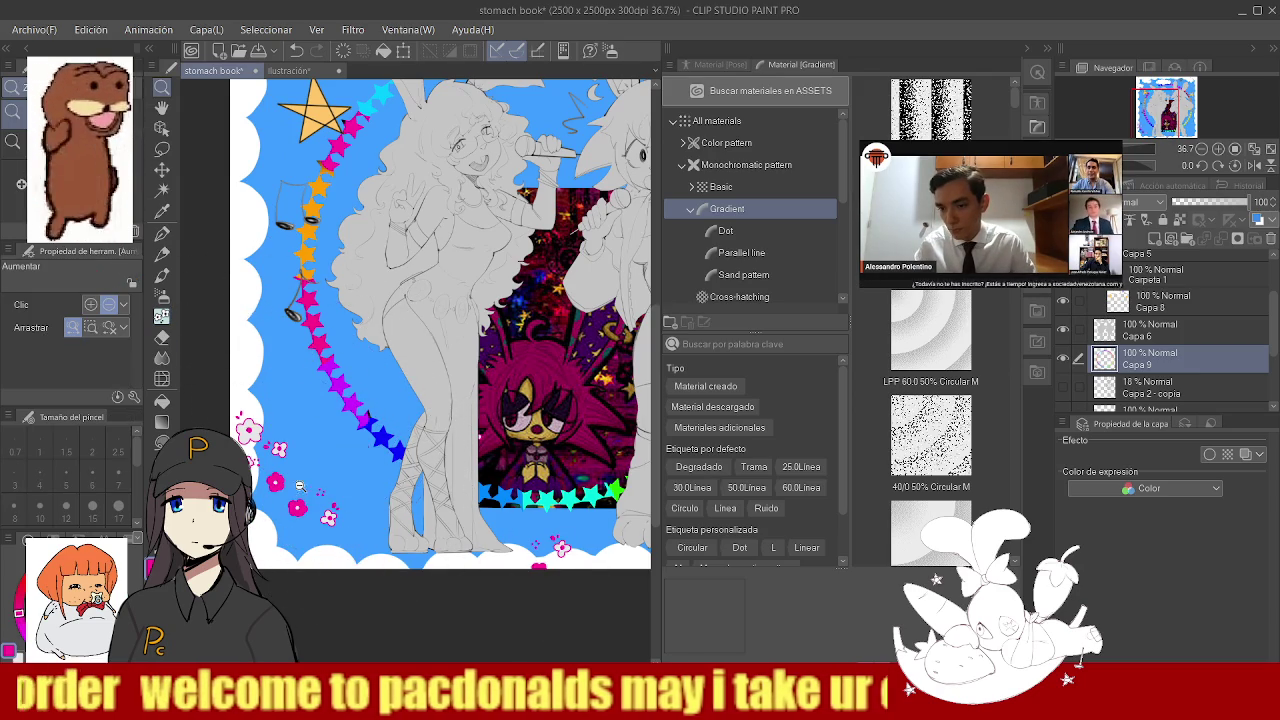
- Scatter orange, yellow and red flowers at the lower right and along the ring's left side
key(ctrl+minus)
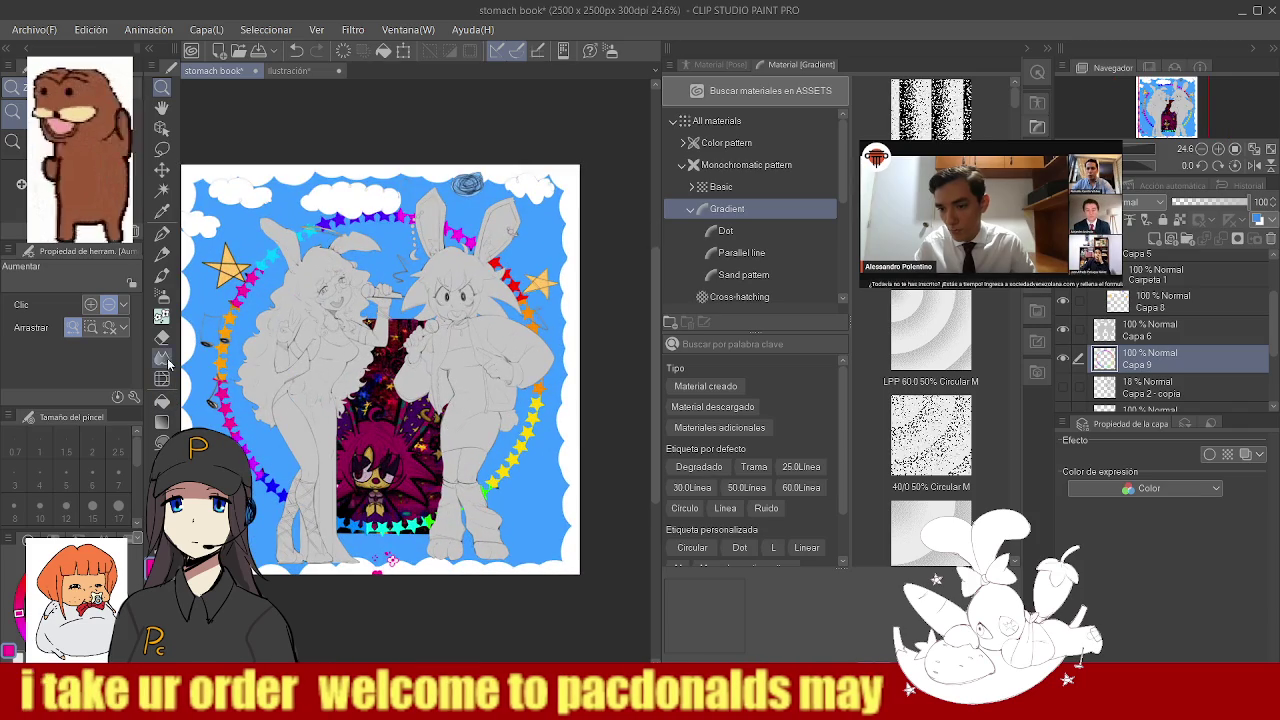
click(161, 318)
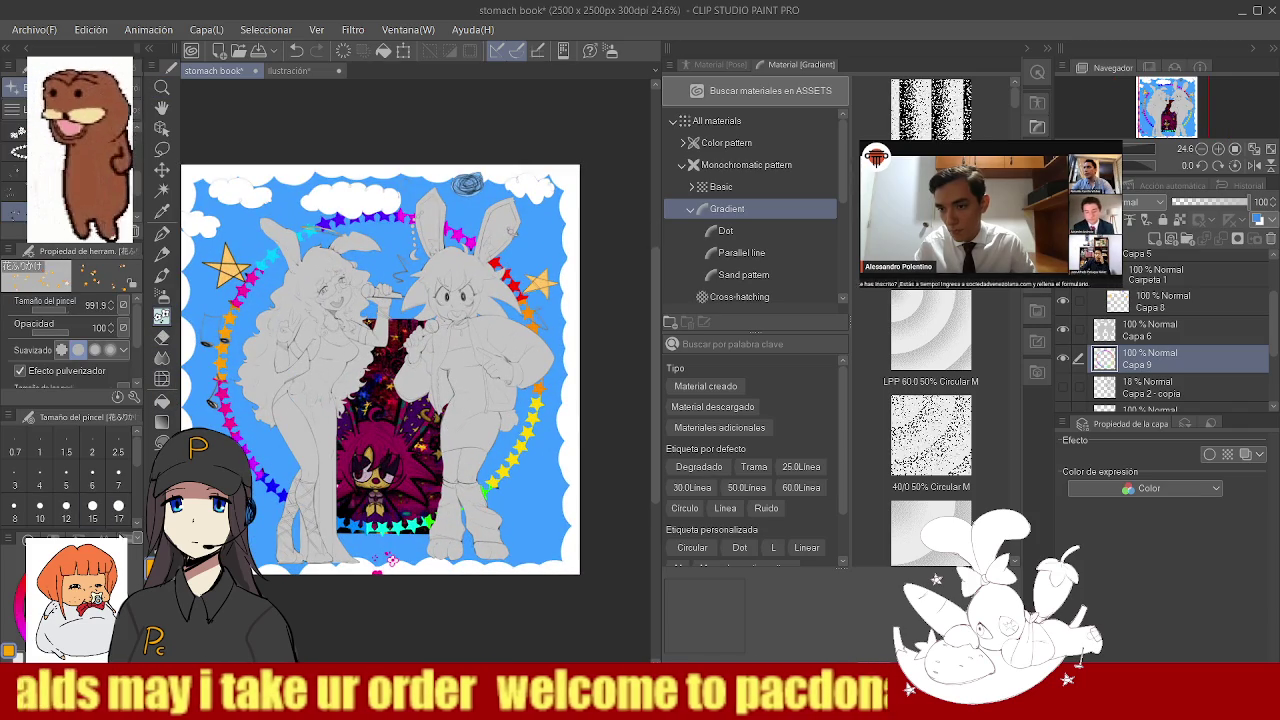
drag(570, 450, 460, 580)
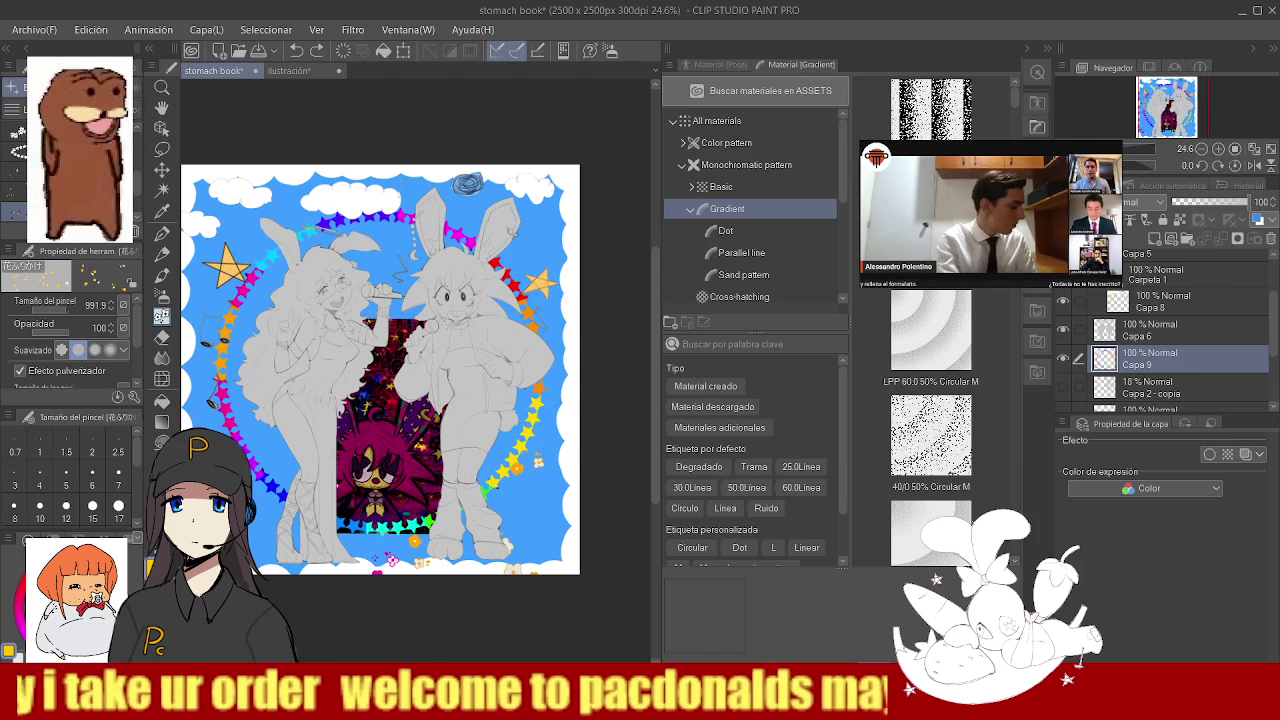
drag(575, 295, 545, 310)
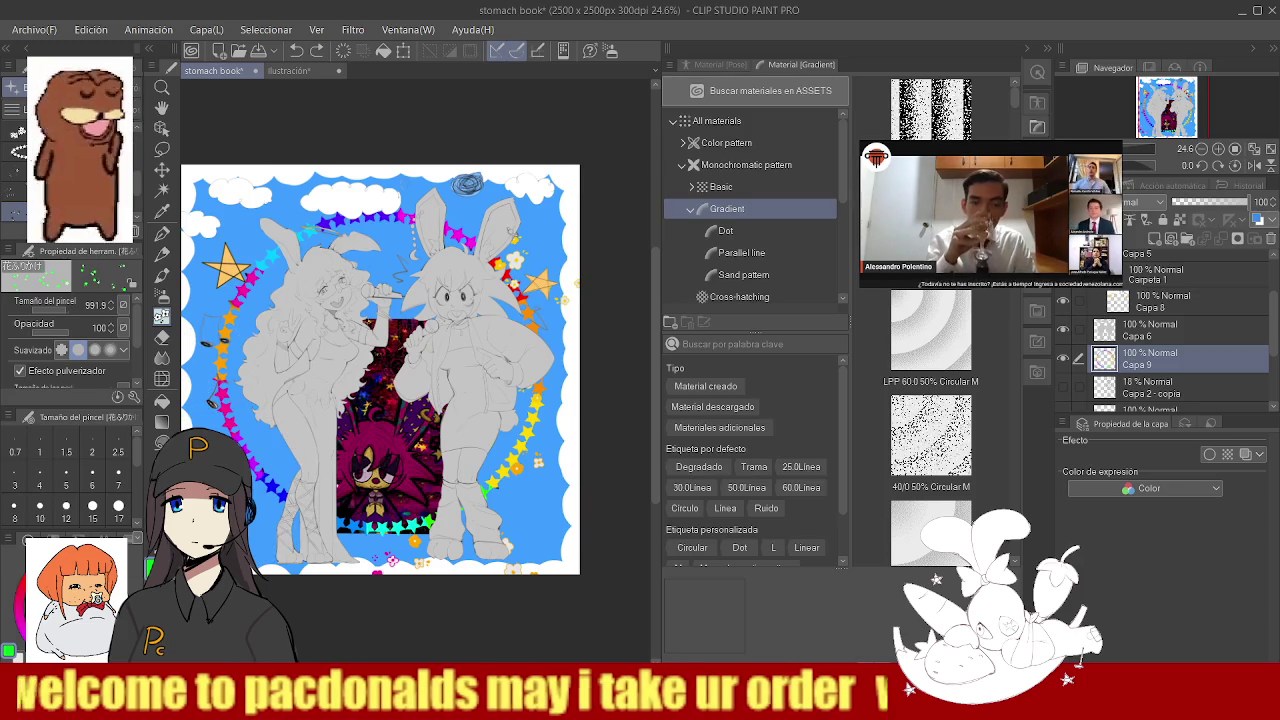
drag(228, 344, 231, 366)
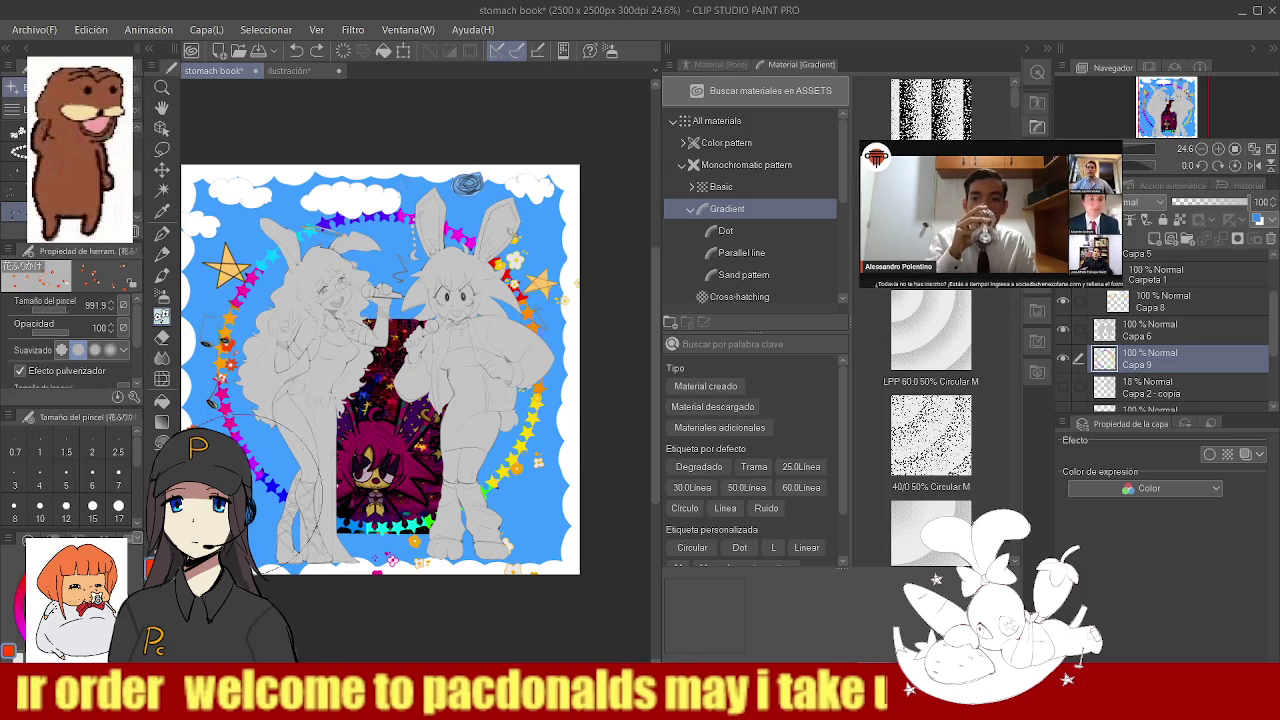
click(239, 221)
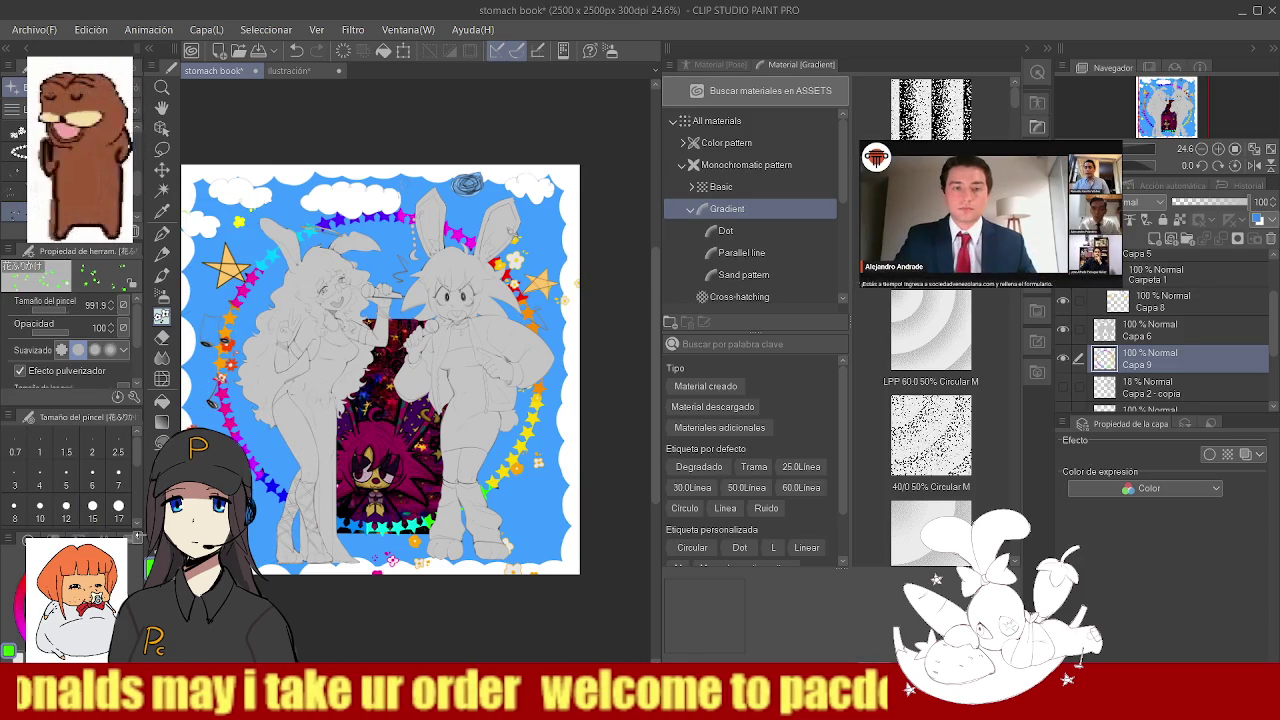
- Add green, cyan and blue flowers and scatter more down the picture's right edge
click(266, 216)
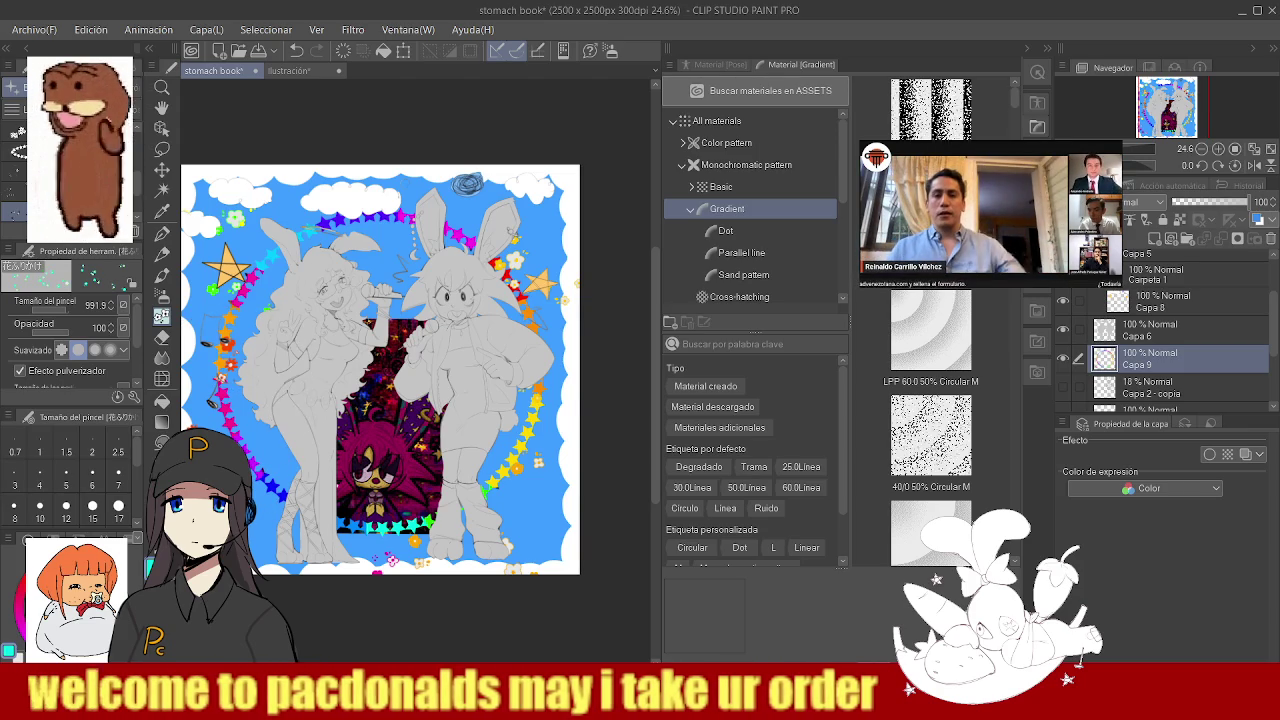
drag(560, 430, 555, 520)
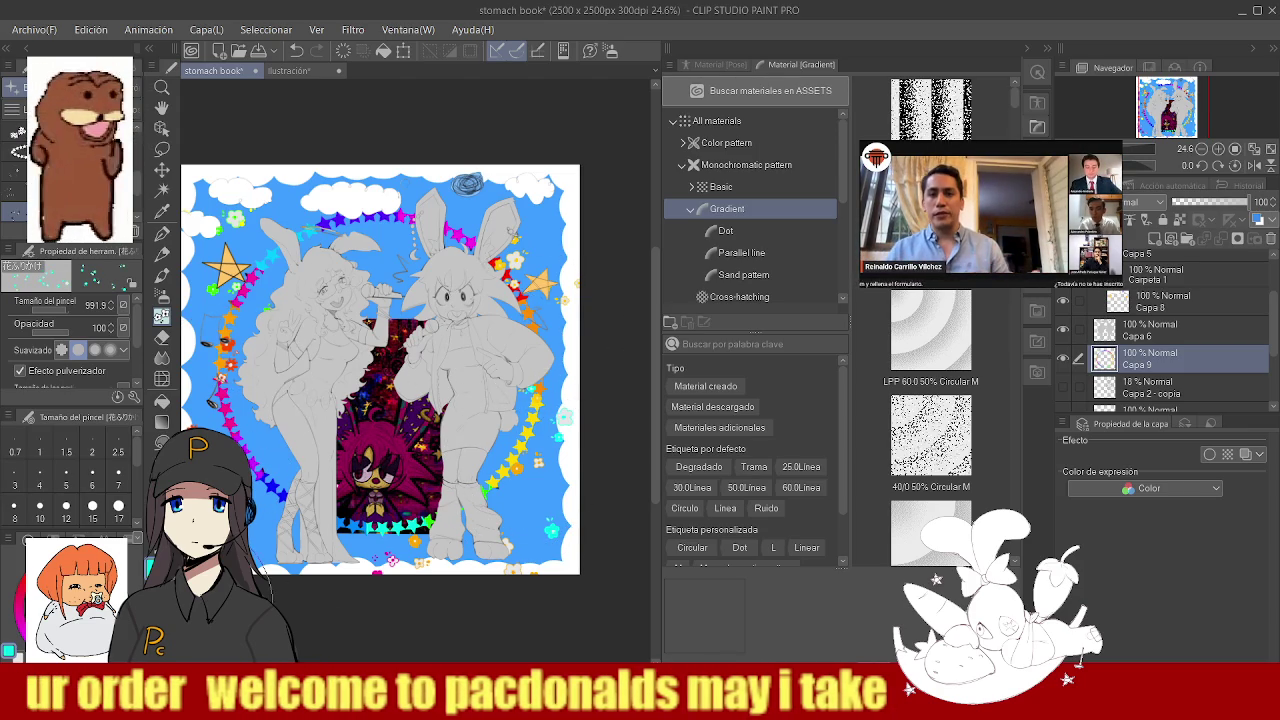
click(567, 412)
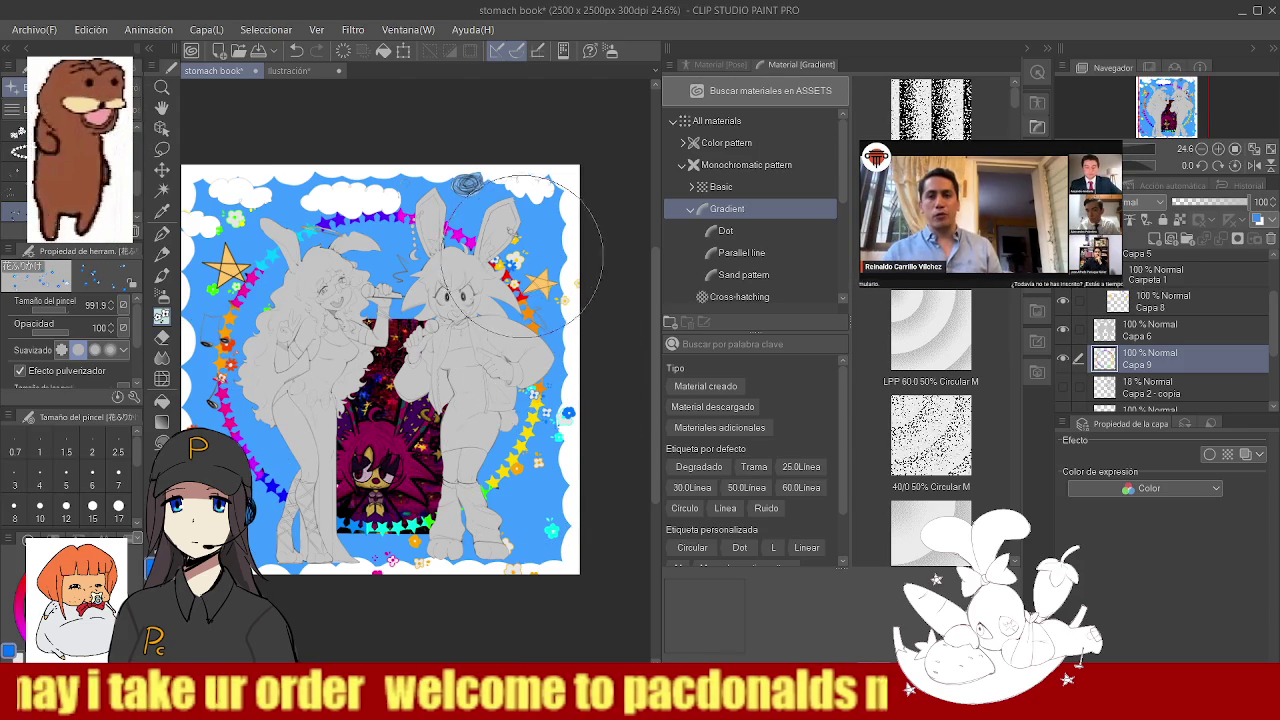
drag(544, 245, 540, 345)
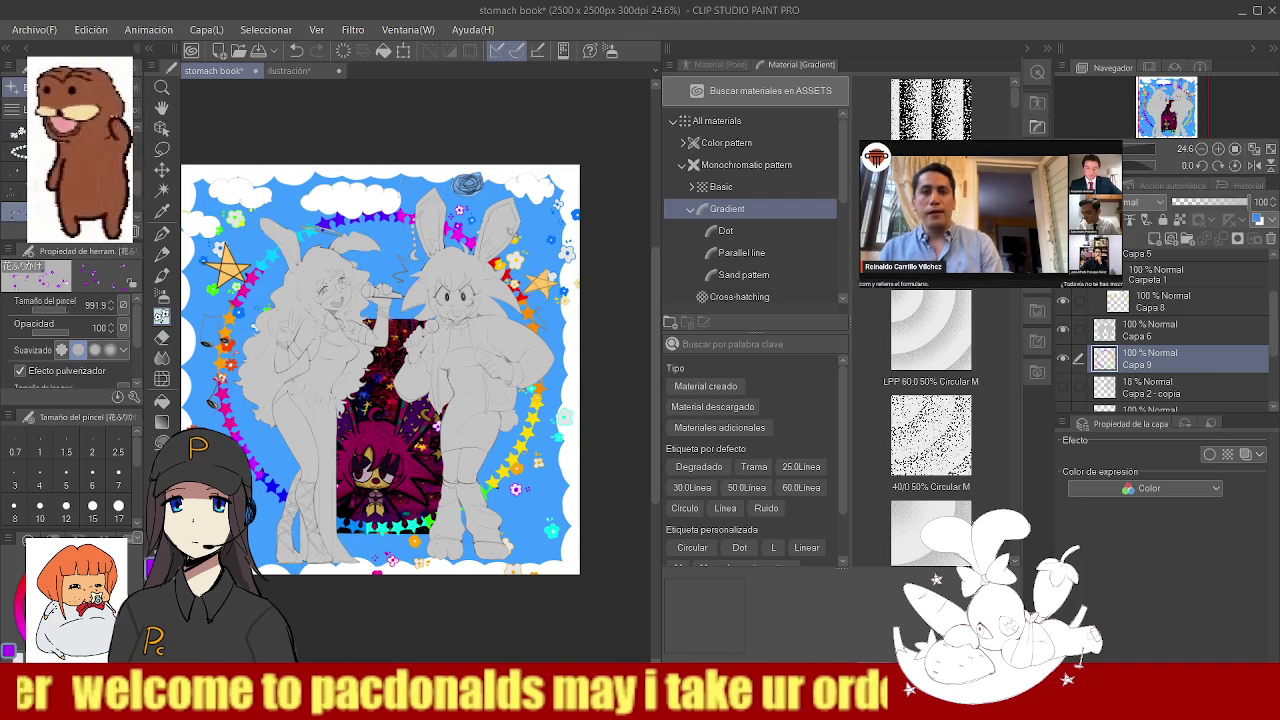
scroll(133, 216, down, 1)
click(14, 191)
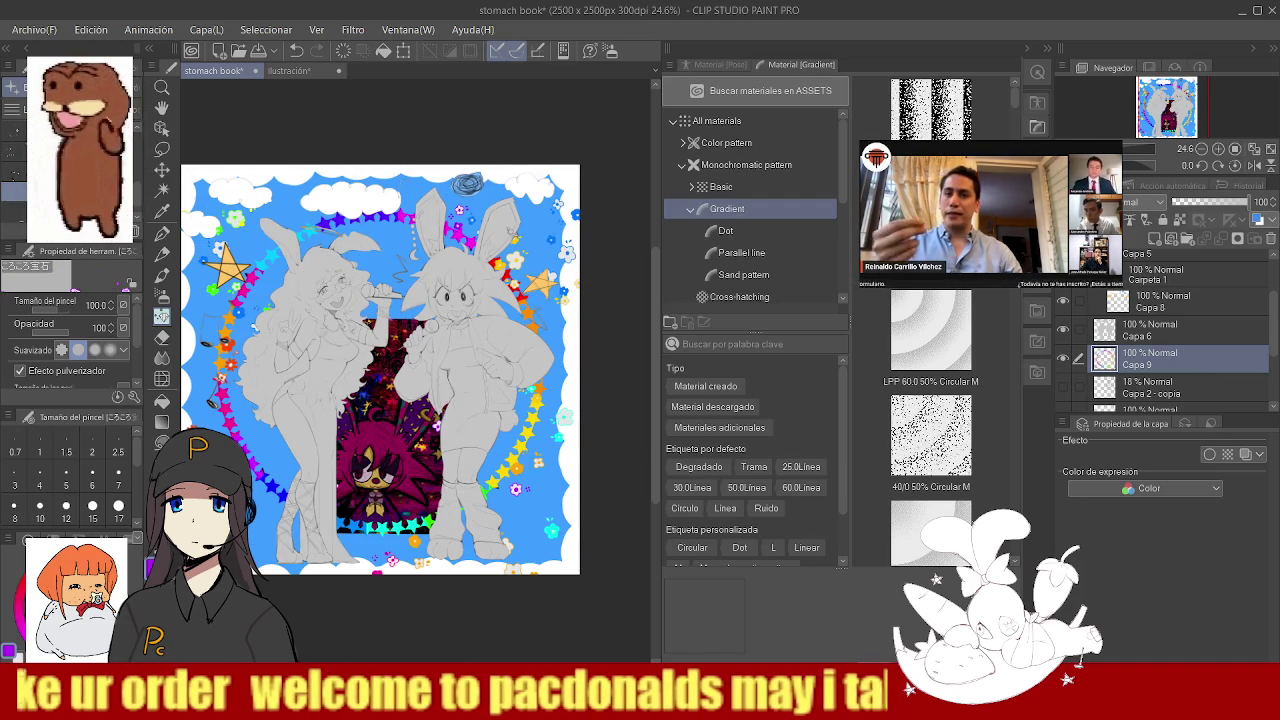
- Set the gemstone brush to size about 685 and particle size 2000, spraying light-blue gems bottom-right
drag(275, 250, 283, 289)
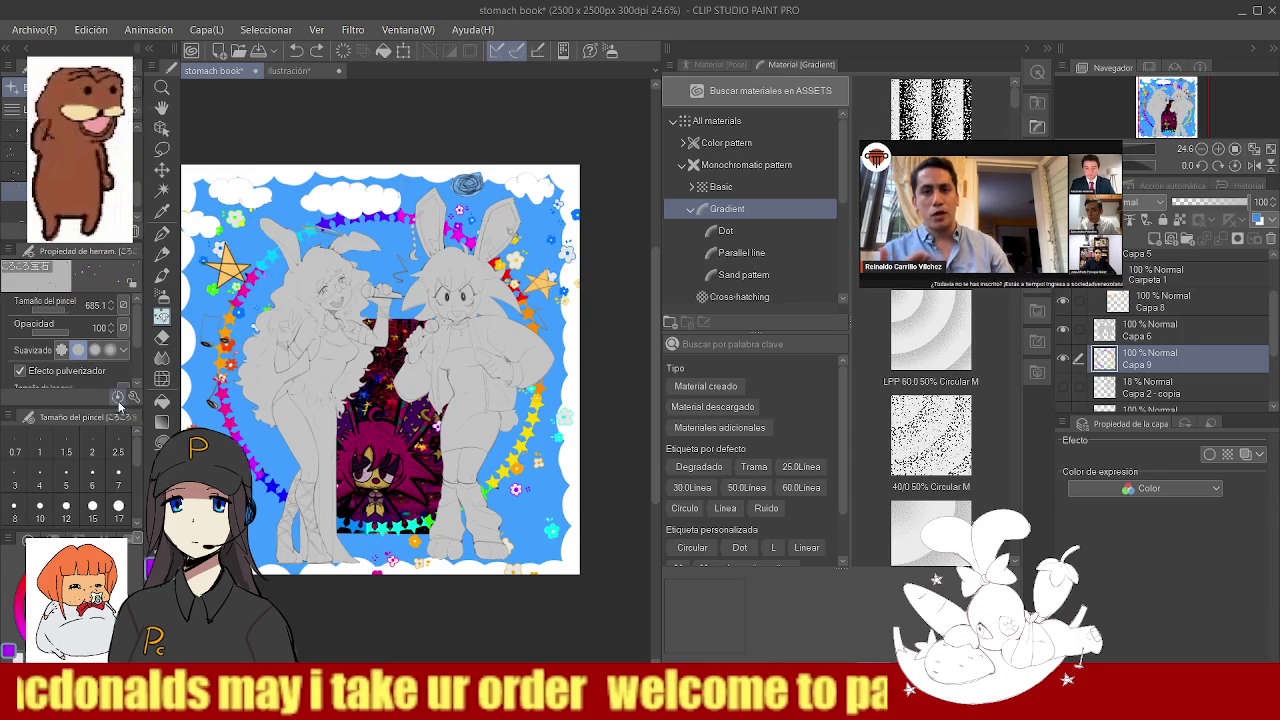
scroll(137, 341, down, 1)
scroll(118, 362, down, 1)
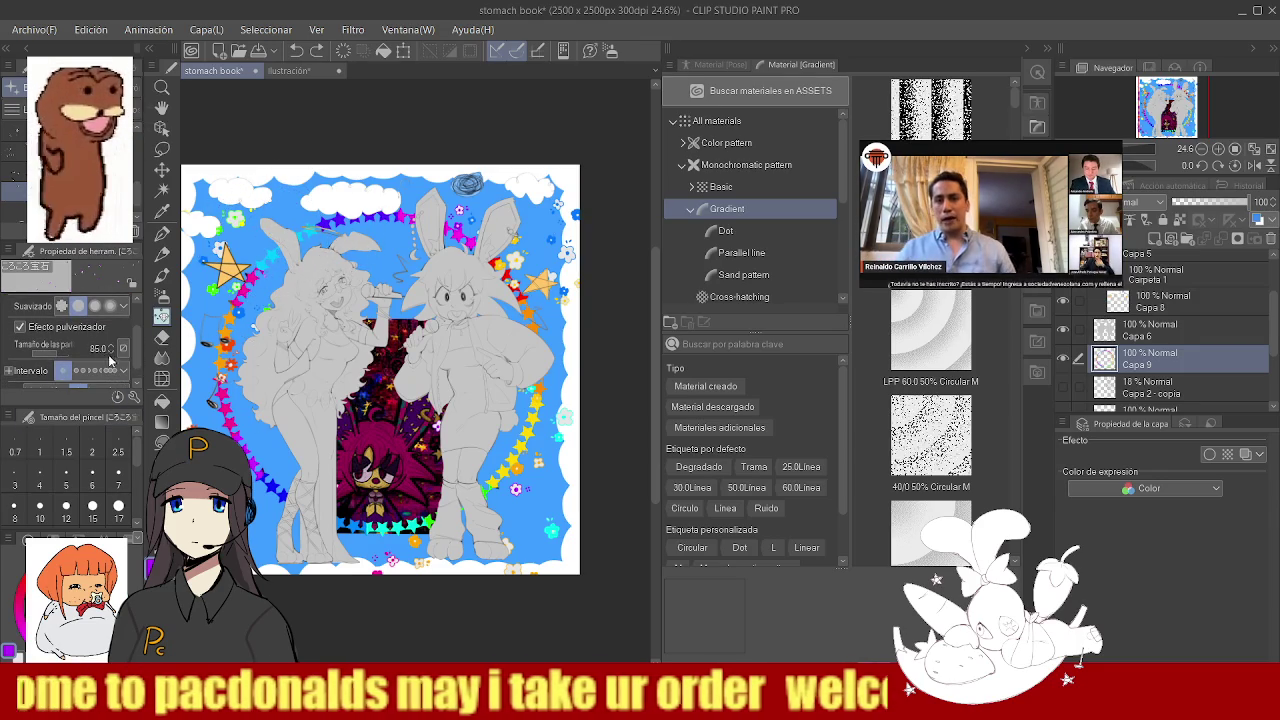
drag(62, 357, 65, 355)
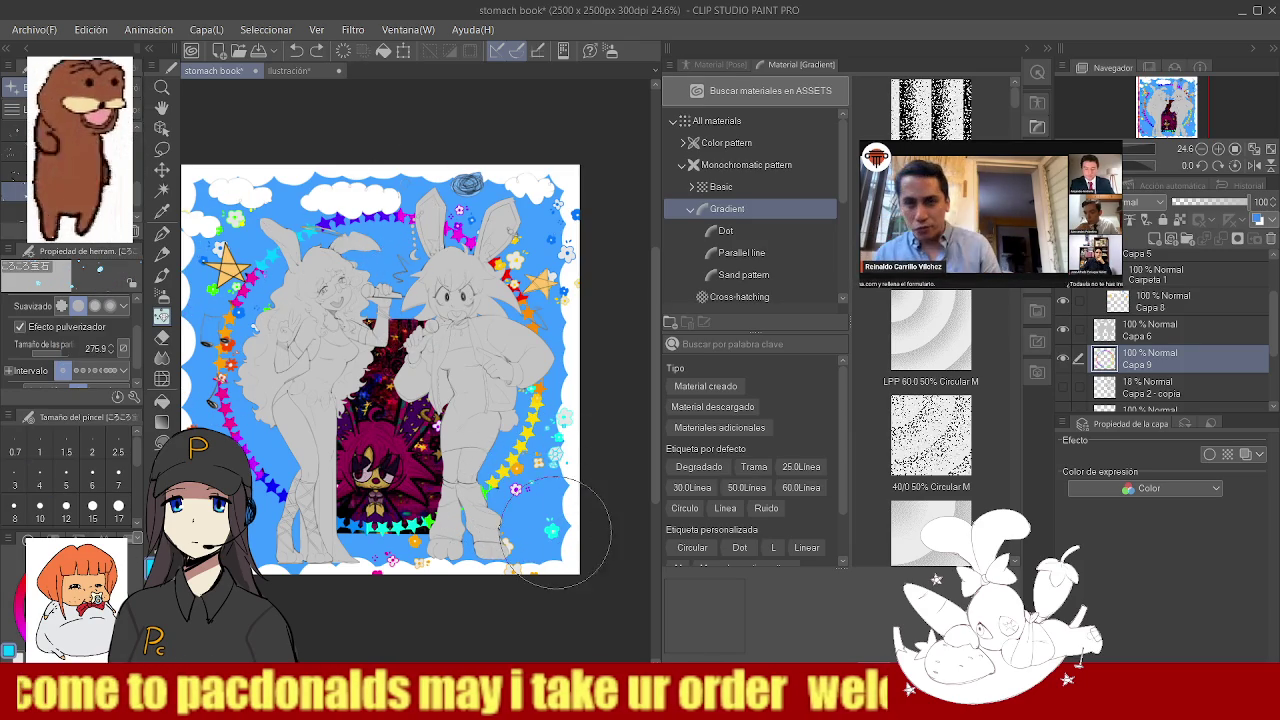
drag(555, 515, 560, 505)
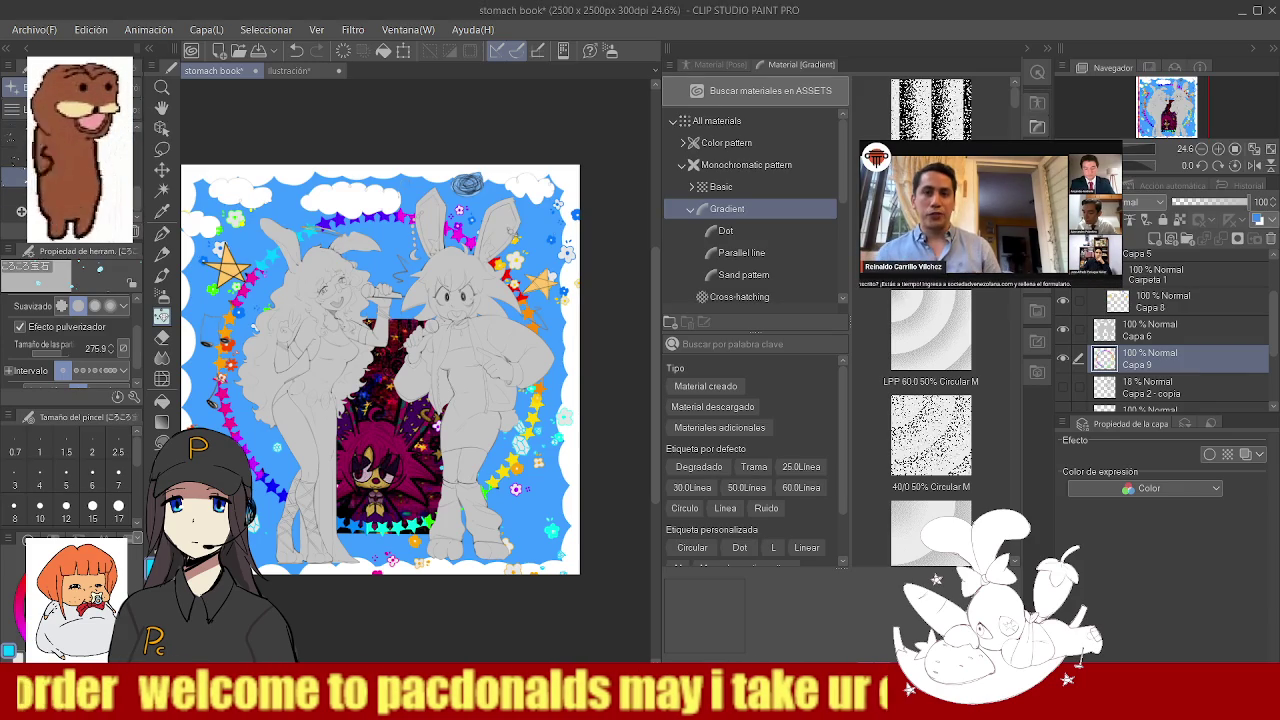
- Switch to the sparkle decoration brush and zoom in near the top star border
click(14, 156)
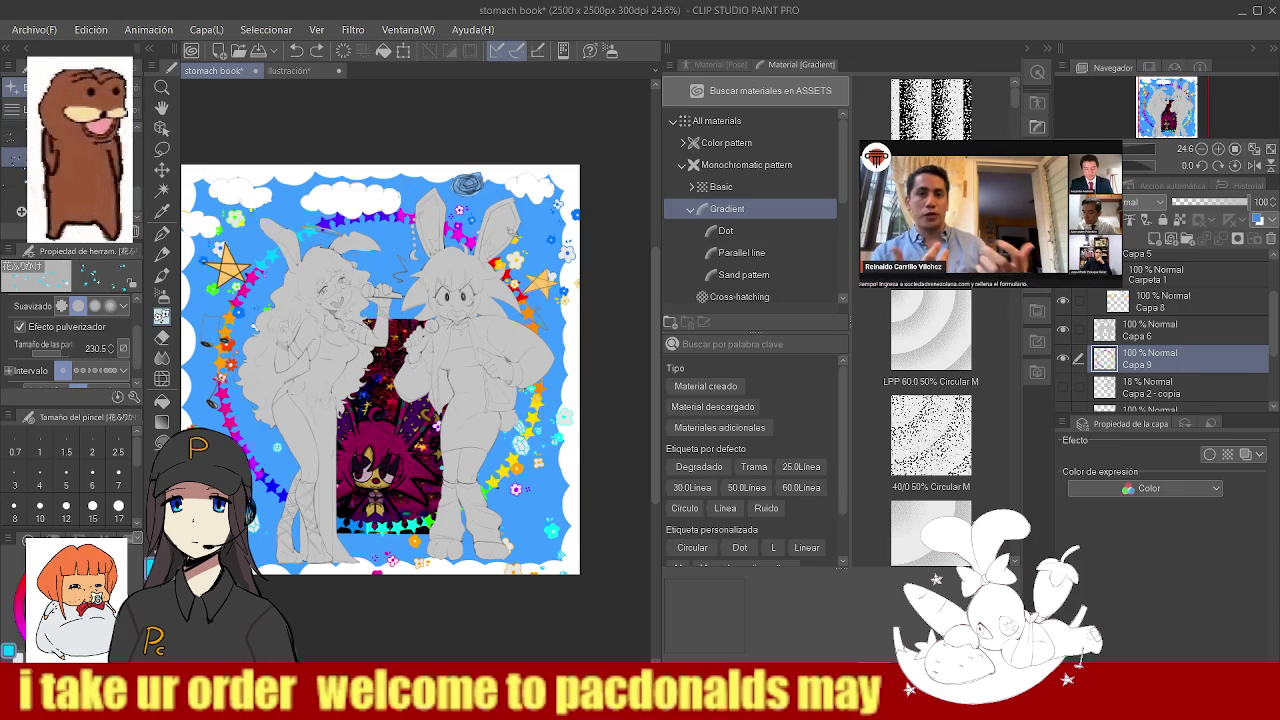
click(14, 135)
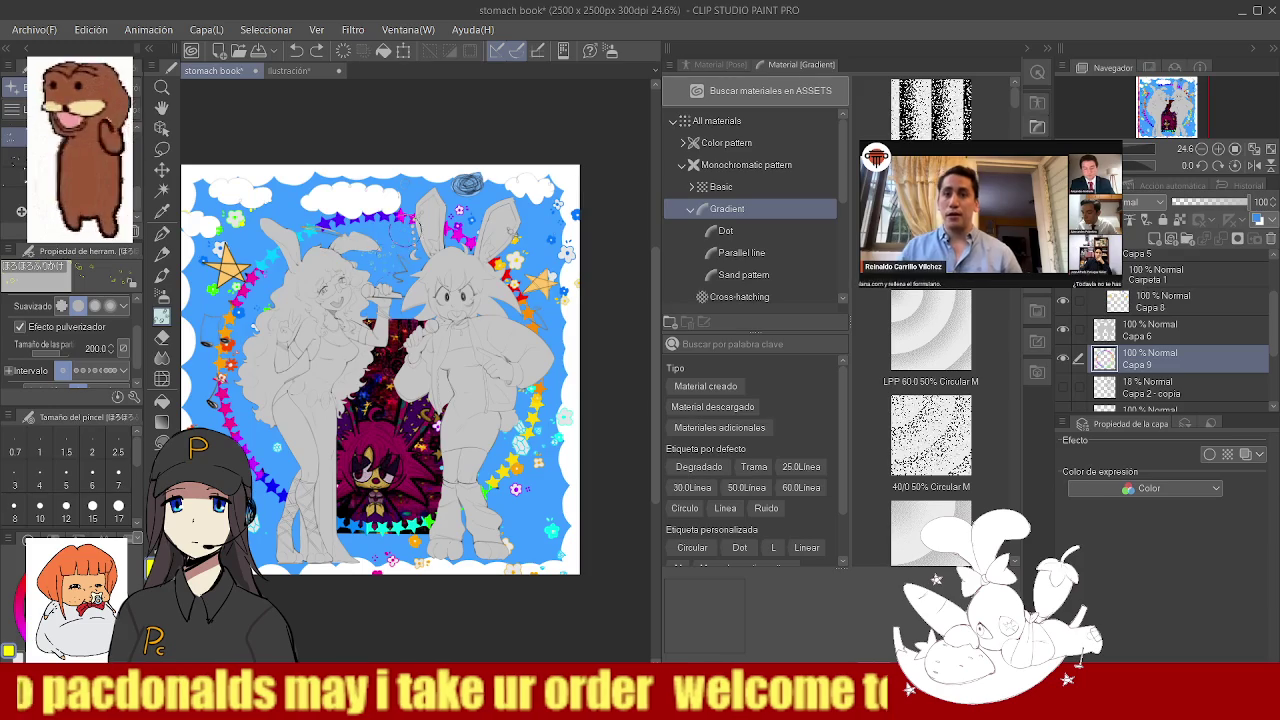
drag(392, 240, 400, 244)
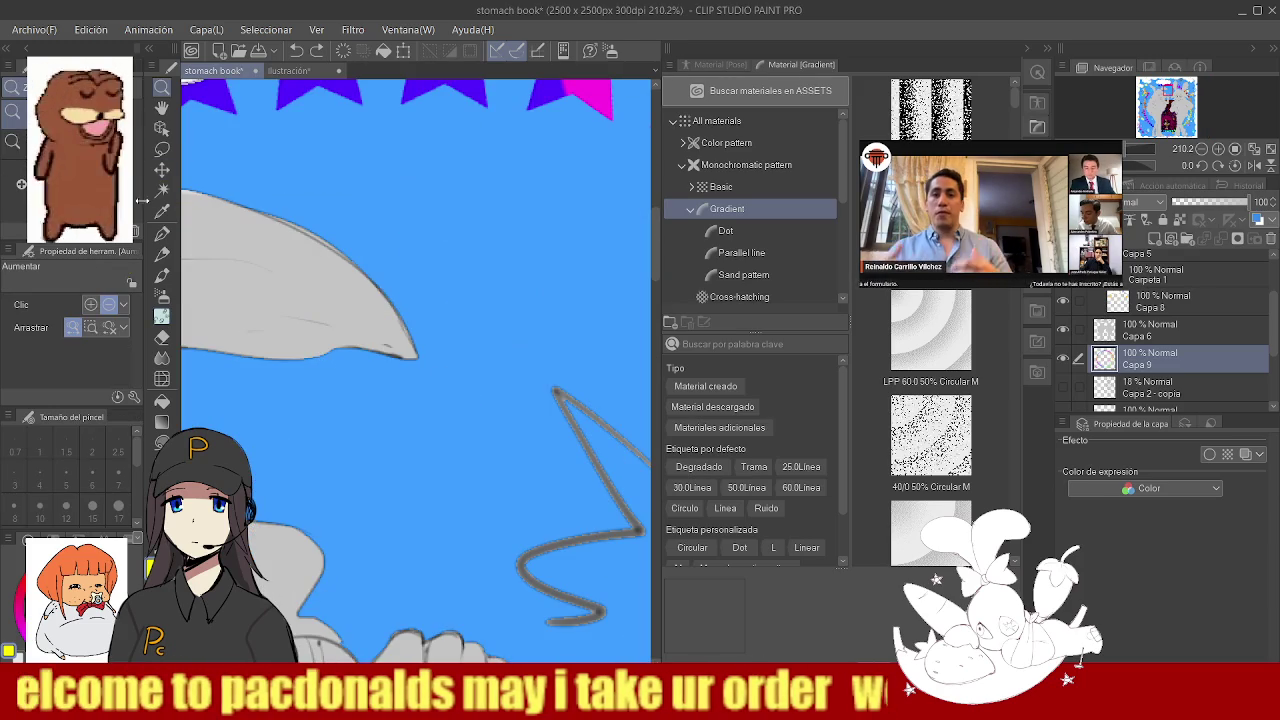
- Spray yellow sparkles around the grey pointed shape near the top star border
click(163, 317)
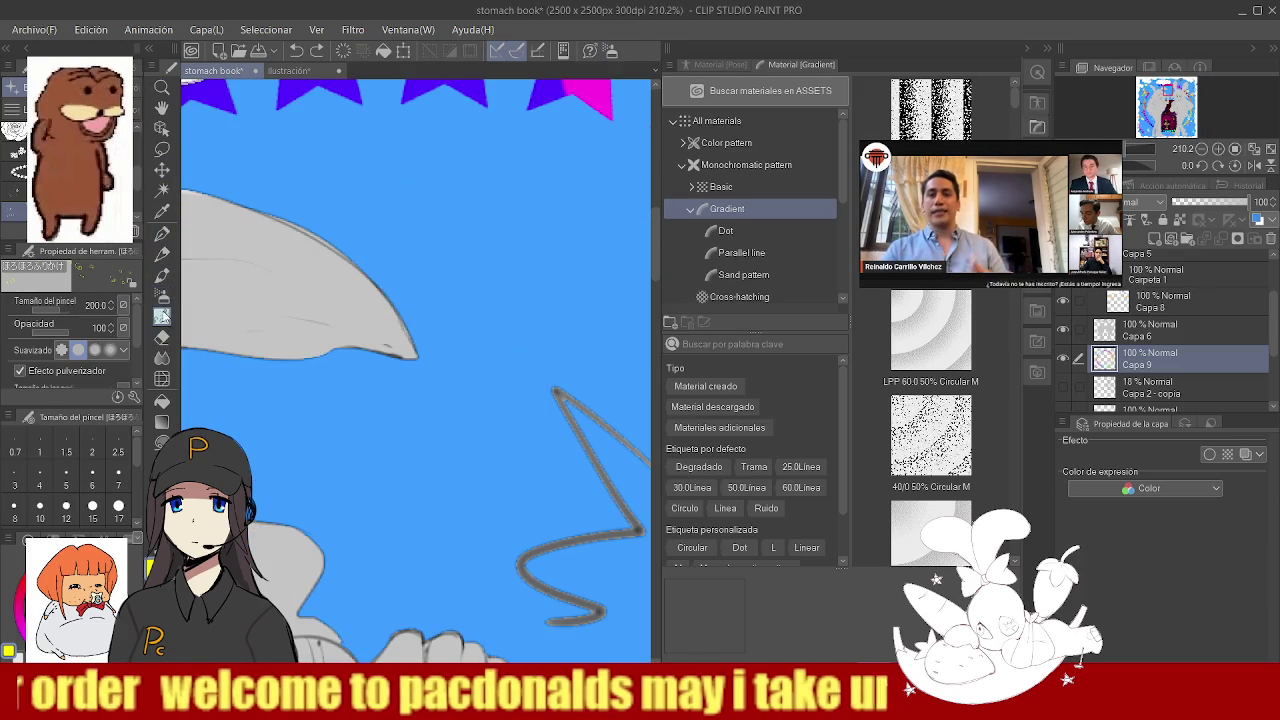
click(434, 349)
key(ctrl+z)
click(328, 415)
drag(415, 390, 500, 300)
mouse_move(540, 410)
mouse_down()
mouse_move(463, 415)
mouse_move(304, 392)
mouse_up()
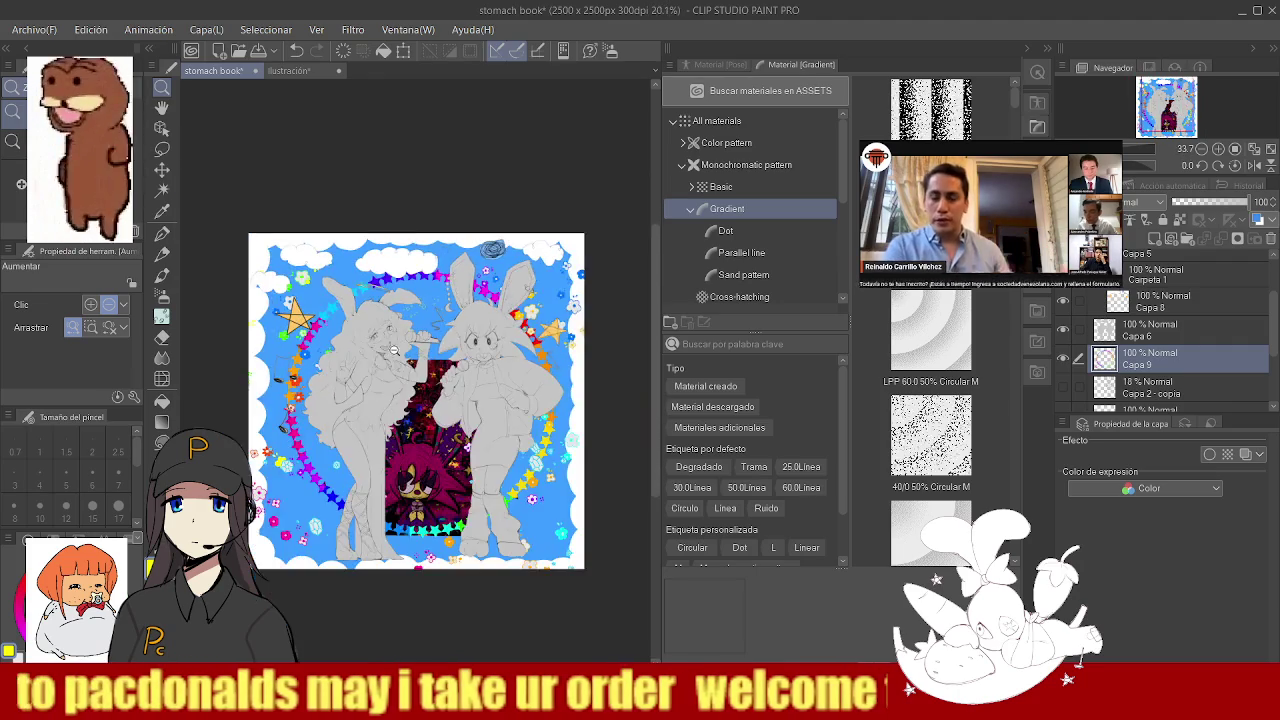
- Select Capa 5 and erase part of the stray grey lines
ctrl+shift+click(300, 360)
key(e)
drag(250, 230, 260, 450)
mouse_move(250, 320)
mouse_down()
mouse_move(318, 425)
mouse_move(300, 440)
mouse_move(565, 310)
mouse_up()
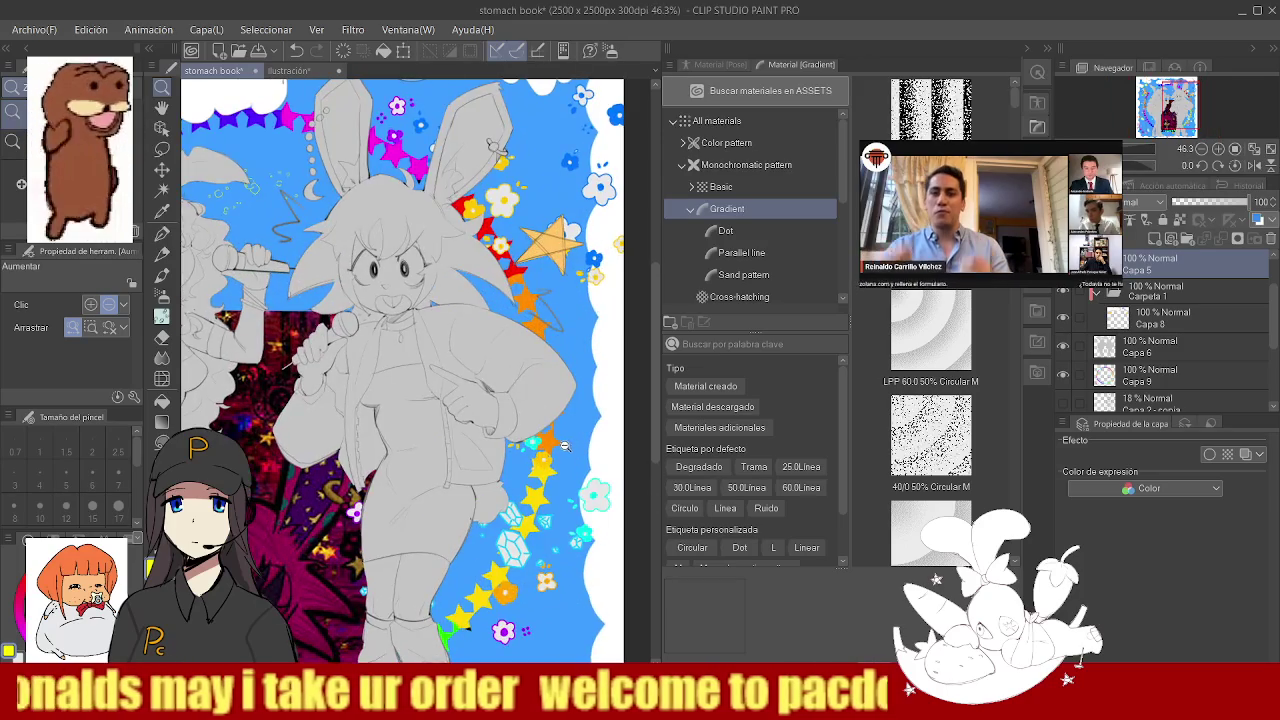
- Adjust the zoom around the bunny faces and left star for more erasing, then select Capa 2
key(e)
key(slash)
mouse_move(330, 300)
mouse_down()
mouse_move(234, 278)
mouse_move(516, 332)
mouse_up()
key(e)
key(slash)
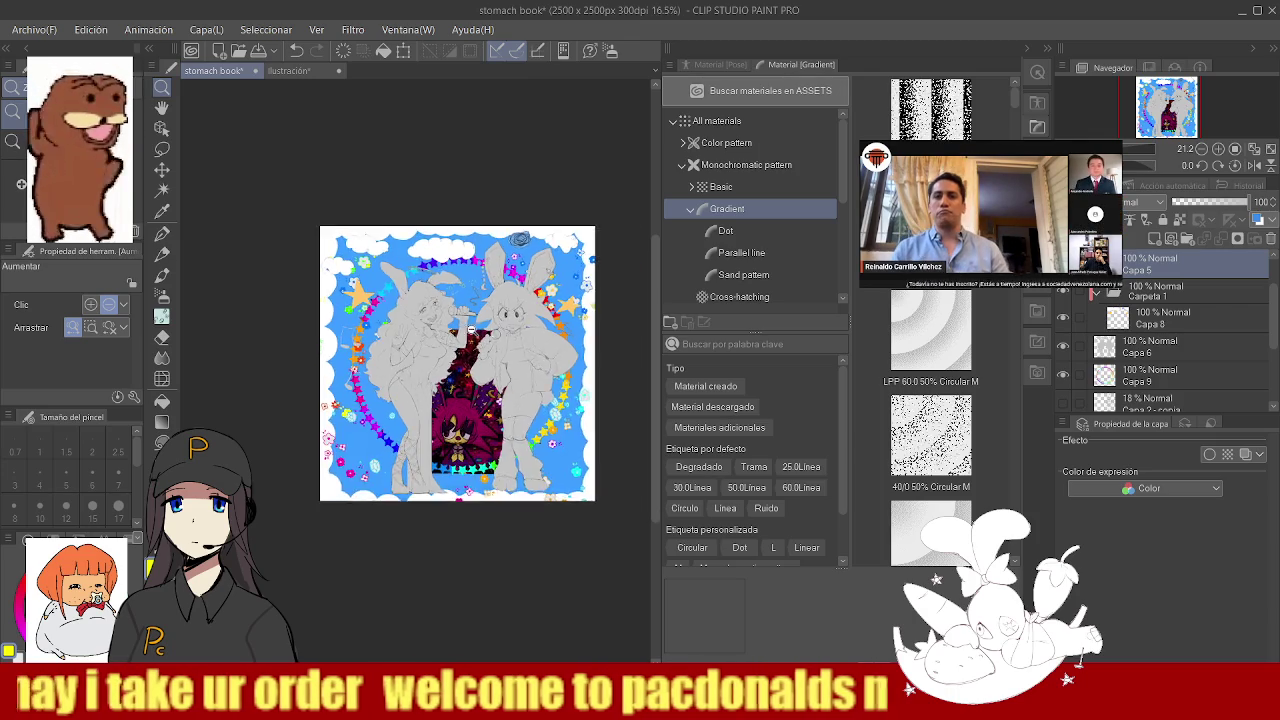
key(e)
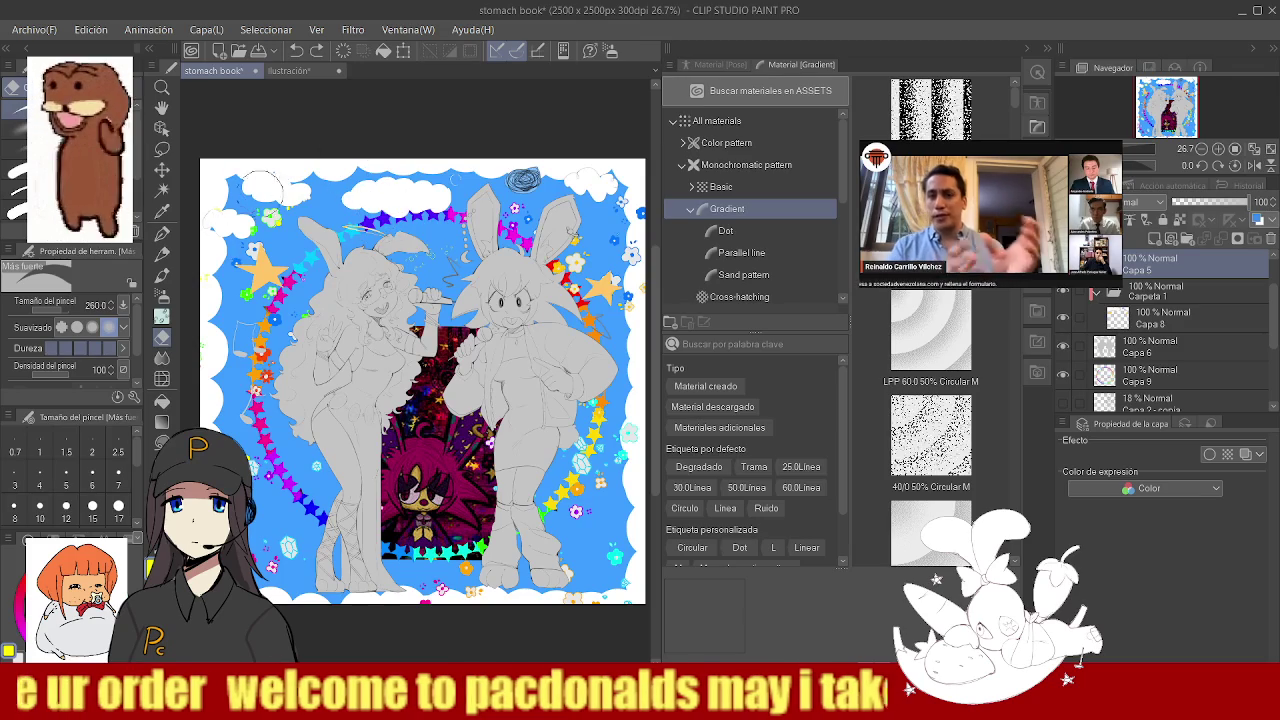
mouse_move(586, 160)
mouse_down()
mouse_move(584, 212)
mouse_move(526, 240)
mouse_up()
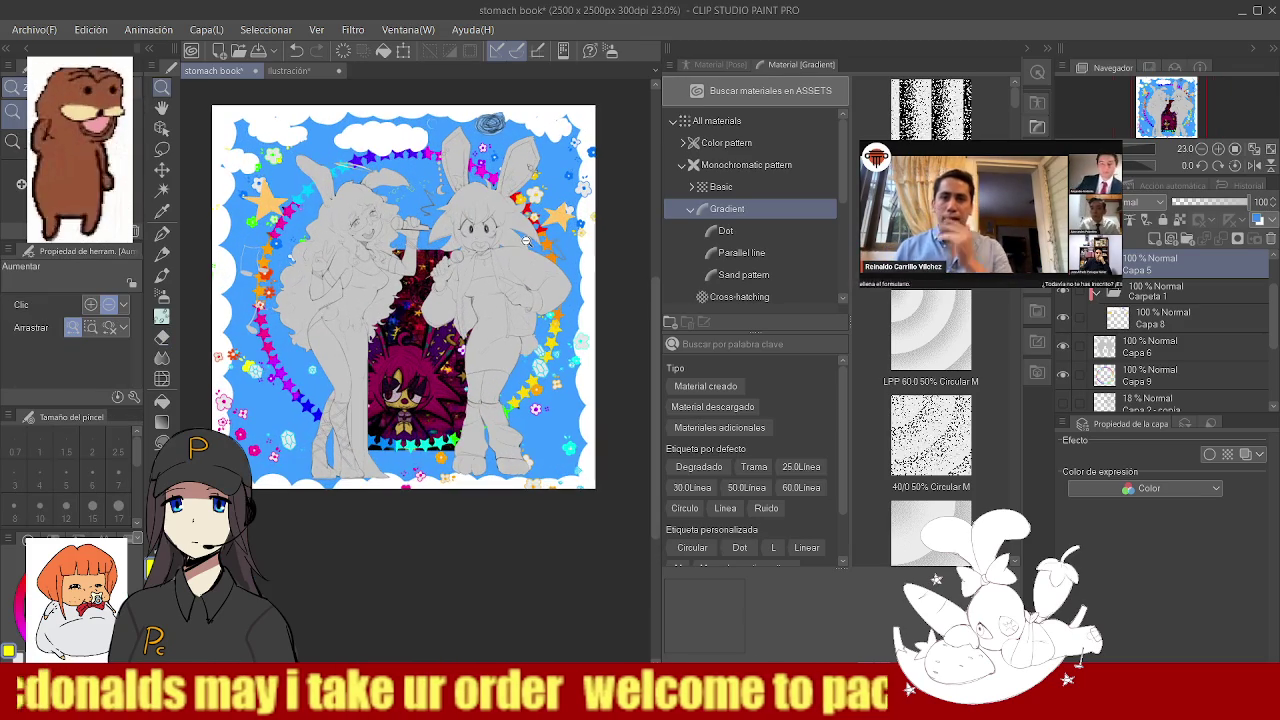
ctrl+click(418, 360)
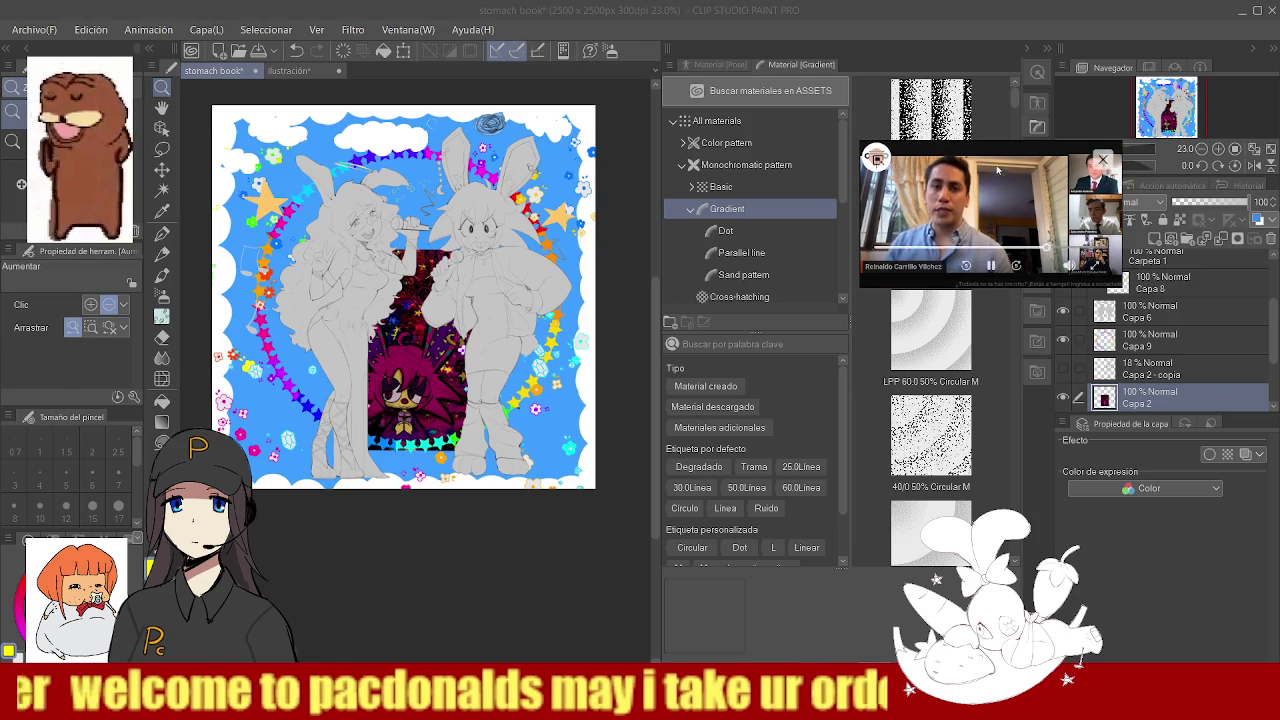
- Hide the dark character artwork, zoom between the bunnies, and ready a fine pen on layer Capa 7
click(1064, 397)
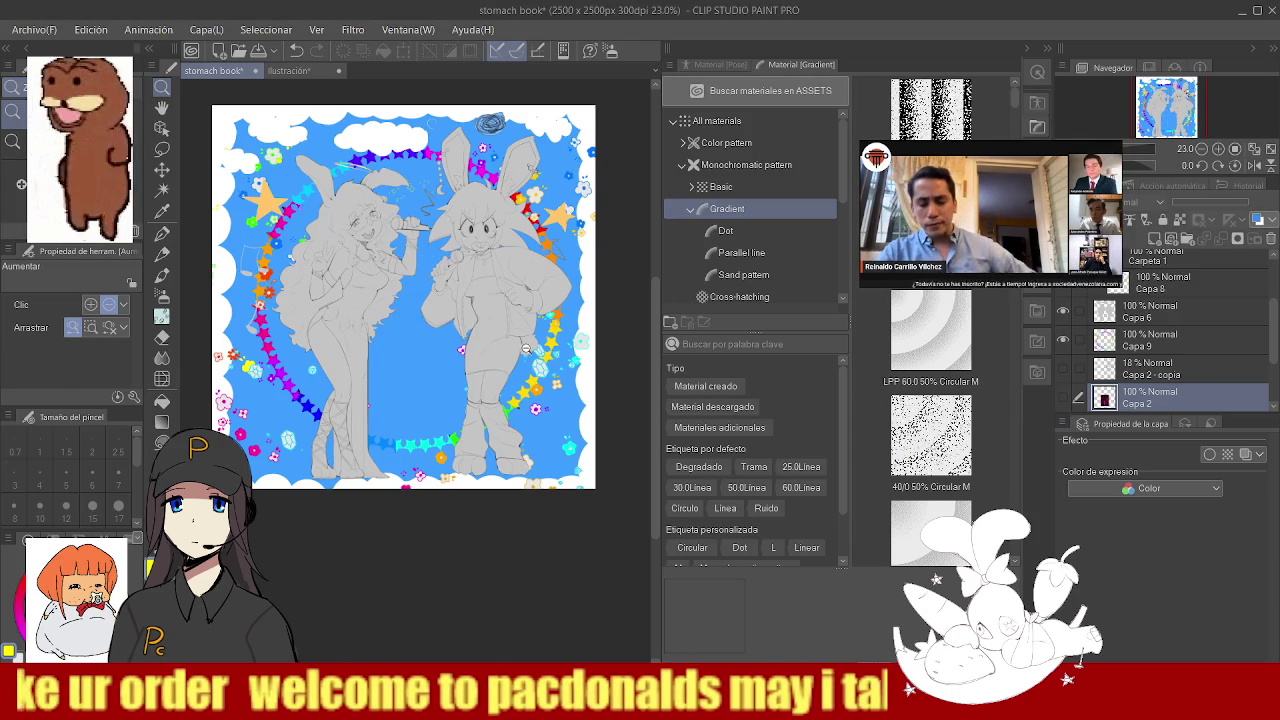
drag(343, 301, 430, 337)
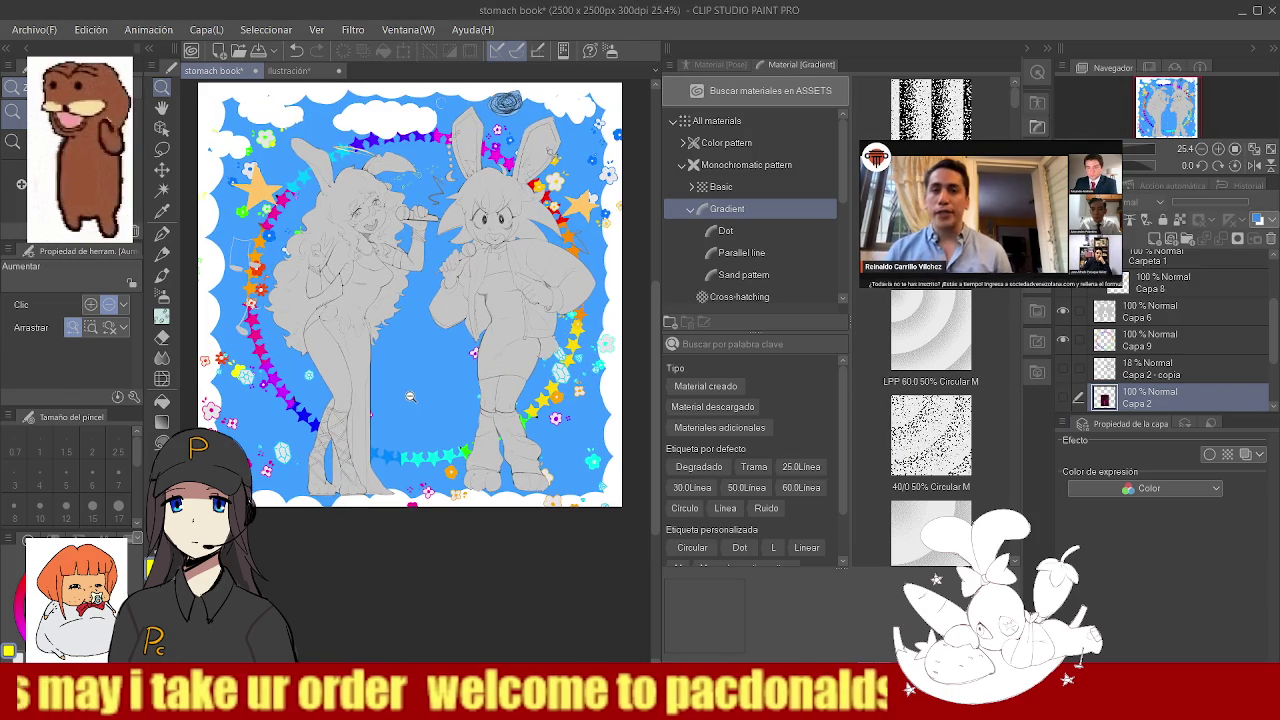
drag(410, 395, 424, 394)
key(p)
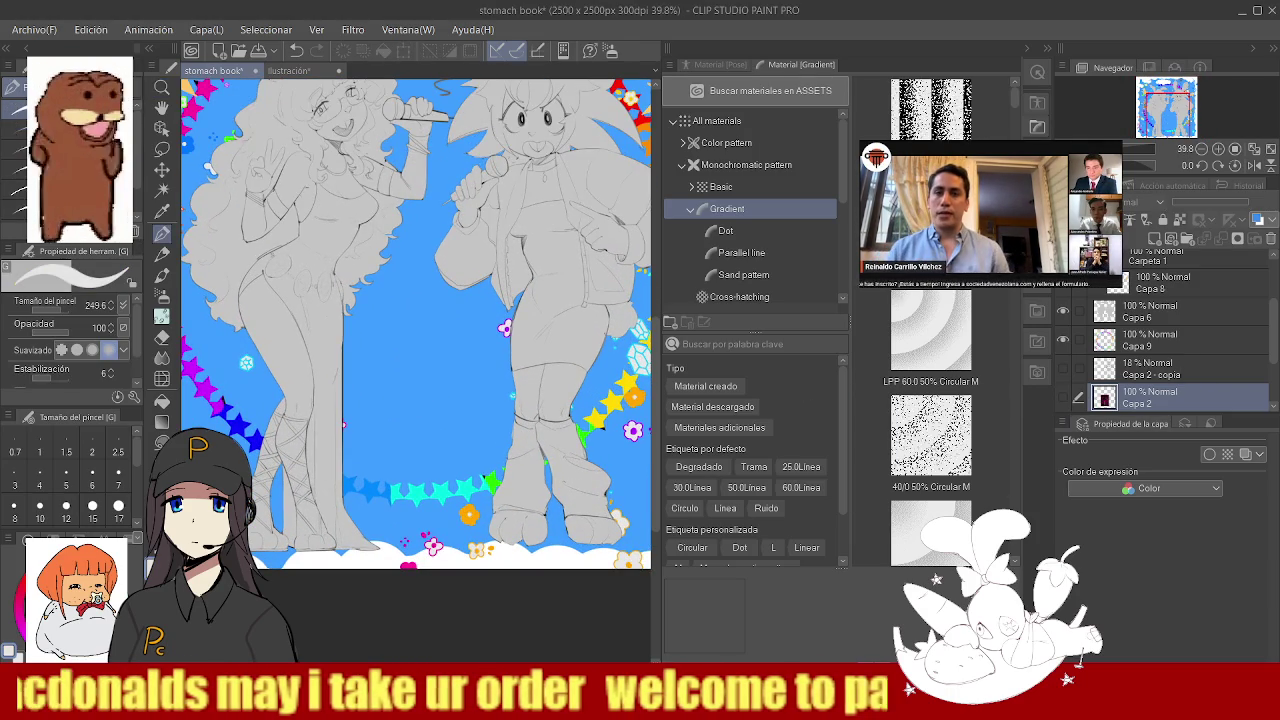
ctrl+shift+click(406, 390)
mouse_move(414, 357)
mouse_down()
mouse_move(430, 346)
mouse_move(400, 357)
mouse_up()
- Sketch a small white heart-shaped bunny head outline, undoing stray strokes along the way
key(ctrl+z)
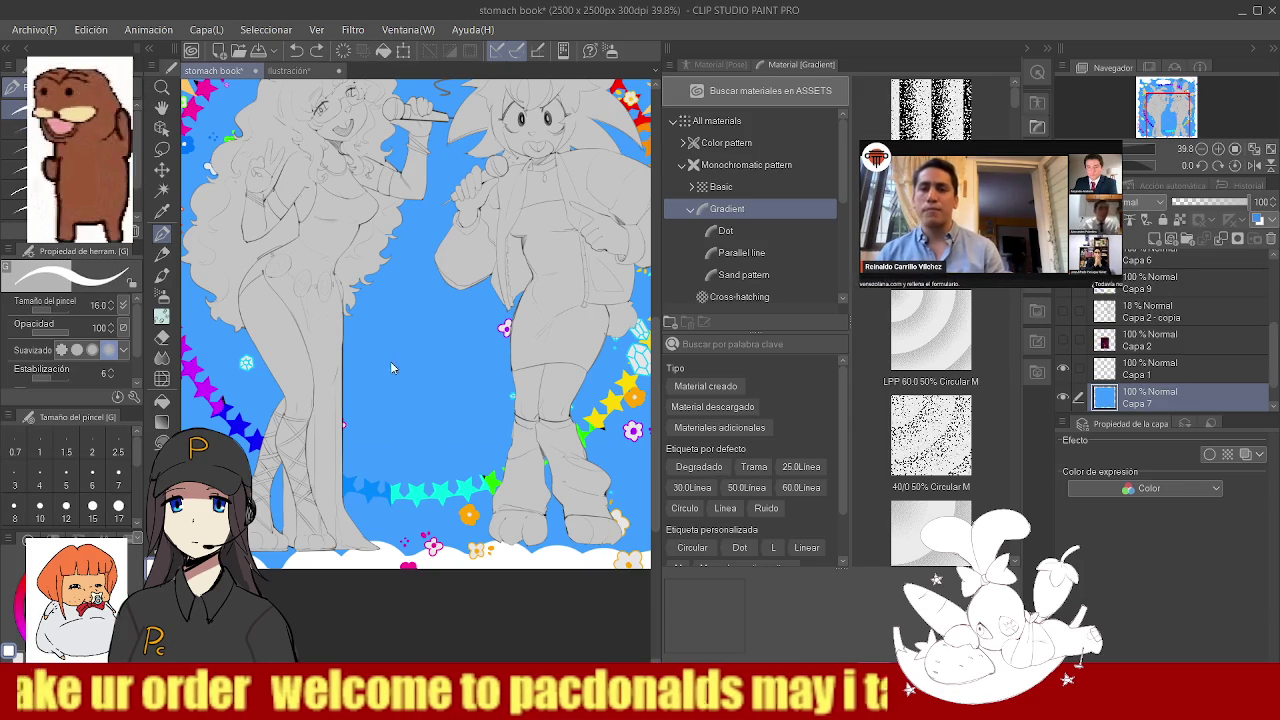
drag(381, 366, 404, 357)
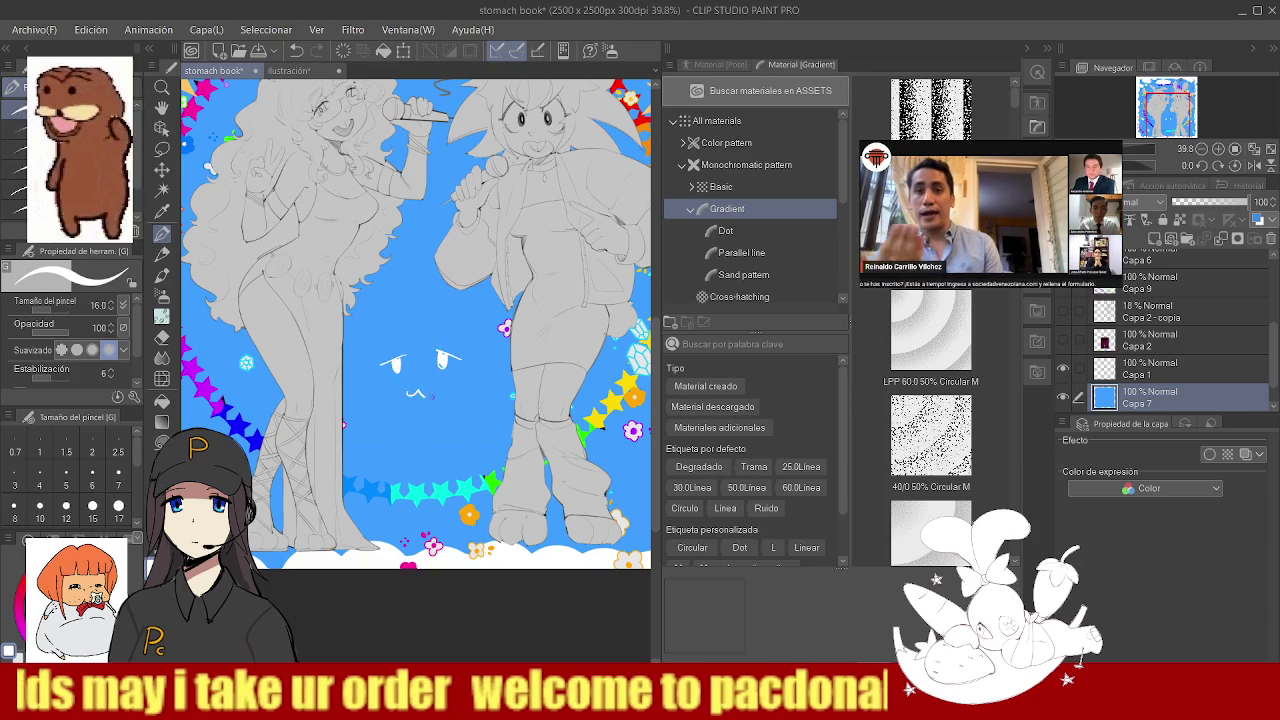
key(ctrl+z)
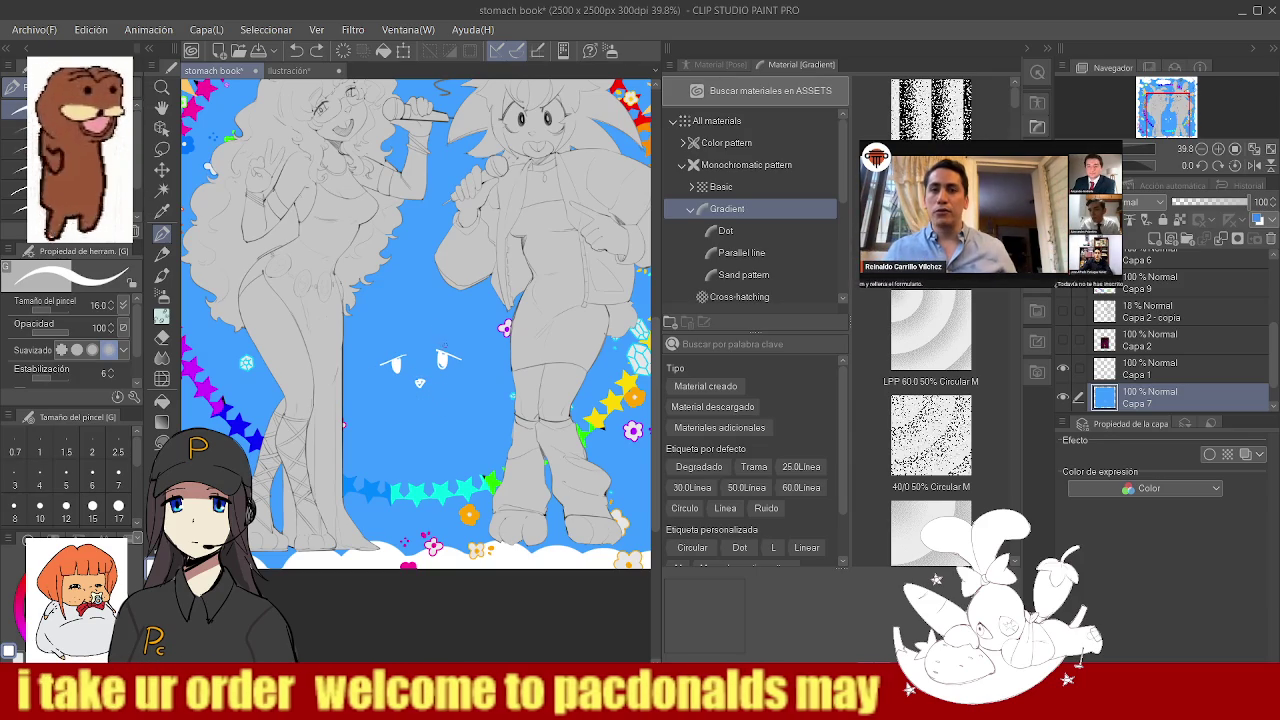
drag(436, 353, 461, 360)
key(ctrl+z)
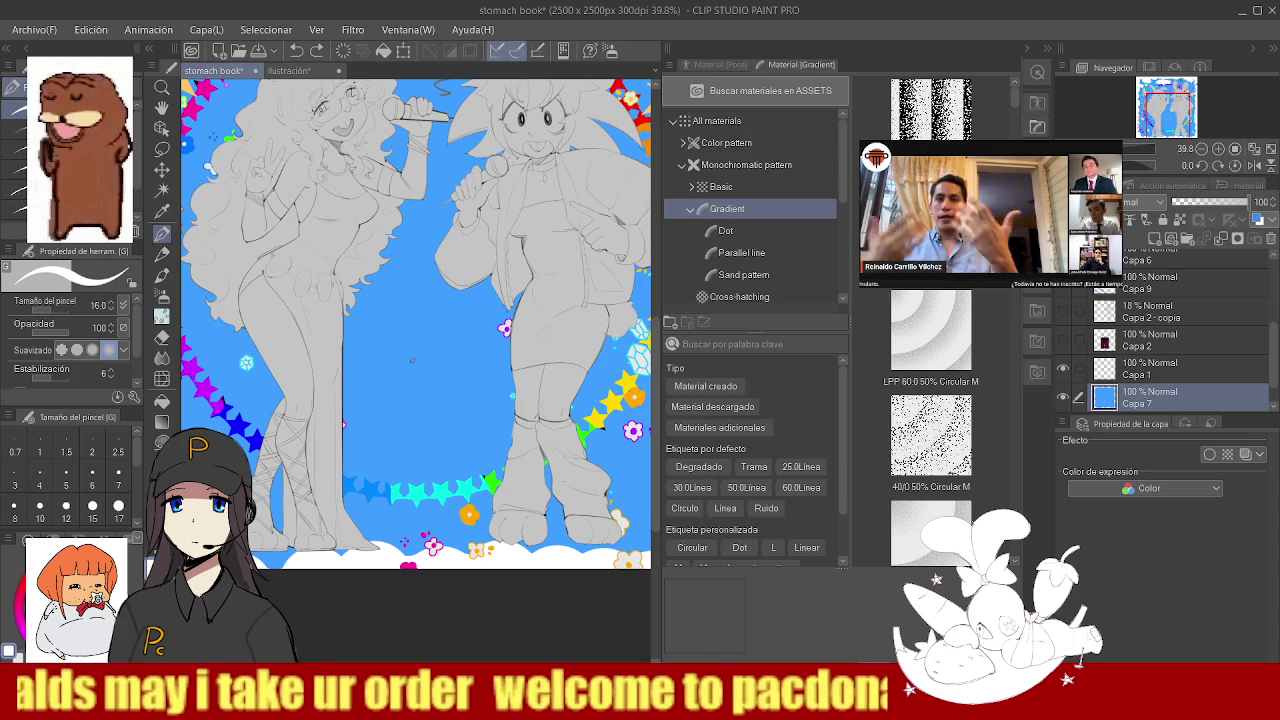
drag(396, 371, 429, 371)
key(e)
scroll(409, 383, up, 3)
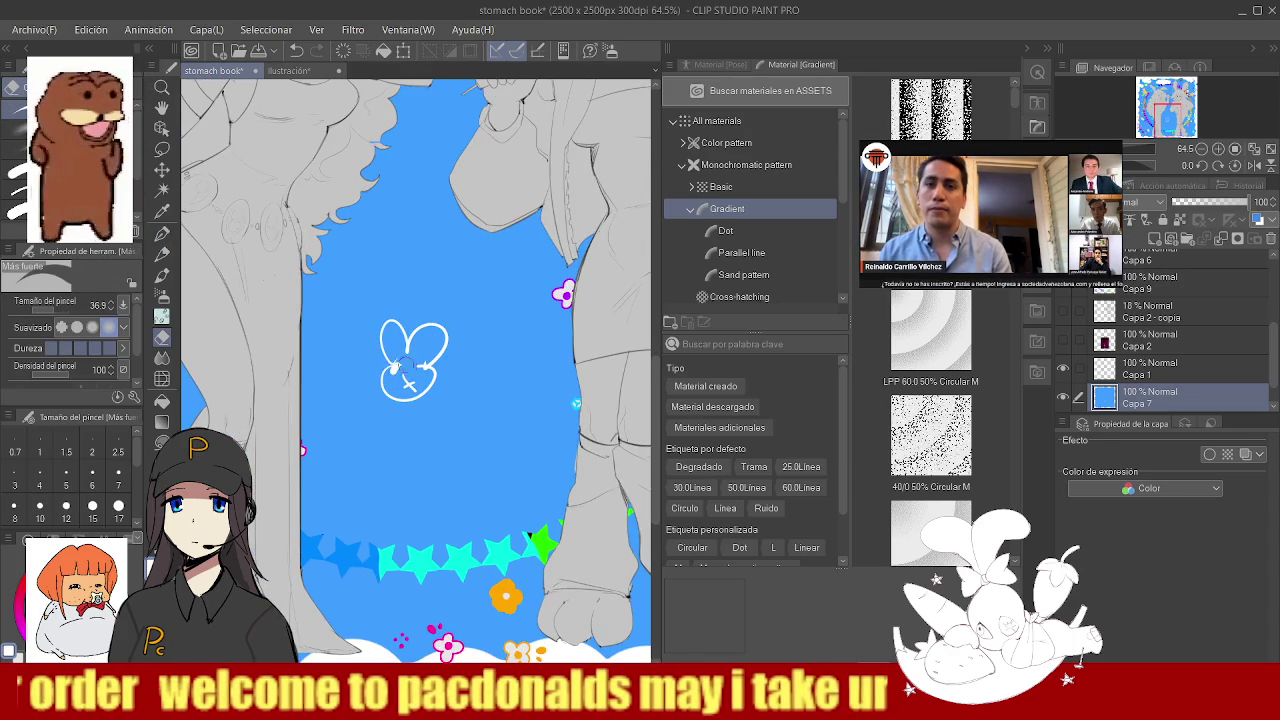
- Draw an eye on the first bunny doodle and set the pen colour to white
key(p)
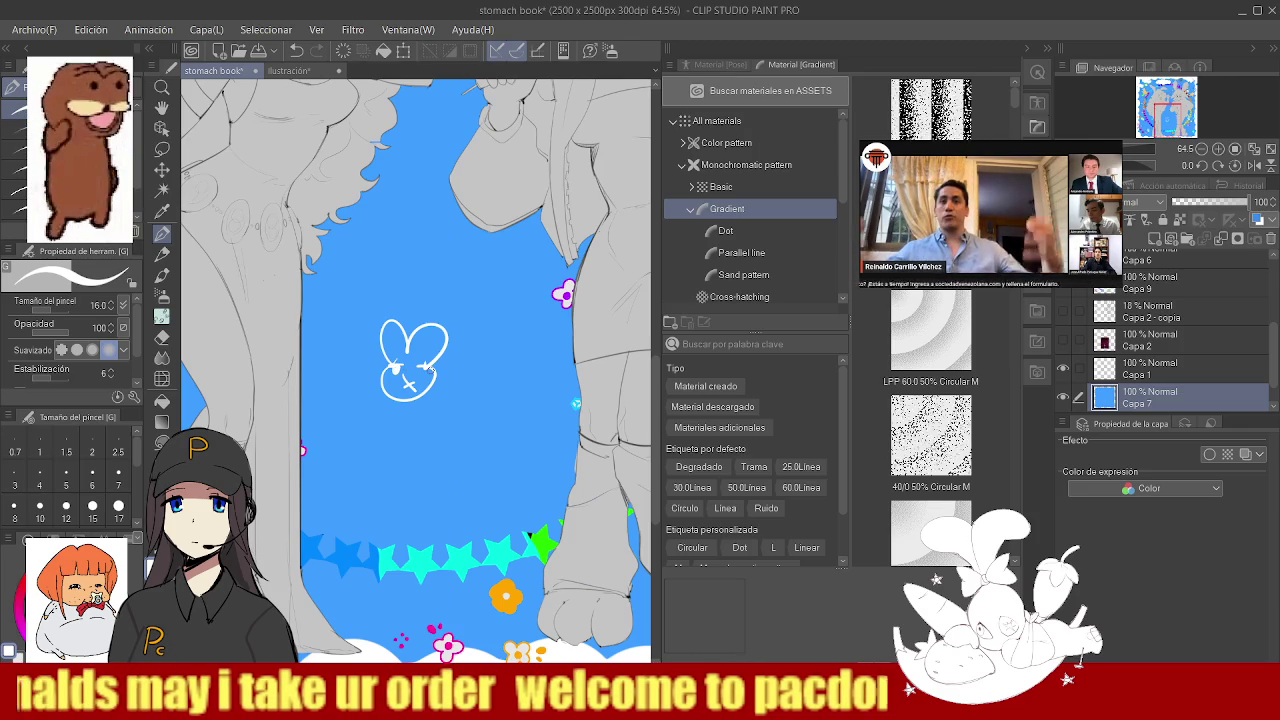
drag(421, 365, 427, 373)
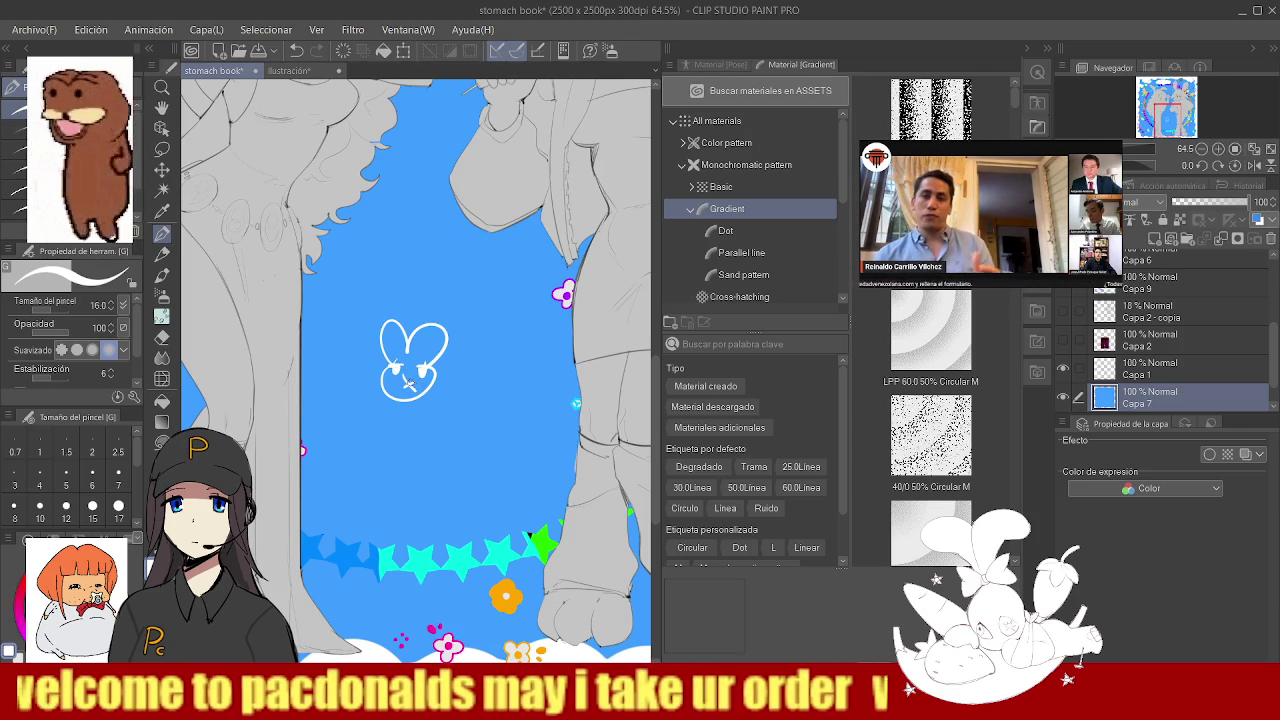
key(e)
key(p)
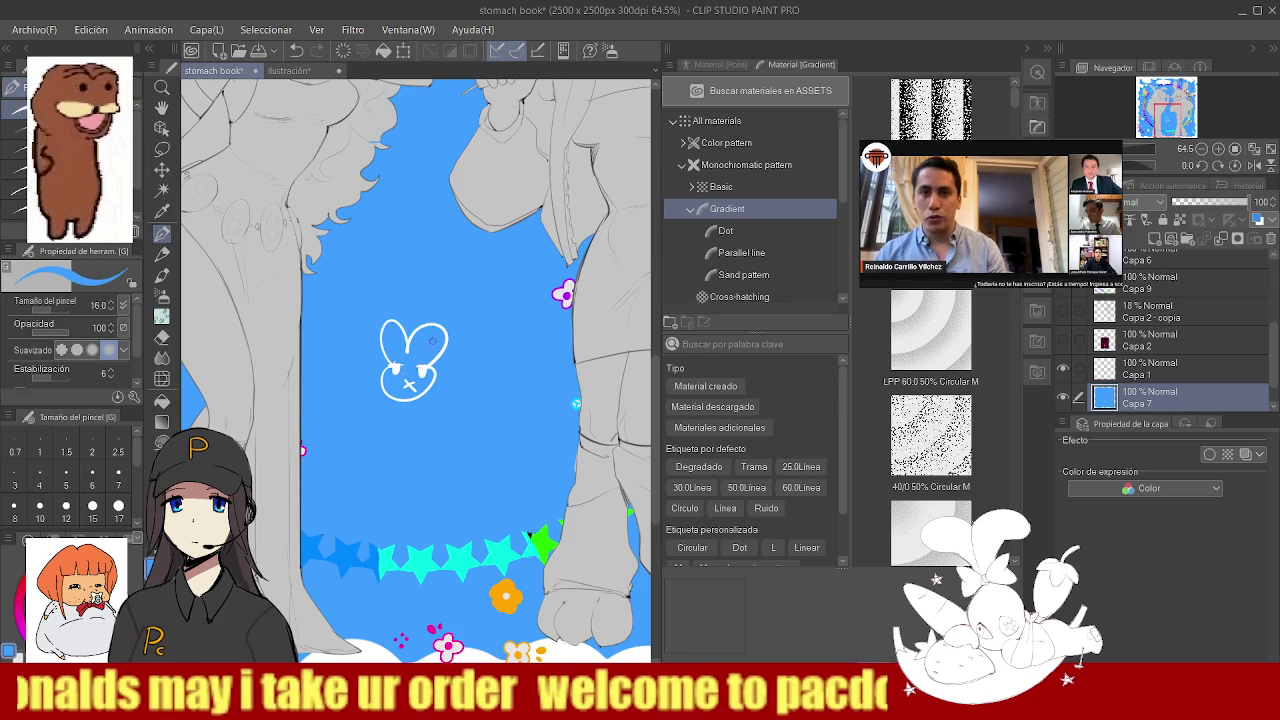
key(x)
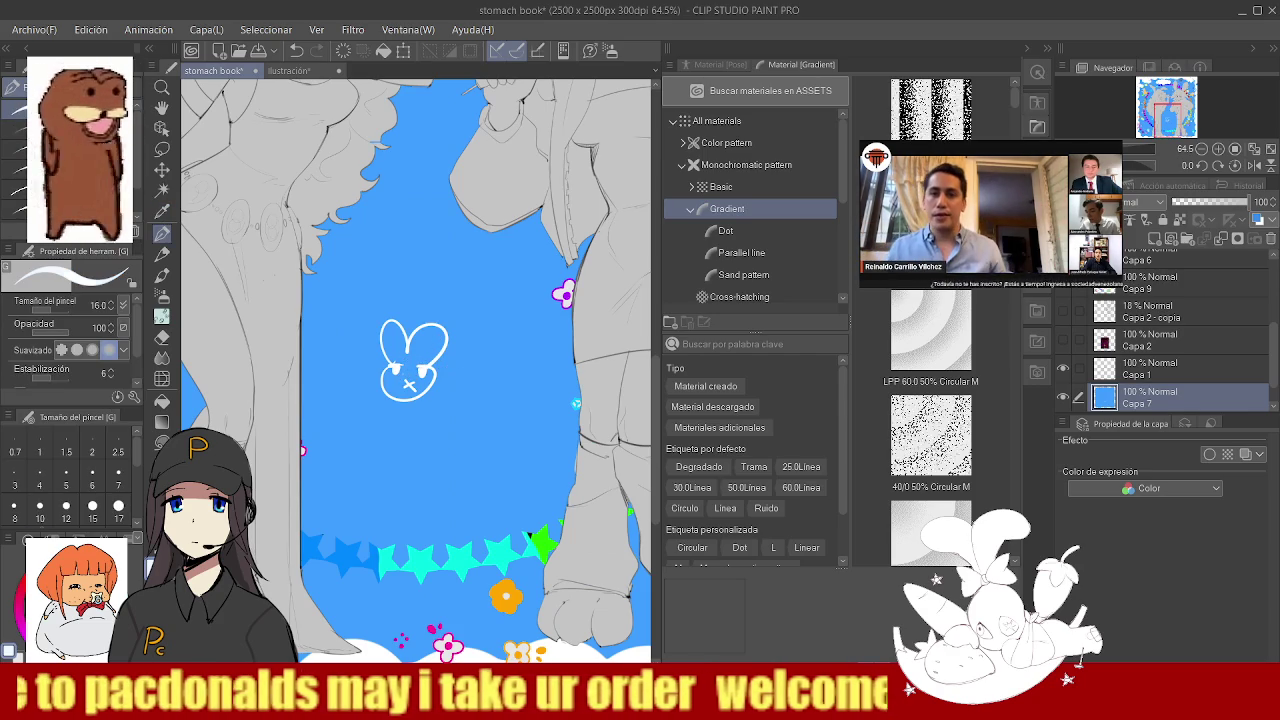
- Draw the second bunny's long ear and face outline, undoing misplaced strokes
mouse_move(505, 368)
mouse_down()
mouse_move(479, 321)
mouse_move(506, 369)
mouse_up()
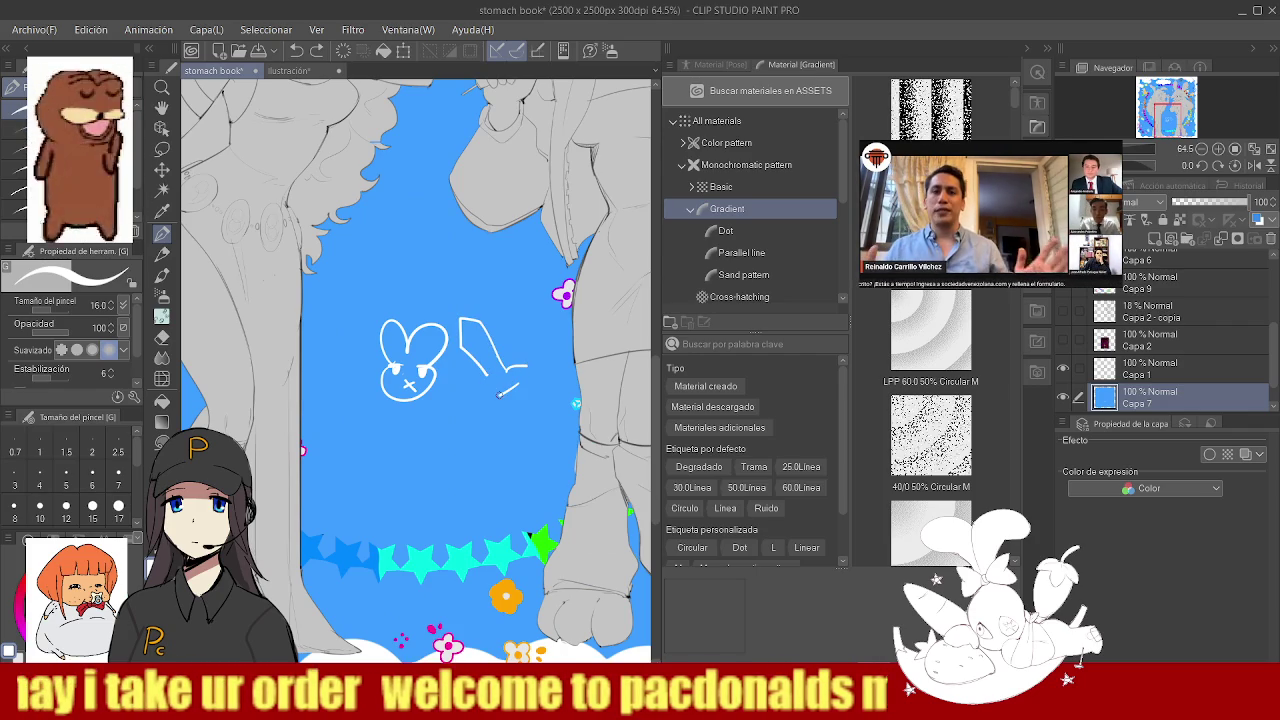
mouse_move(512, 386)
mouse_down()
mouse_move(506, 396)
mouse_move(534, 392)
mouse_up()
key(ctrl+z)
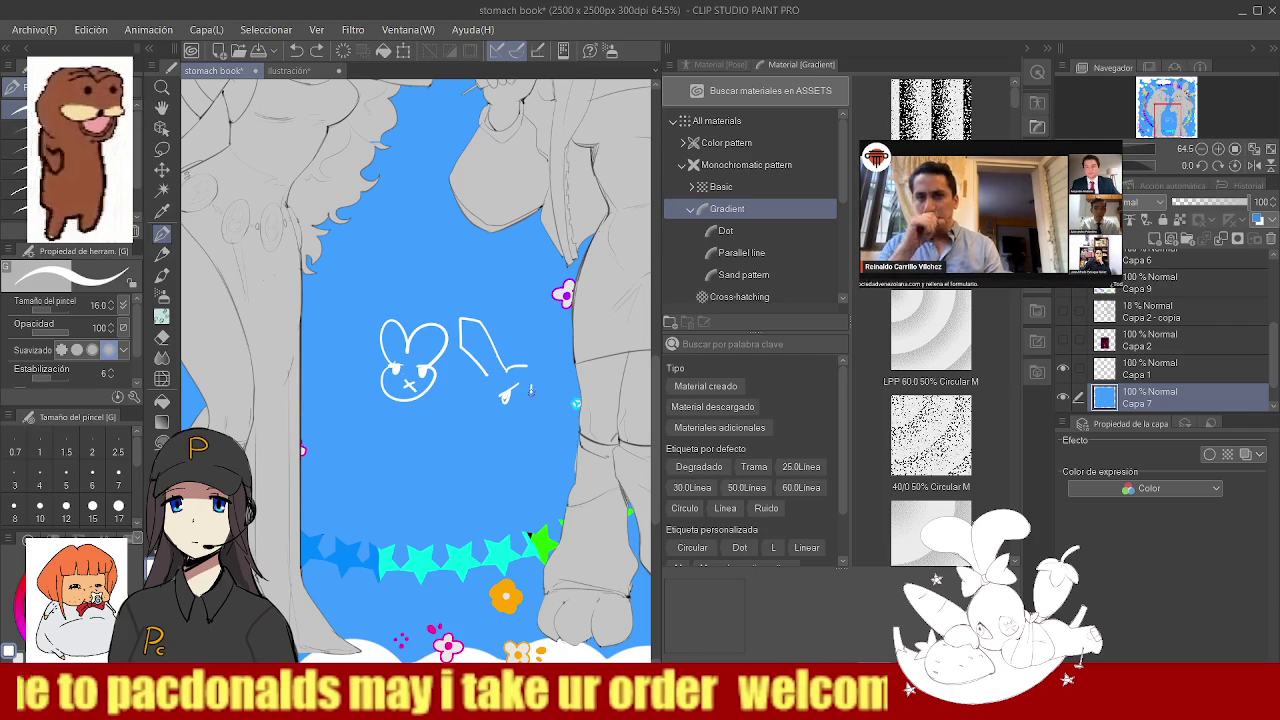
mouse_move(531, 387)
mouse_down()
mouse_move(548, 330)
mouse_move(531, 318)
mouse_move(541, 371)
mouse_up()
key(ctrl+z)
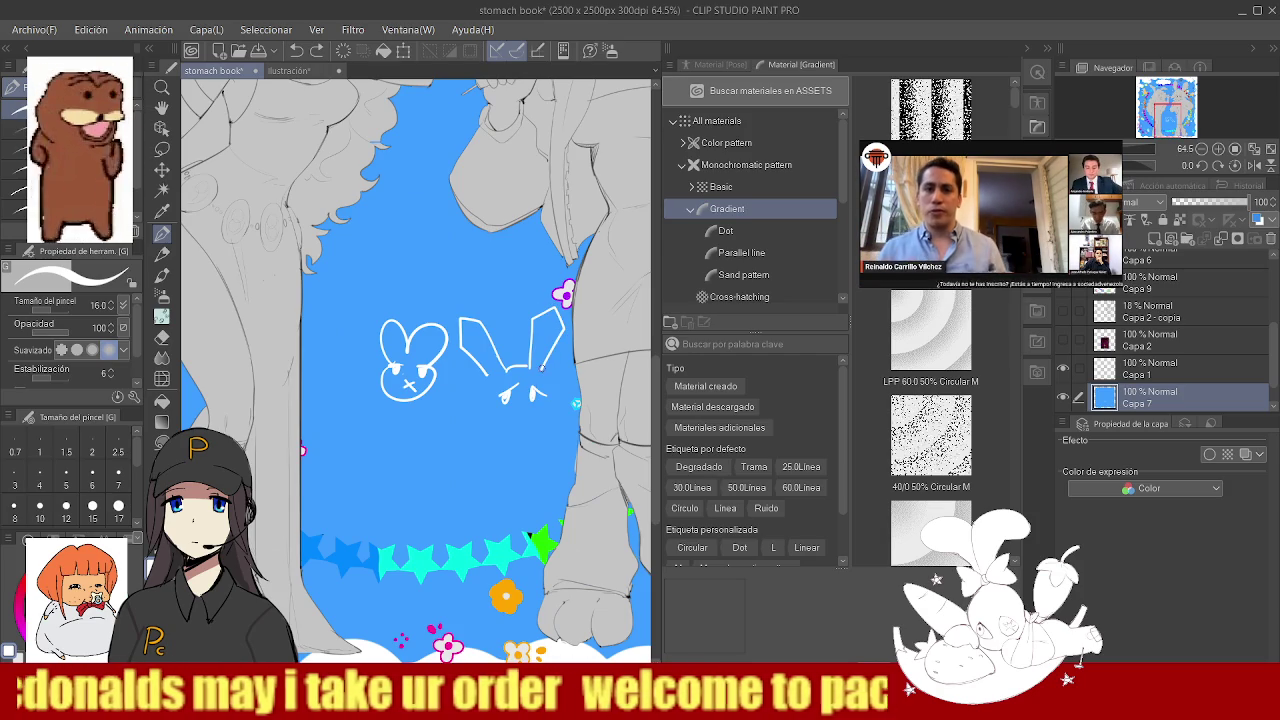
drag(505, 421, 545, 387)
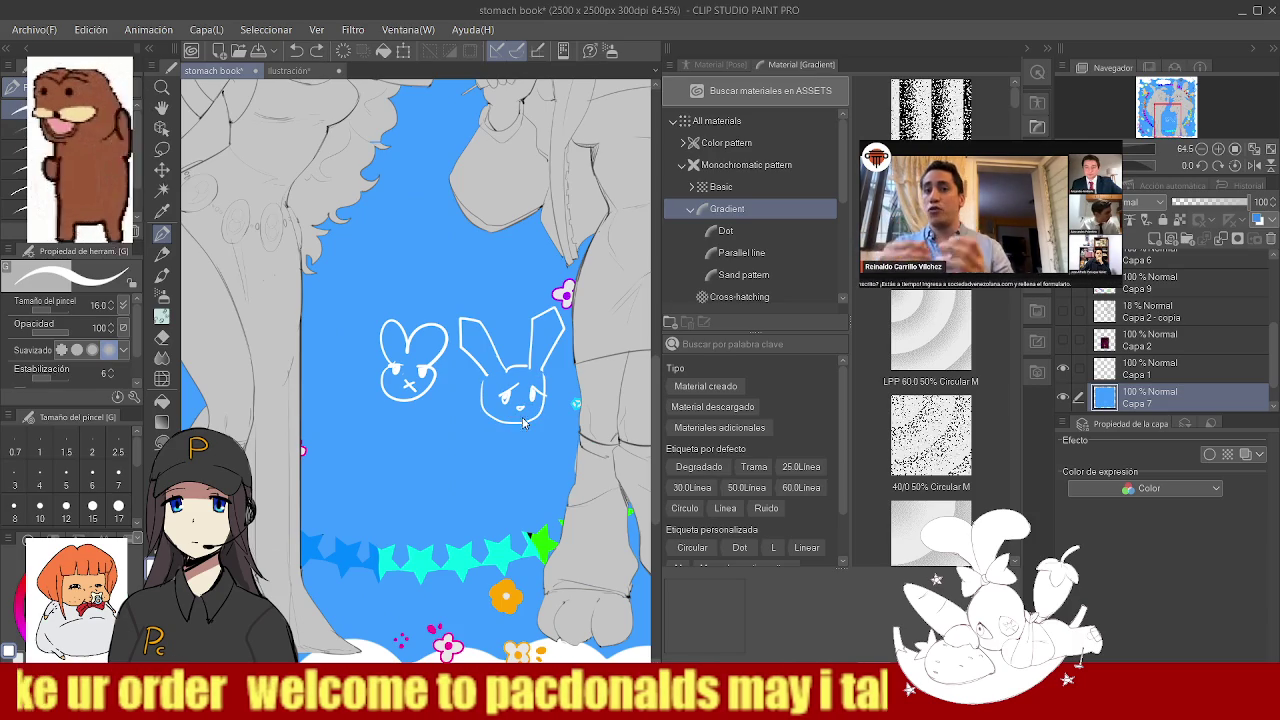
key(ctrl+z)
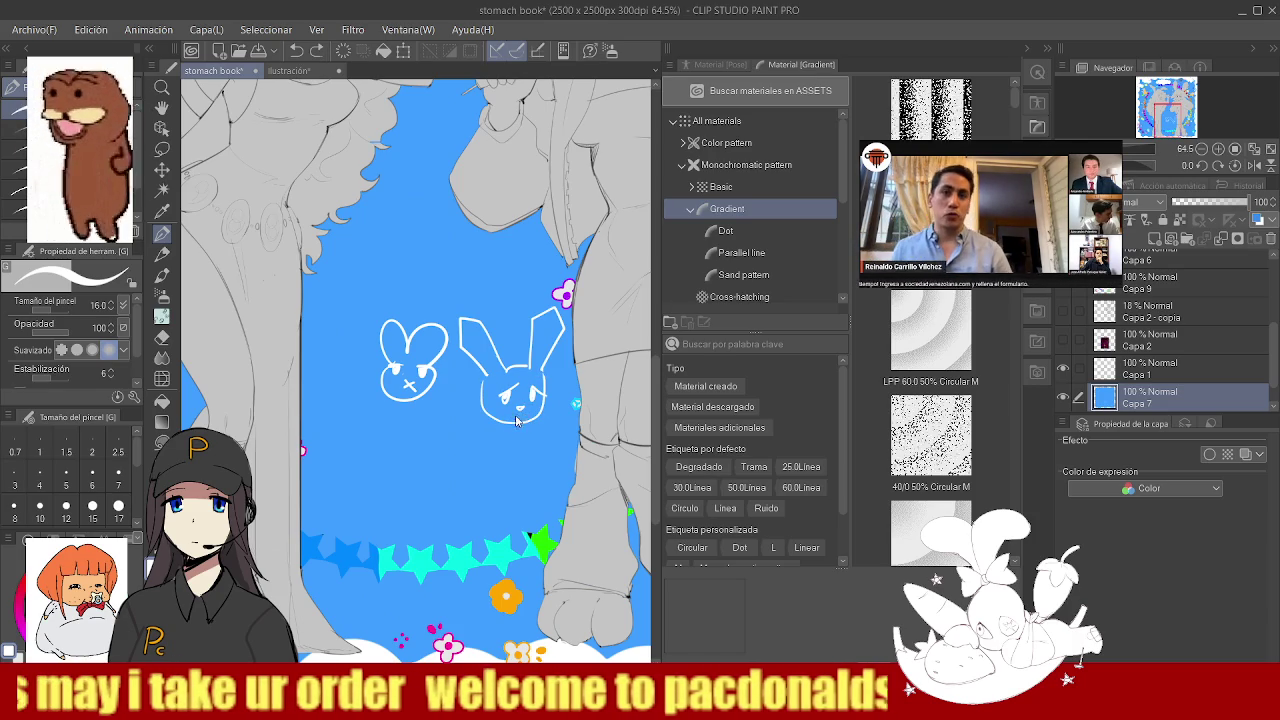
drag(478, 362, 489, 380)
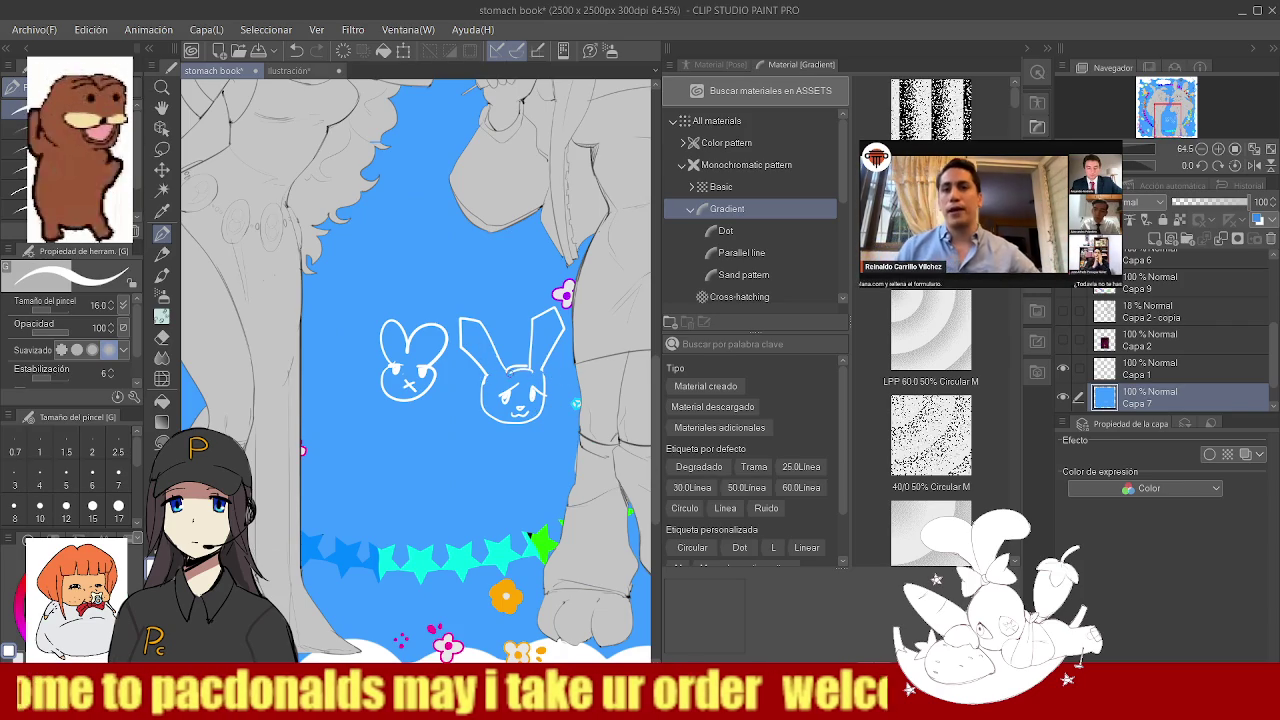
- Add spiky fur tufts on the second bunny's head and right cheek, plus a stroke on the first bunny
drag(516, 349, 508, 368)
drag(524, 349, 526, 388)
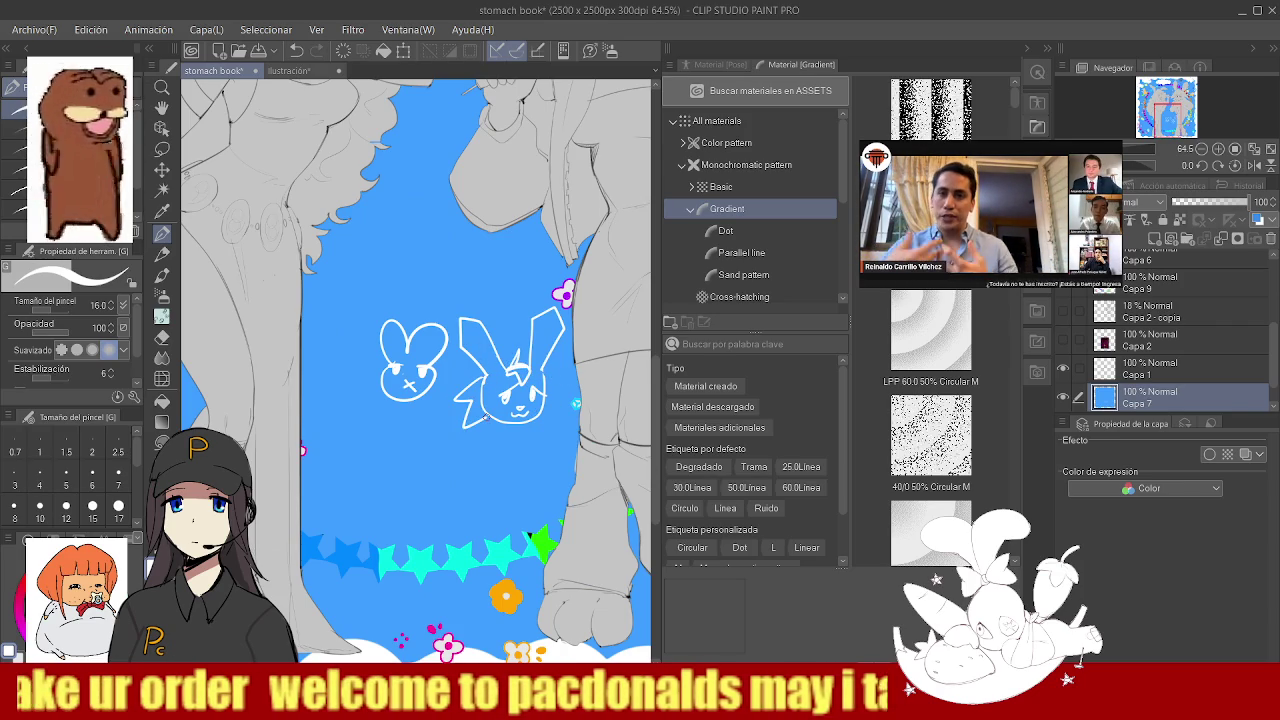
drag(560, 400, 540, 410)
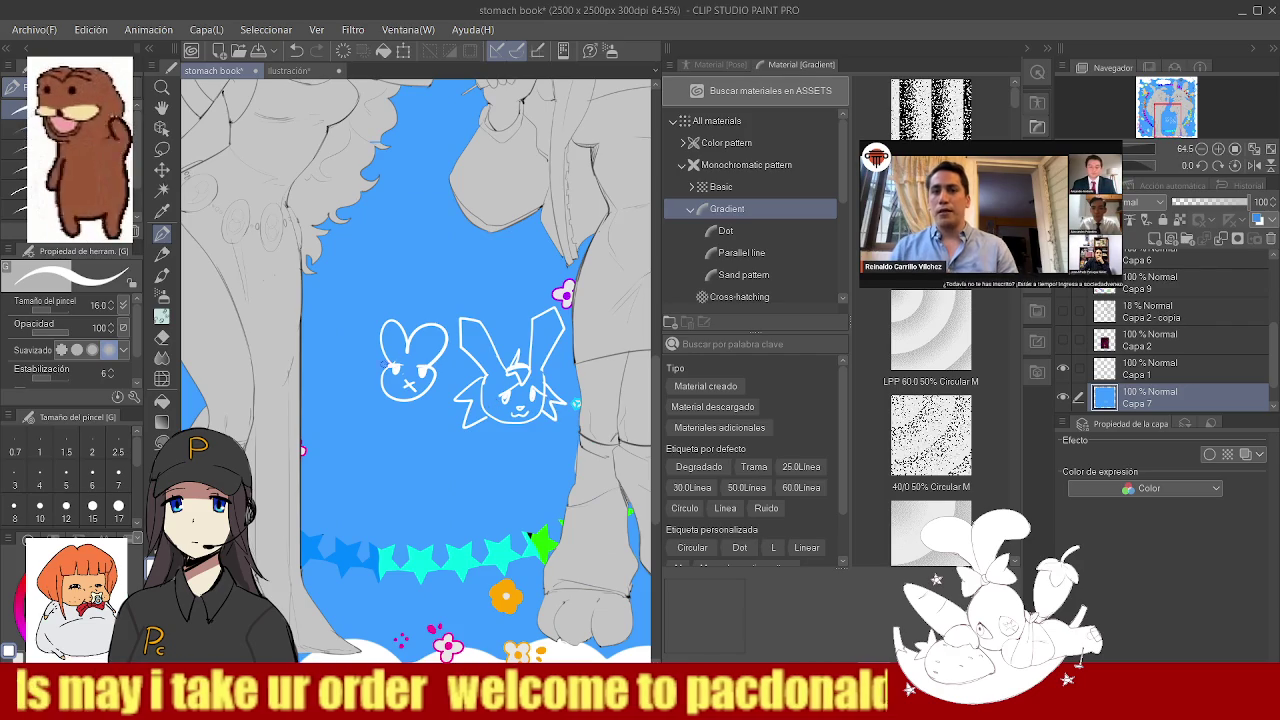
drag(411, 349, 401, 365)
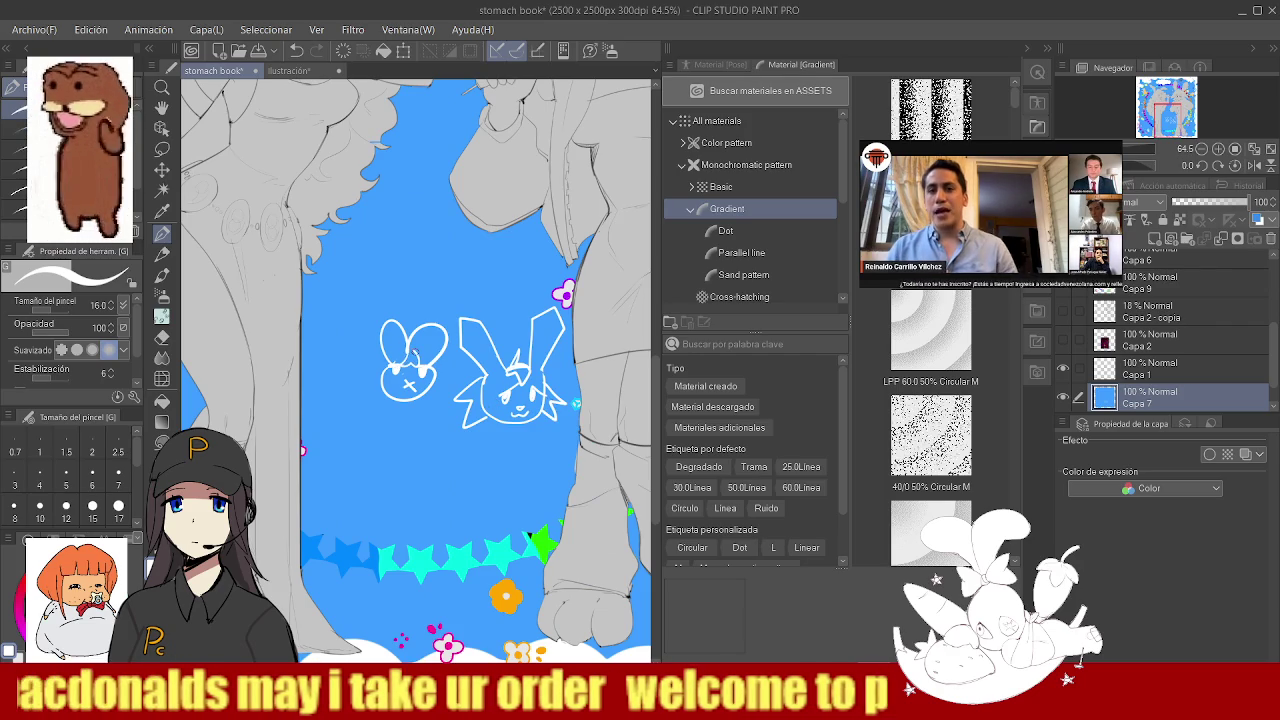
- Set a white brush of size 18.8 and start a curl beside the first bunny's X eye
drag(386, 361, 428, 364)
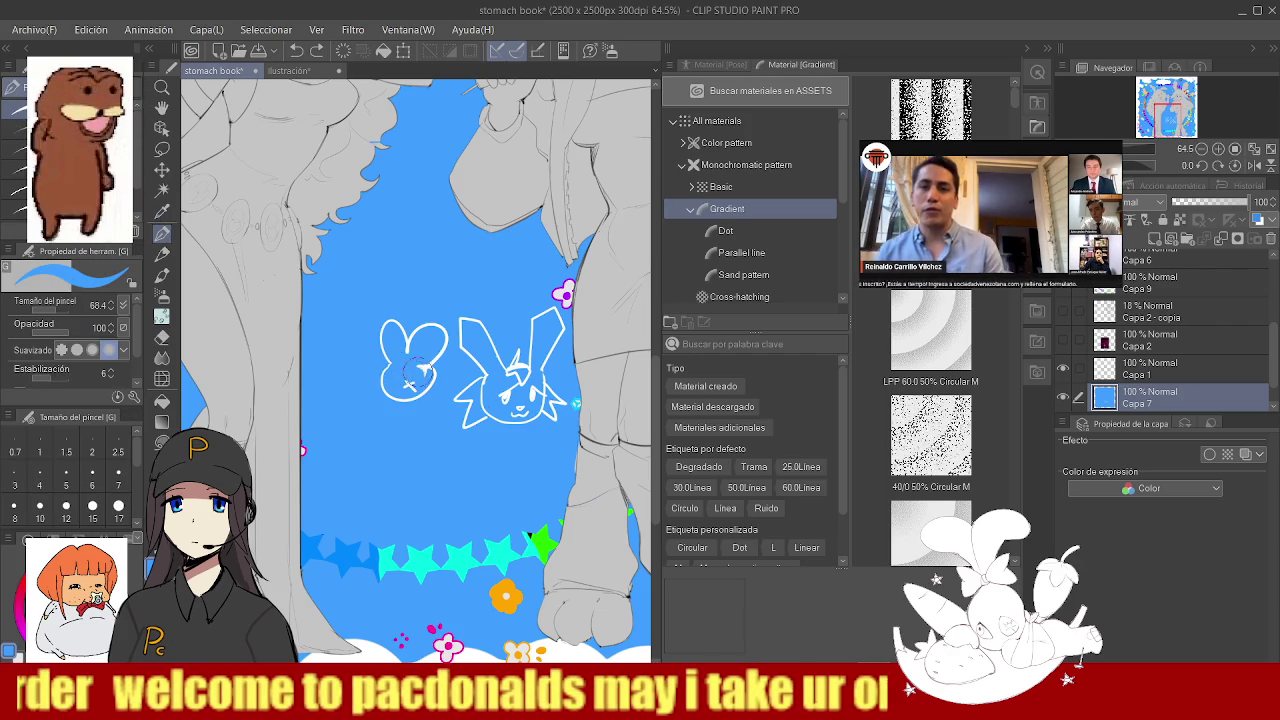
key(x)
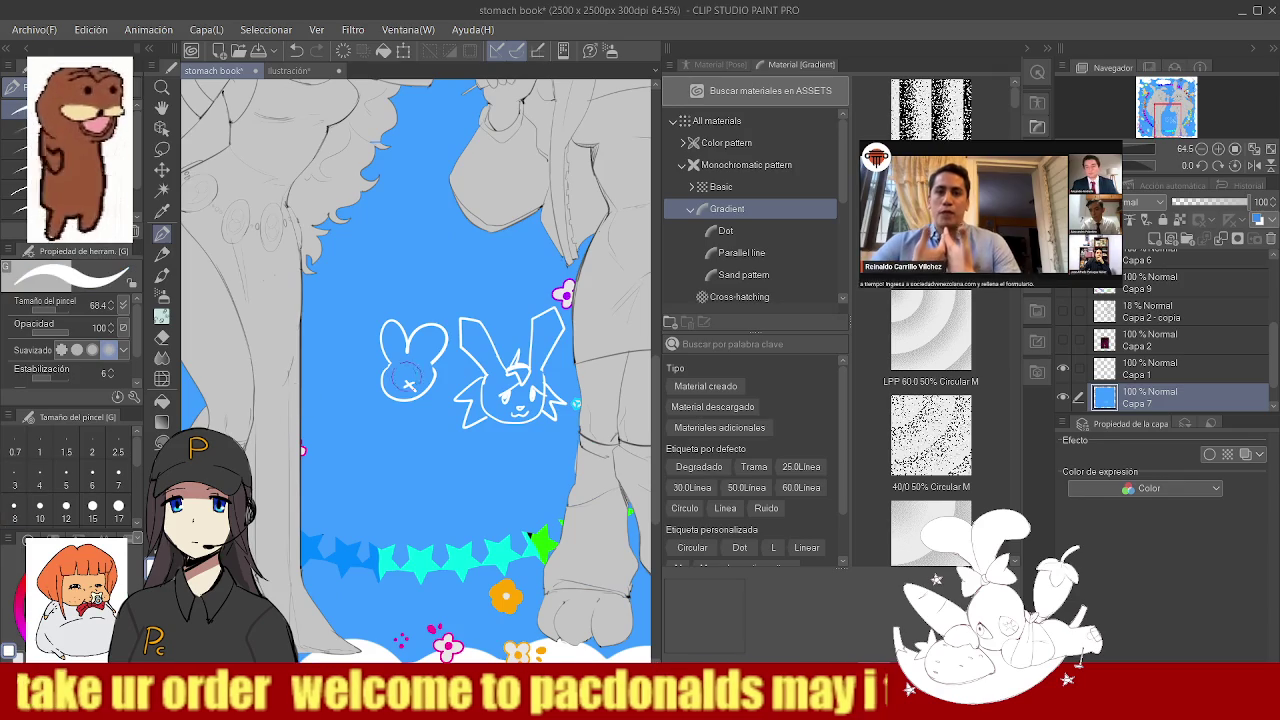
mouse_move(403, 366)
mouse_down()
mouse_move(406, 378)
mouse_move(398, 366)
mouse_up()
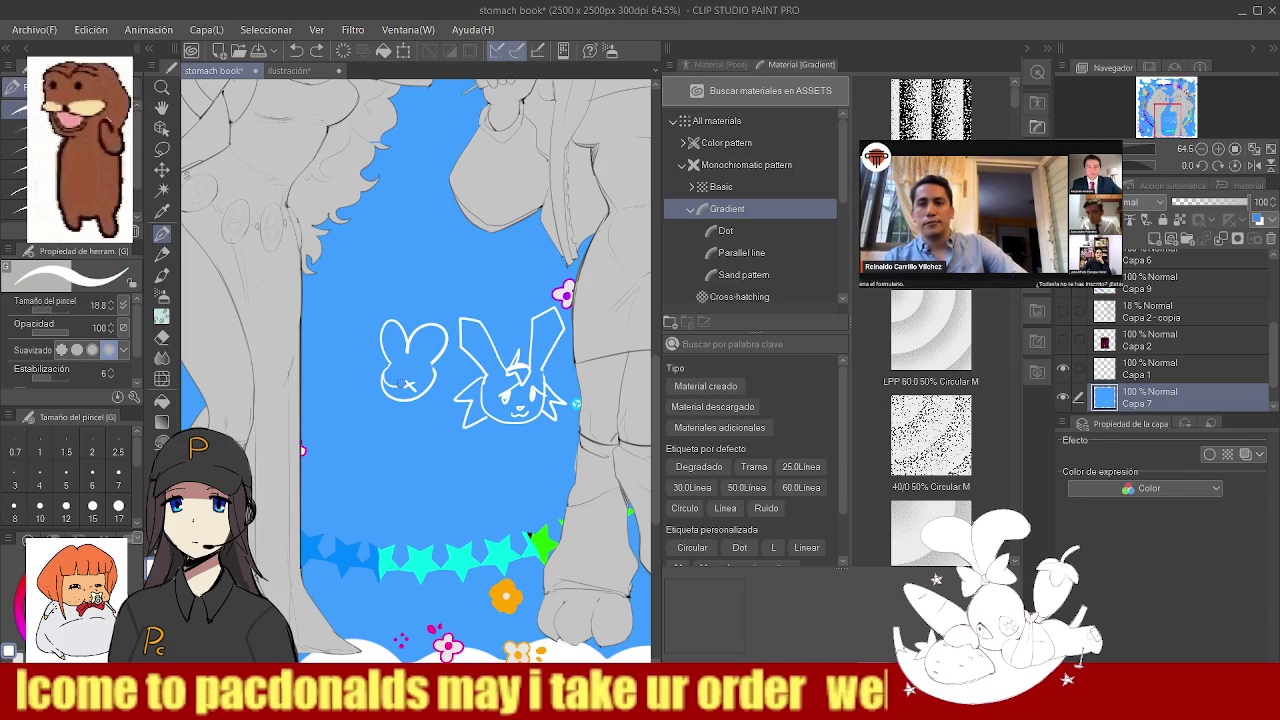
drag(410, 385, 434, 378)
scroll(418, 377, up, 4)
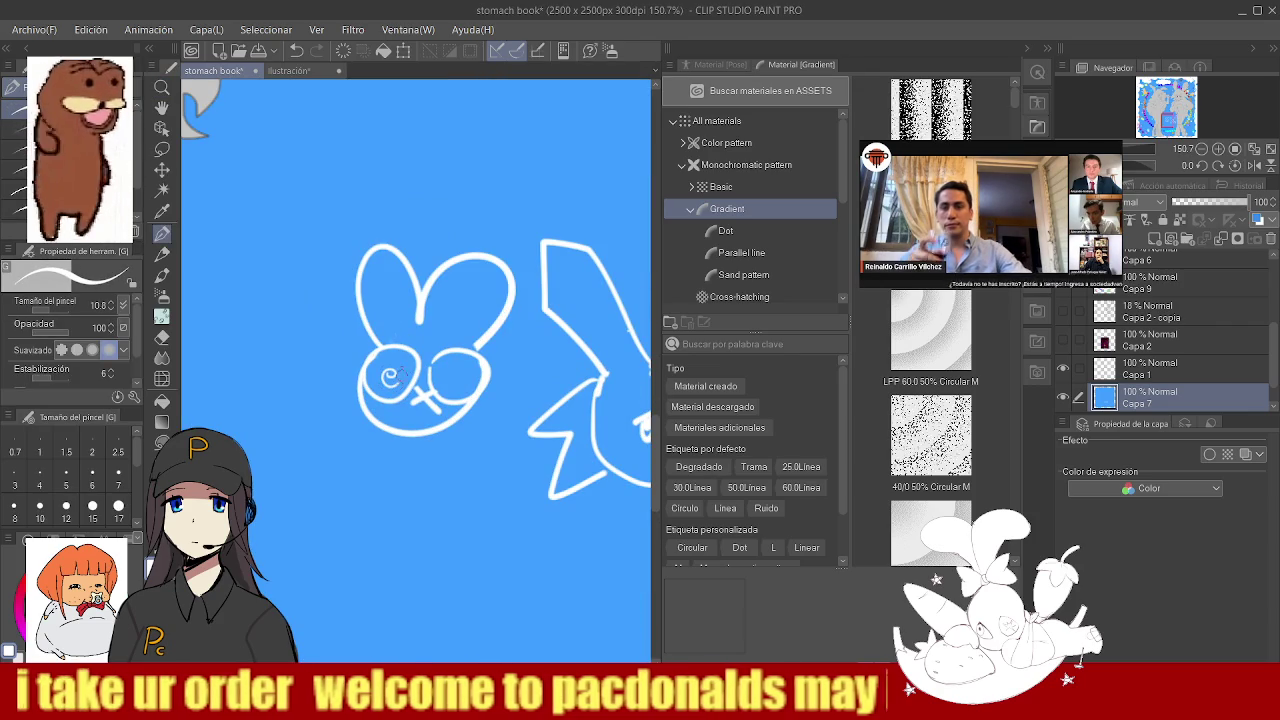
- Enlarge the spiral in the first bunny's left eye and draw a matching spiral in the other
mouse_move(390, 376)
mouse_down()
mouse_move(404, 388)
mouse_move(372, 358)
mouse_up()
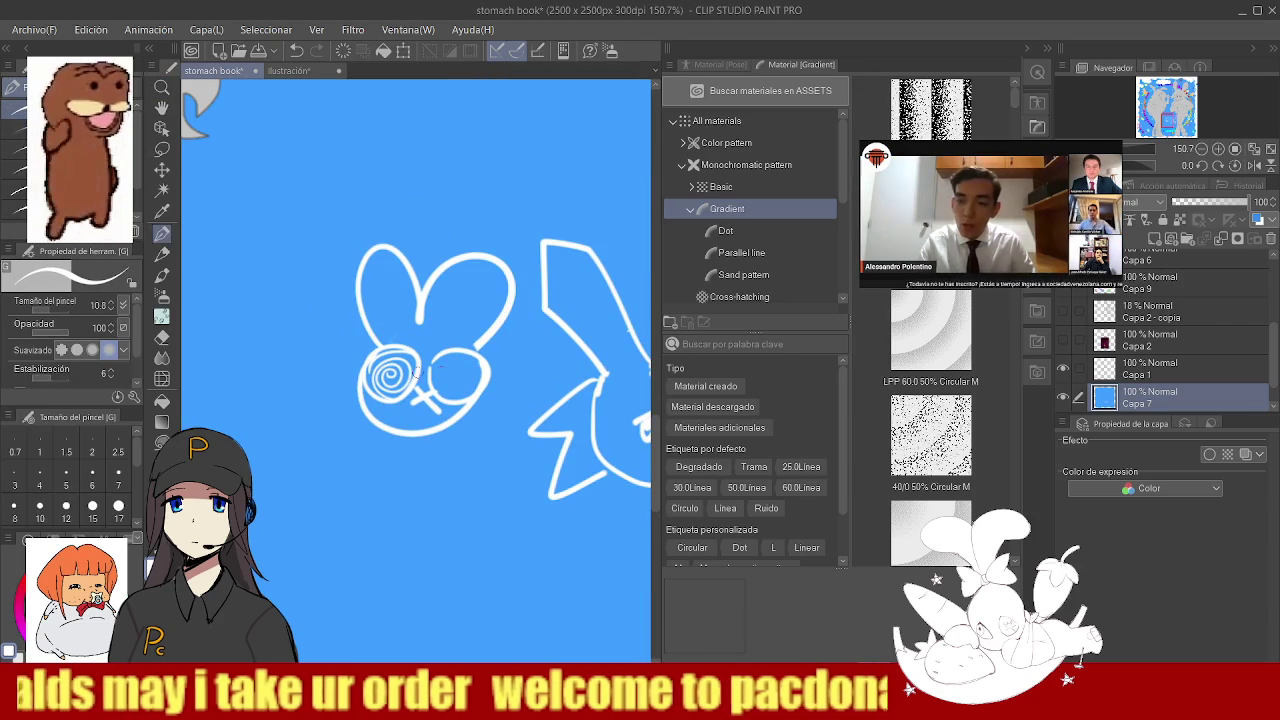
mouse_move(452, 374)
mouse_down()
mouse_move(470, 382)
mouse_move(452, 400)
mouse_up()
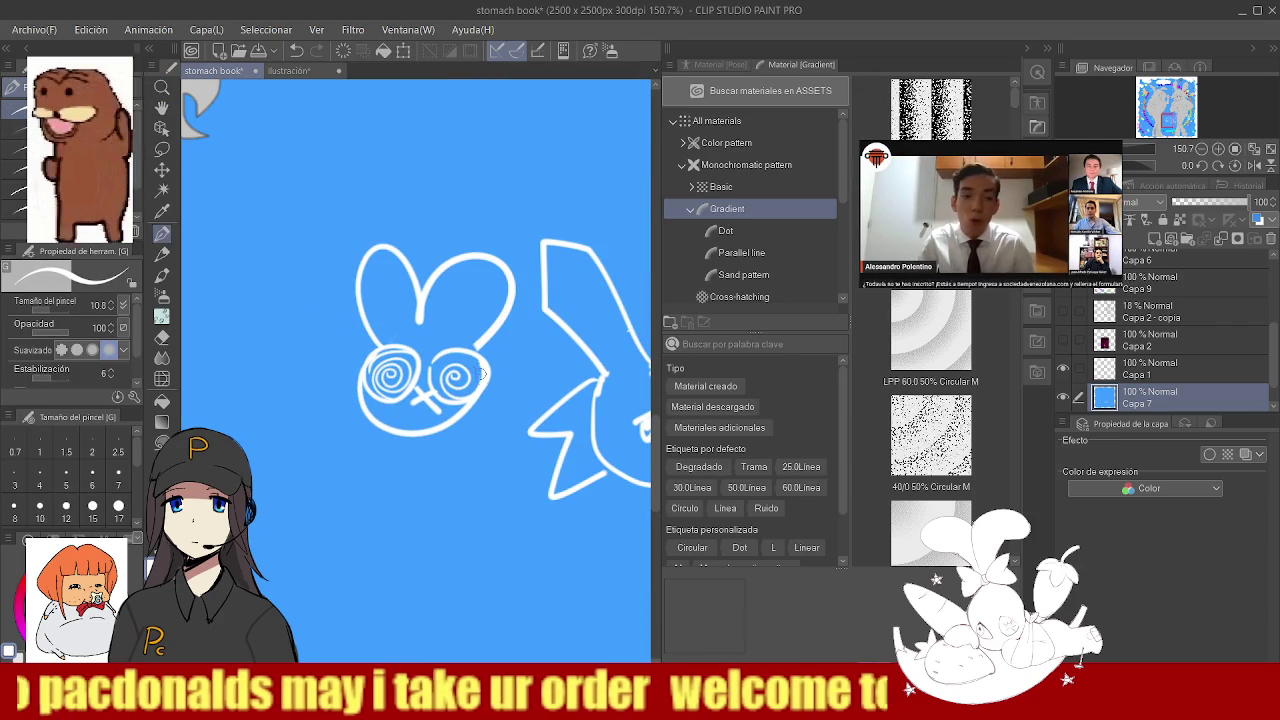
key(e)
scroll(430, 375, down, 4)
scroll(425, 368, up, 2)
scroll(422, 365, up, 1)
- Draw the first bunny's mouth in white
key(p)
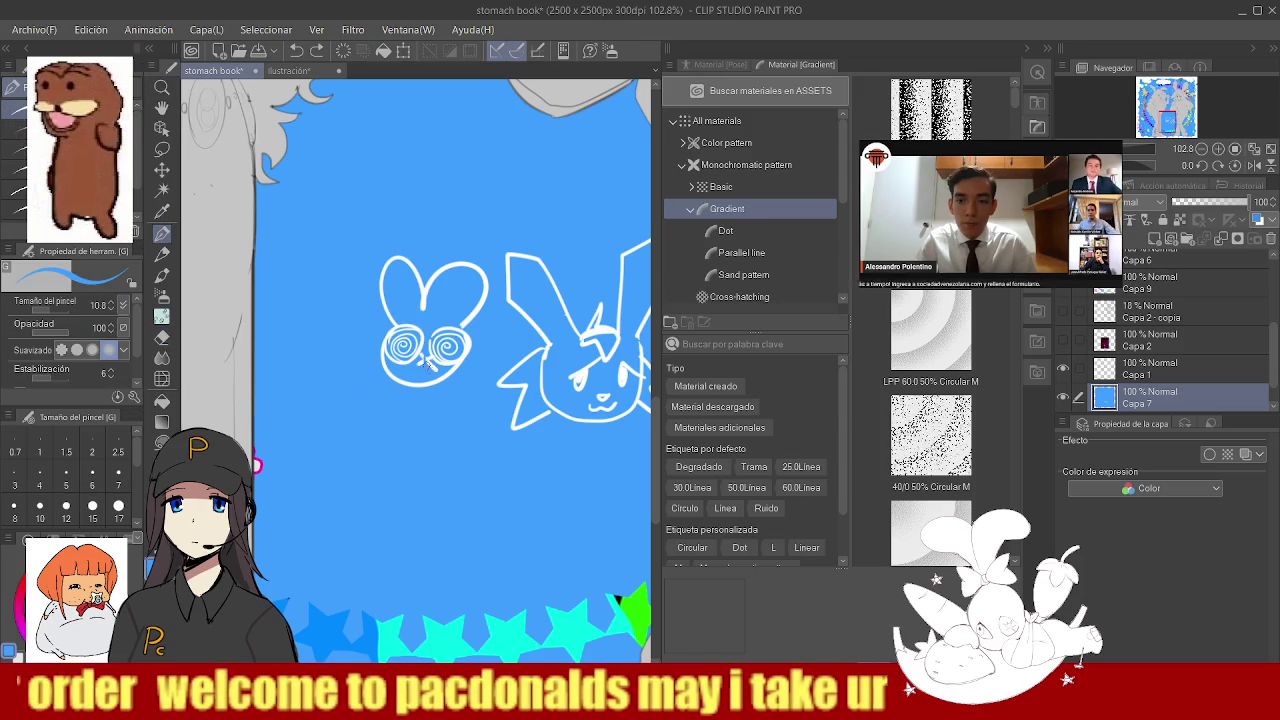
alt+click(405, 382)
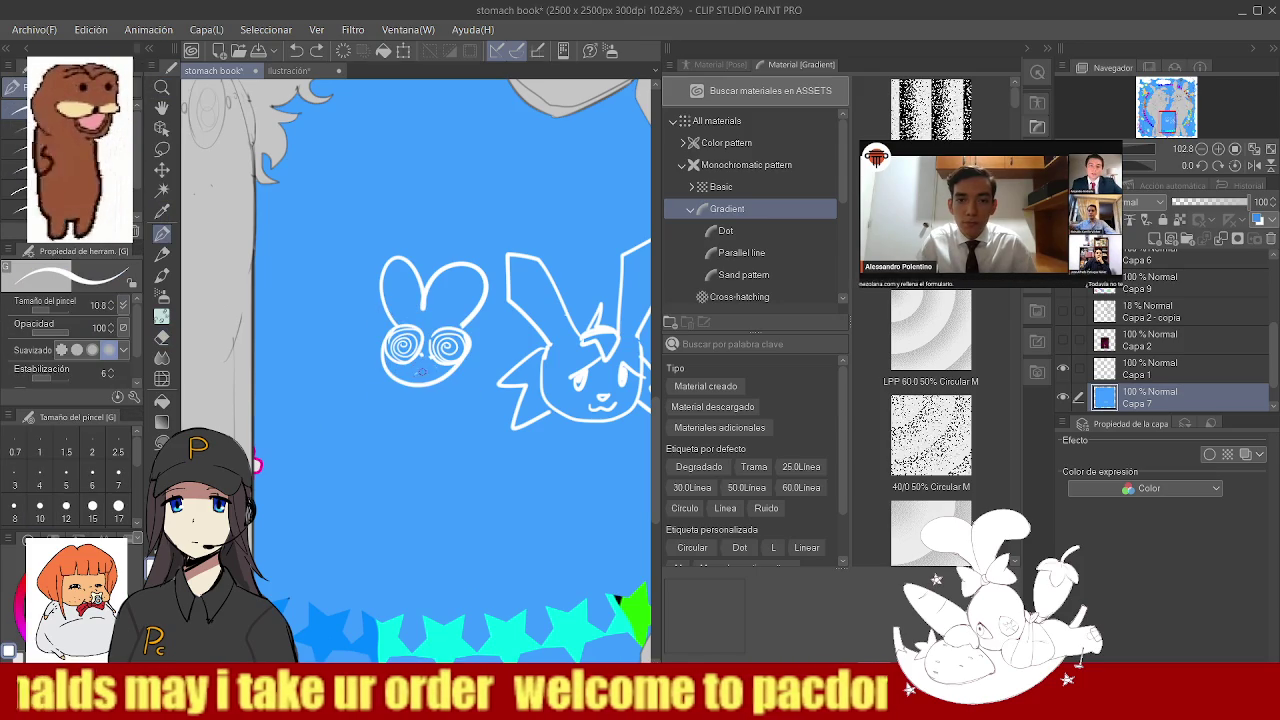
drag(418, 369, 431, 378)
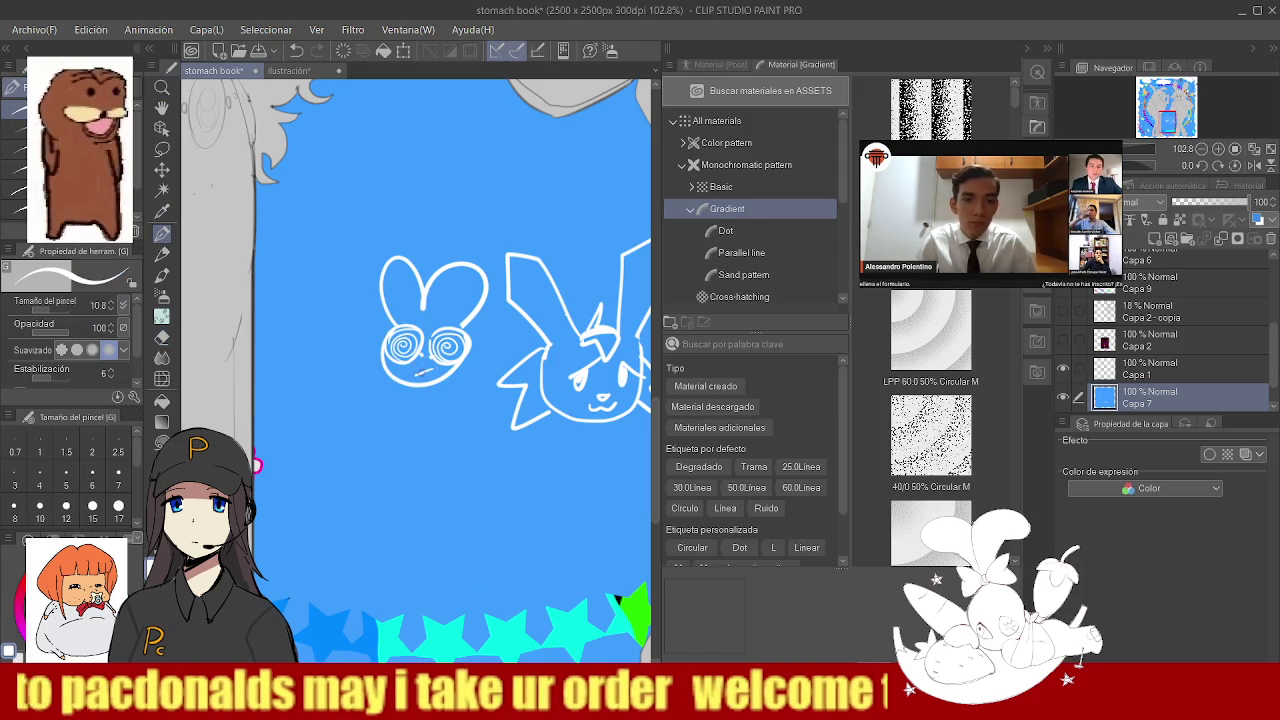
scroll(480, 373, down, 3)
scroll(531, 374, up, 1)
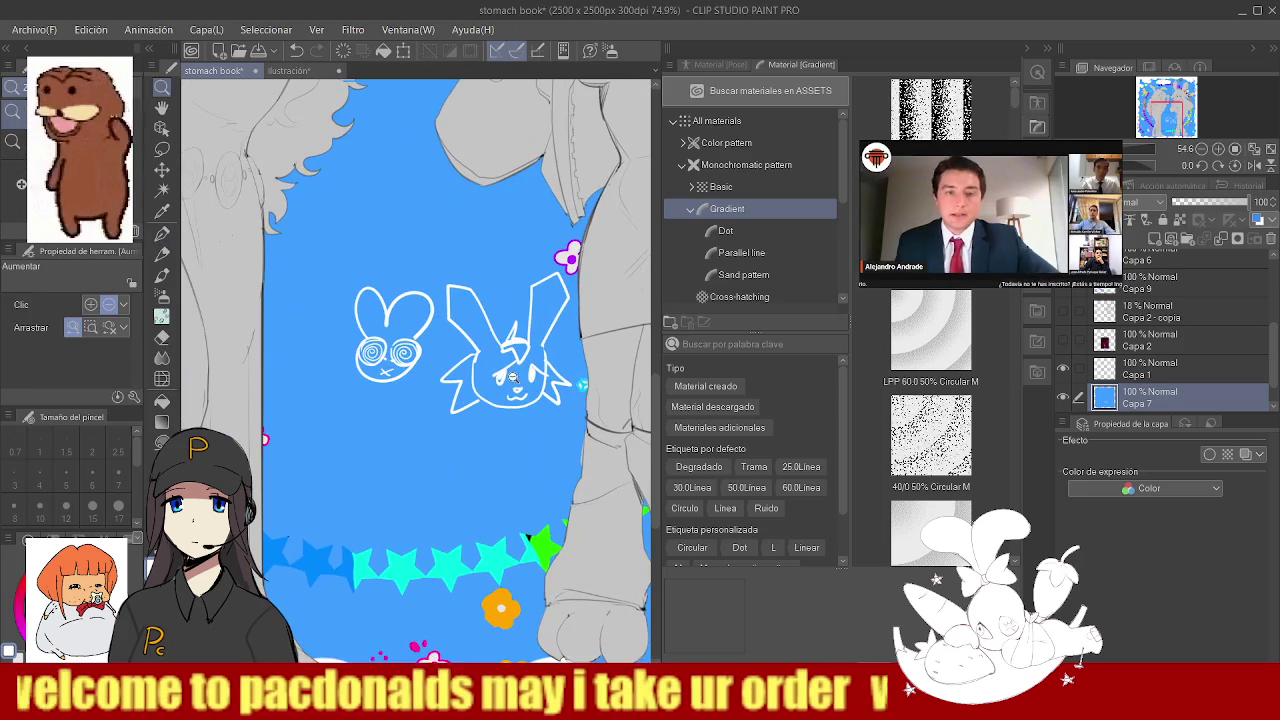
key(p)
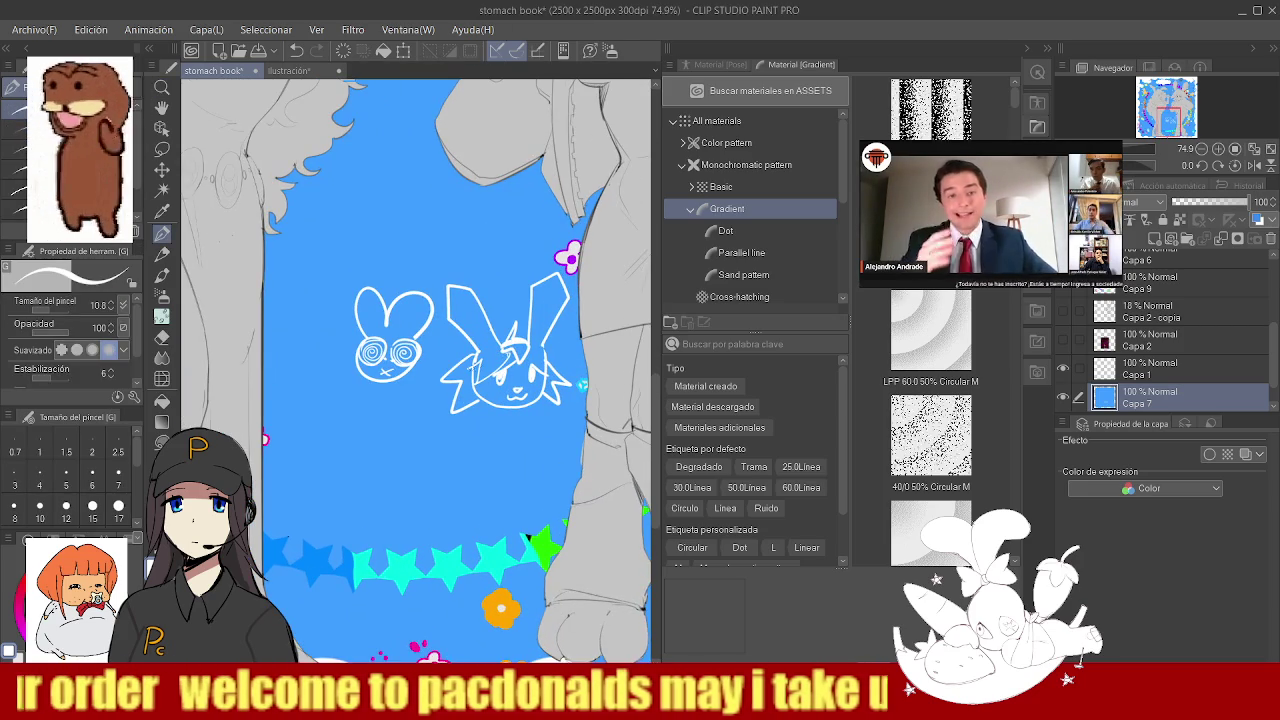
- Hand-write the '404' signature under the doodles with brush size 8, then zoom out to check
key(alt+space)
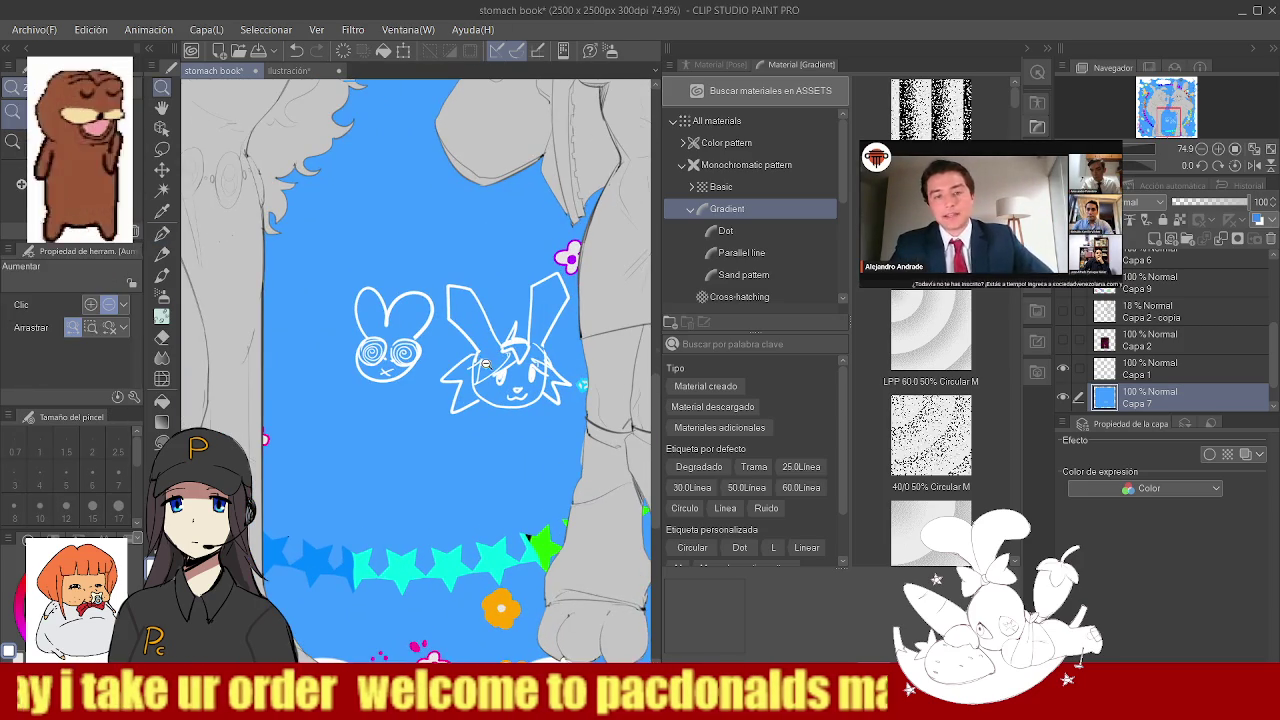
drag(484, 362, 432, 392)
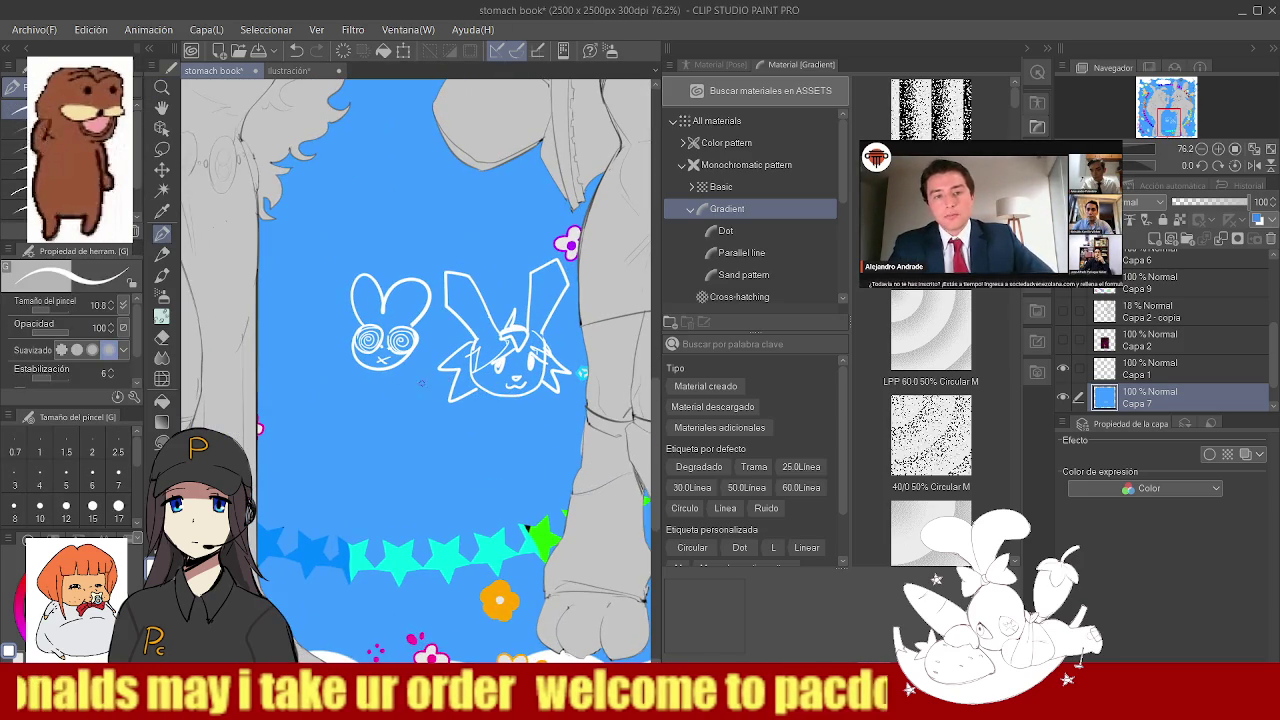
key(ctrl+z)
click(14, 506)
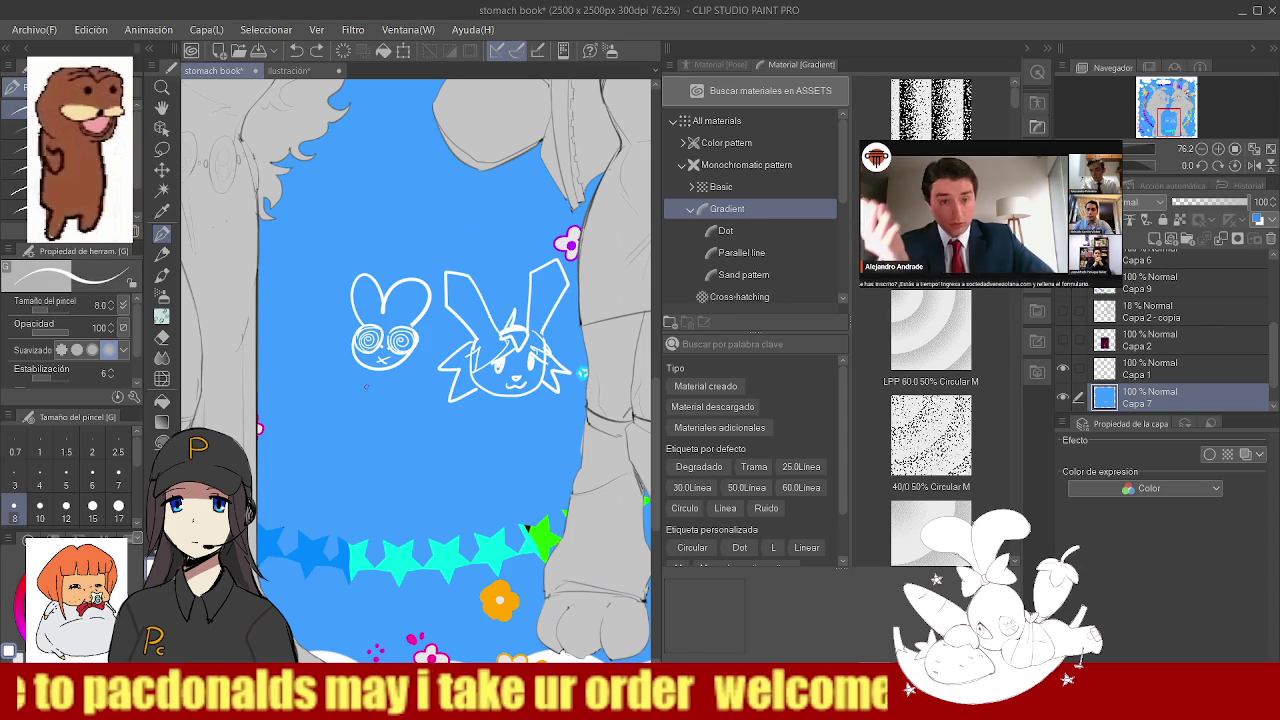
key(ctrl+z)
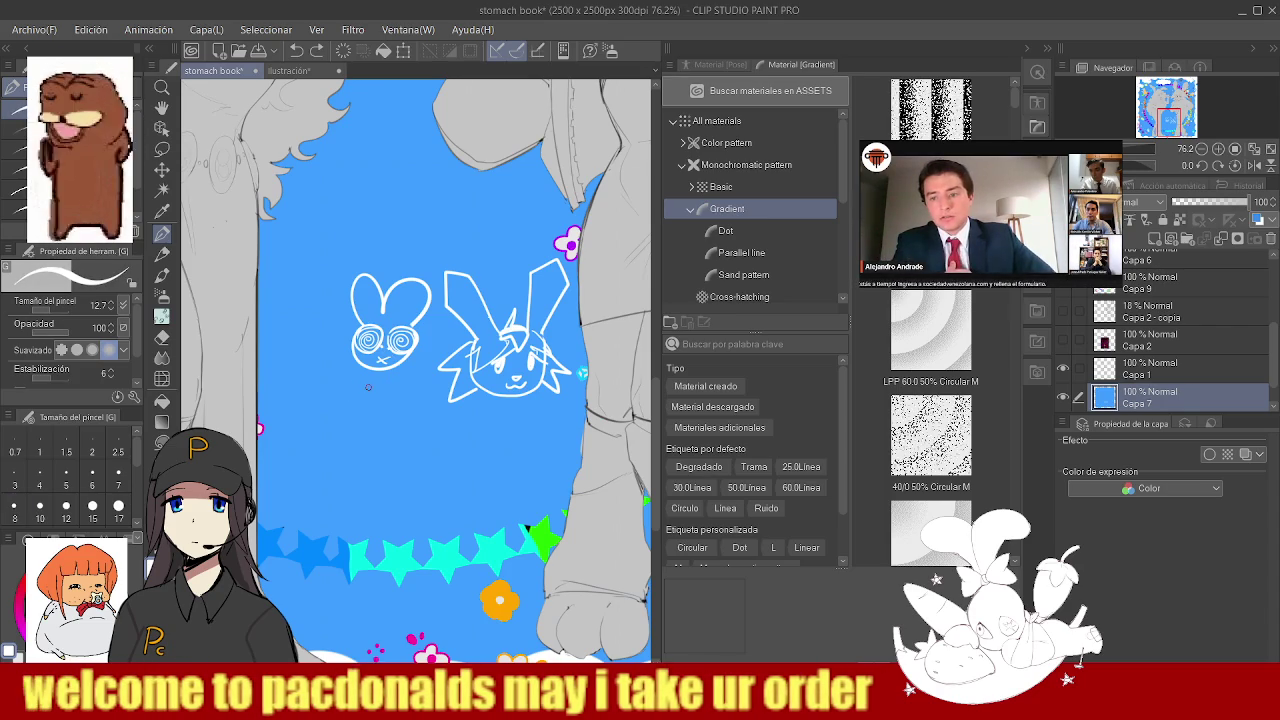
drag(378, 390, 397, 397)
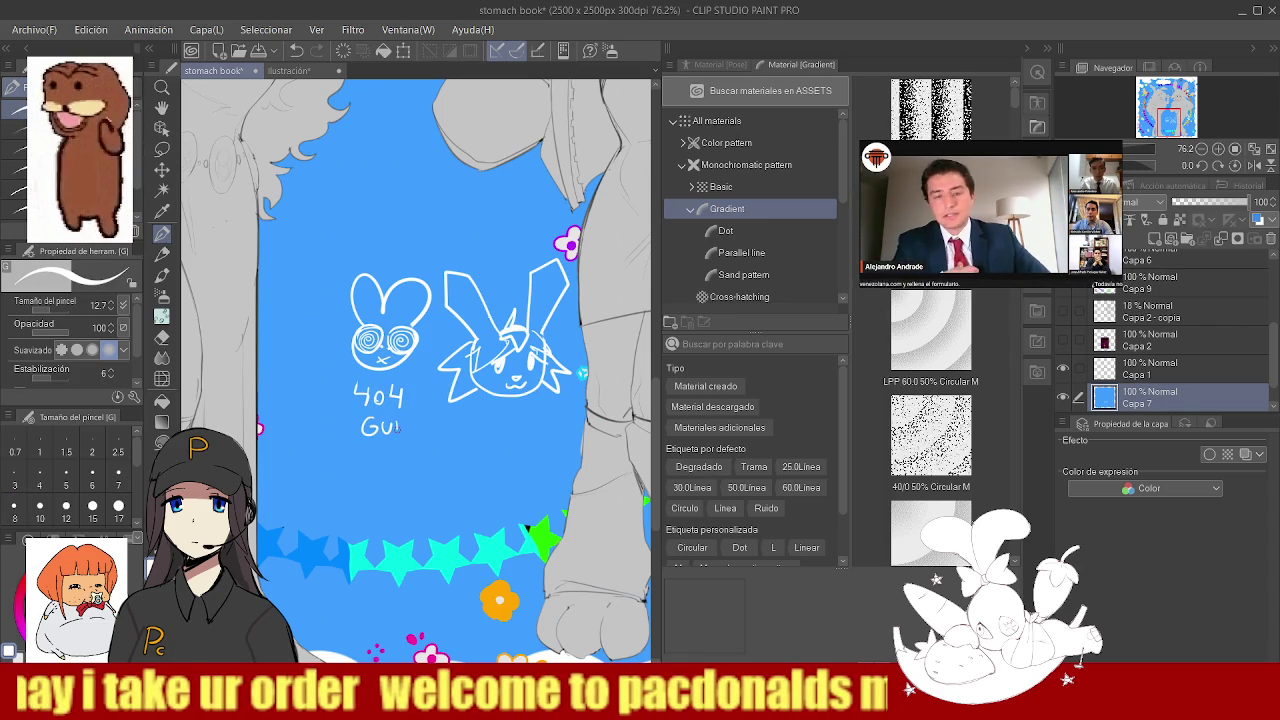
drag(414, 436, 424, 422)
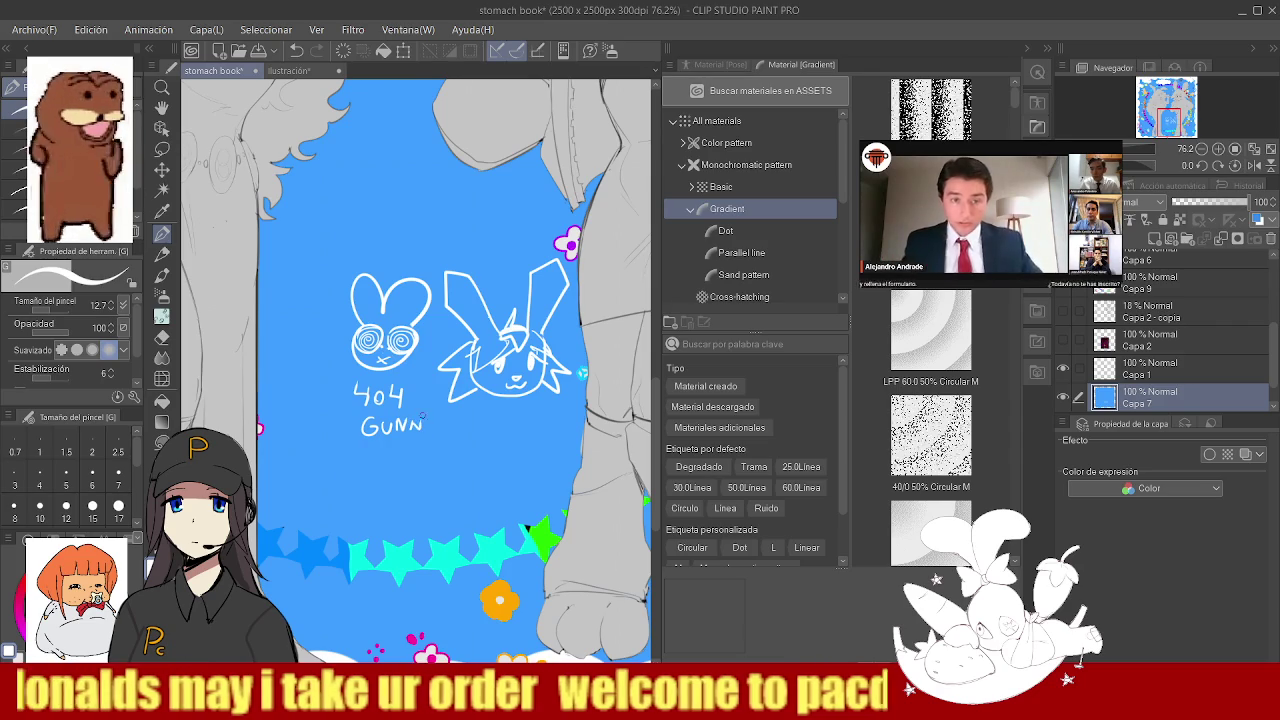
alt+click(440, 450)
click(440, 450)
alt+click(350, 360)
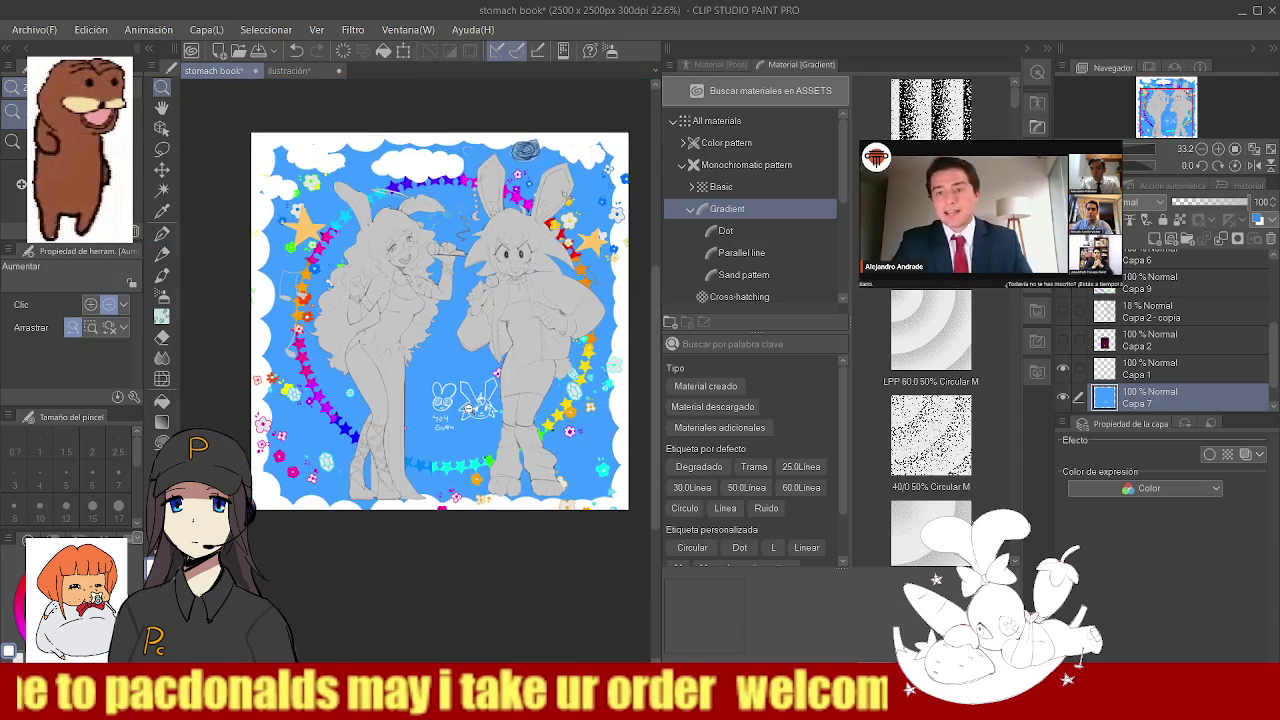
- Move the signed doodle layer slightly left, then zoom in and out to check the composition
click(300, 320)
click(162, 170)
mouse_move(442, 332)
mouse_down()
mouse_move(427, 330)
mouse_move(442, 350)
mouse_up()
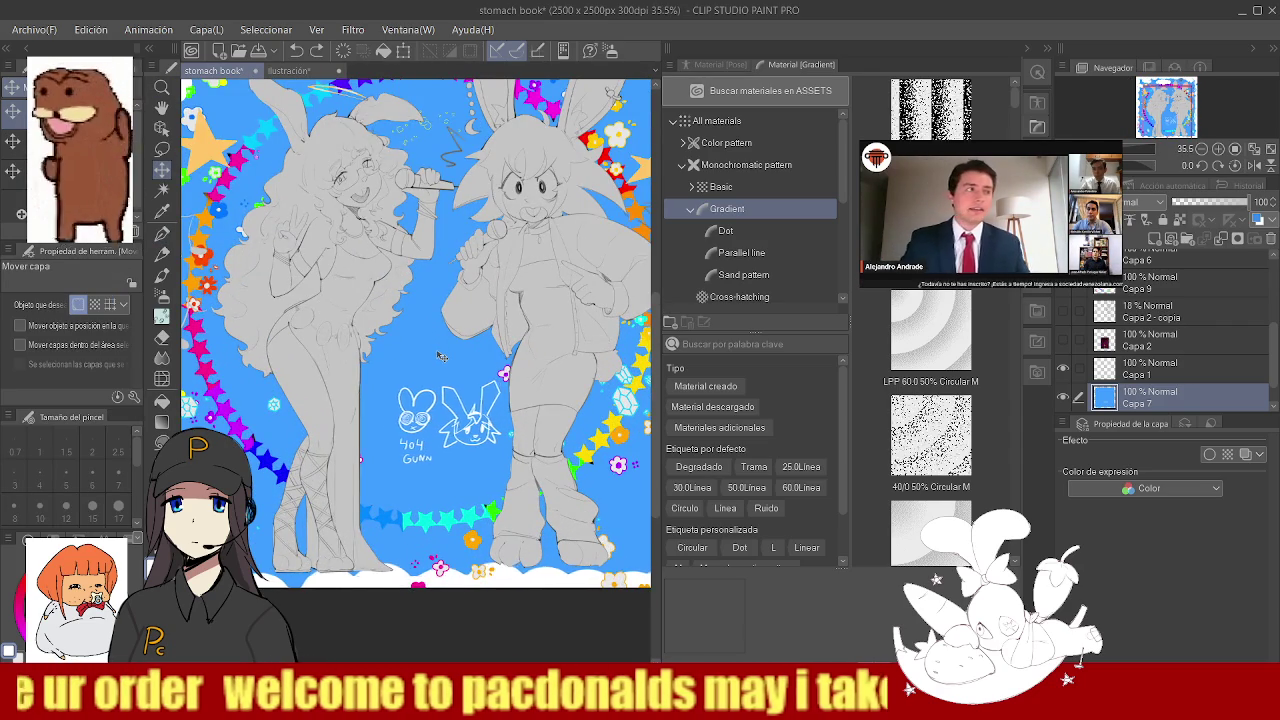
ctrl+alt+click(425, 357)
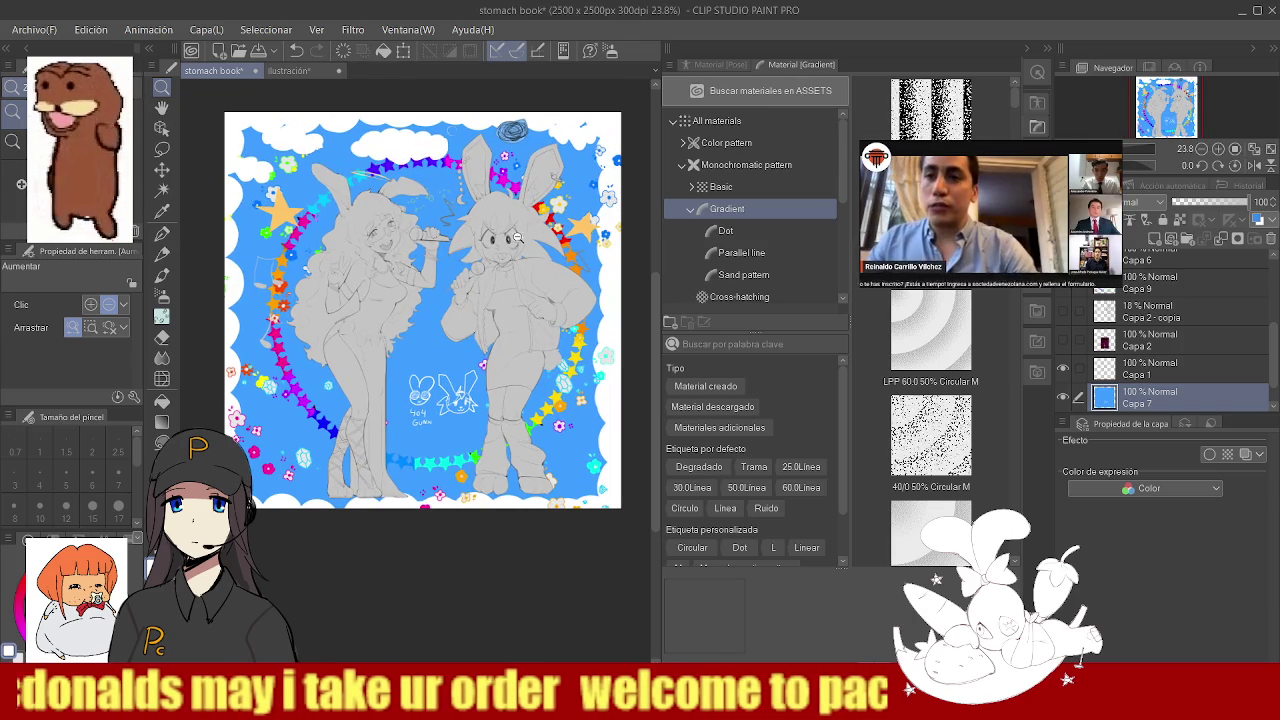
click(440, 390)
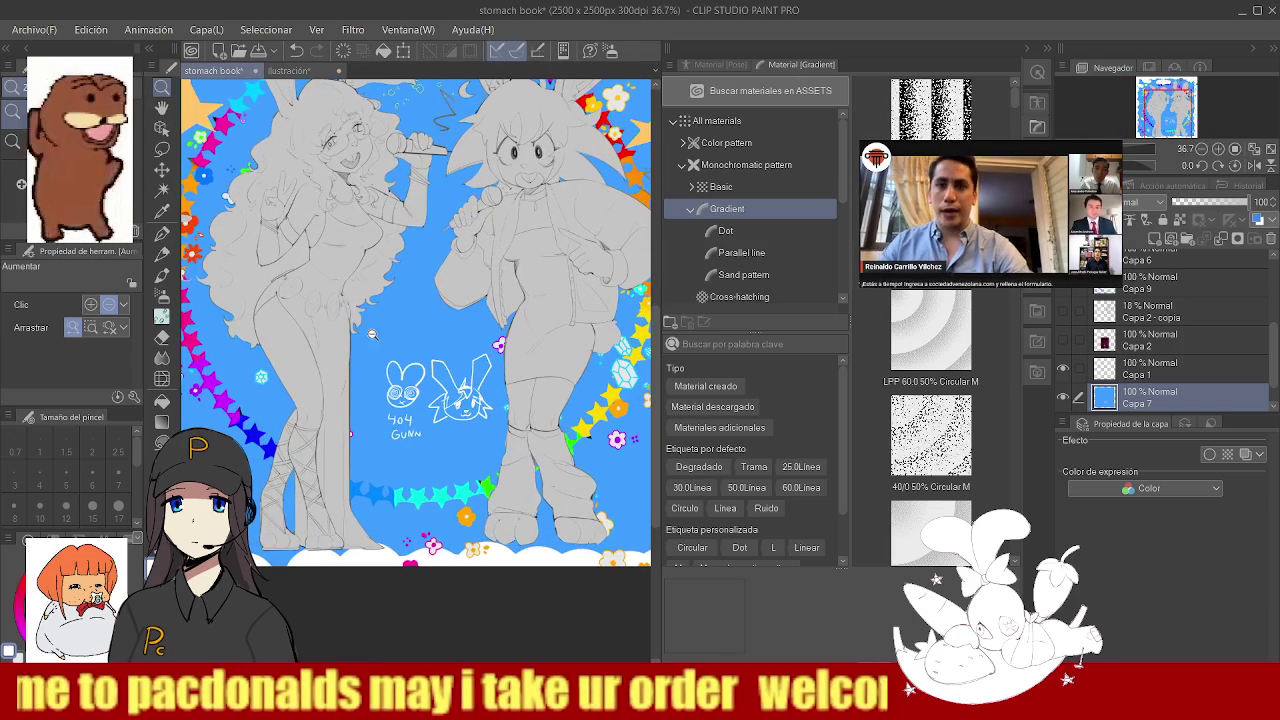
alt+click(424, 299)
mouse_move(480, 290)
mouse_down()
mouse_move(537, 290)
mouse_move(455, 290)
mouse_up()
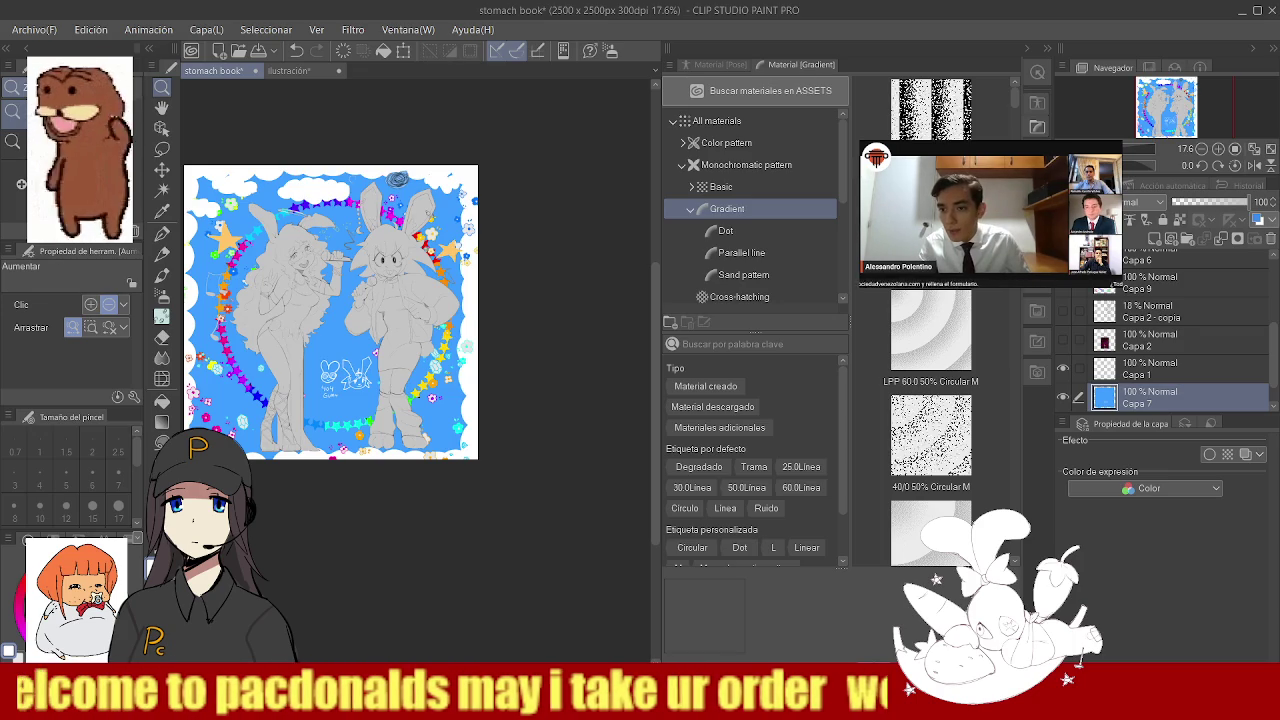
scroll(512, 333, down, 2)
scroll(512, 333, up, 4)
scroll(512, 333, down, 3)
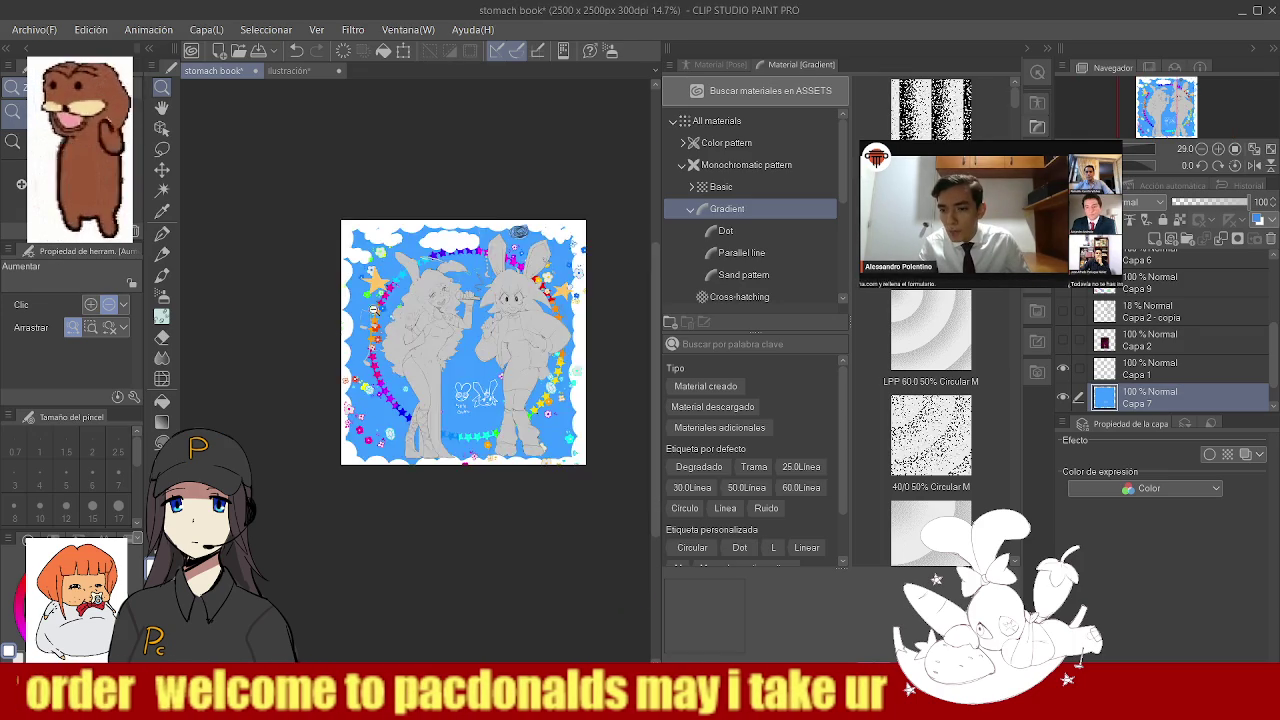
scroll(512, 333, up, 2)
scroll(443, 237, up, 4)
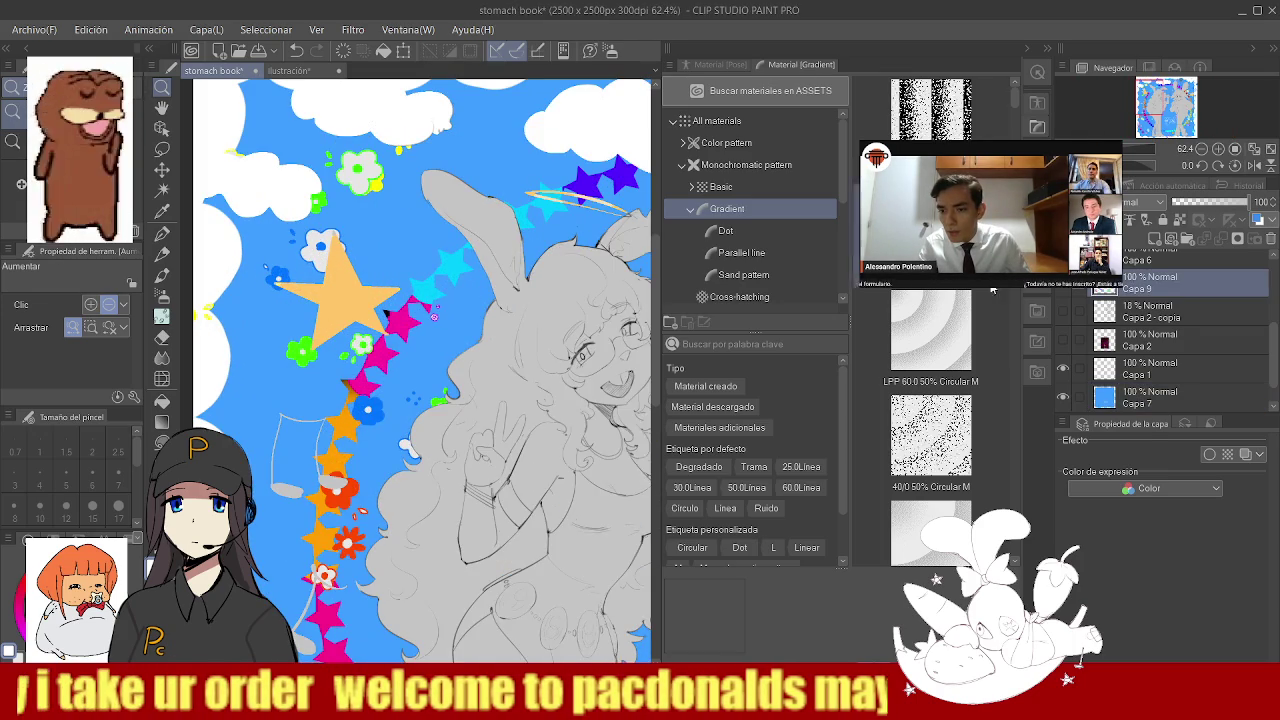
scroll(1173, 289, up, 2)
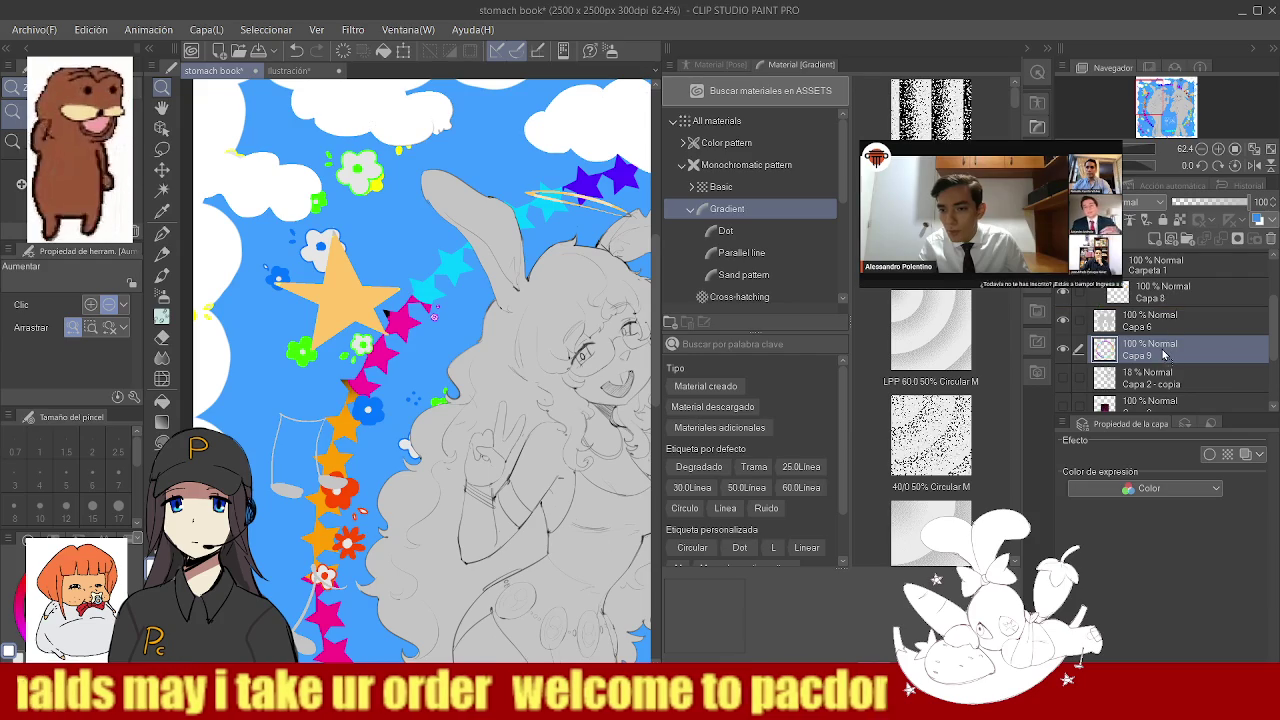
drag(1172, 320, 1172, 345)
key(ctrl+z)
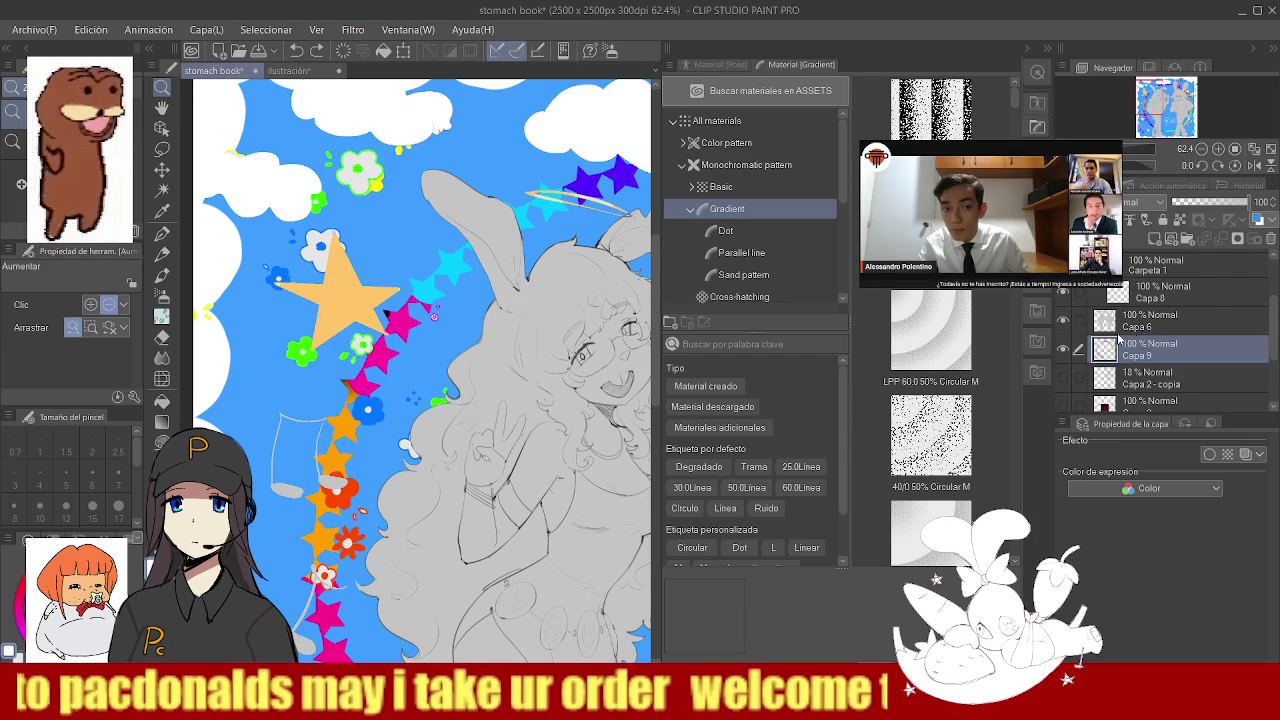
key(alt+bracketright)
key(e)
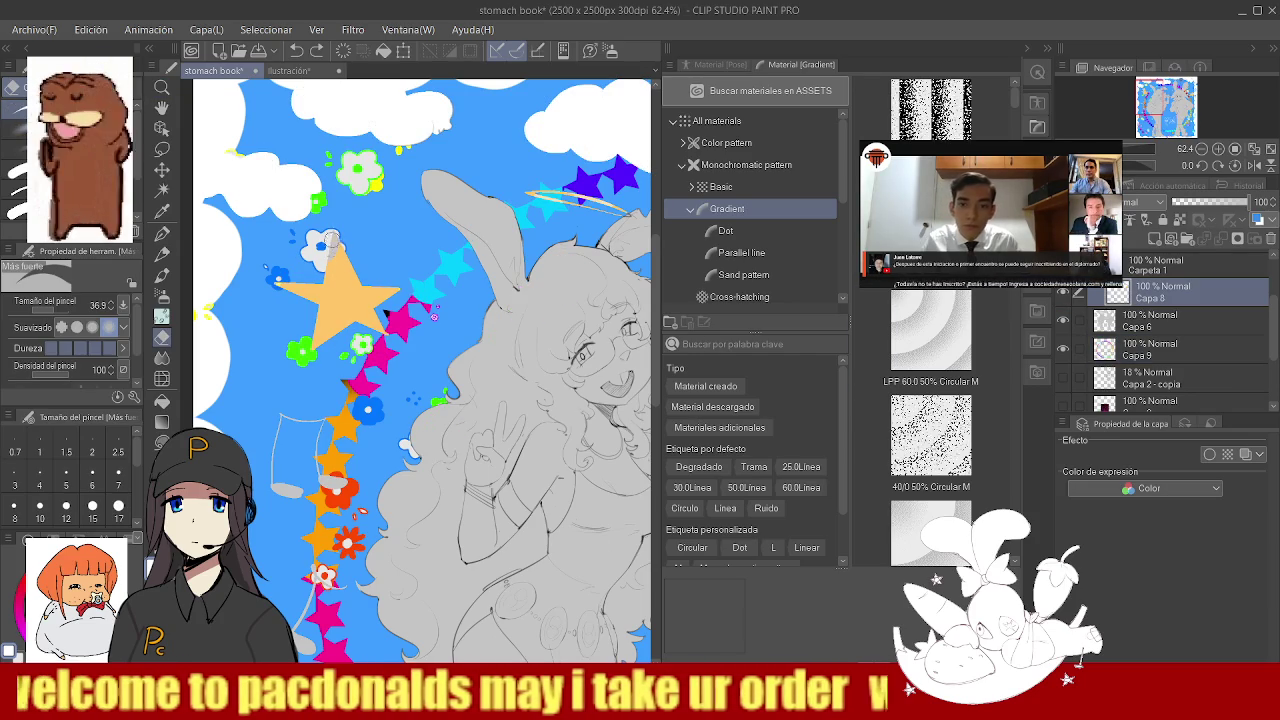
key(alt+bracketleft)
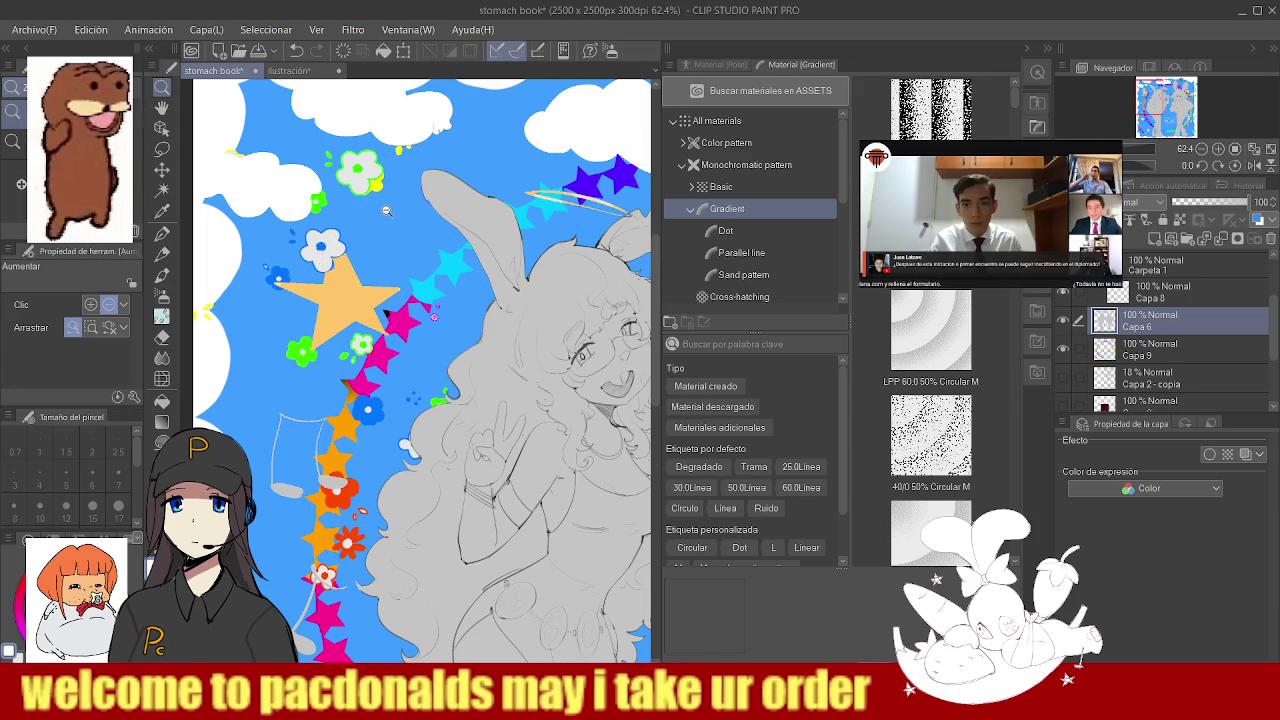
ctrl+alt+click(400, 340)
scroll(400, 340, down, 1)
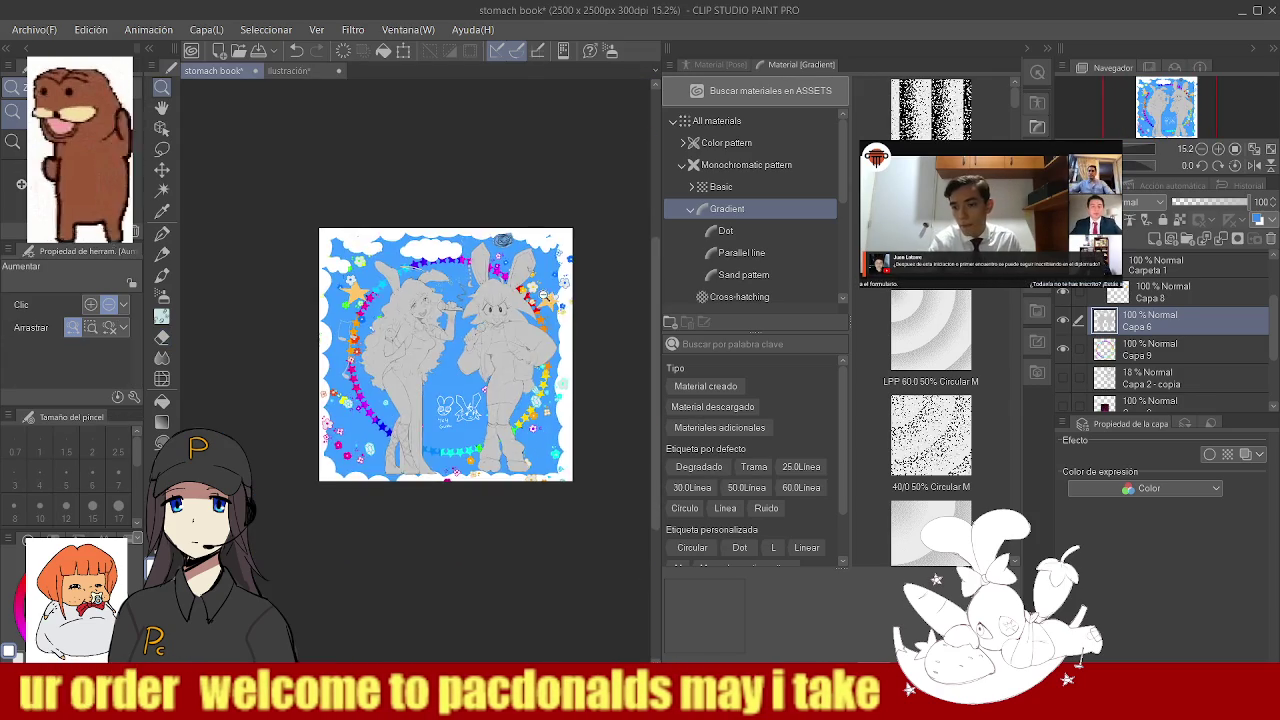
scroll(460, 330, up, 4)
scroll(538, 316, up, 1)
key(e)
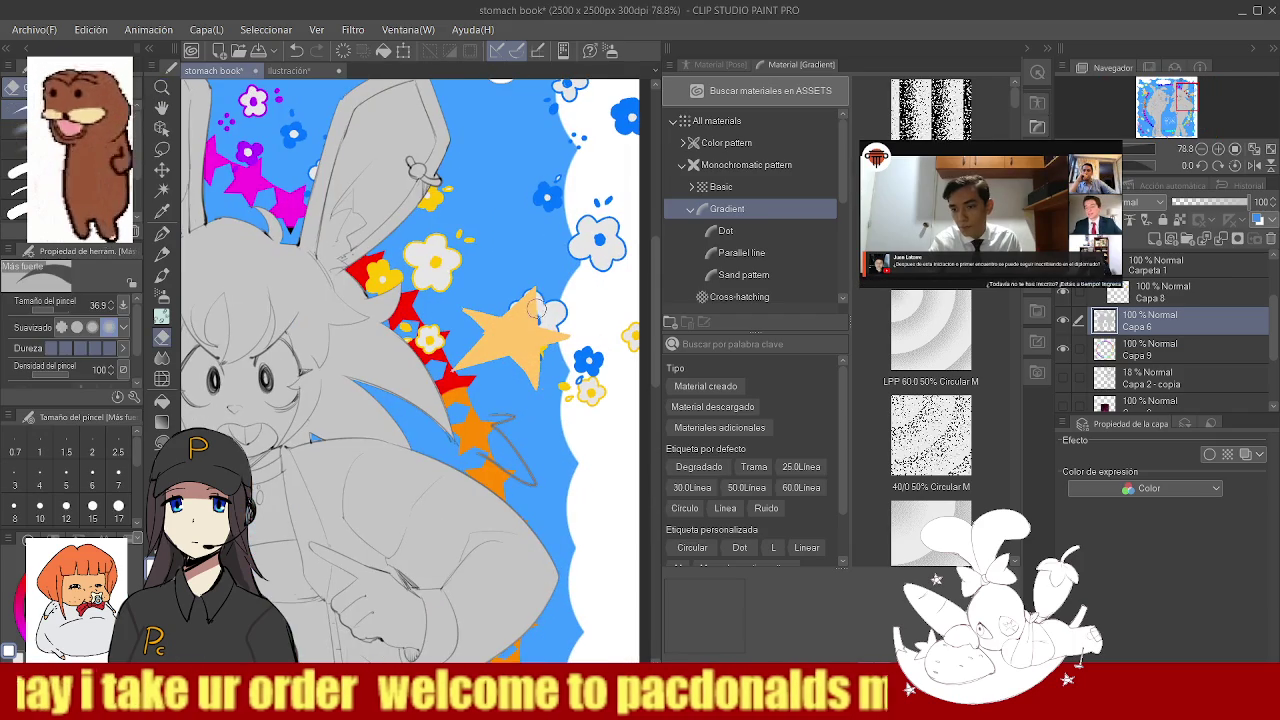
key(alt+bracketleft)
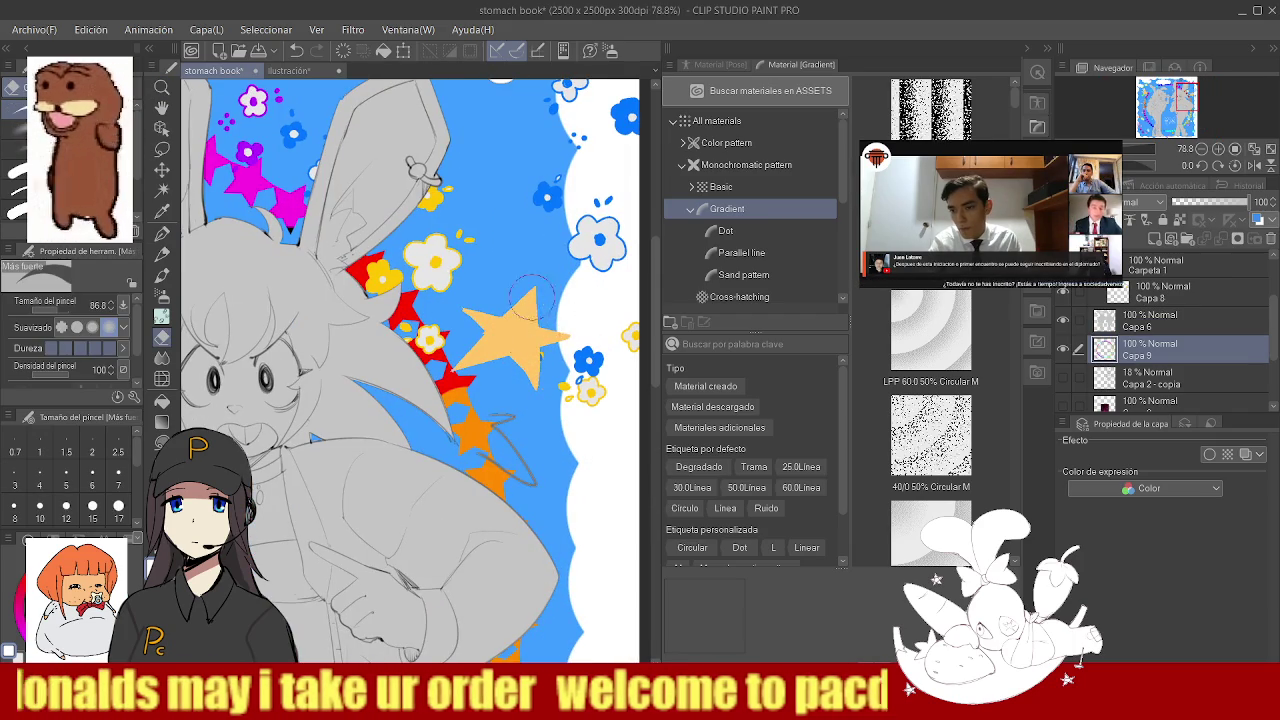
key(slash)
scroll(420, 330, down, 4)
scroll(323, 281, up, 3)
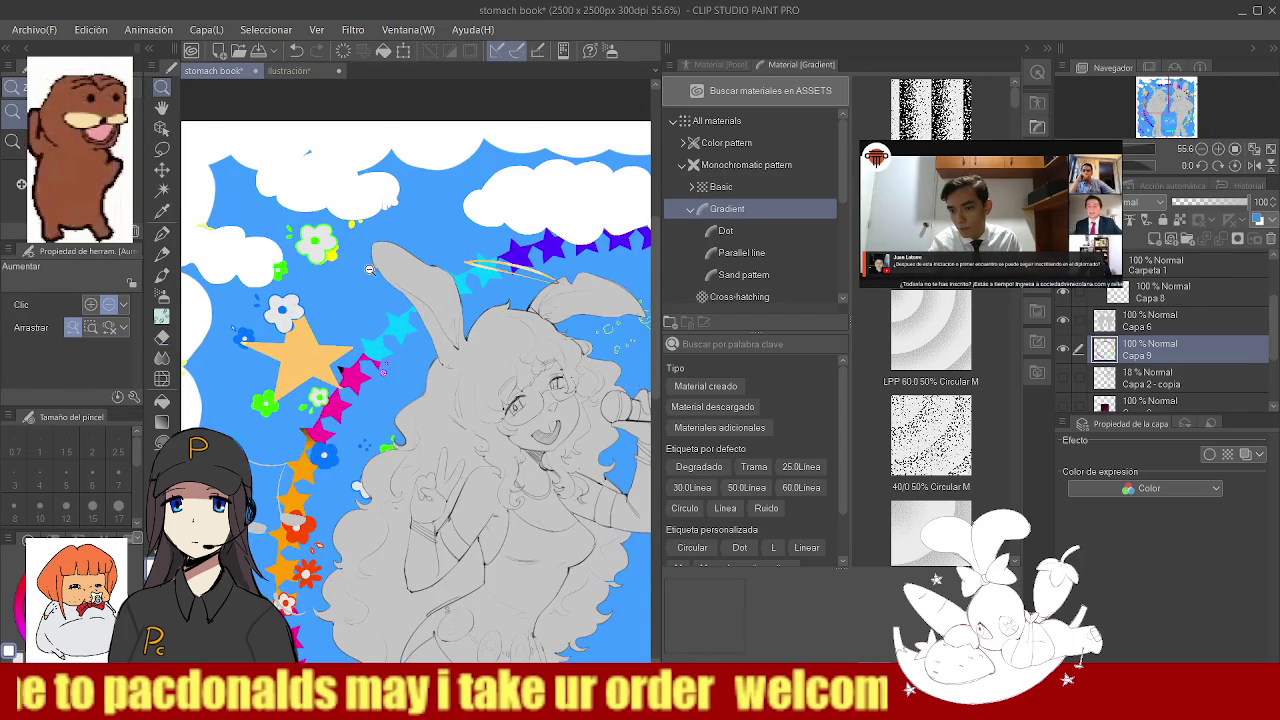
scroll(362, 279, down, 1)
scroll(345, 280, down, 1)
scroll(399, 261, down, 1)
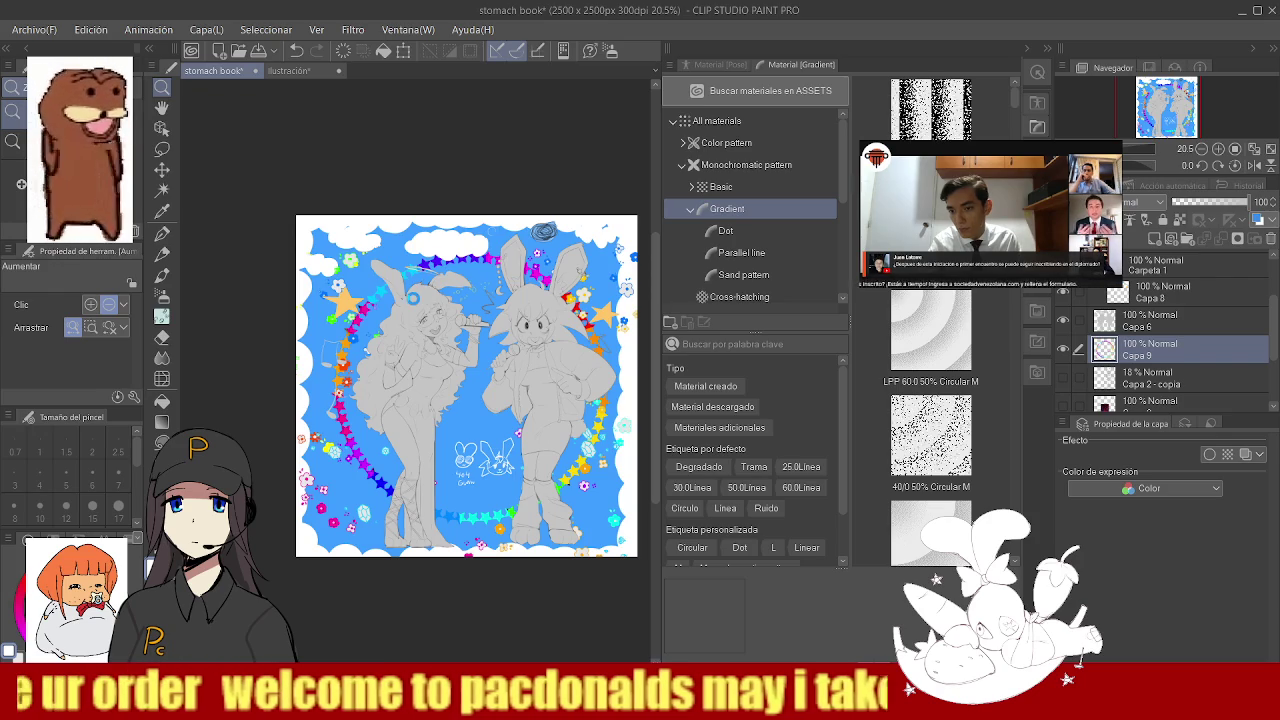
scroll(479, 245, down, 1)
scroll(450, 263, up, 2)
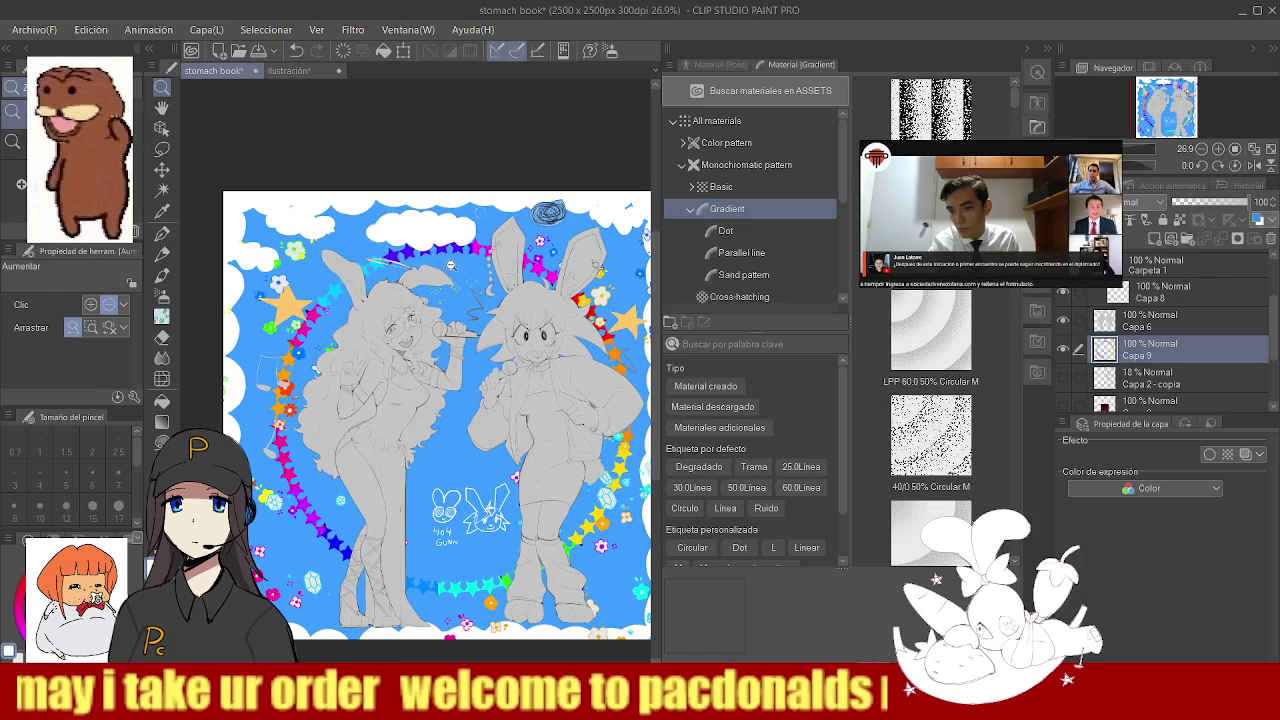
scroll(545, 243, up, 5)
key(p)
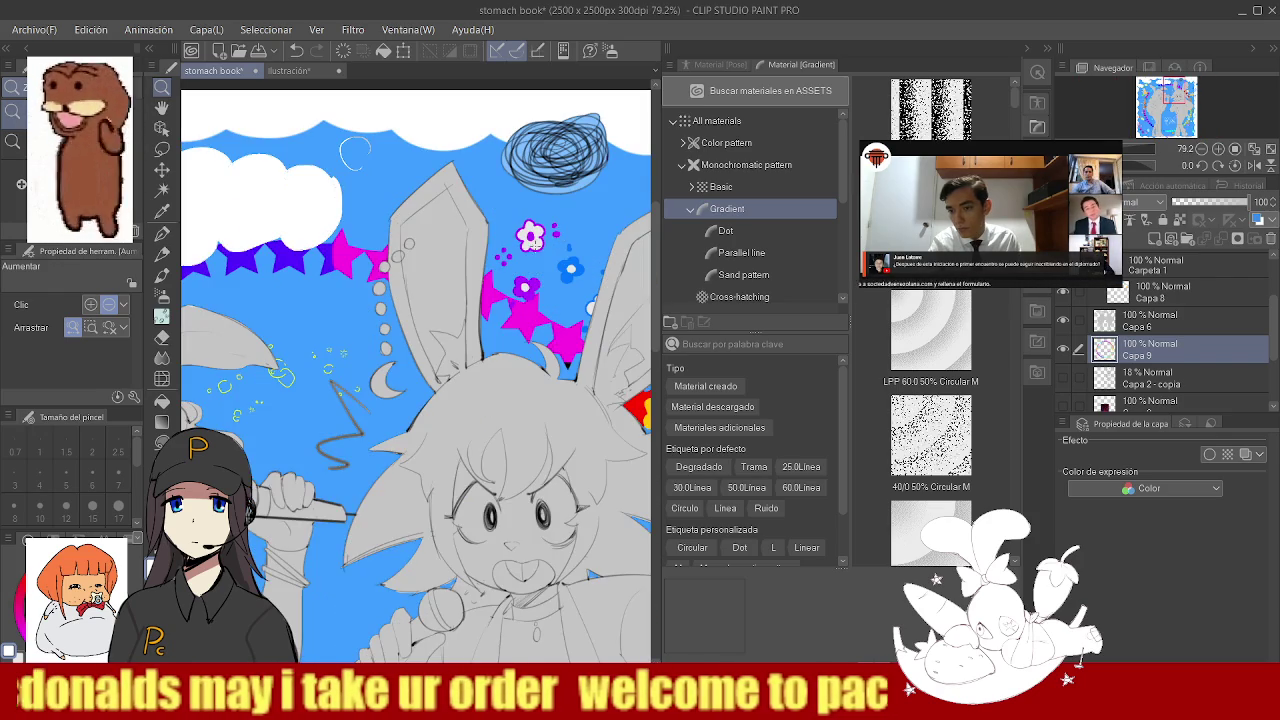
alt+click(538, 232)
scroll(538, 232, down, 5)
scroll(260, 300, up, 1)
scroll(241, 341, up, 1)
click(161, 316)
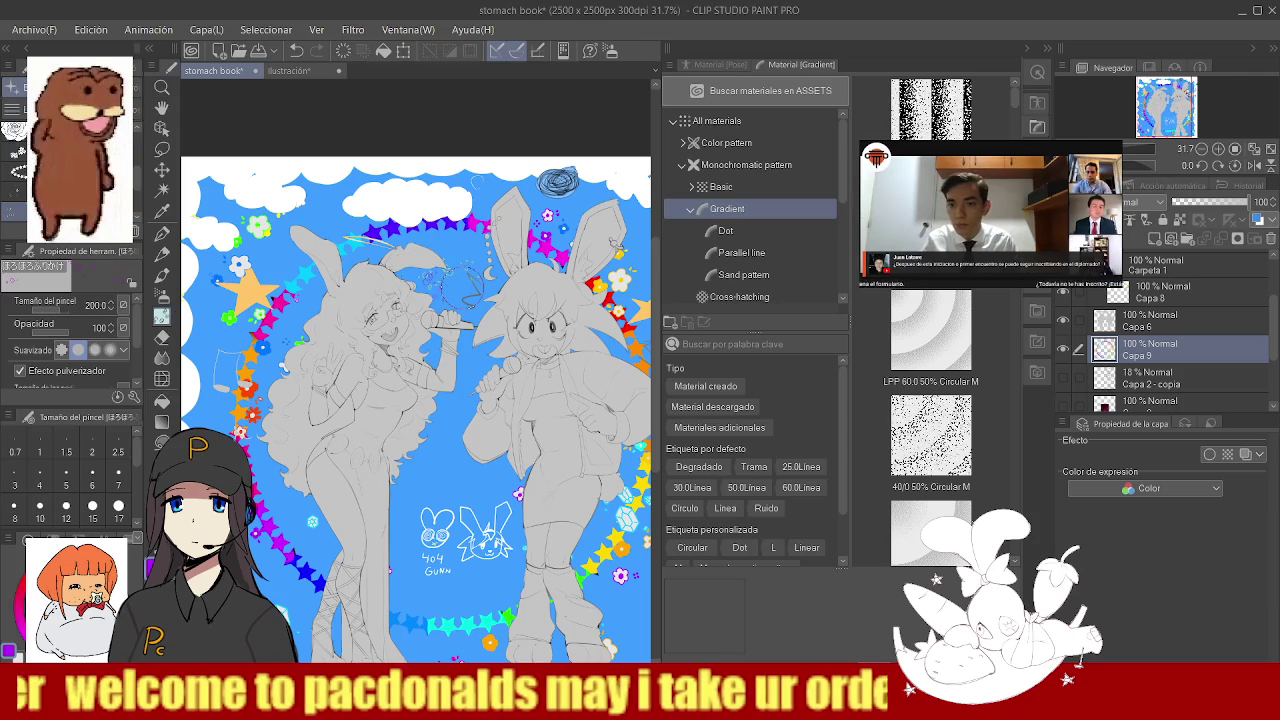